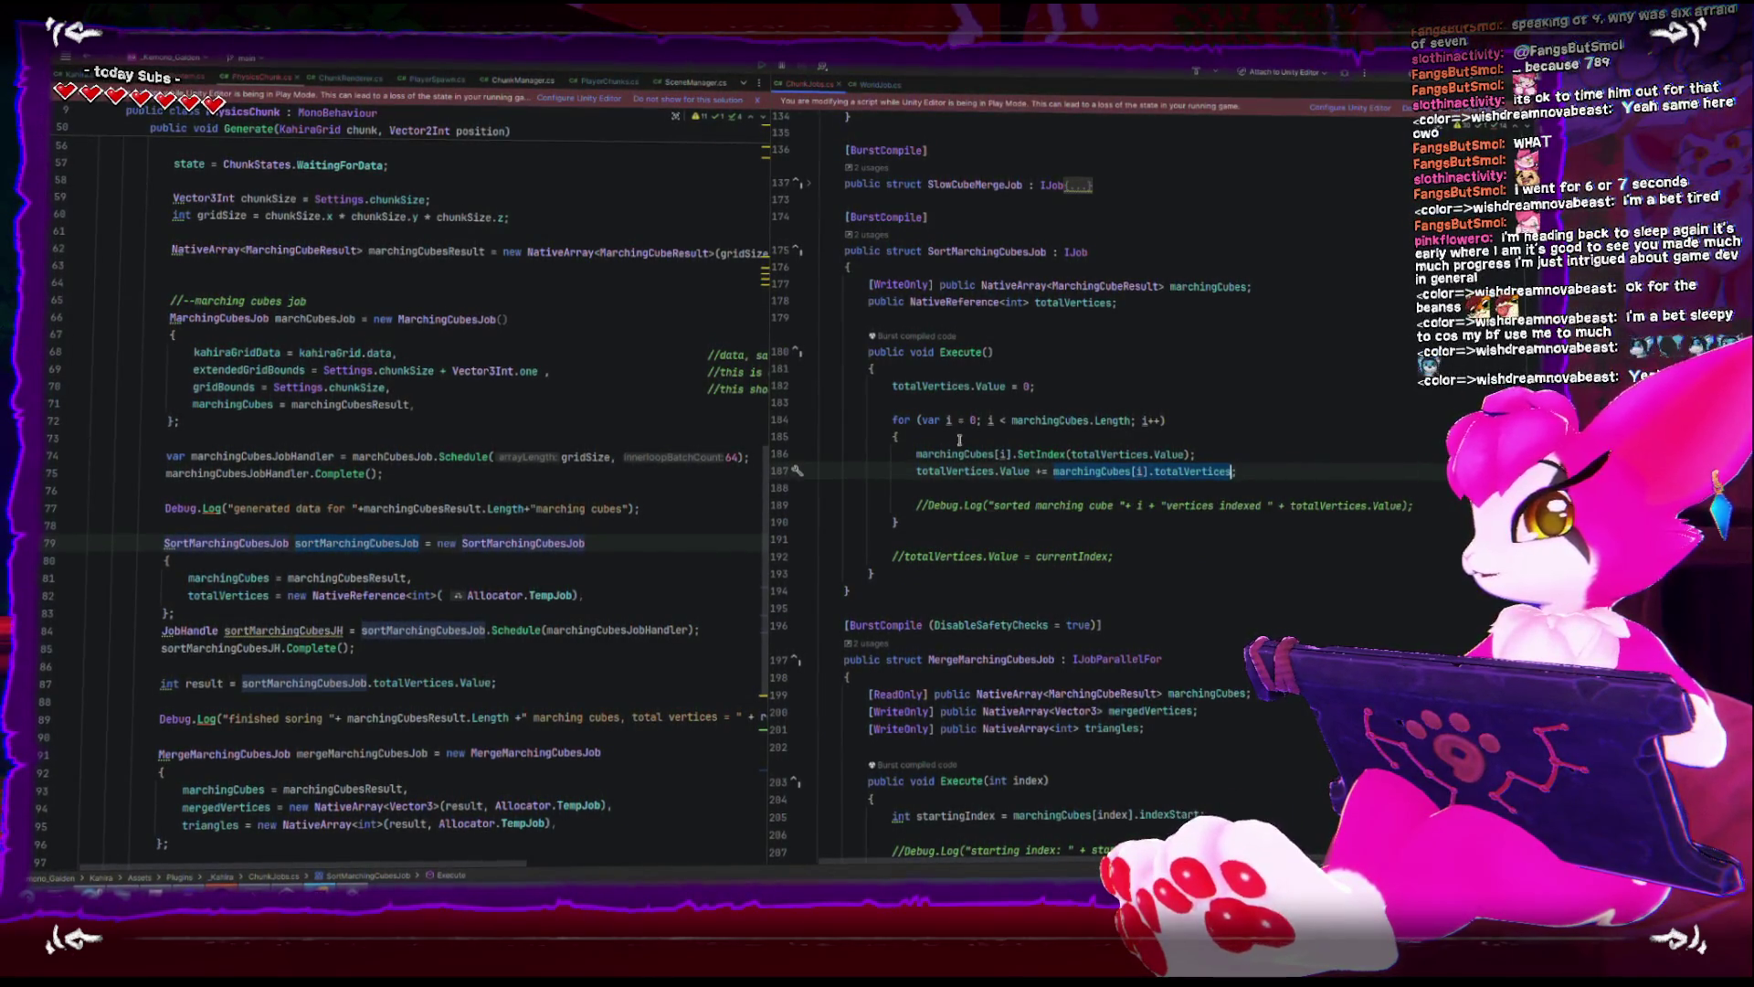
- Find the uses of totalVertices and select the totalVertices.Value = 0 reset statement
double_click(950, 468)
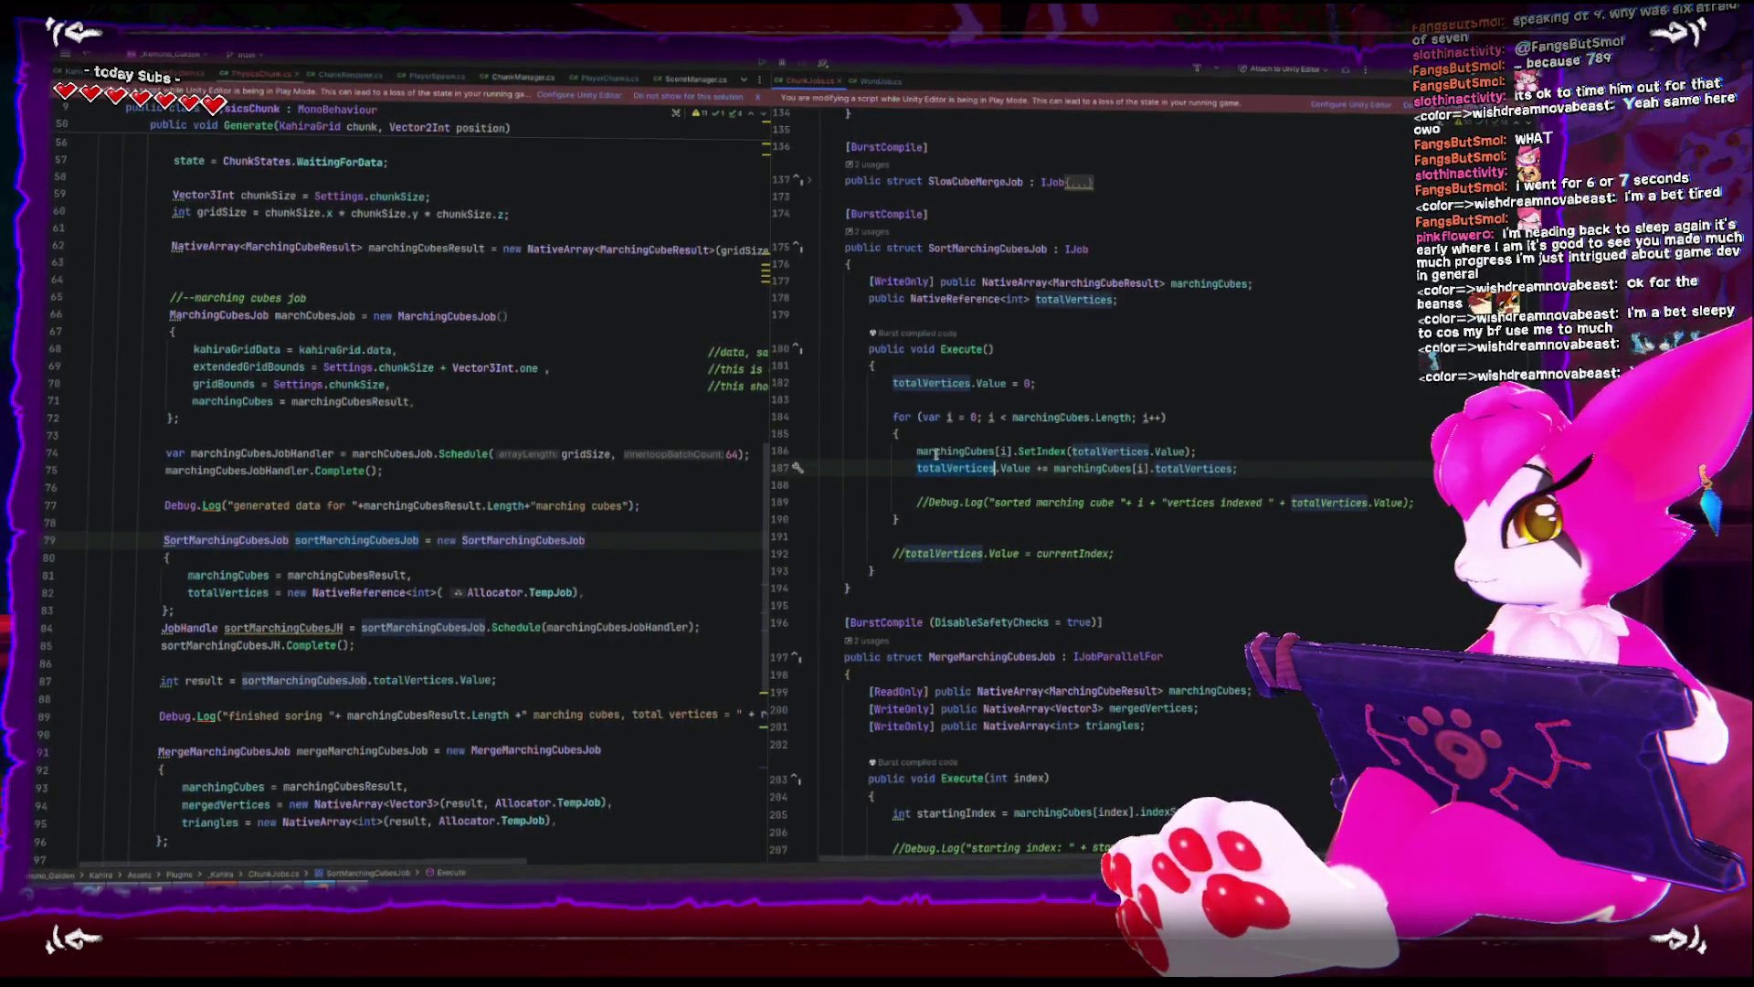
left_click_drag(912, 450, 1202, 453)
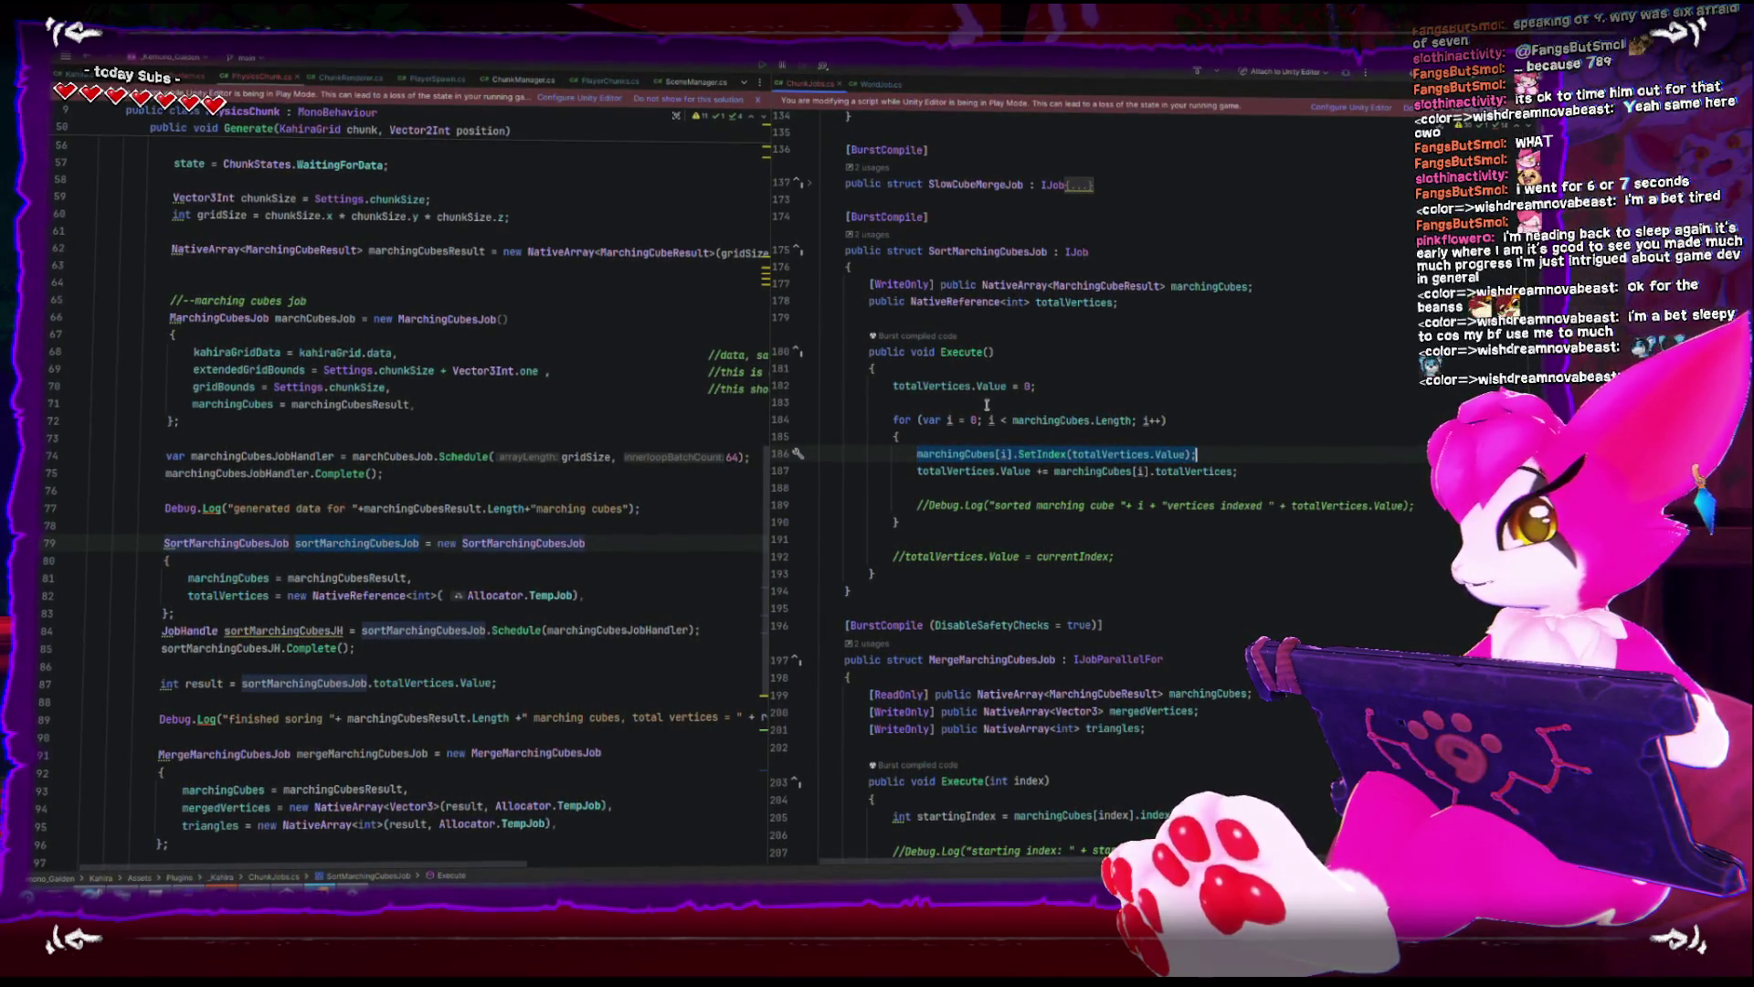
left_click(987, 405)
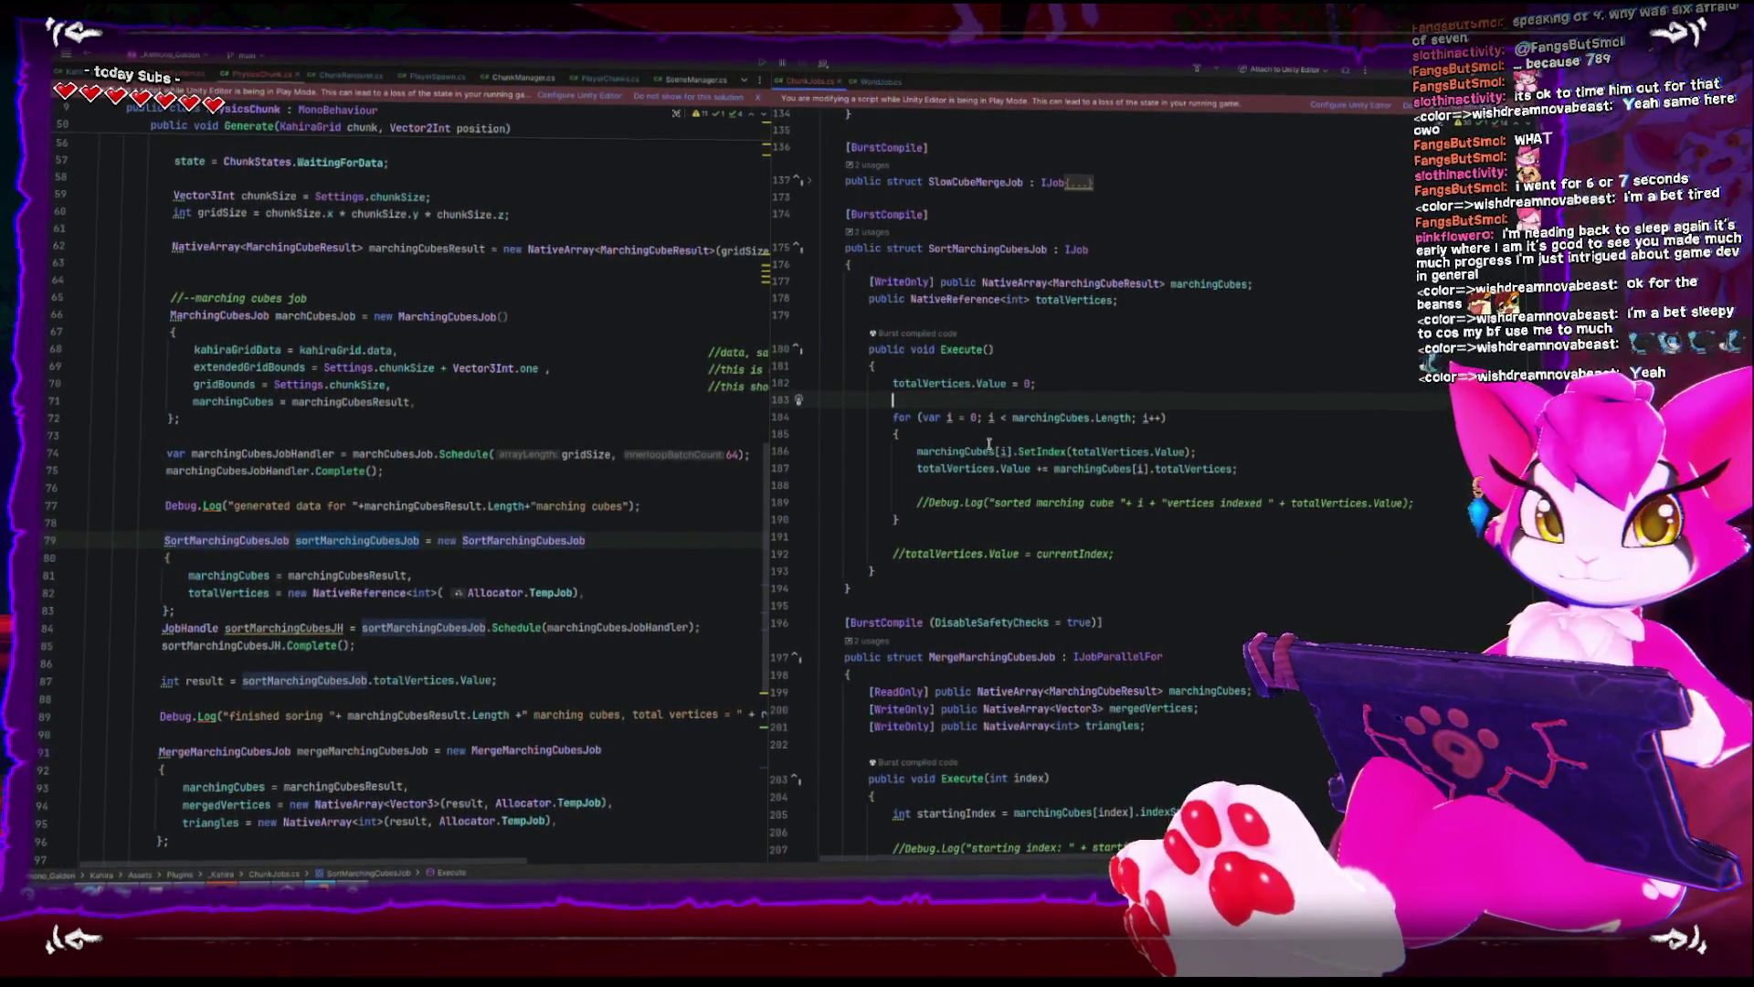
mouse_move(988, 445)
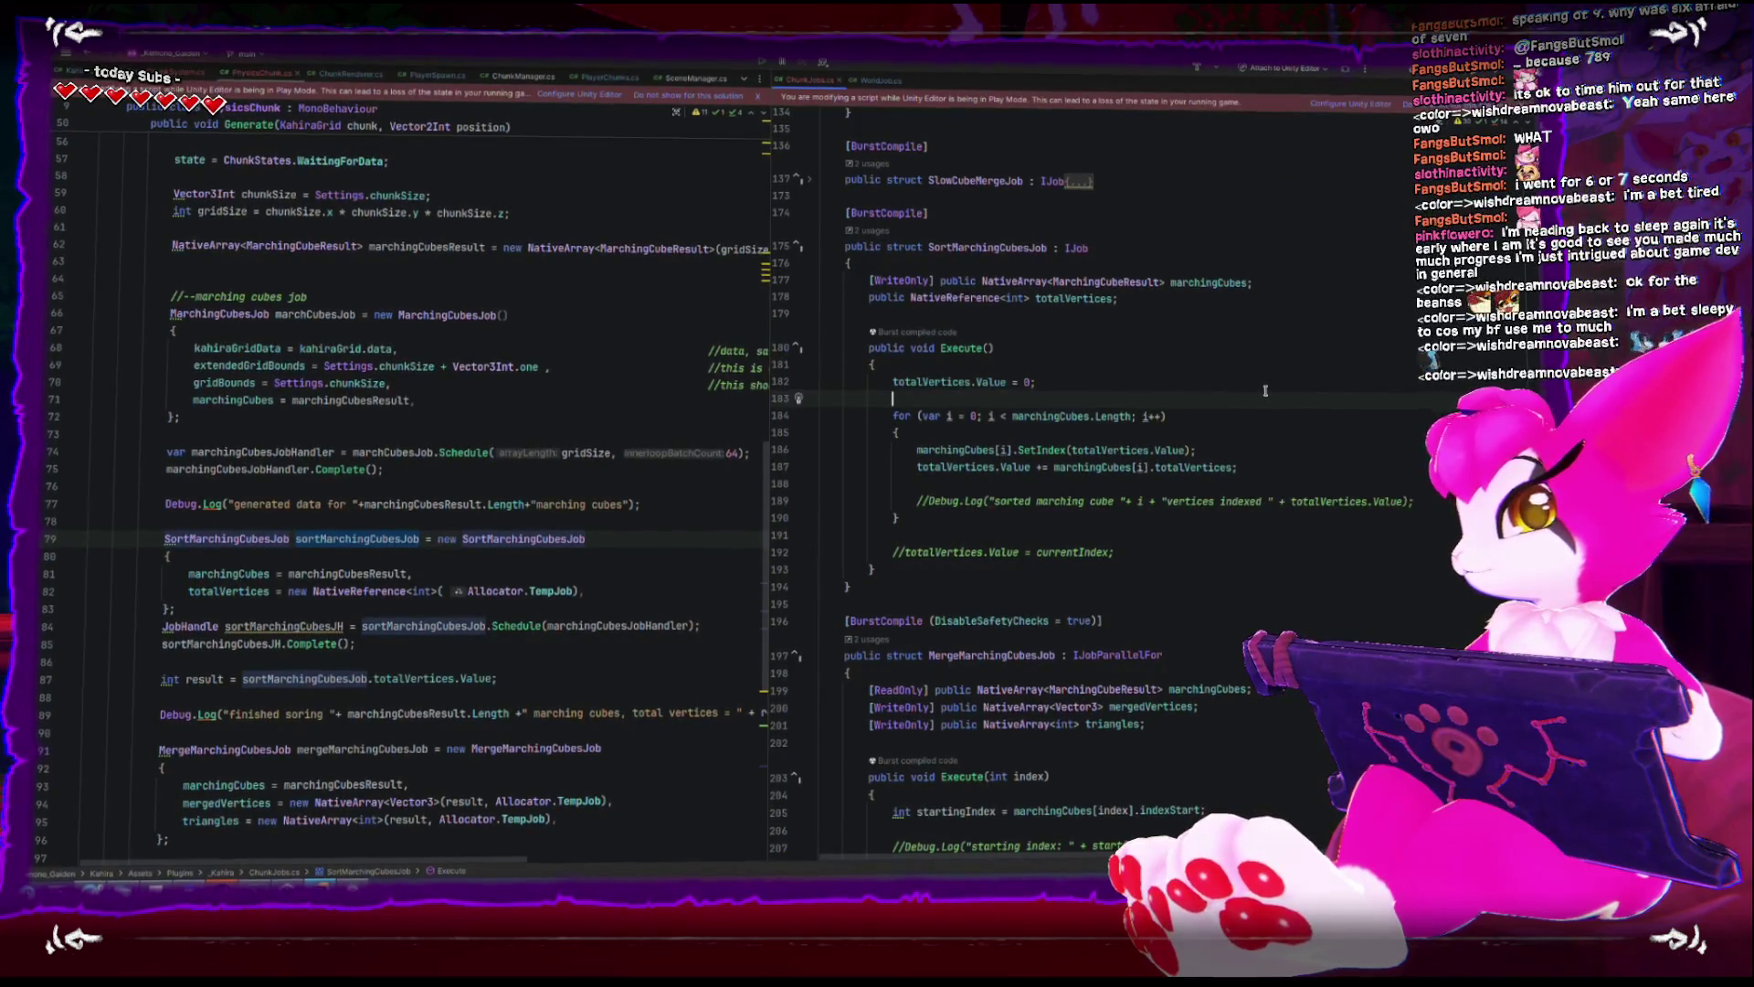
key("Up")
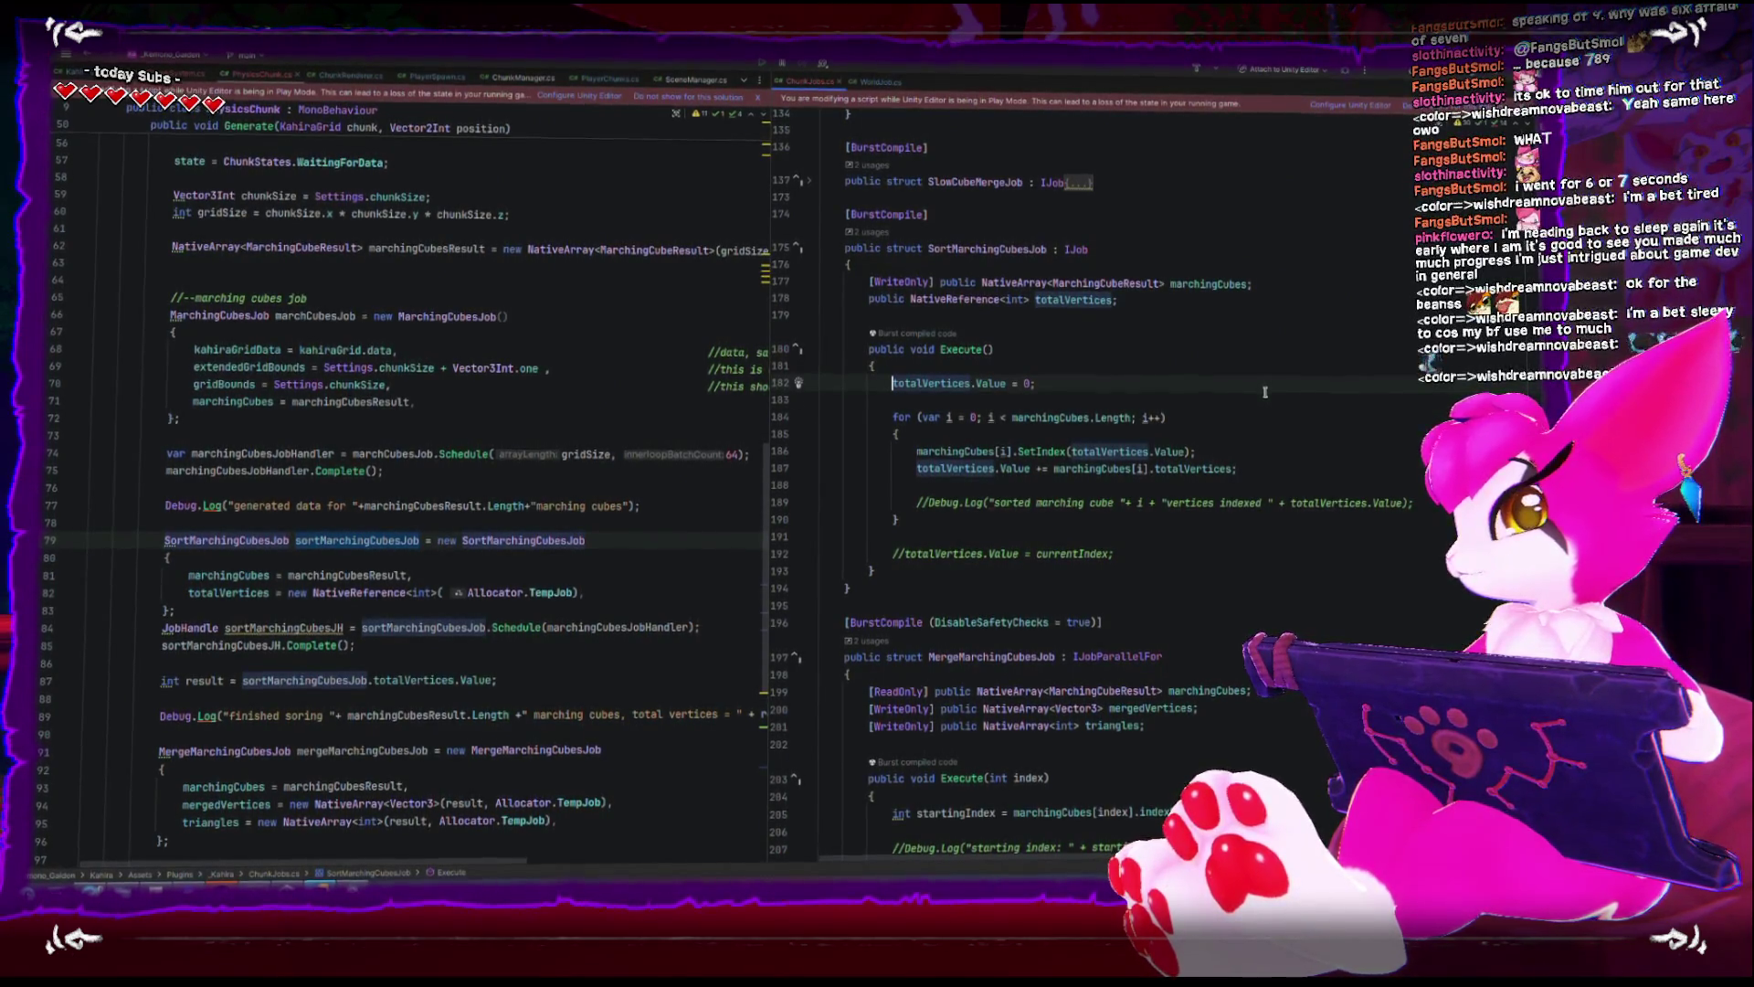
key("Down")
key("Up")
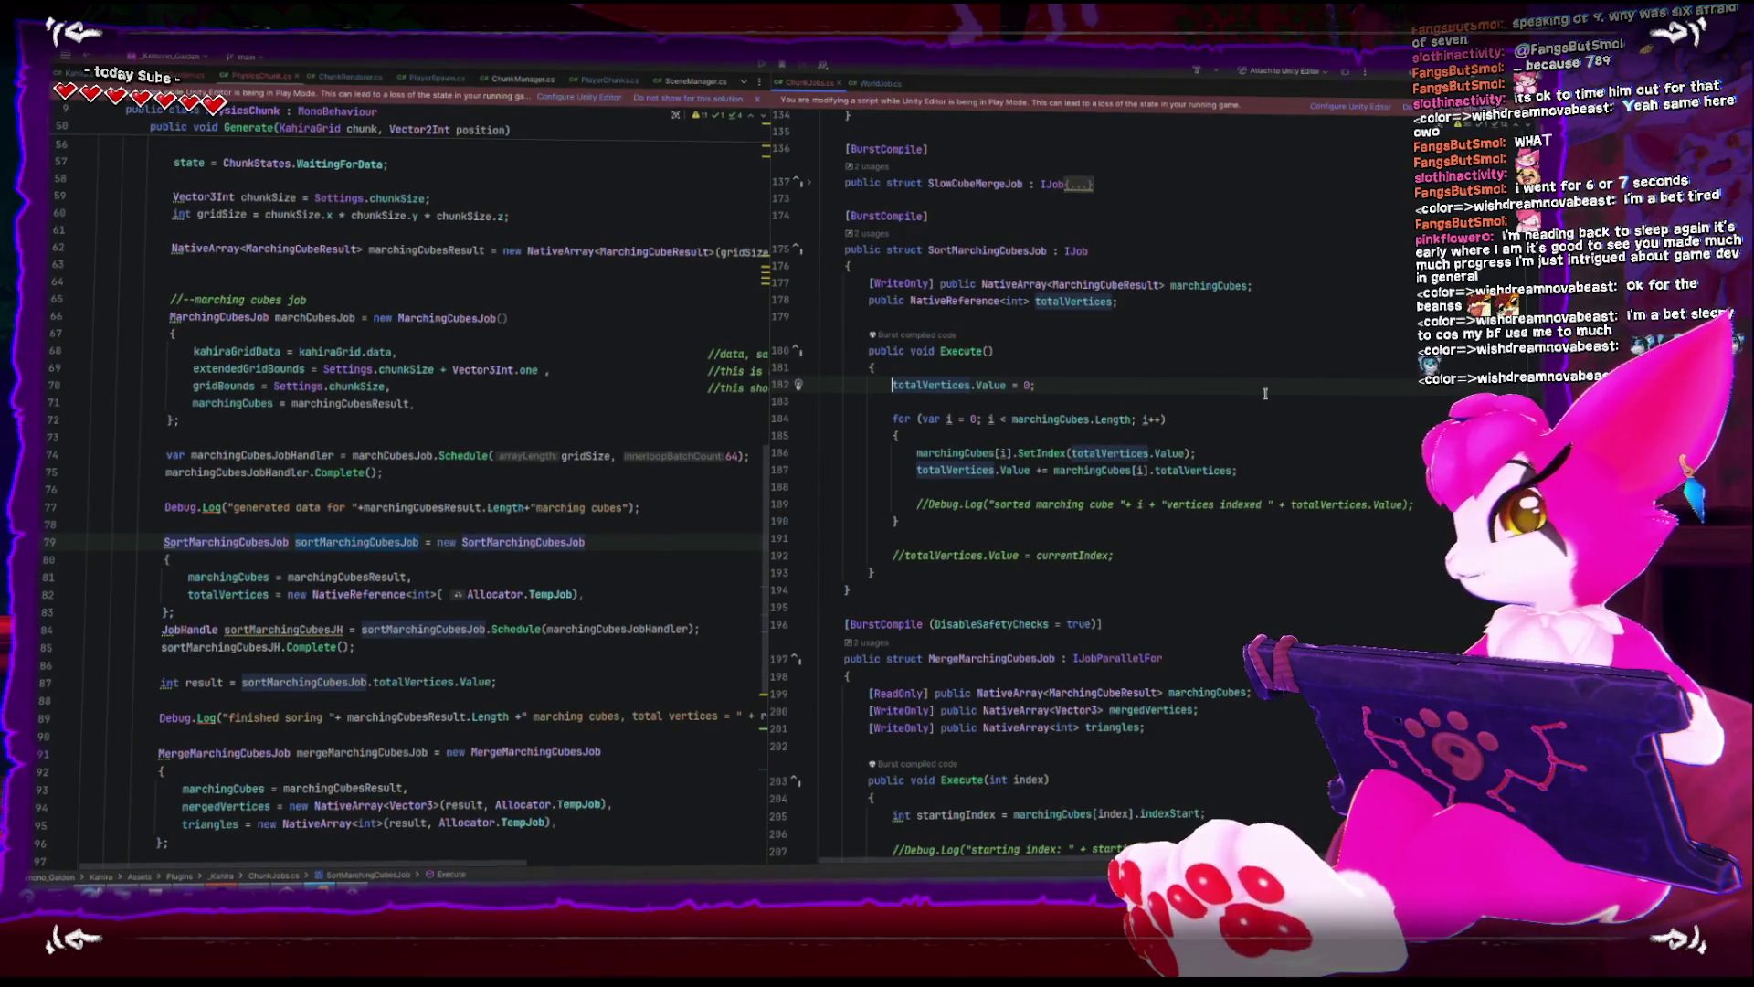
key("shift+End")
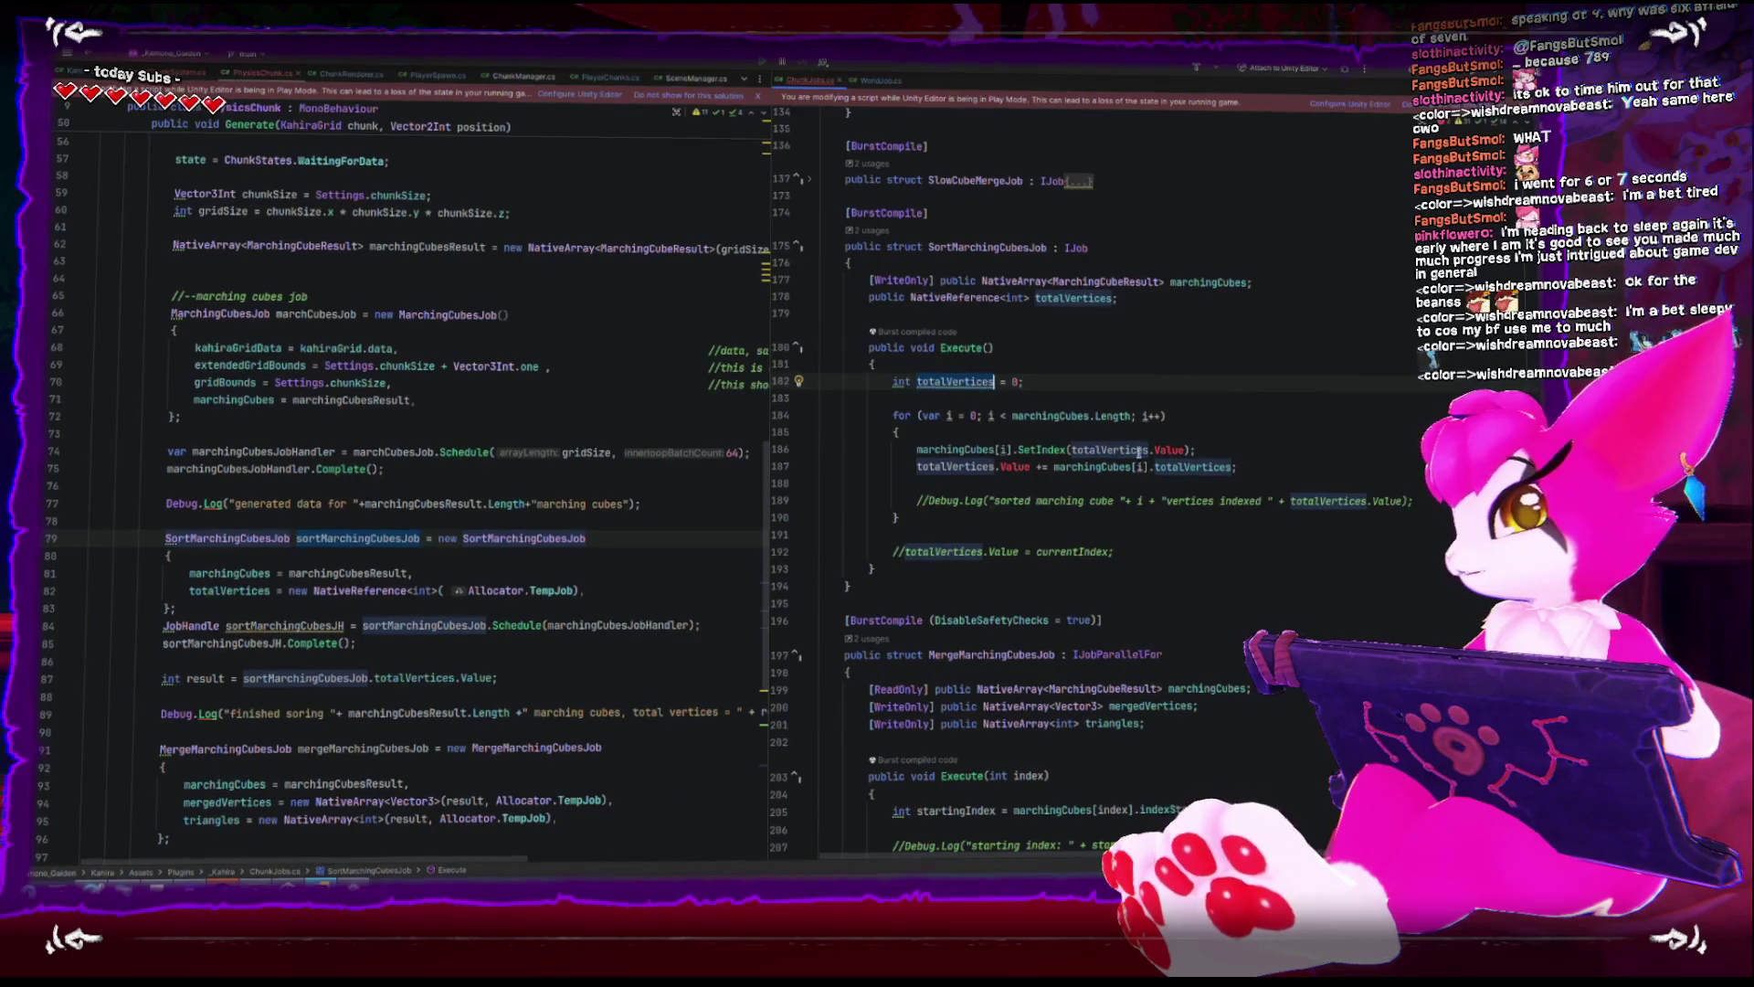
- Introduce a local totalVertices counter and use it in the final assignment instead of currentIndex
left_click(931, 416)
type("int")
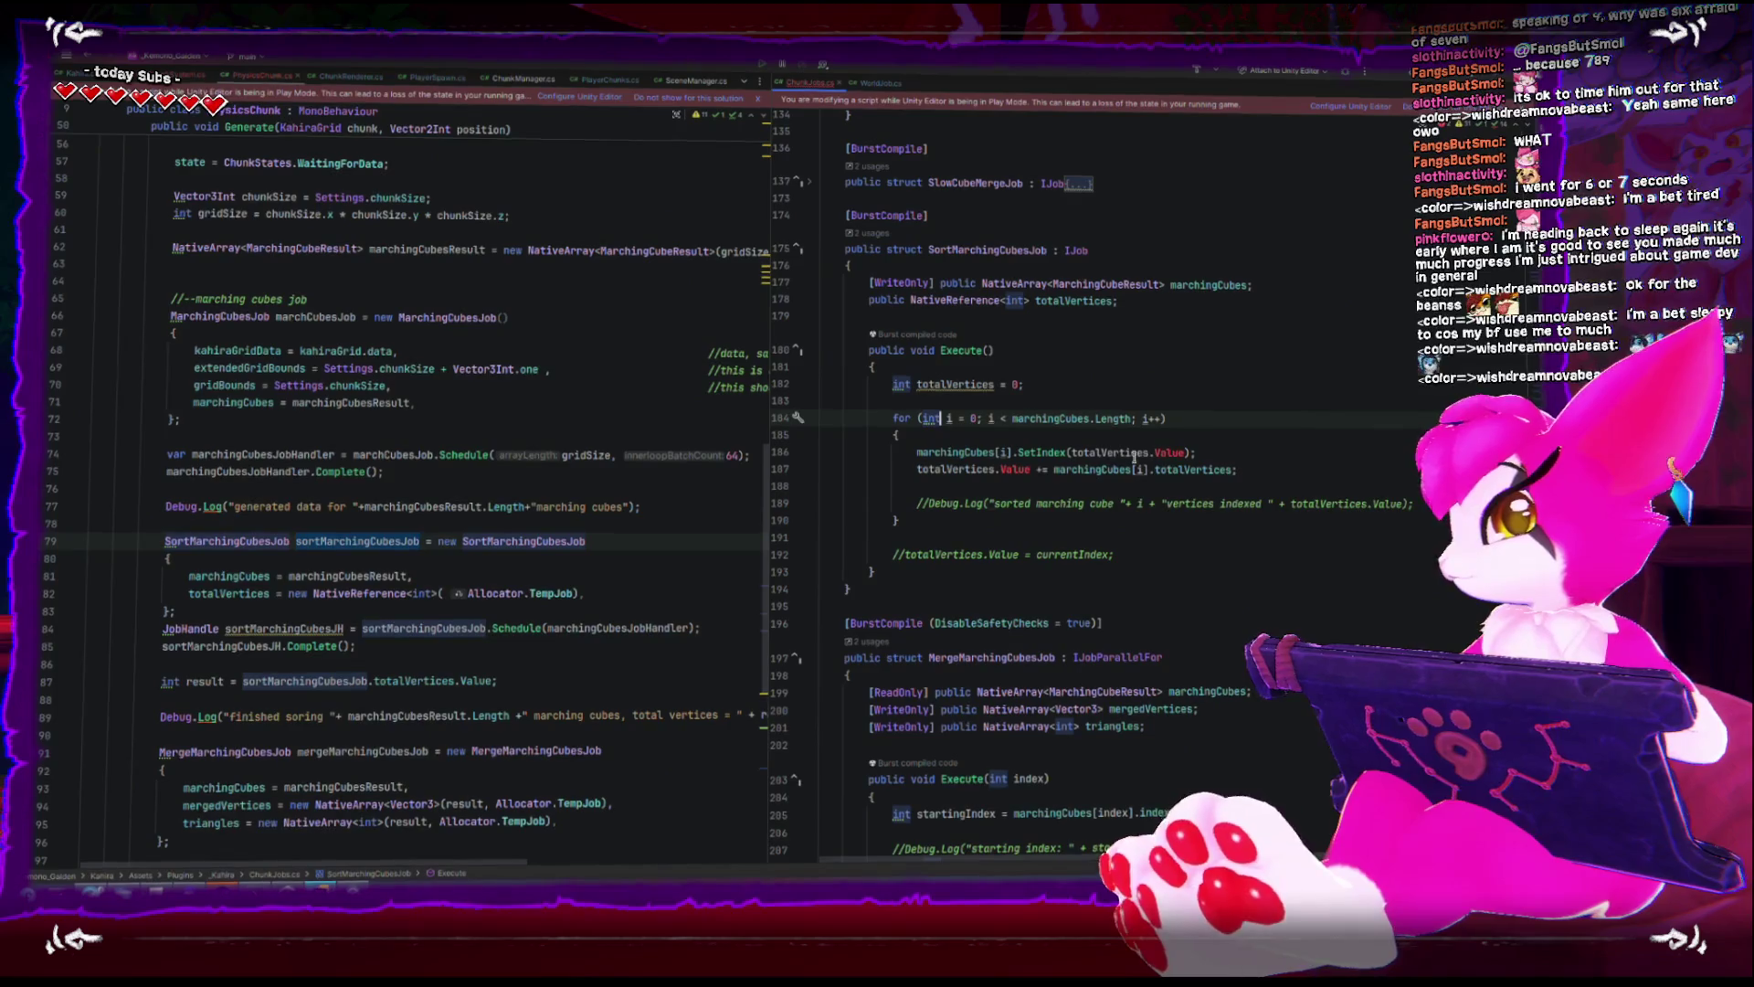
double_click(966, 383)
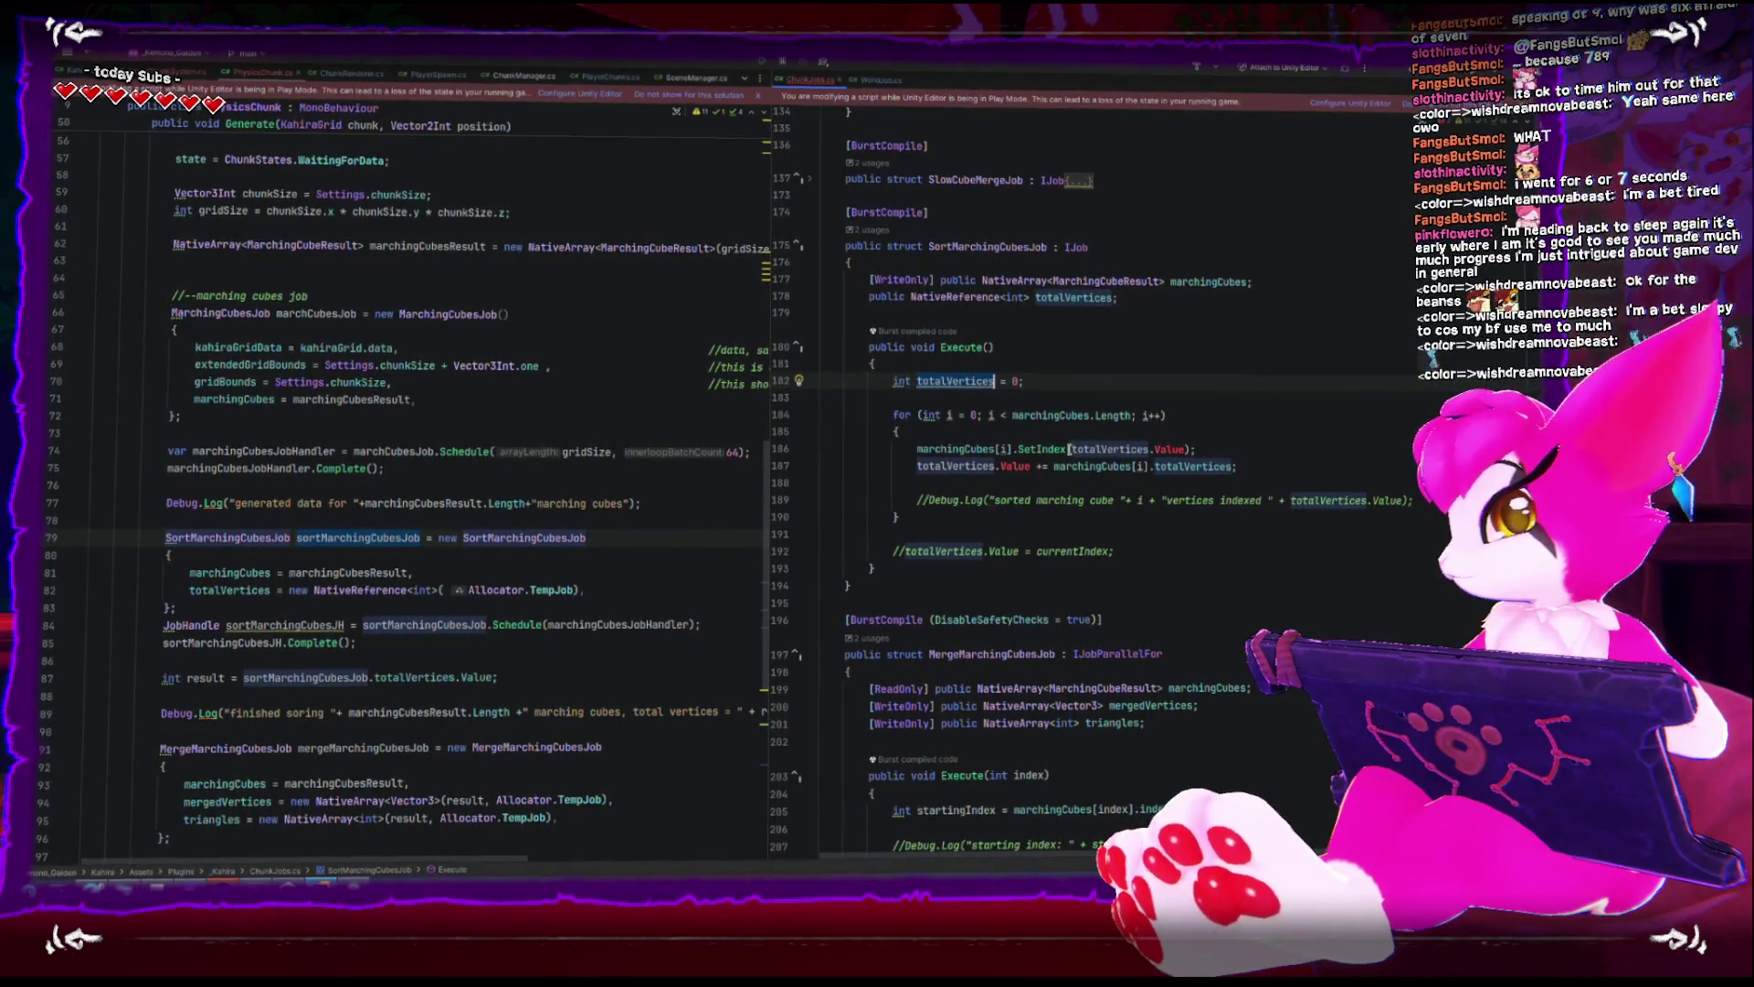
double_click(1071, 448)
key("ctrl+c")
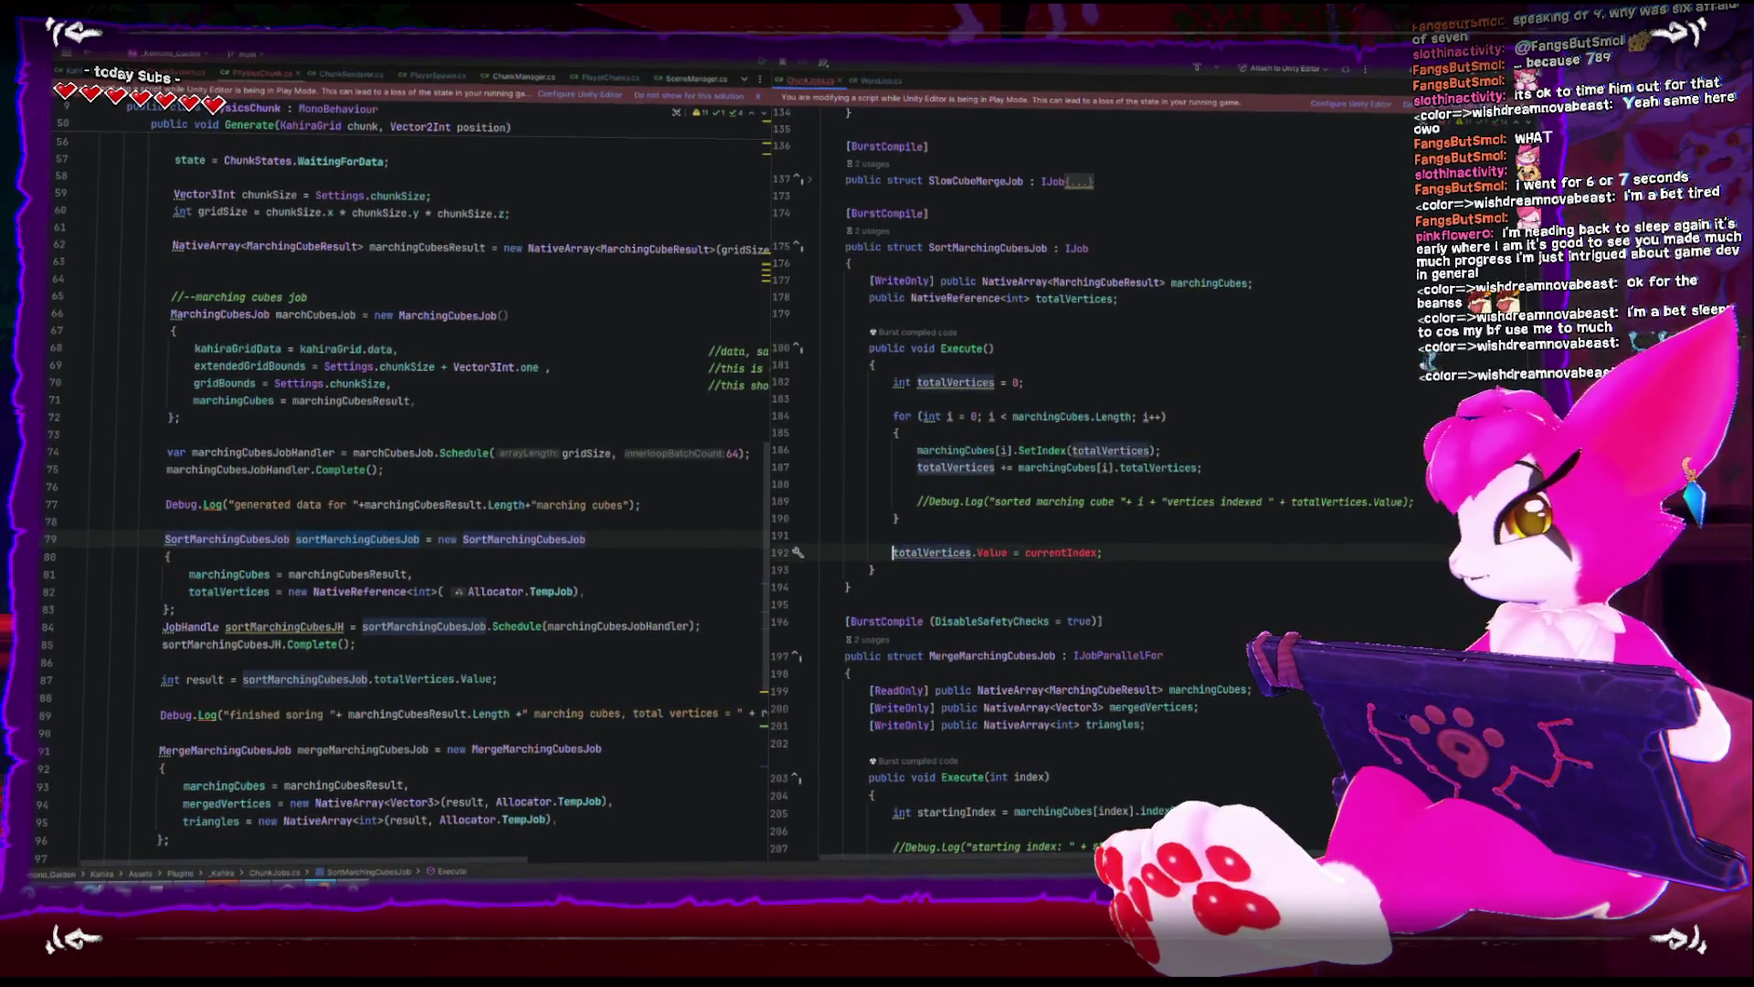
left_click(955, 381)
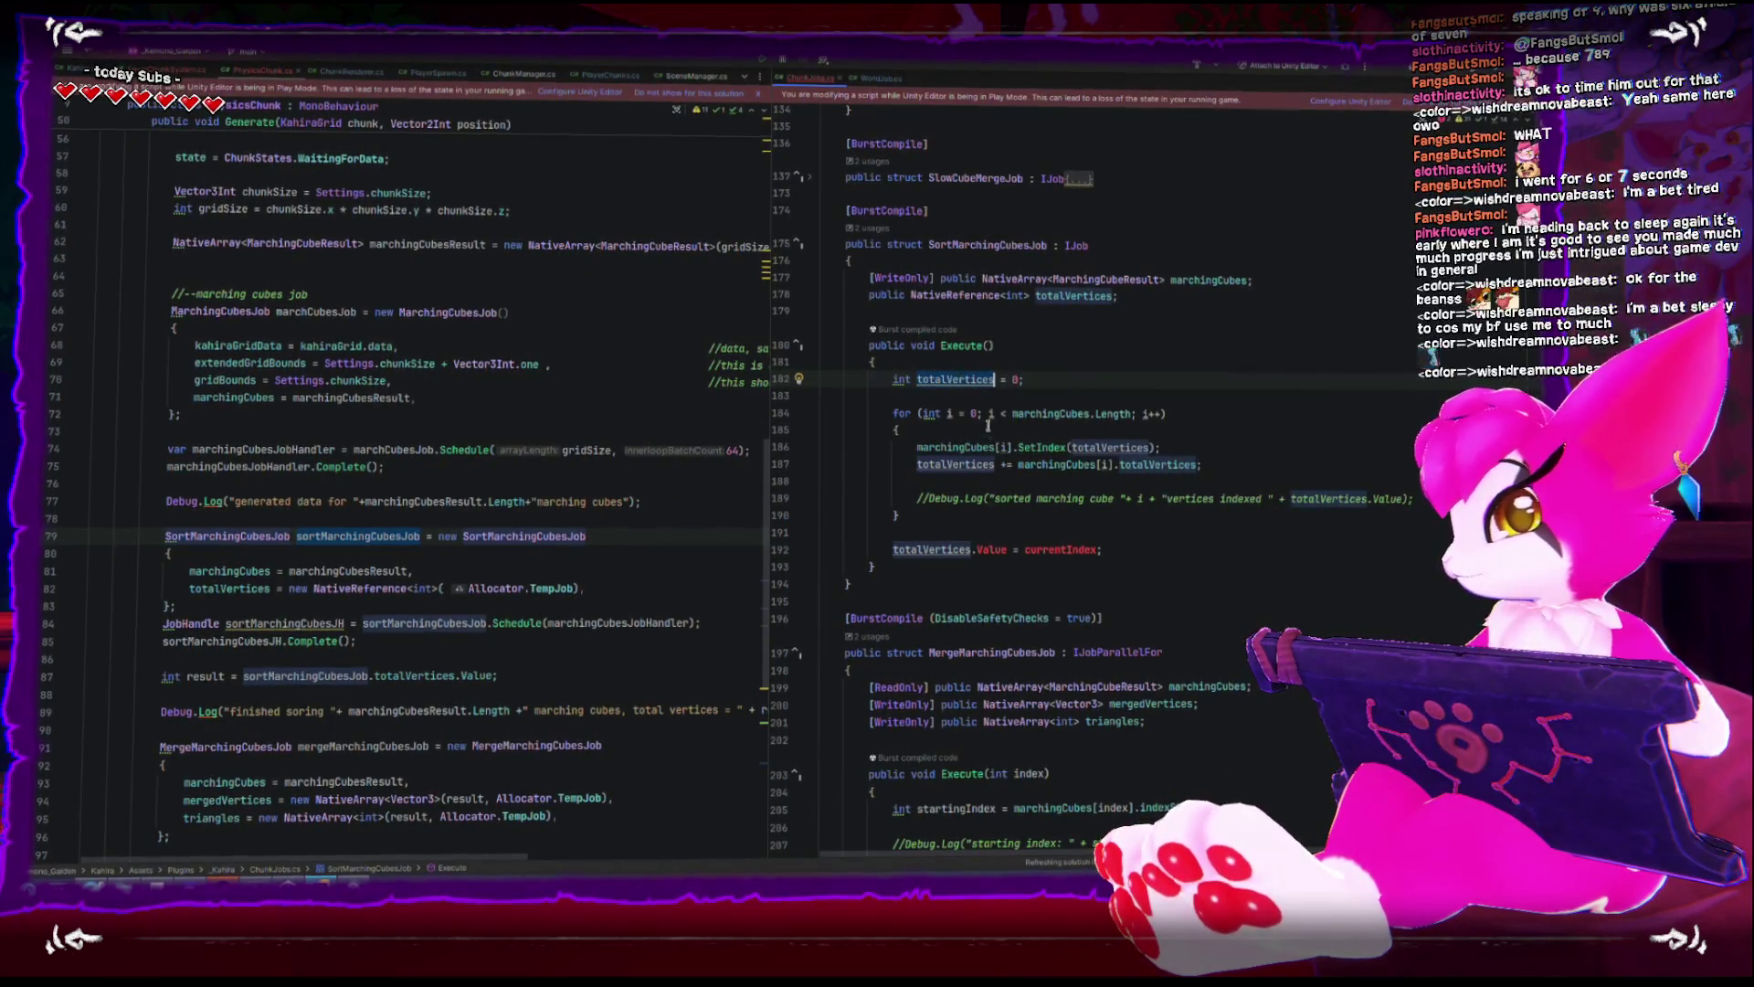
double_click(1060, 549)
key("ctrl+v")
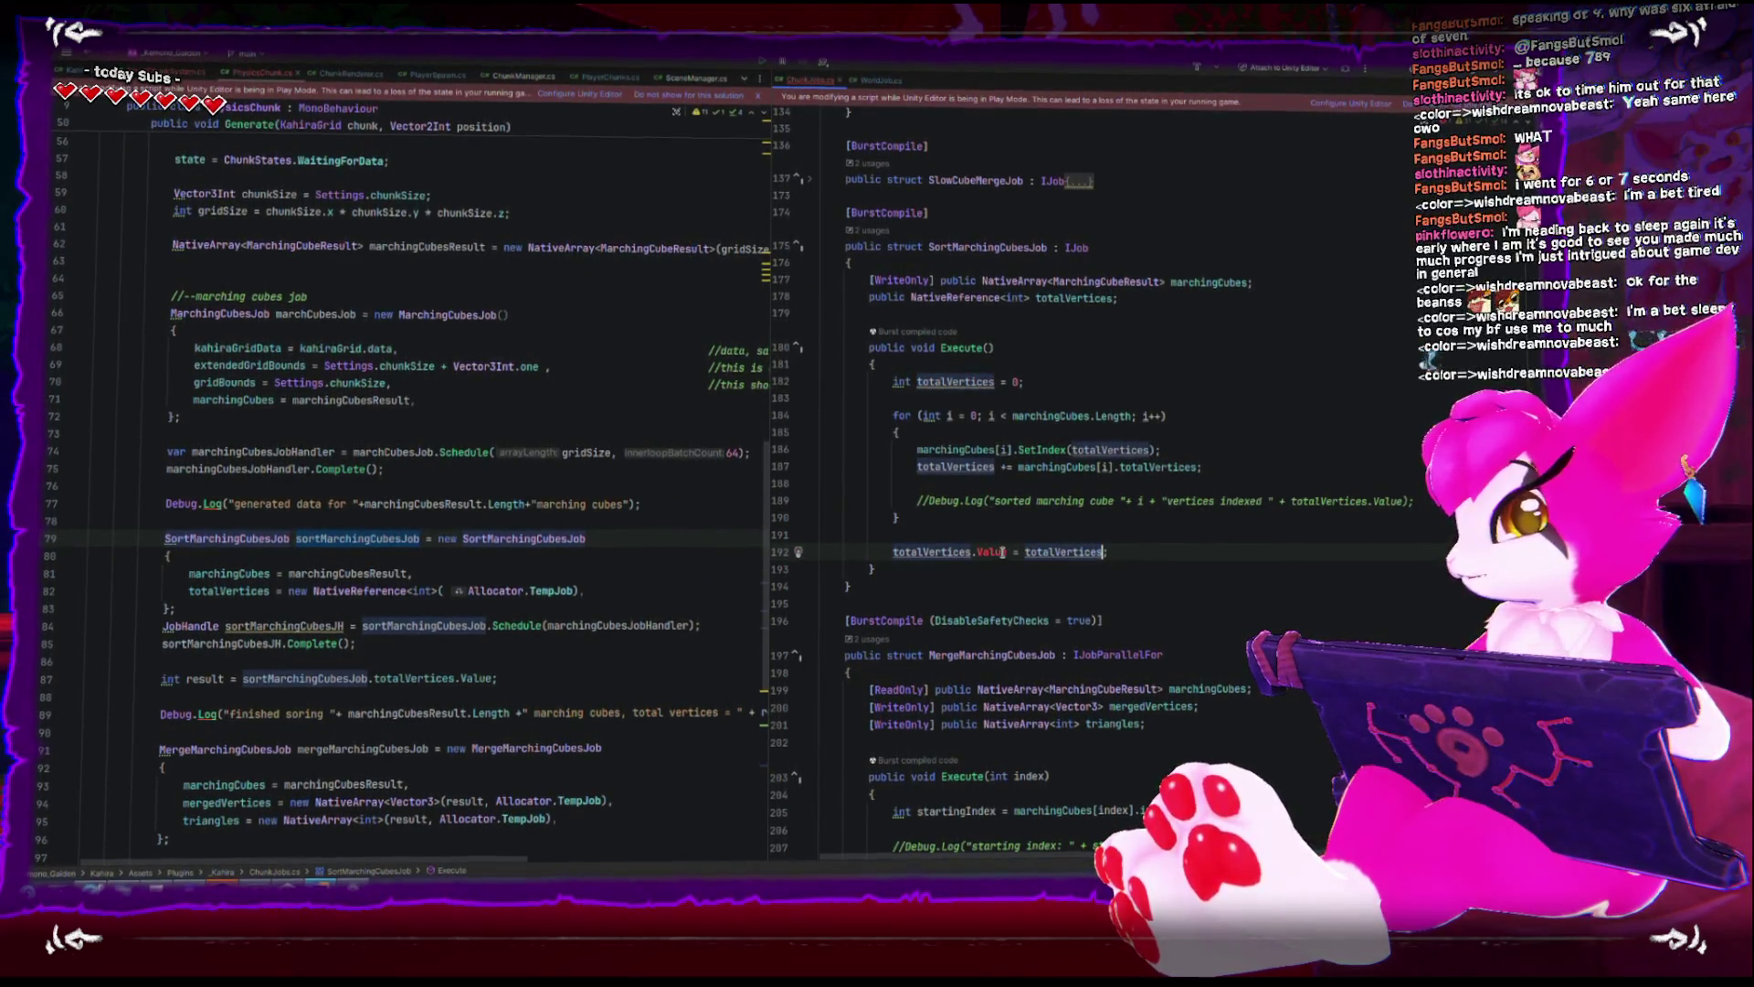
- Rename the local counter to vertices in its declaration, SetIndex call, += line and final assignment
double_click(957, 381)
type("v")
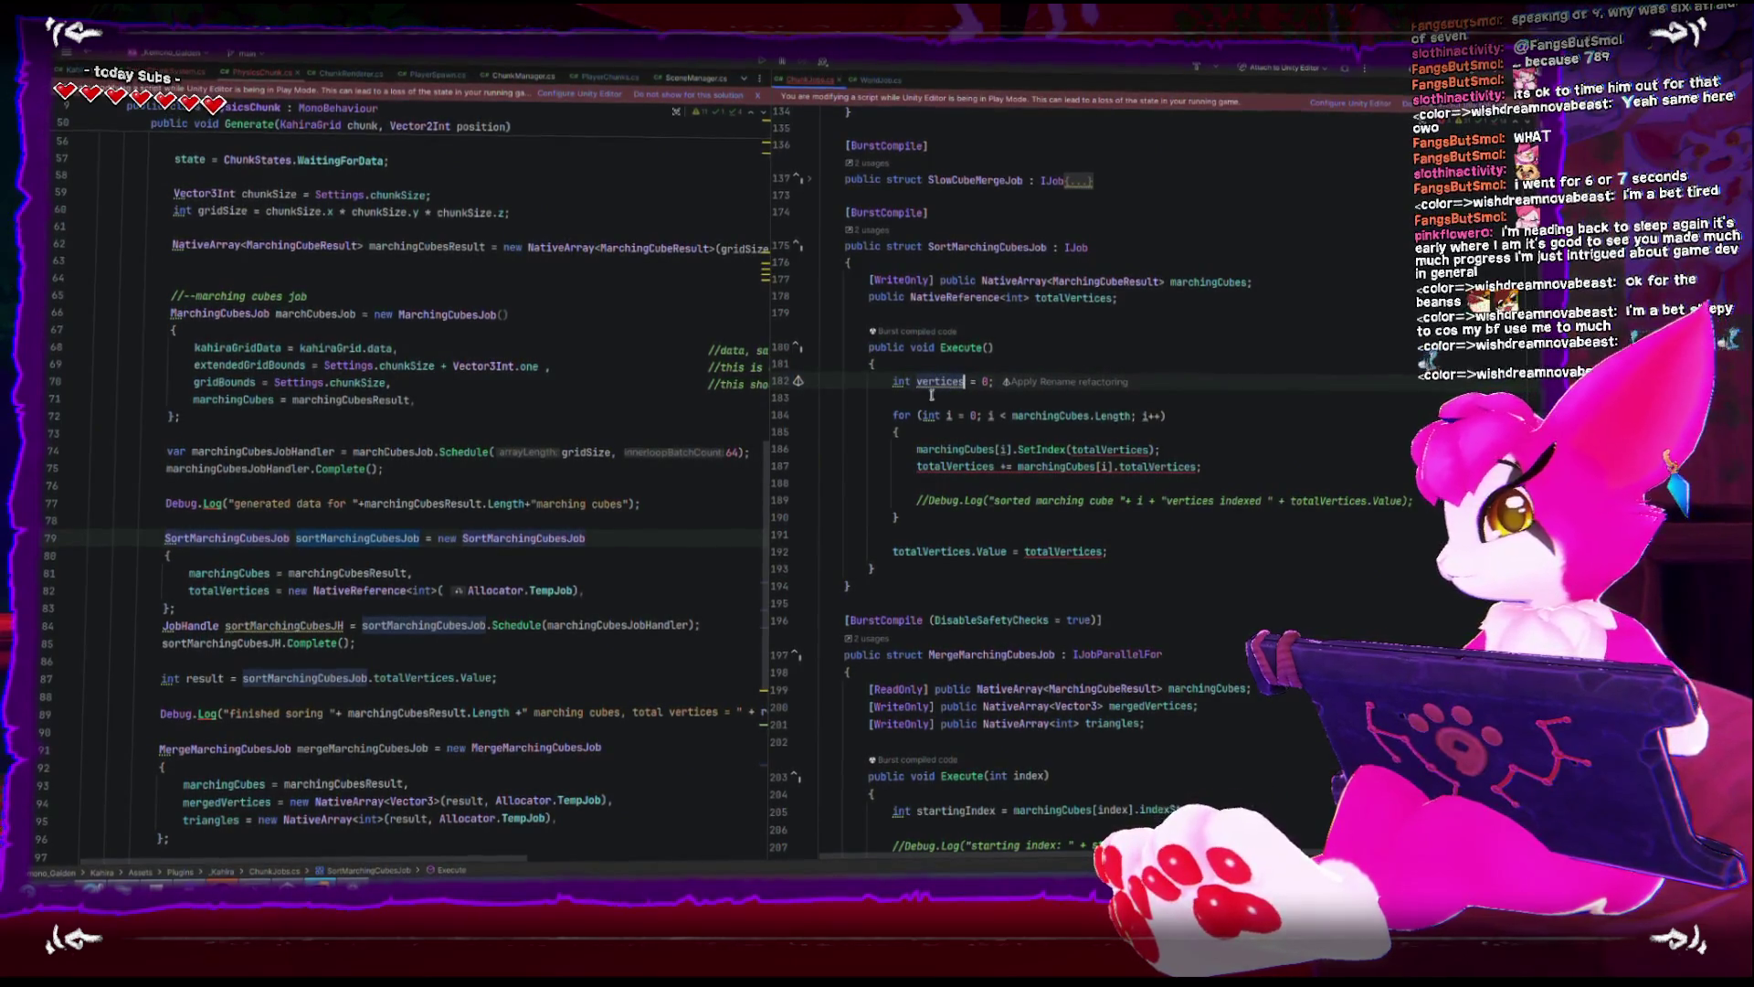
double_click(1111, 450)
type("vertices")
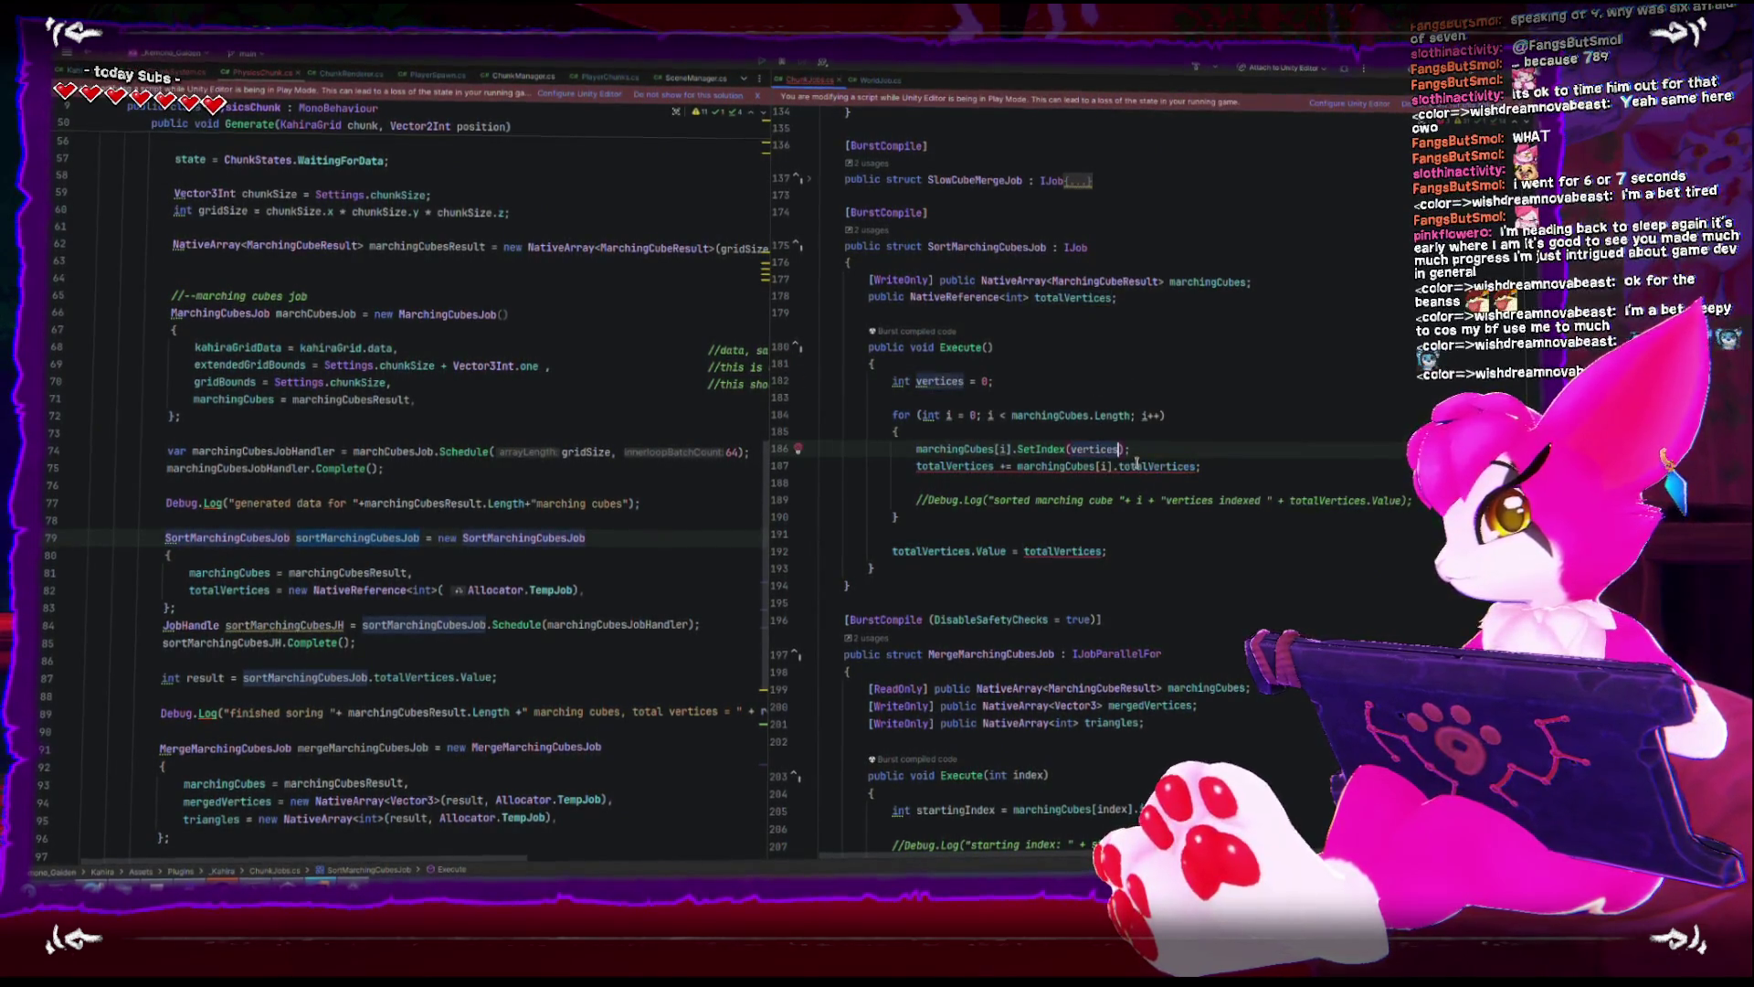
double_click(955, 467)
type("vertices")
double_click(1059, 548)
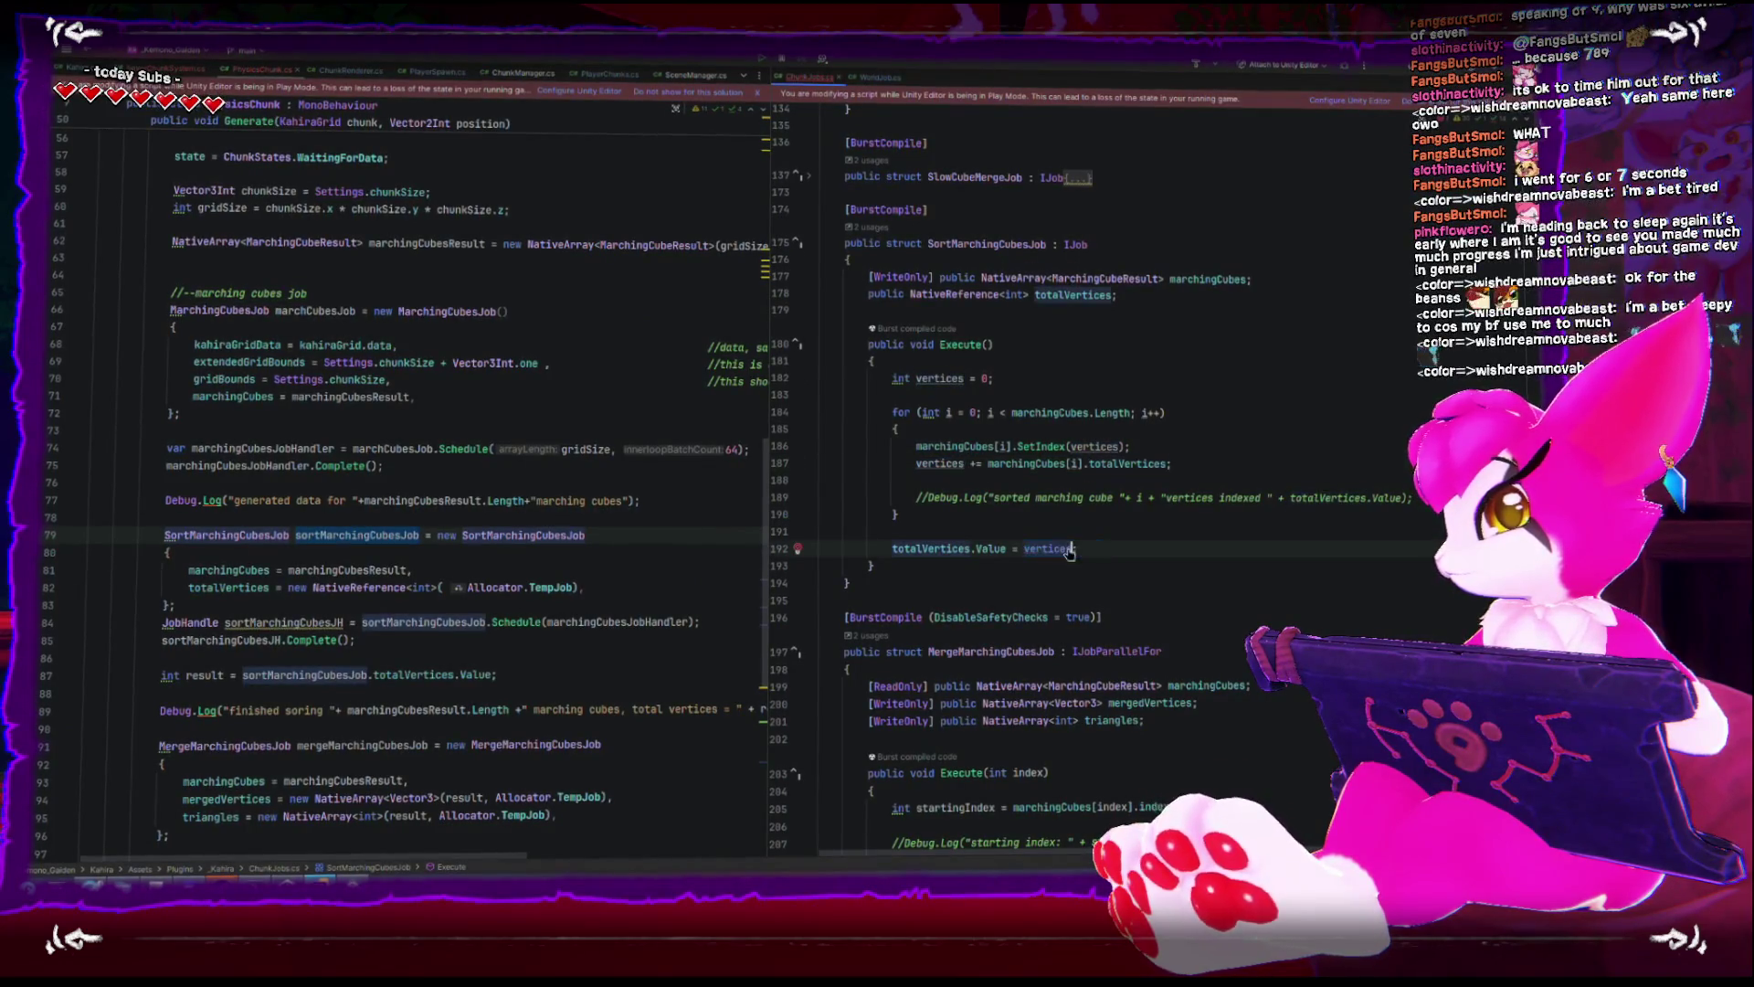
type("vertices;")
left_click(1211, 583)
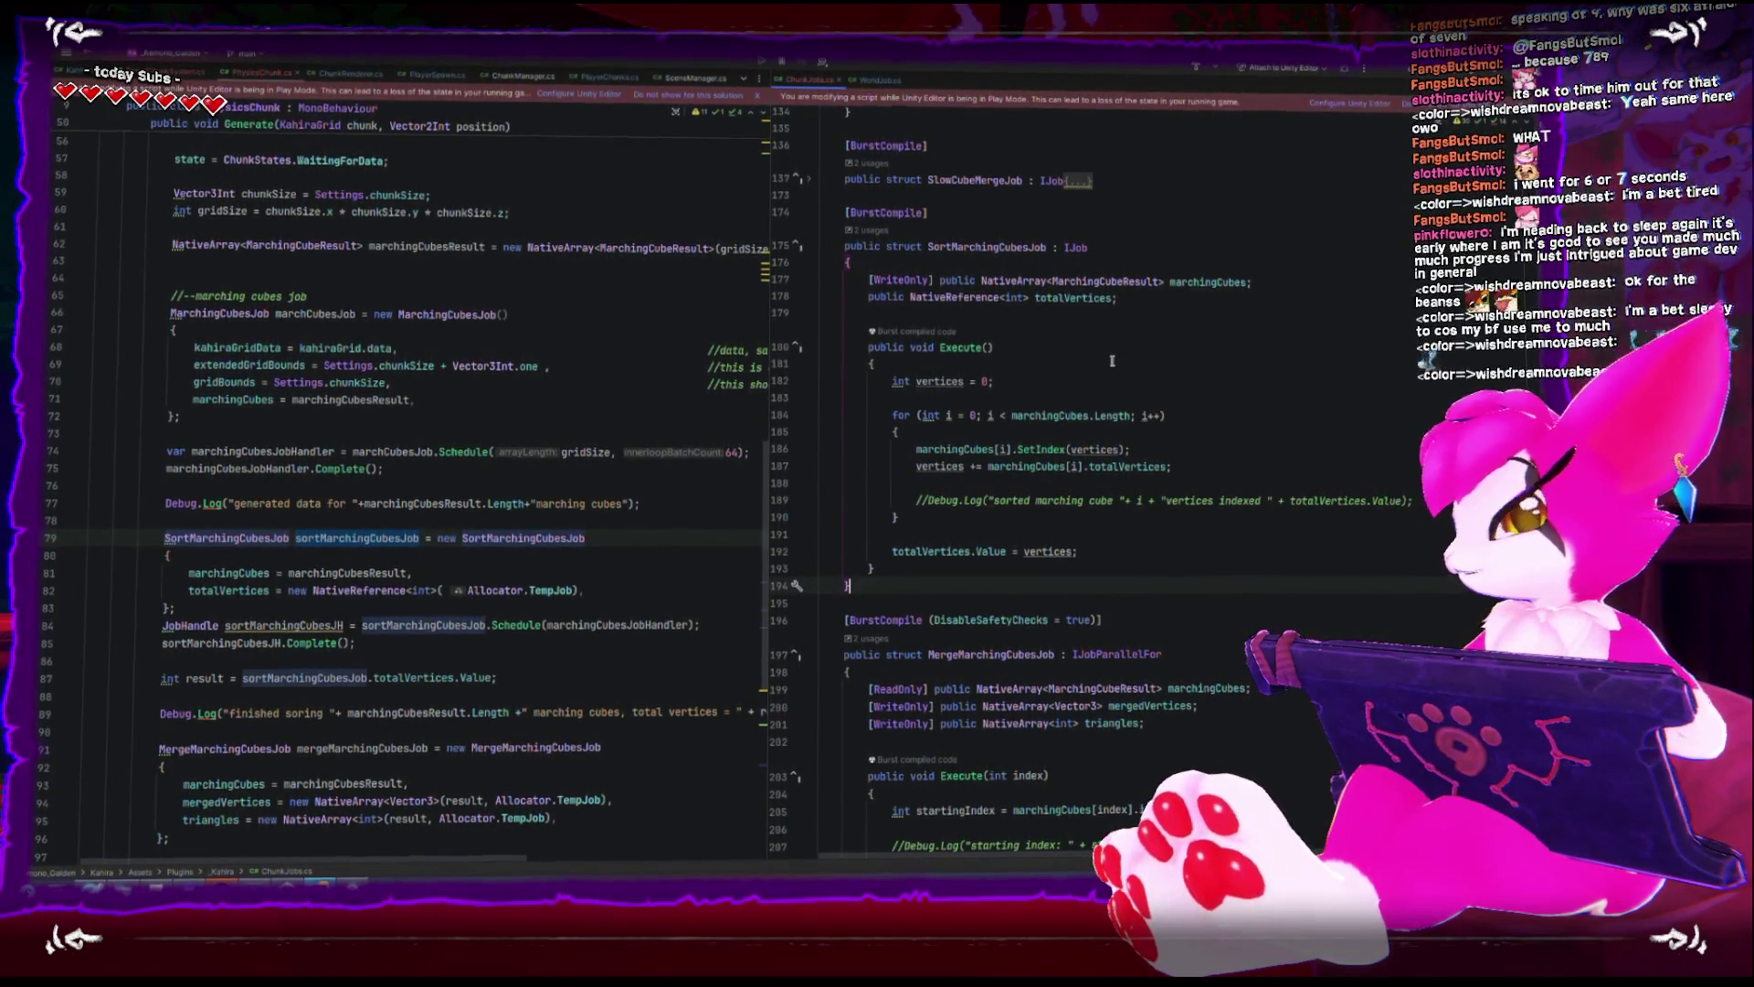
scroll(1032, 493, "down", 10)
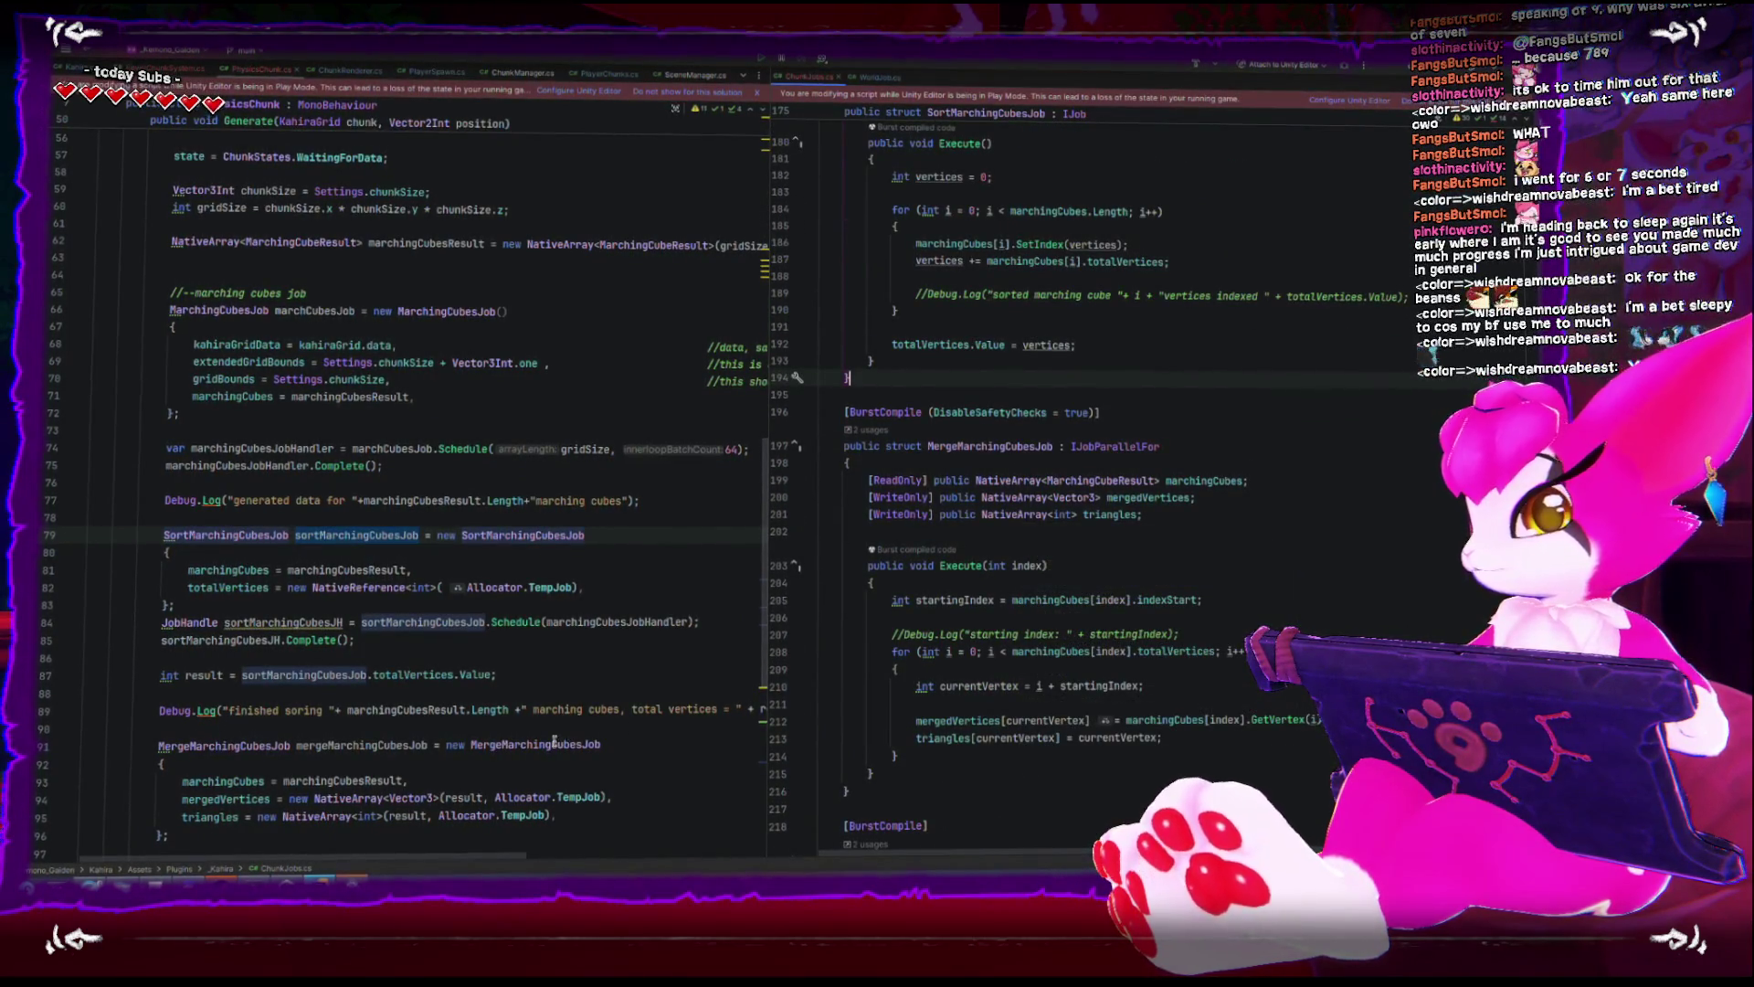
left_click(351, 881)
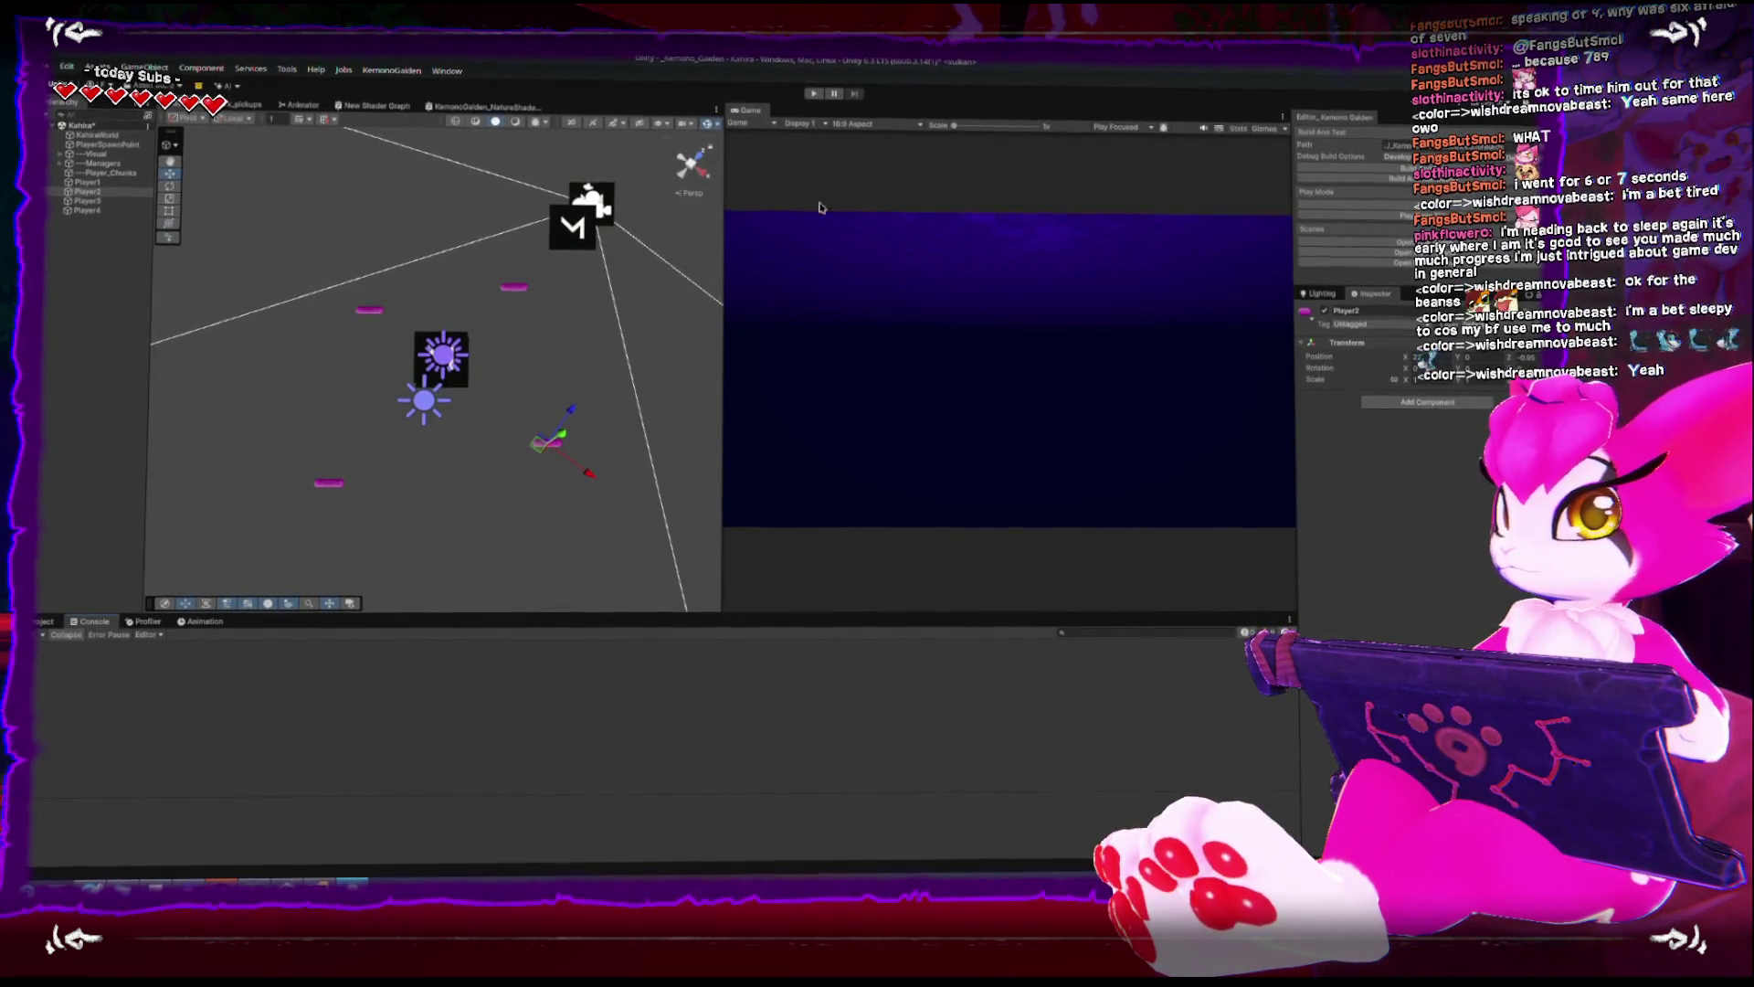
- Enter Play mode, drag Player1 in the Scene view to spawn a chunk, then exit Play mode
left_click(816, 95)
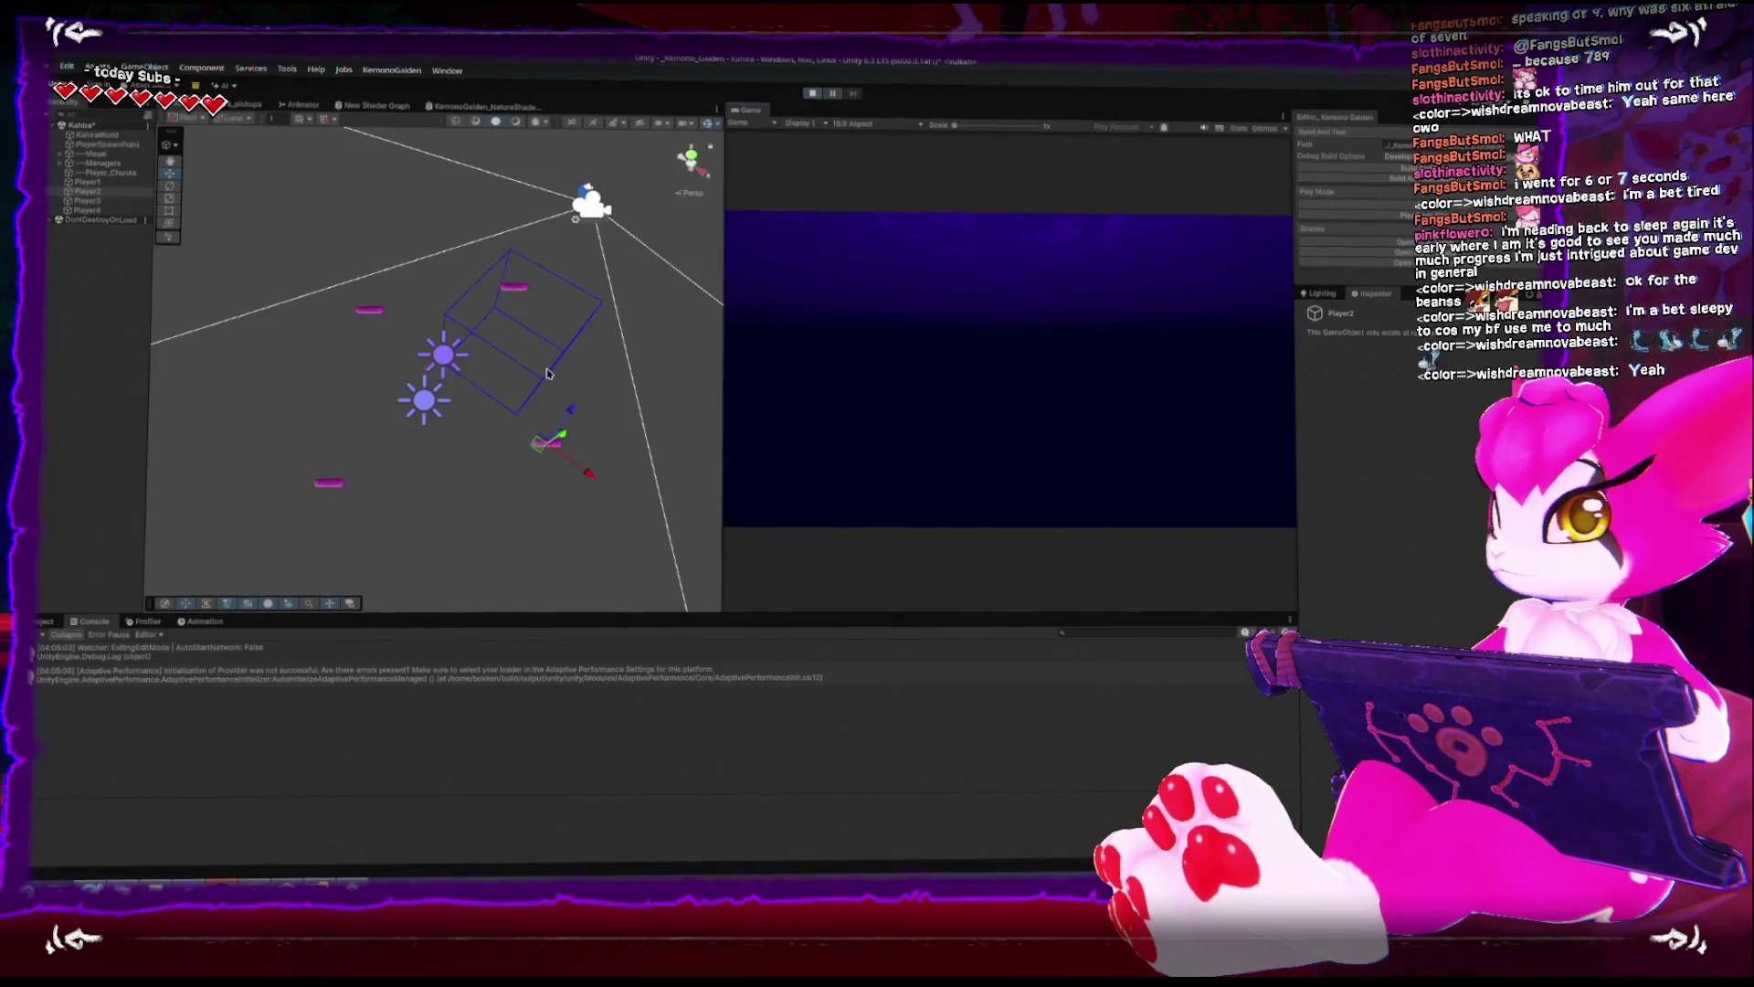
left_click(41, 635)
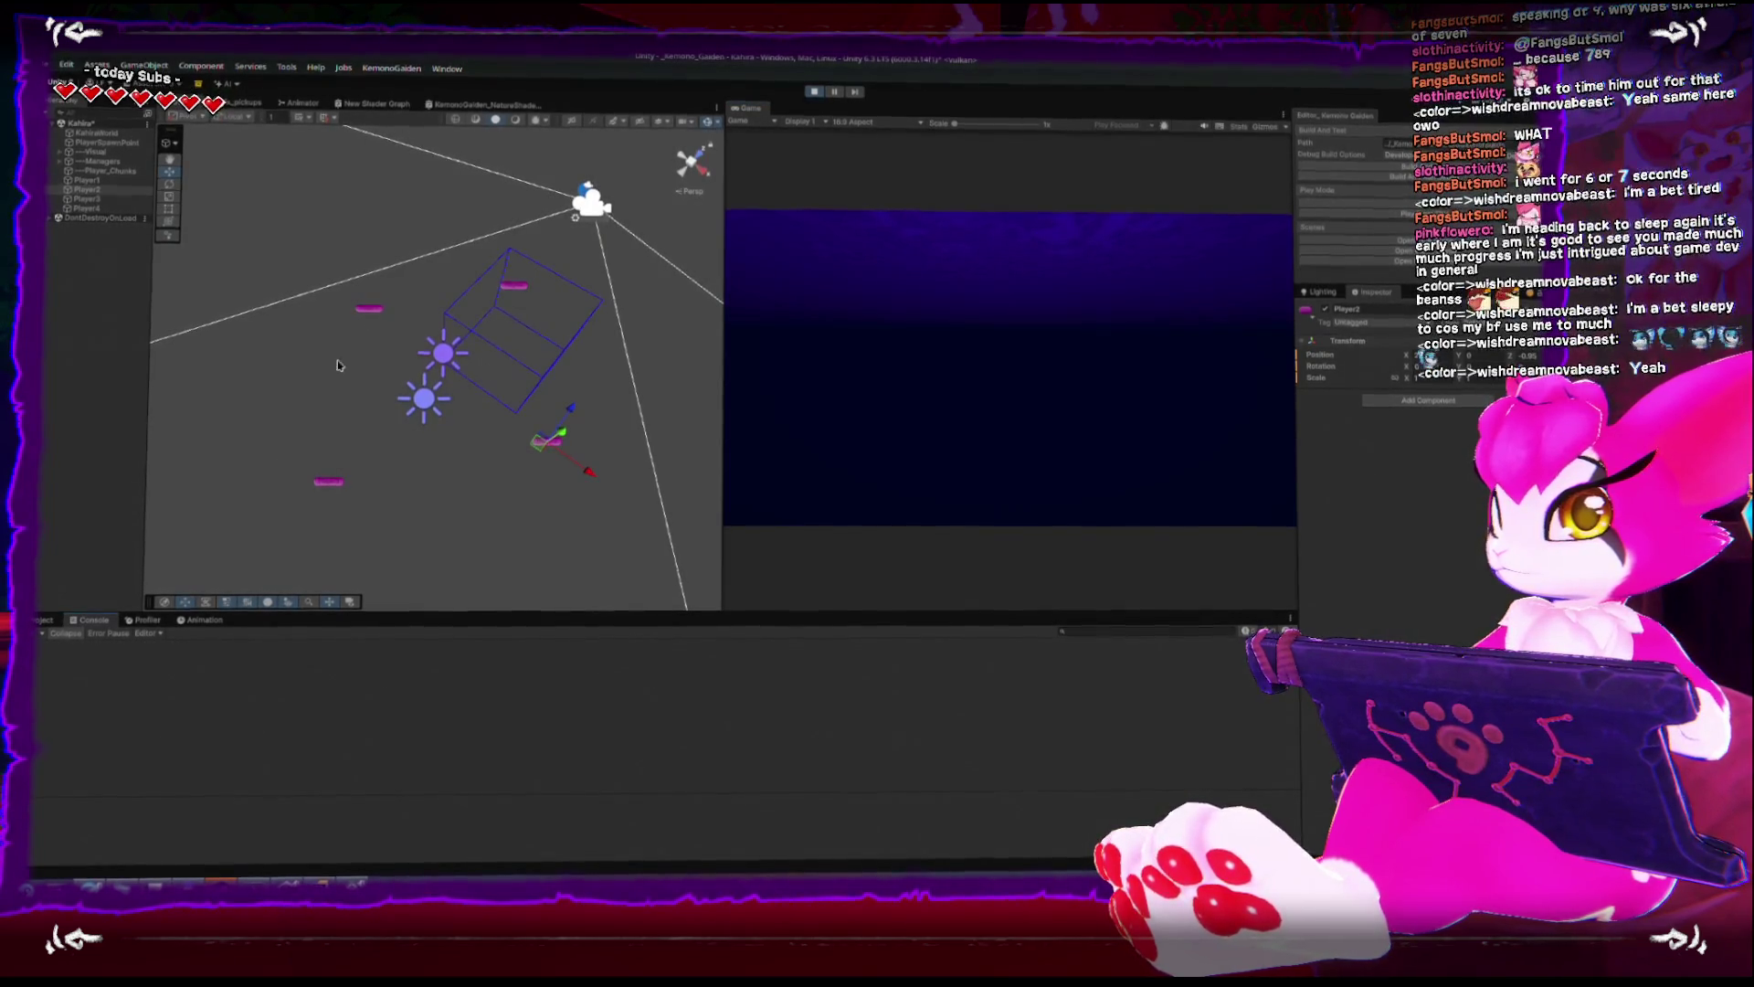
left_click(369, 308)
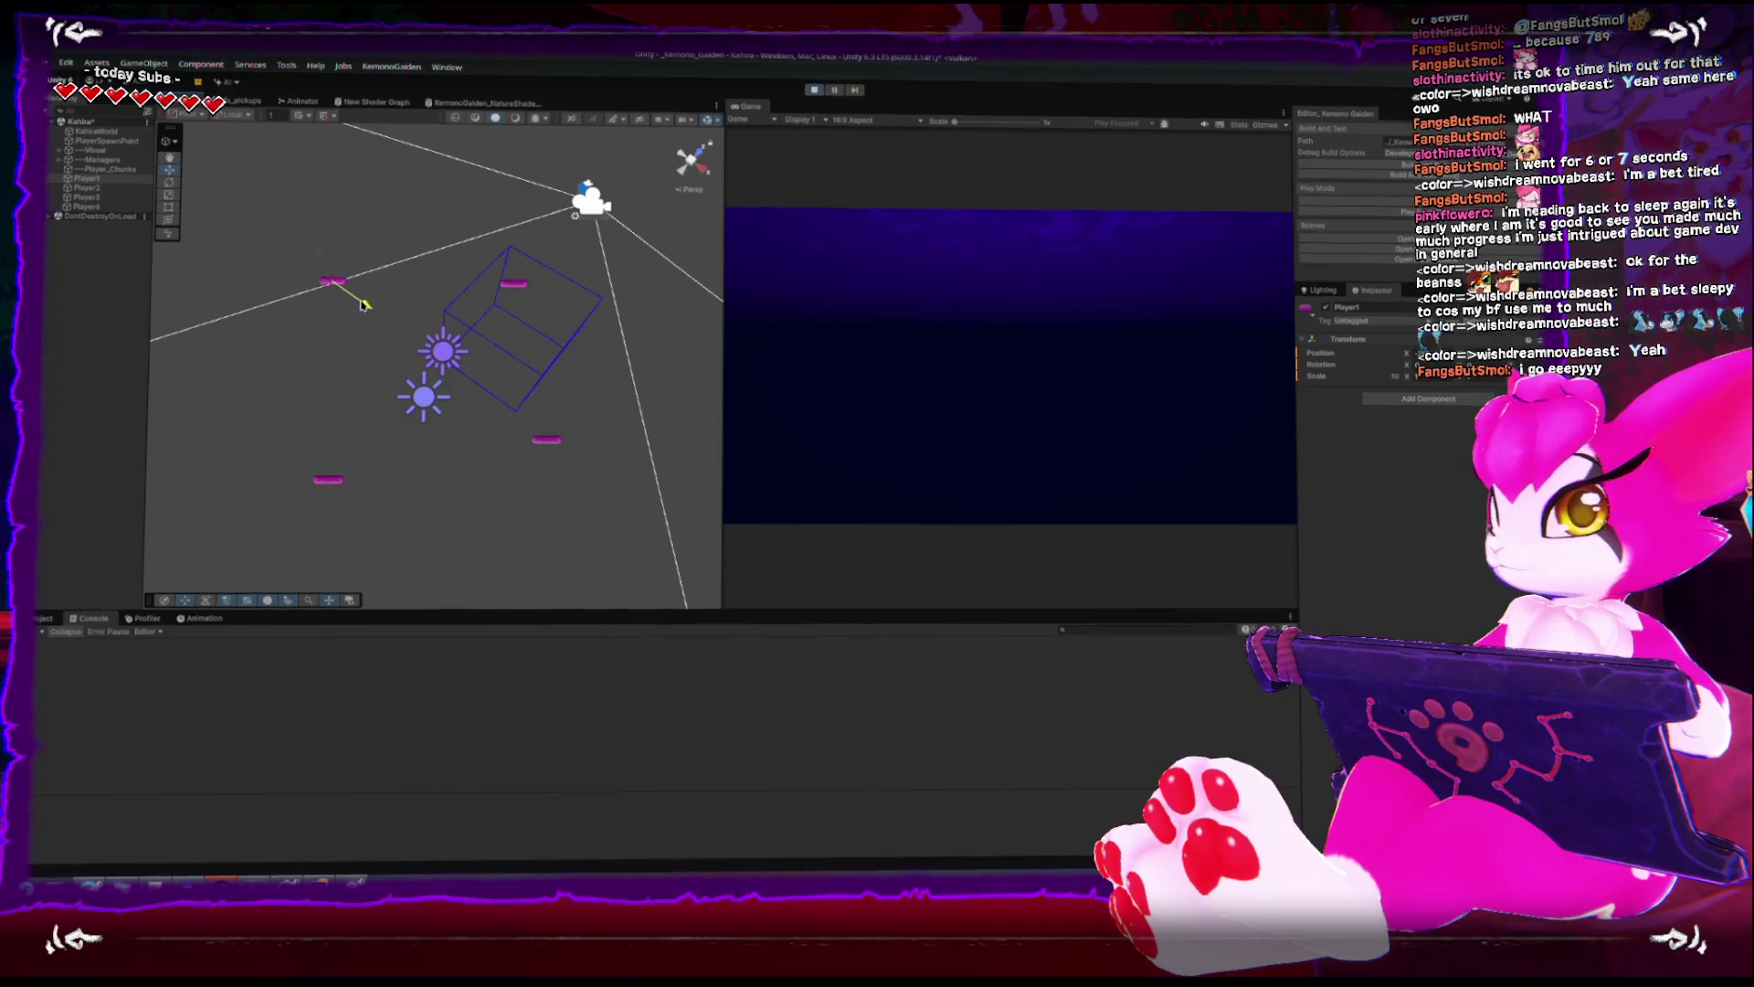
left_click_drag(277, 312, 406, 424)
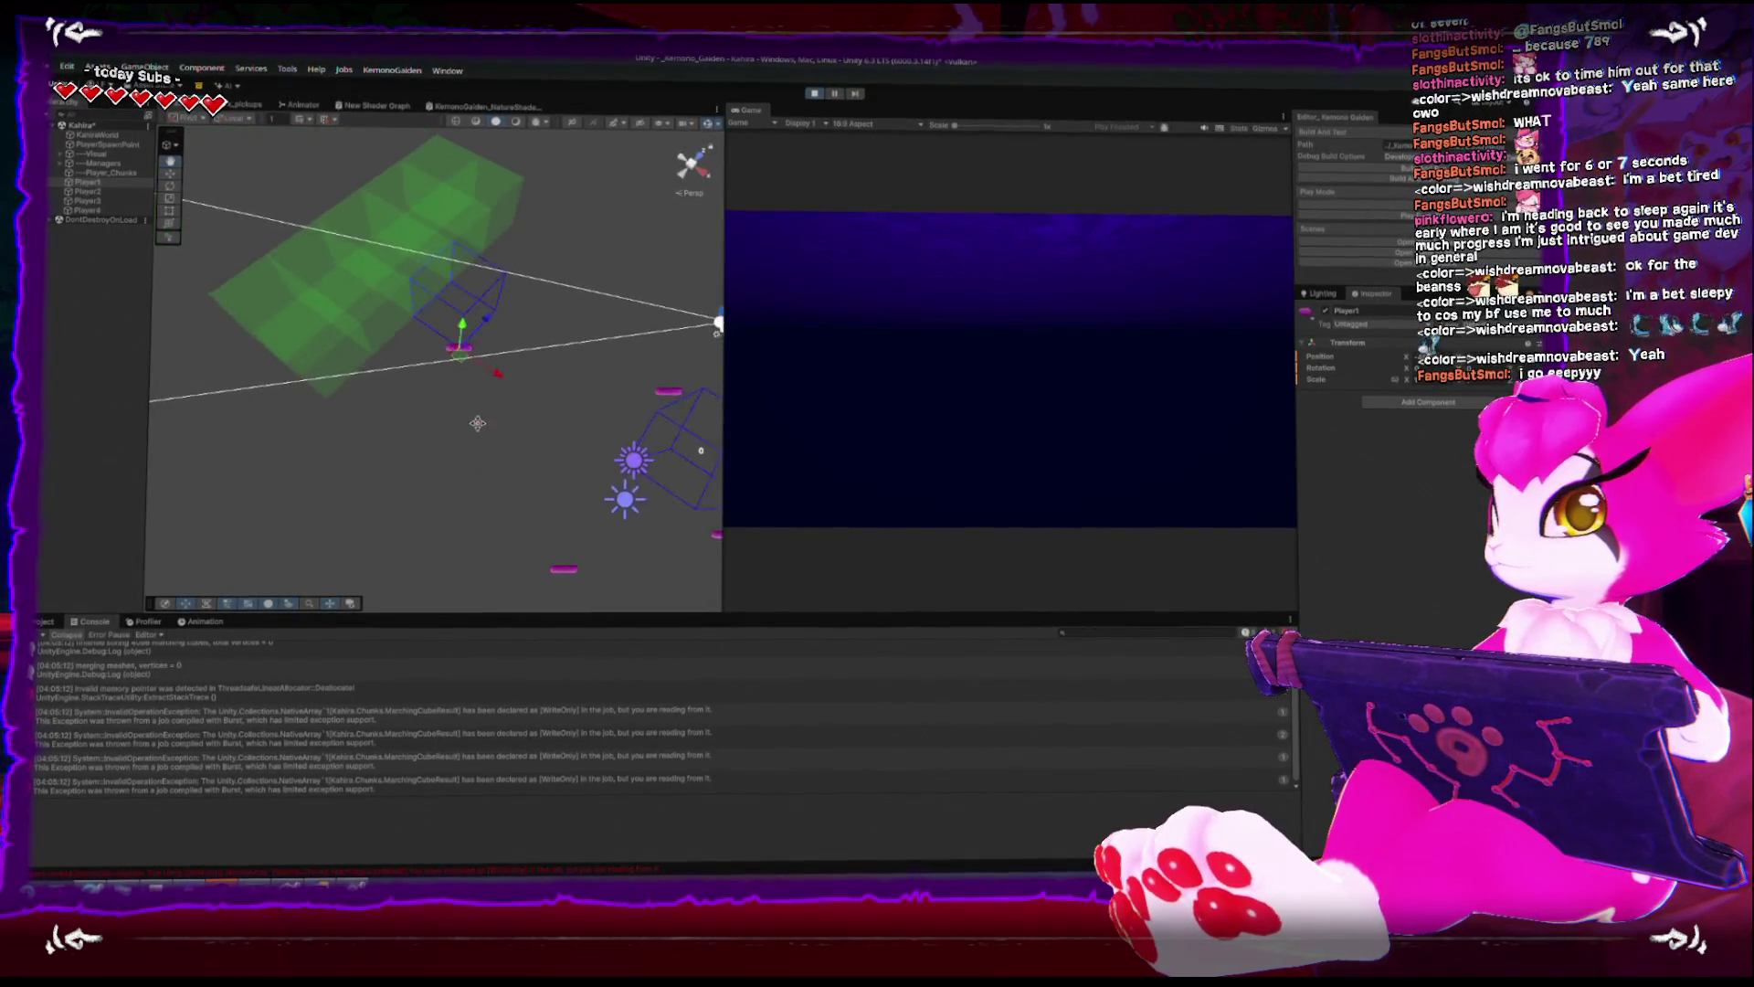
left_click_drag(542, 423, 367, 266)
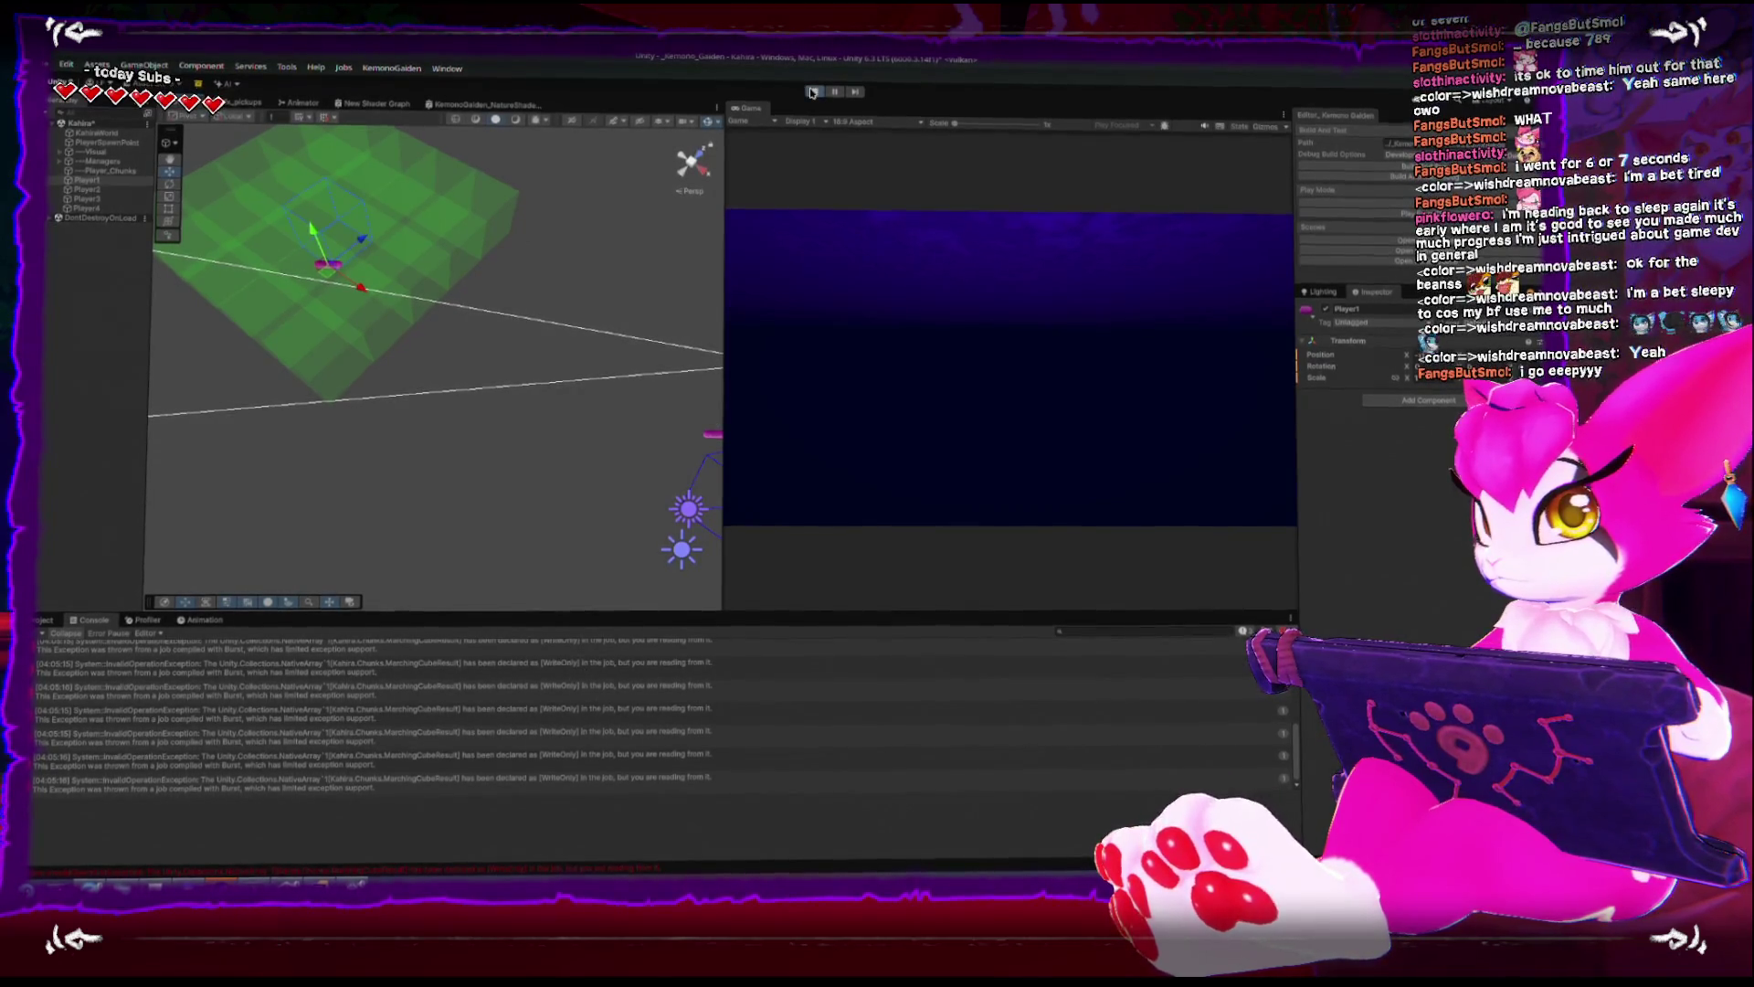
key("ctrl+p")
- Delete the [WriteOnly] attribute from marchingCubes in ChunkJobs.cs and go back to Unity
key("alt+Tab")
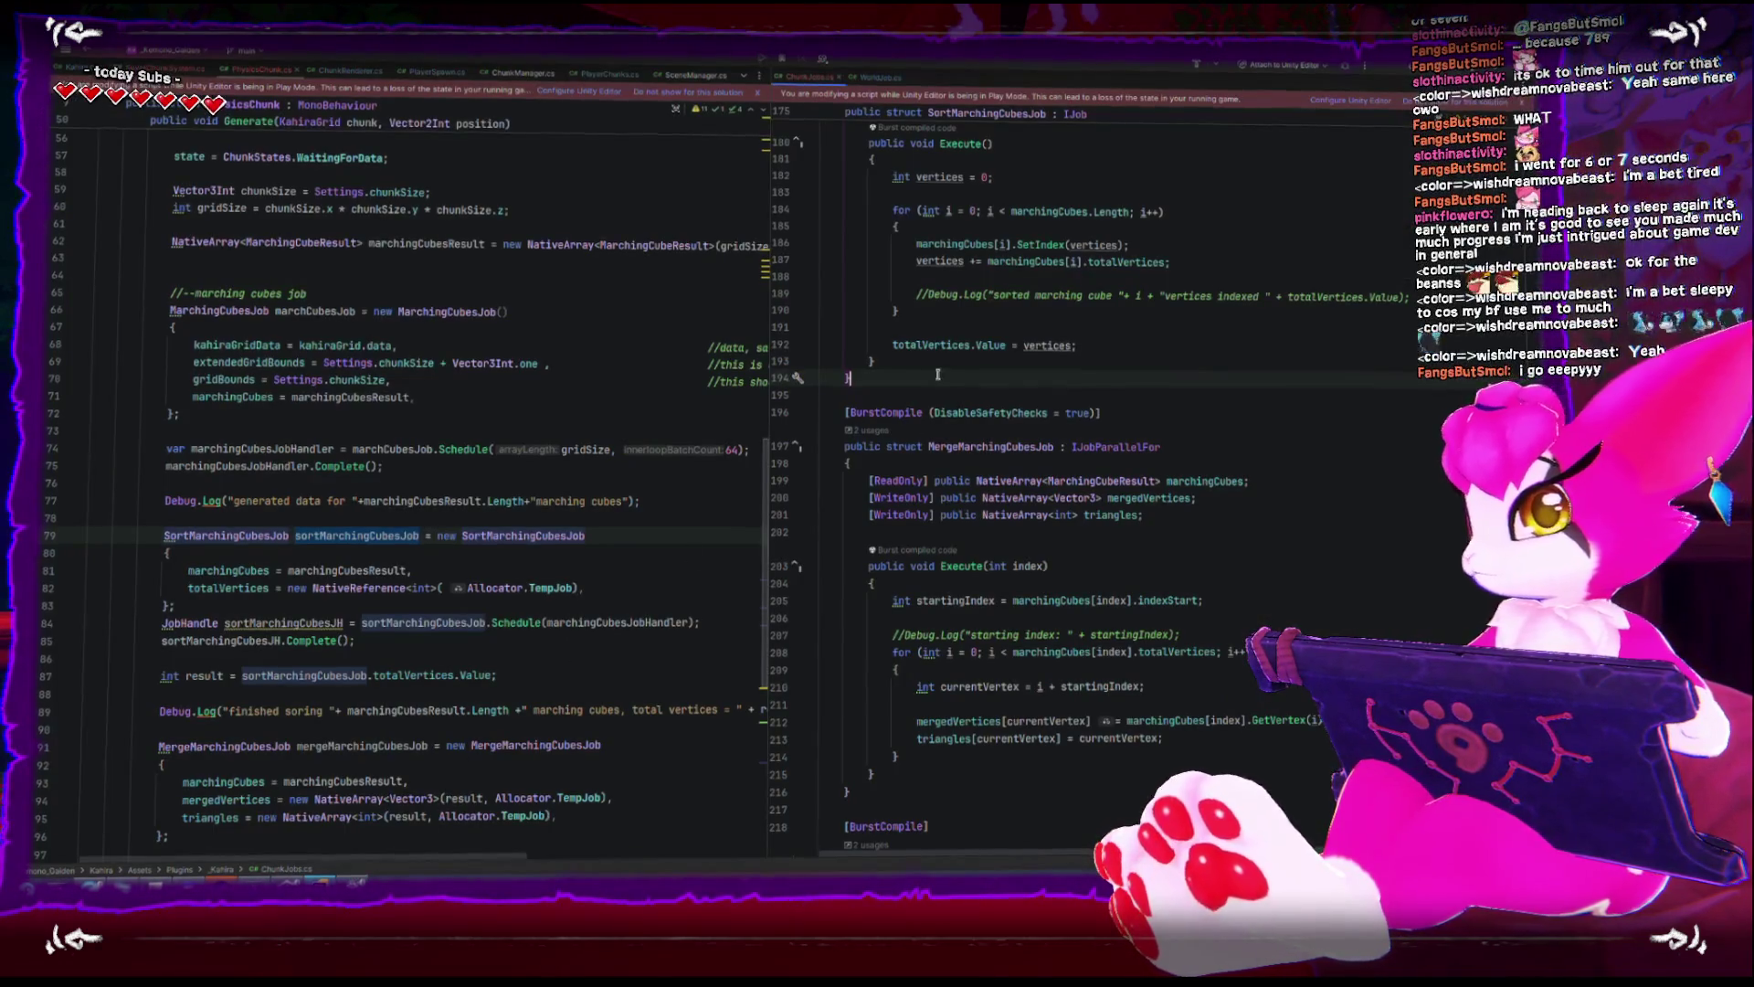
key("Down")
key("Down")
key("Down")
scroll(964, 274, "up", 3)
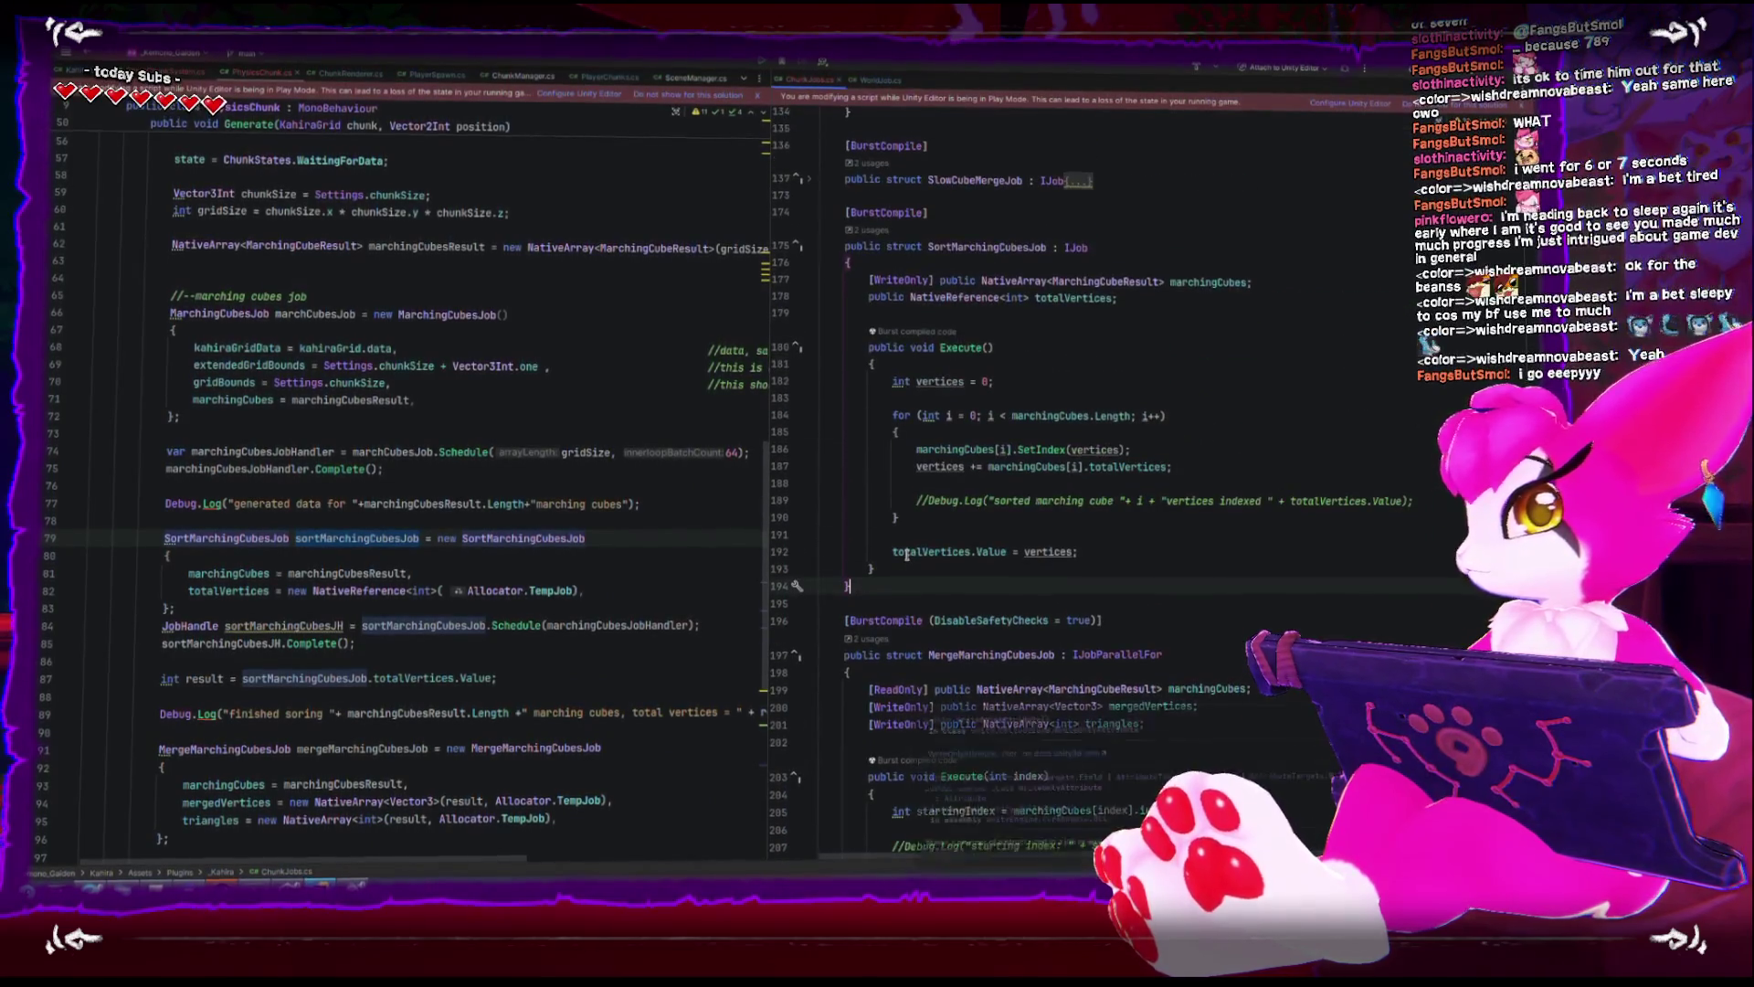
left_click(861, 277)
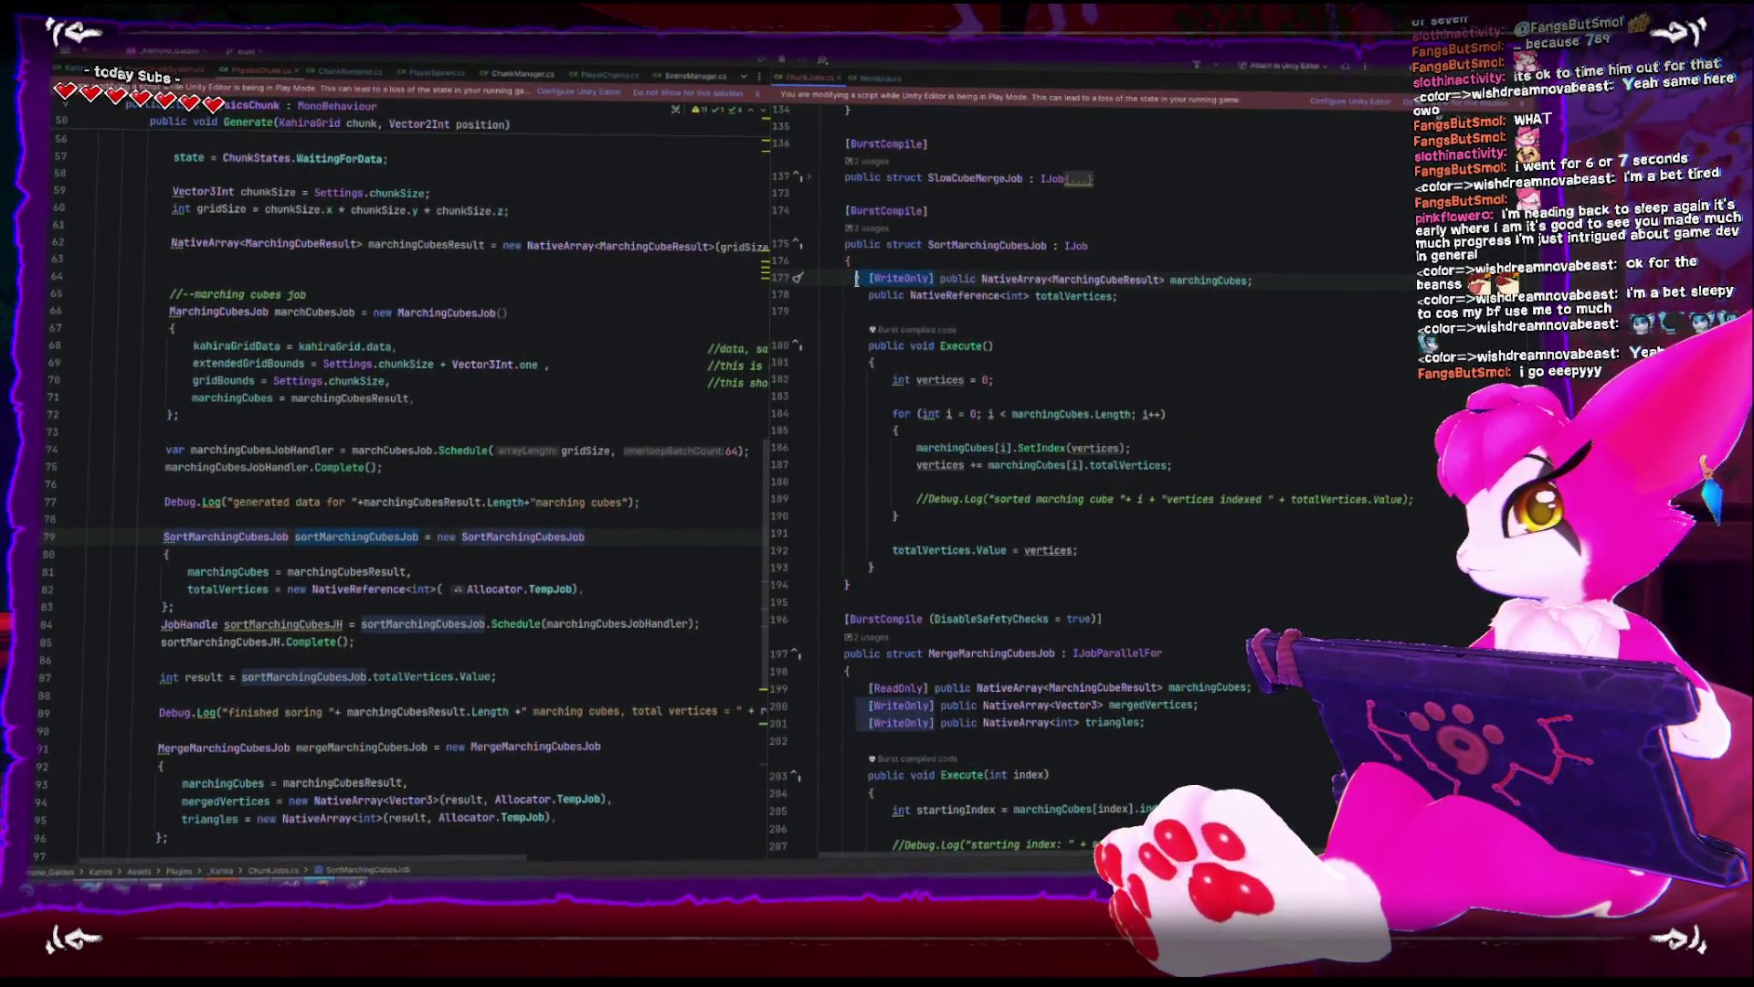
key("Delete")
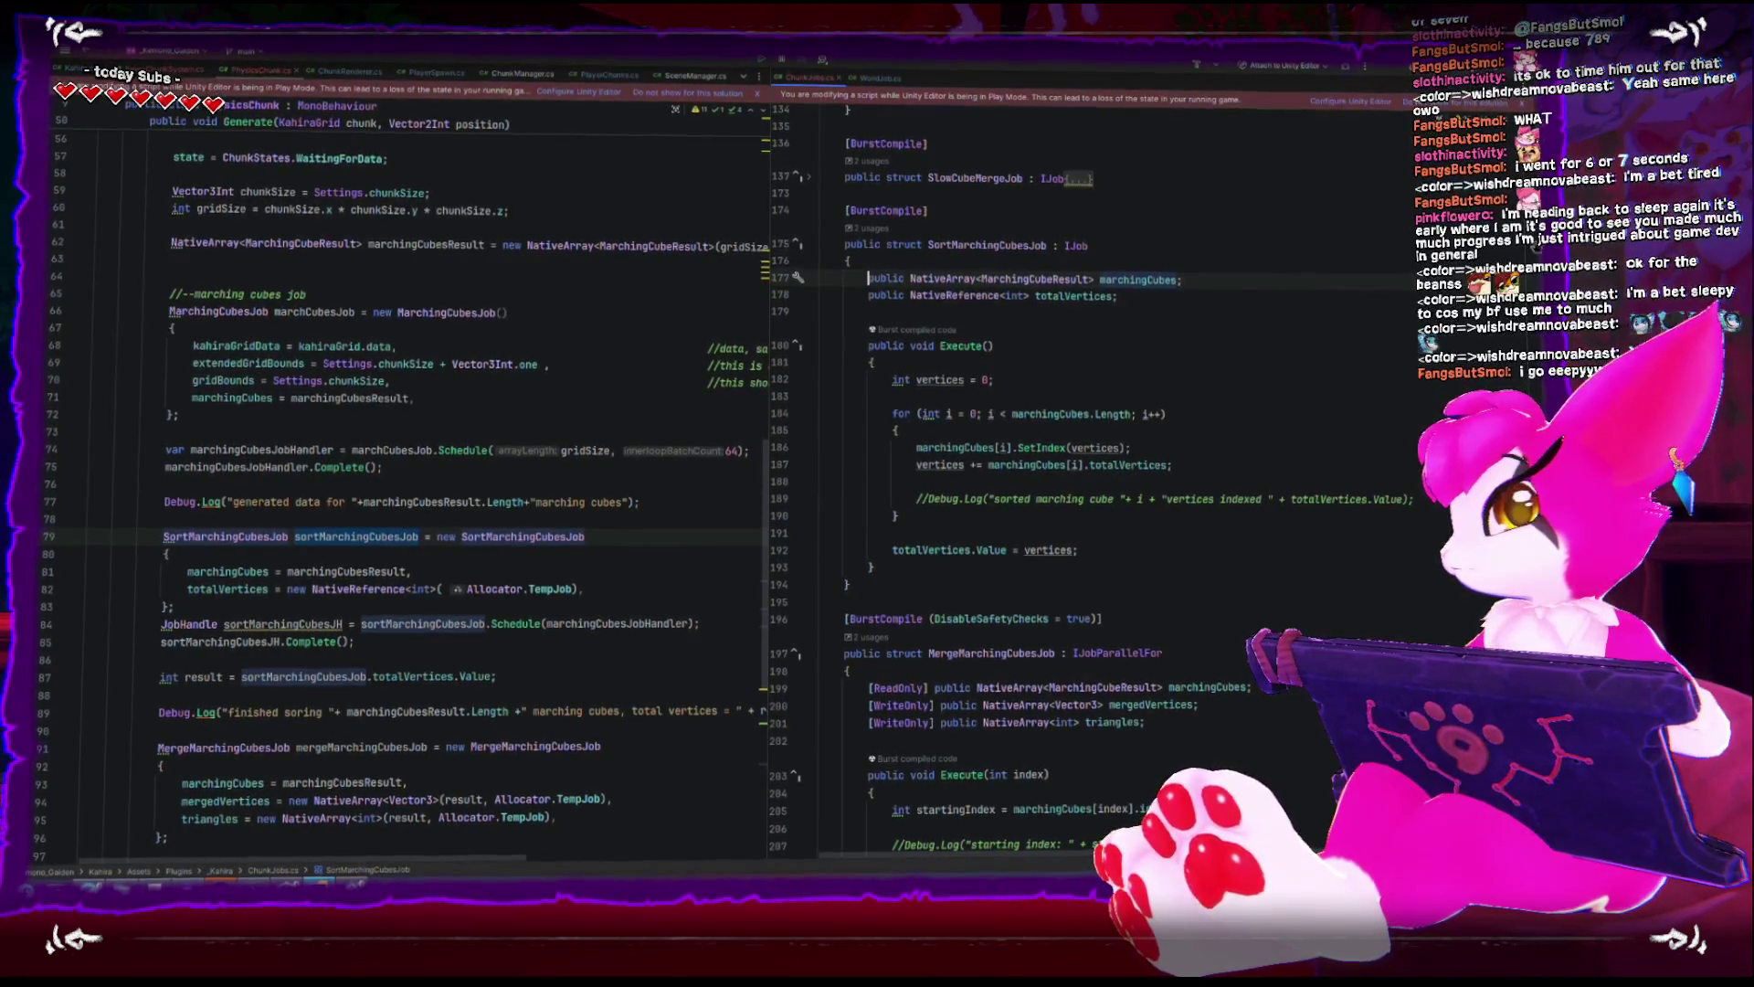
key("alt+Tab")
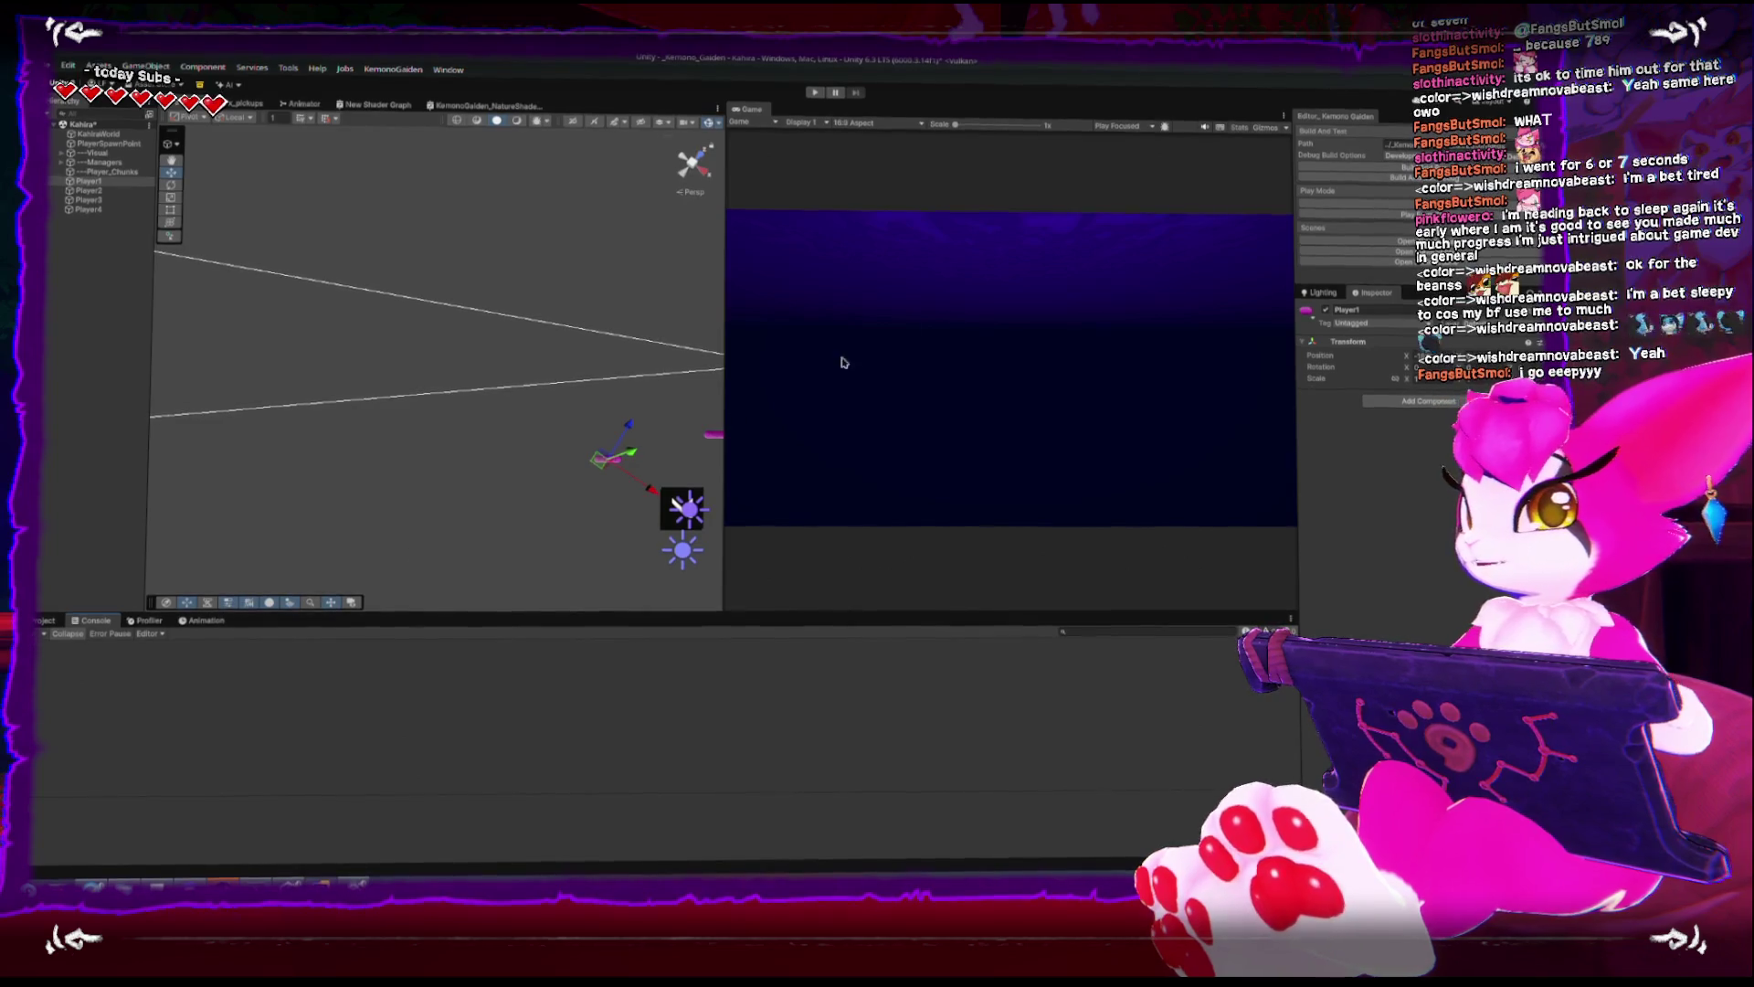
- Replay the scene, move the player to generate a chunk, view it from above, then stop playing
left_click(812, 99)
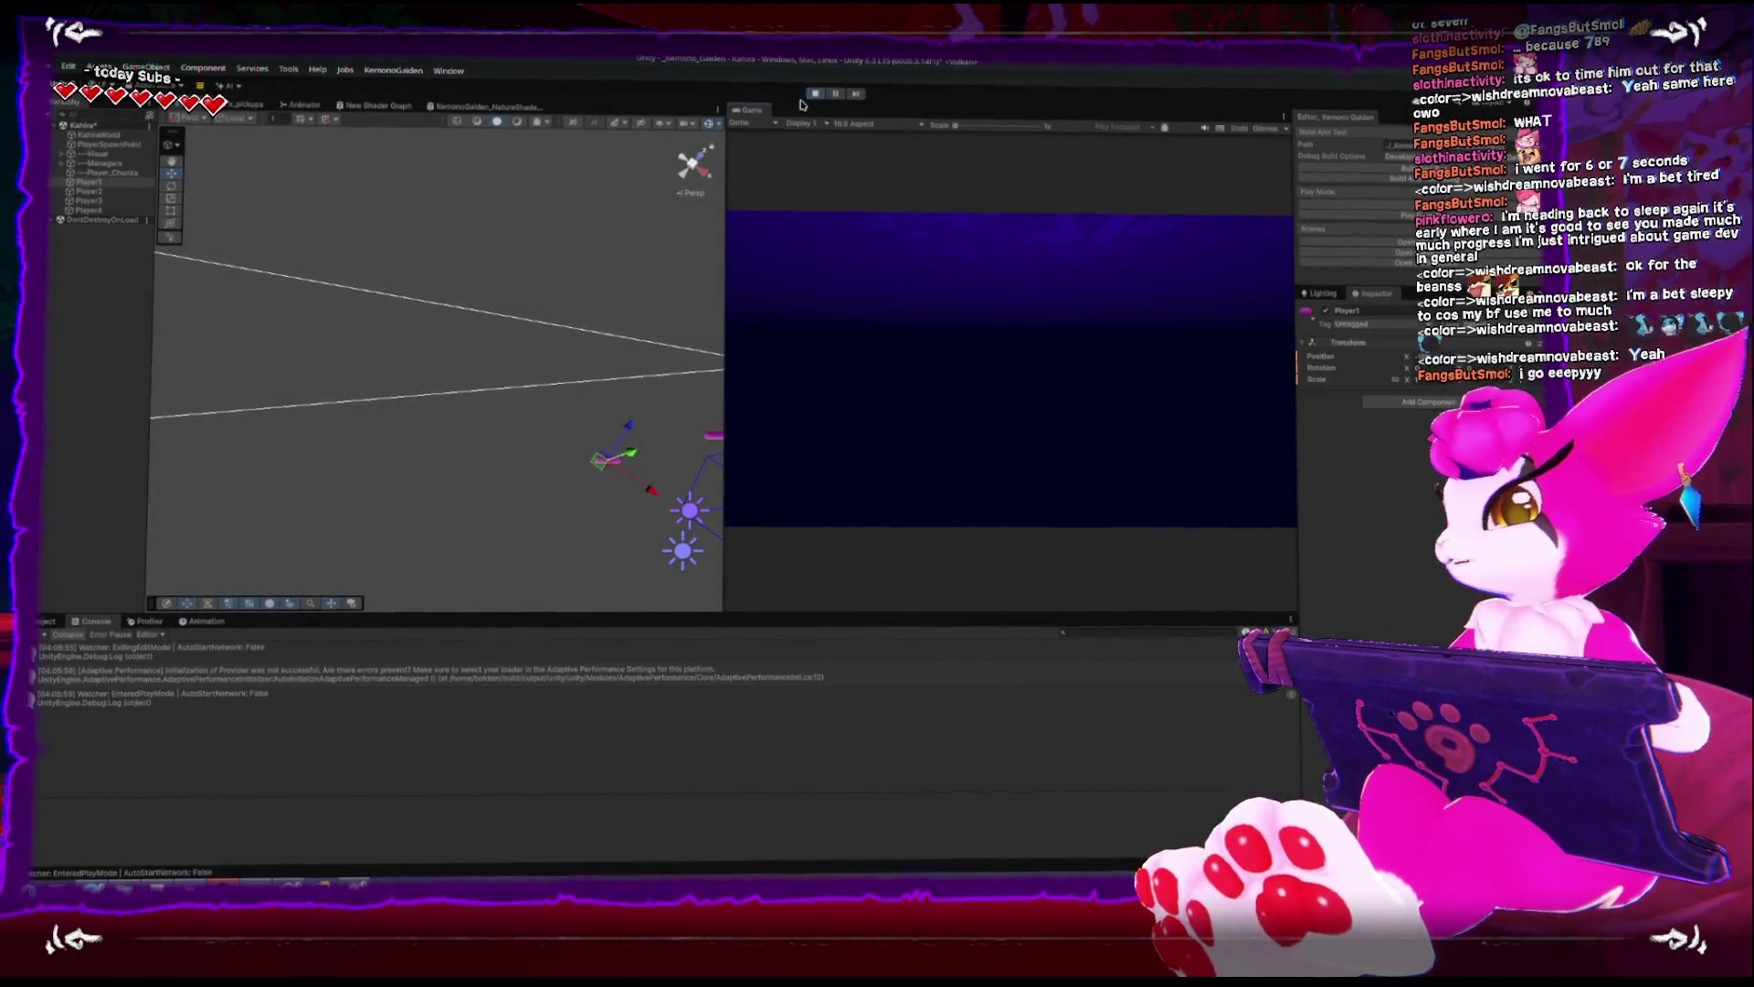
left_click(36, 637)
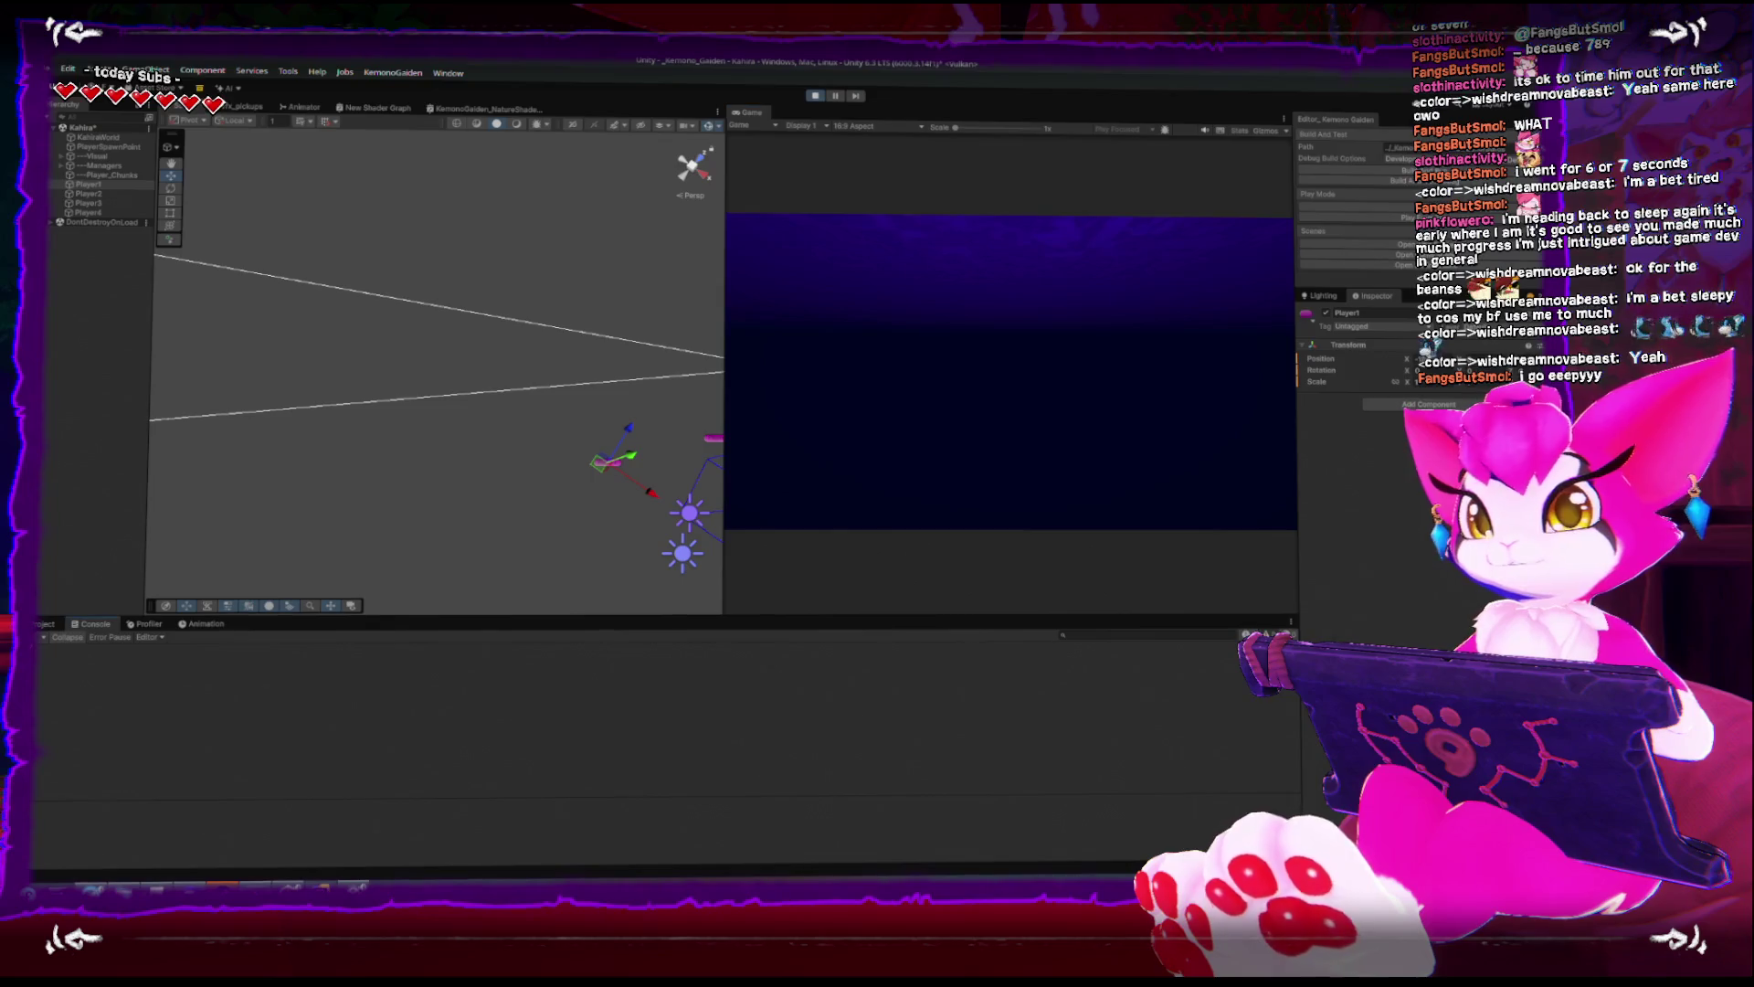
scroll(446, 349, "down", 3)
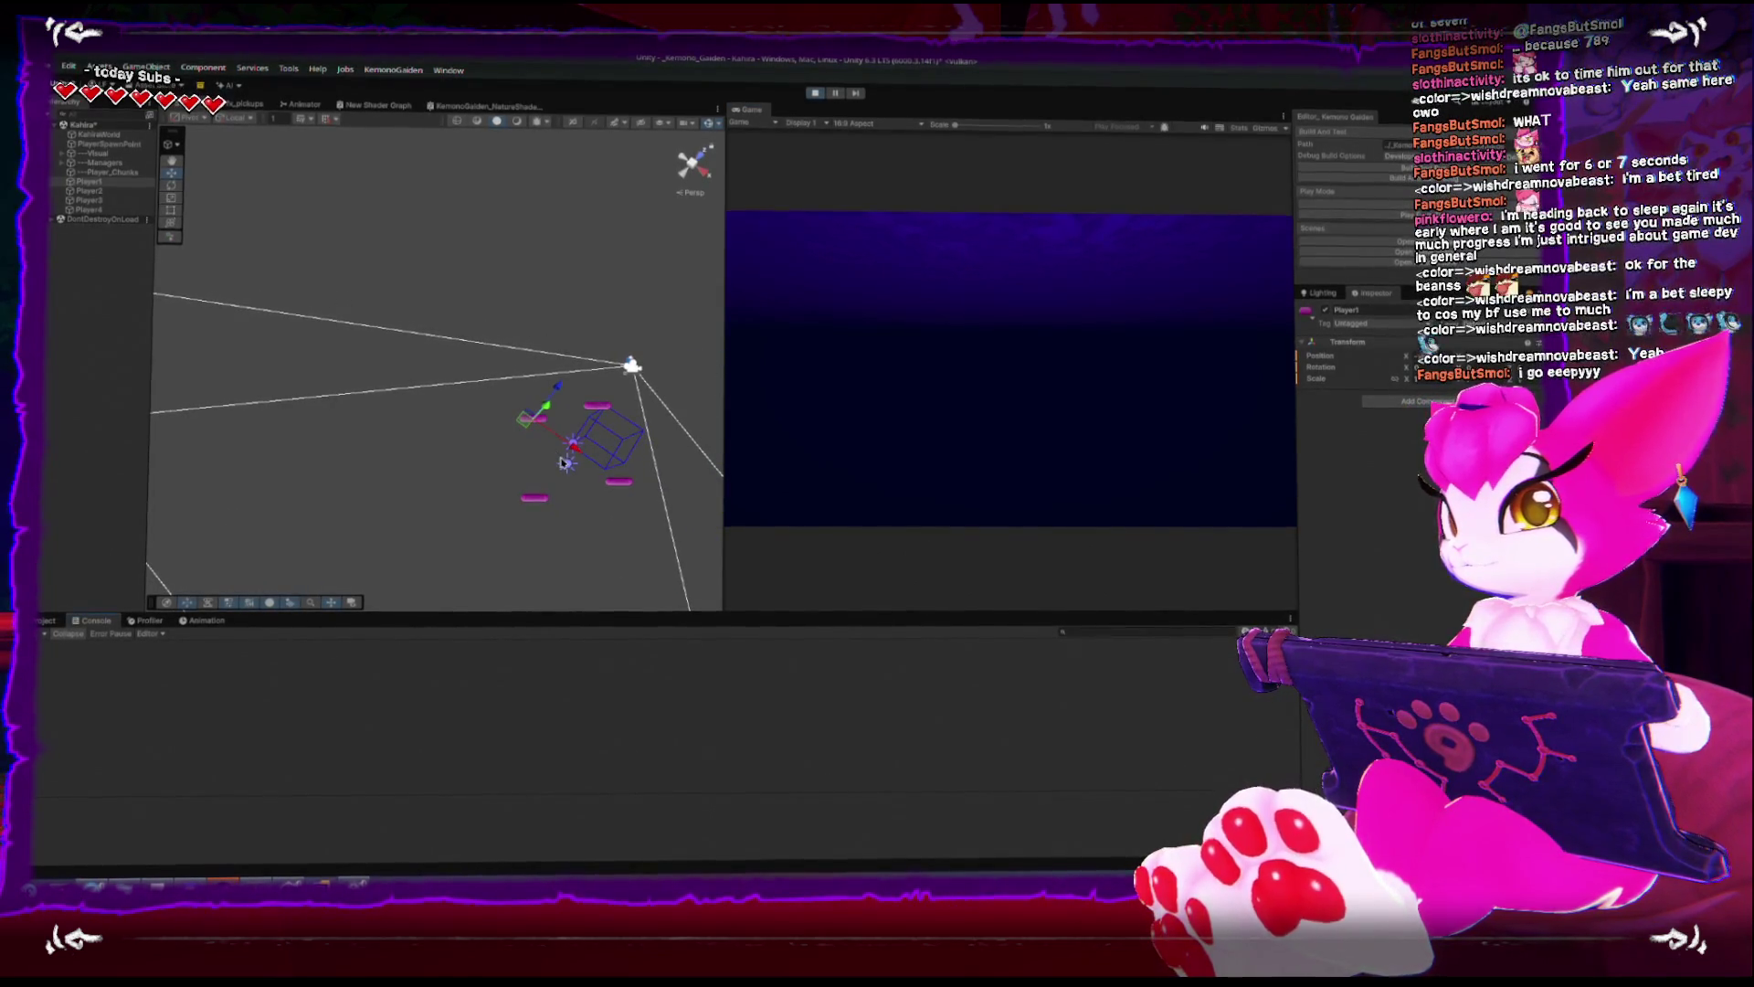
mouse_move(571, 454)
left_mouse_down()
mouse_move(377, 316)
mouse_move(389, 477)
mouse_move(429, 457)
mouse_move(425, 402)
mouse_move(411, 411)
mouse_move(490, 416)
mouse_move(595, 391)
mouse_move(418, 343)
mouse_move(470, 192)
mouse_move(468, 309)
mouse_move(472, 228)
mouse_move(526, 393)
left_mouse_up()
scroll(512, 329, "up", 5)
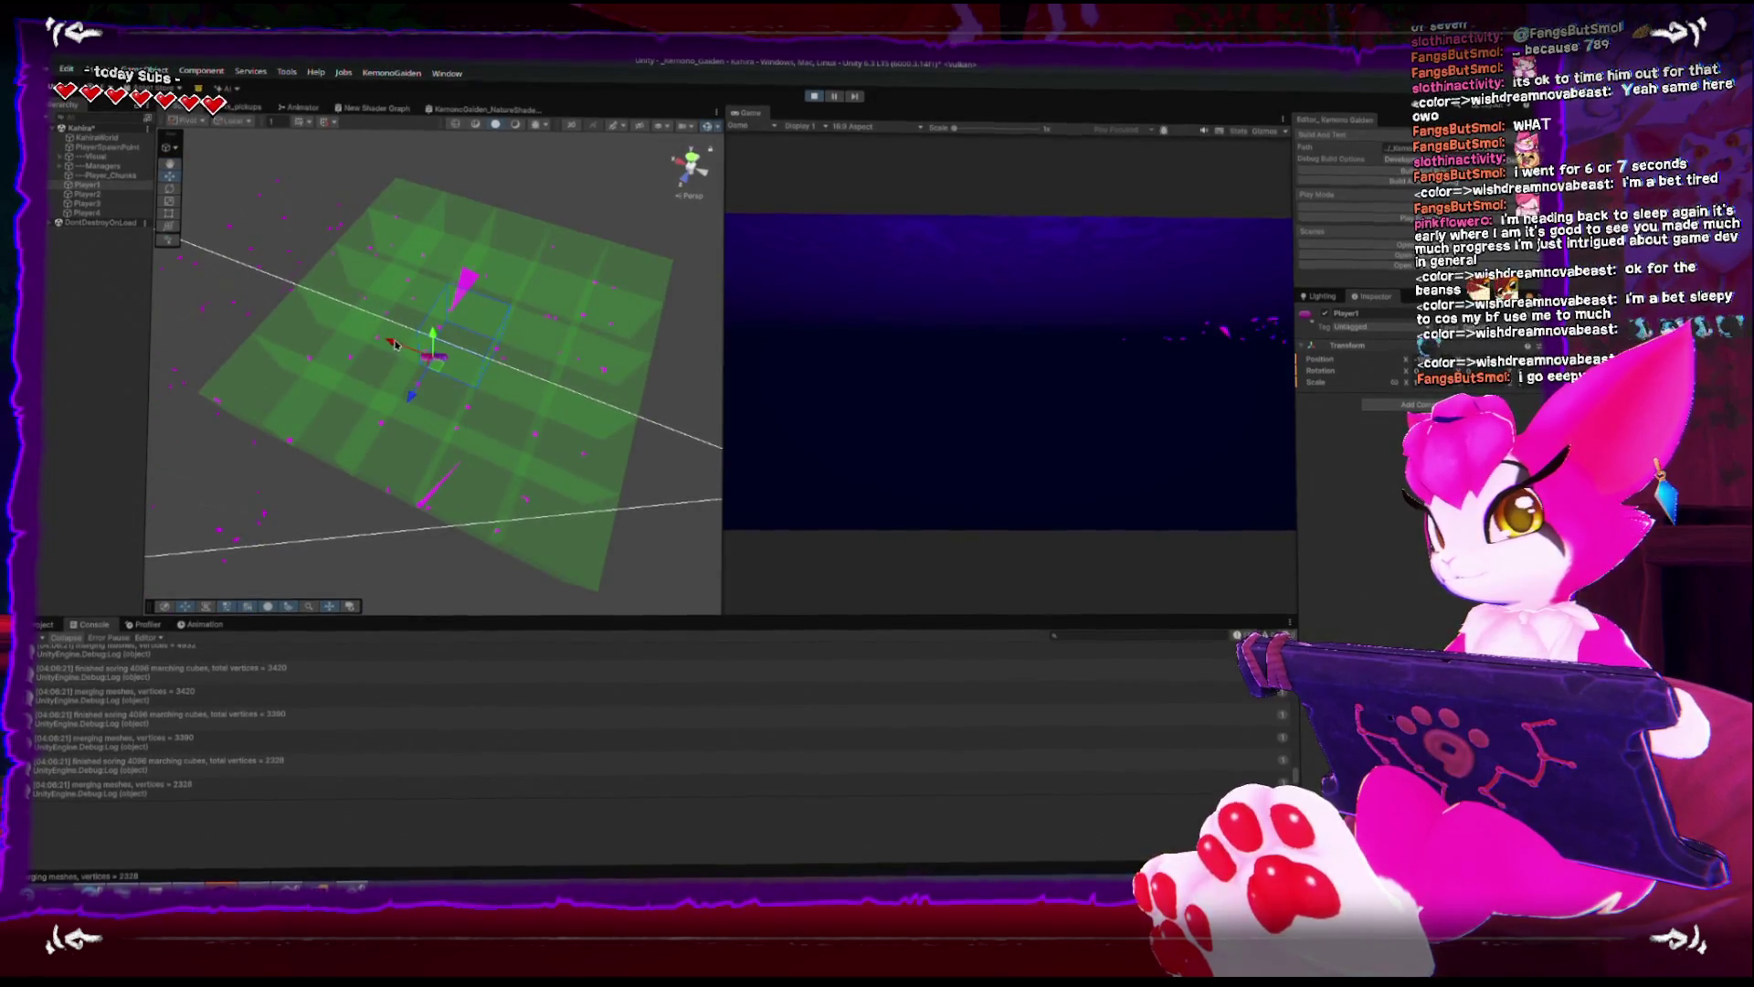
scroll(526, 393, "up", 3)
mouse_move(608, 442)
left_mouse_down()
mouse_move(548, 294)
mouse_move(458, 286)
mouse_move(552, 282)
mouse_move(415, 394)
left_mouse_up()
scroll(415, 394, "down", 5)
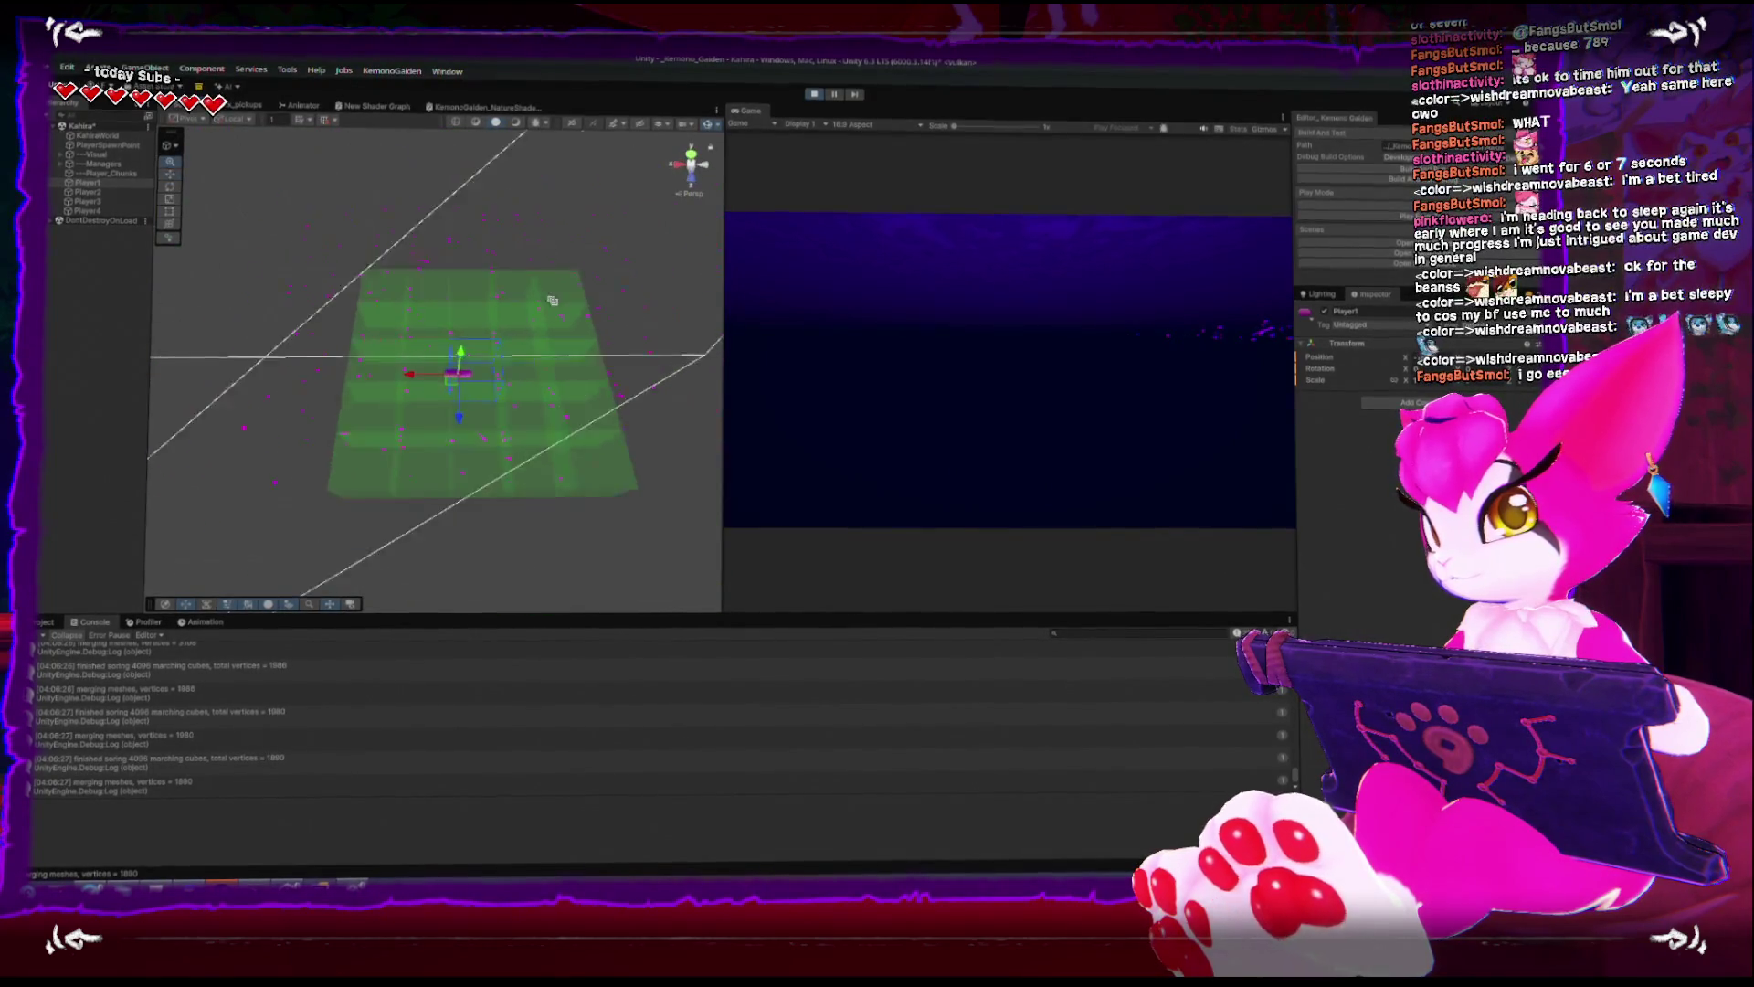
left_click(813, 95)
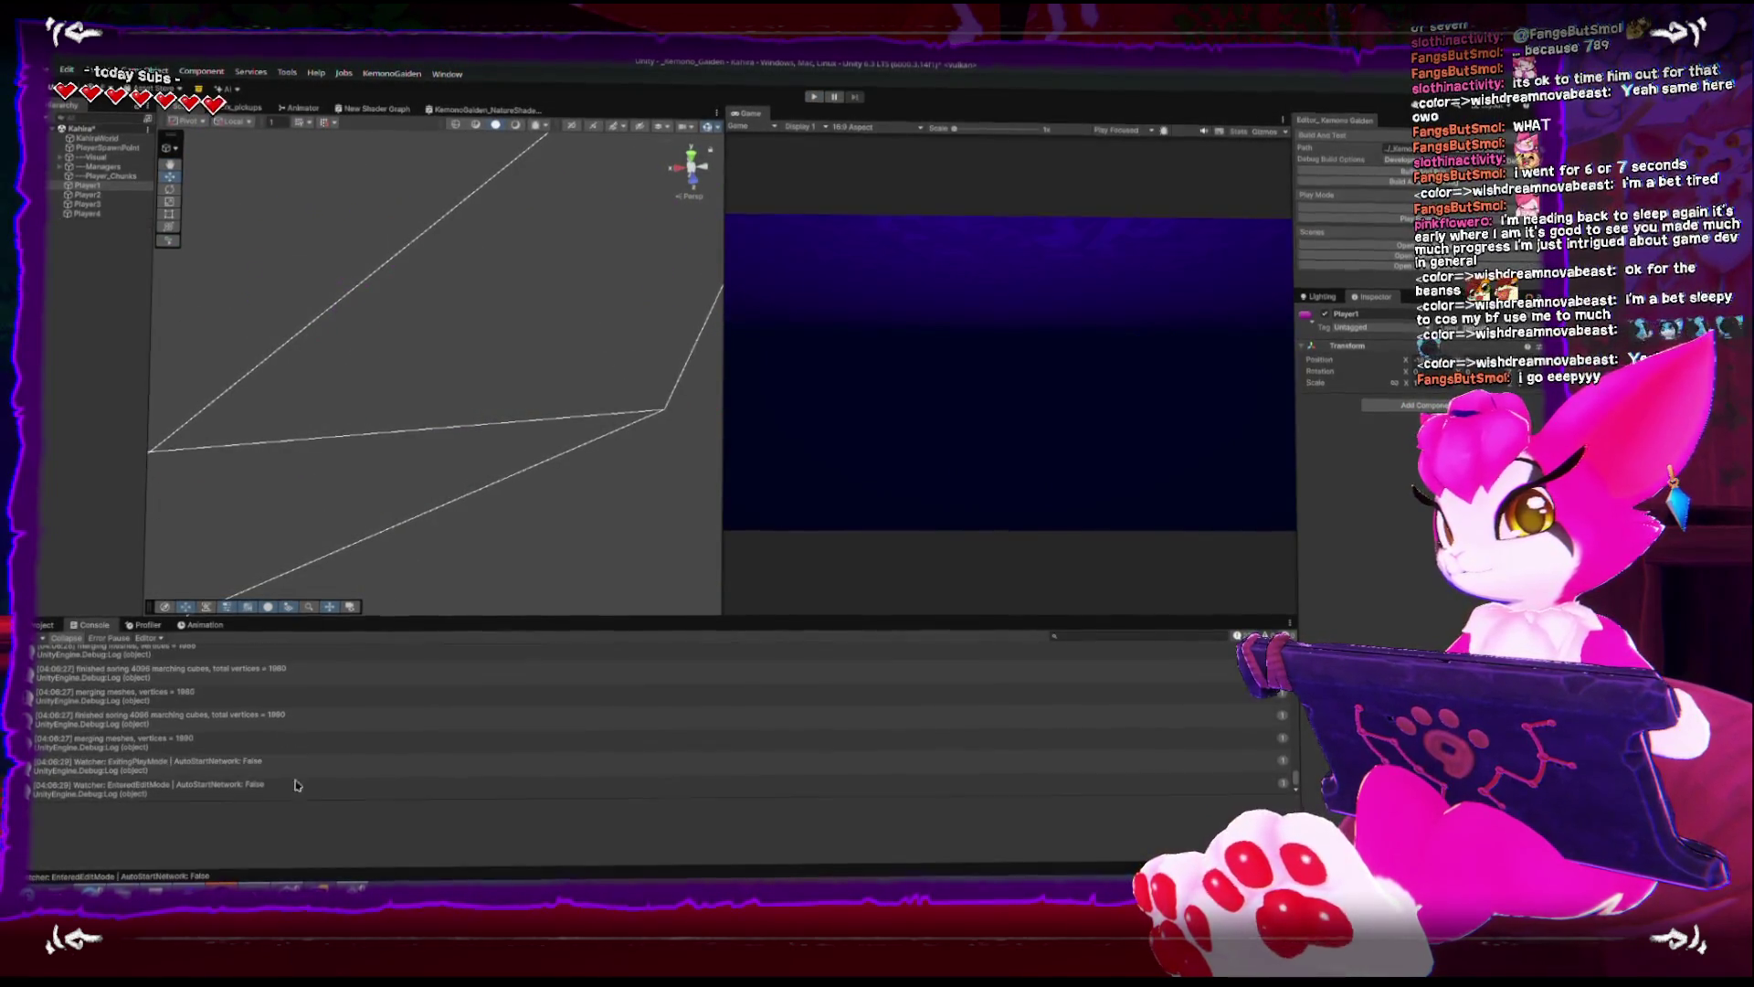
key("alt+Tab")
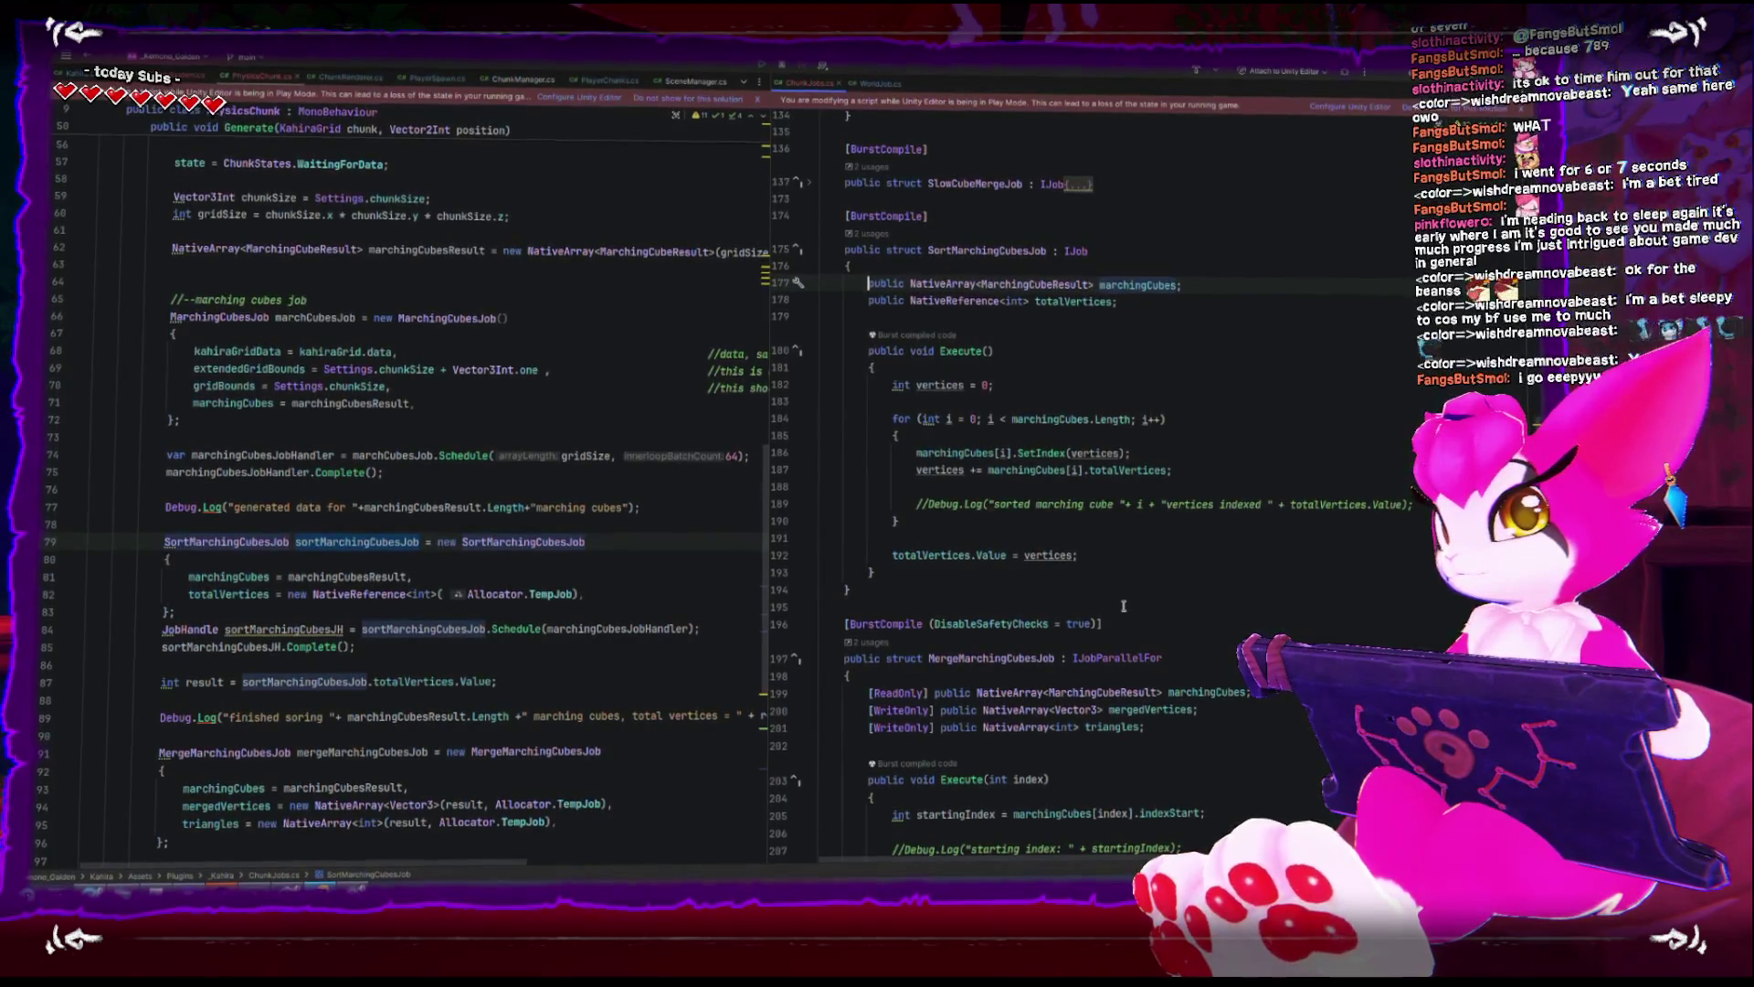
- Uncomment the 'starting index' Debug.Log line in MergeMarchingCubesJob.Execute
scroll(1123, 606, "down", 3)
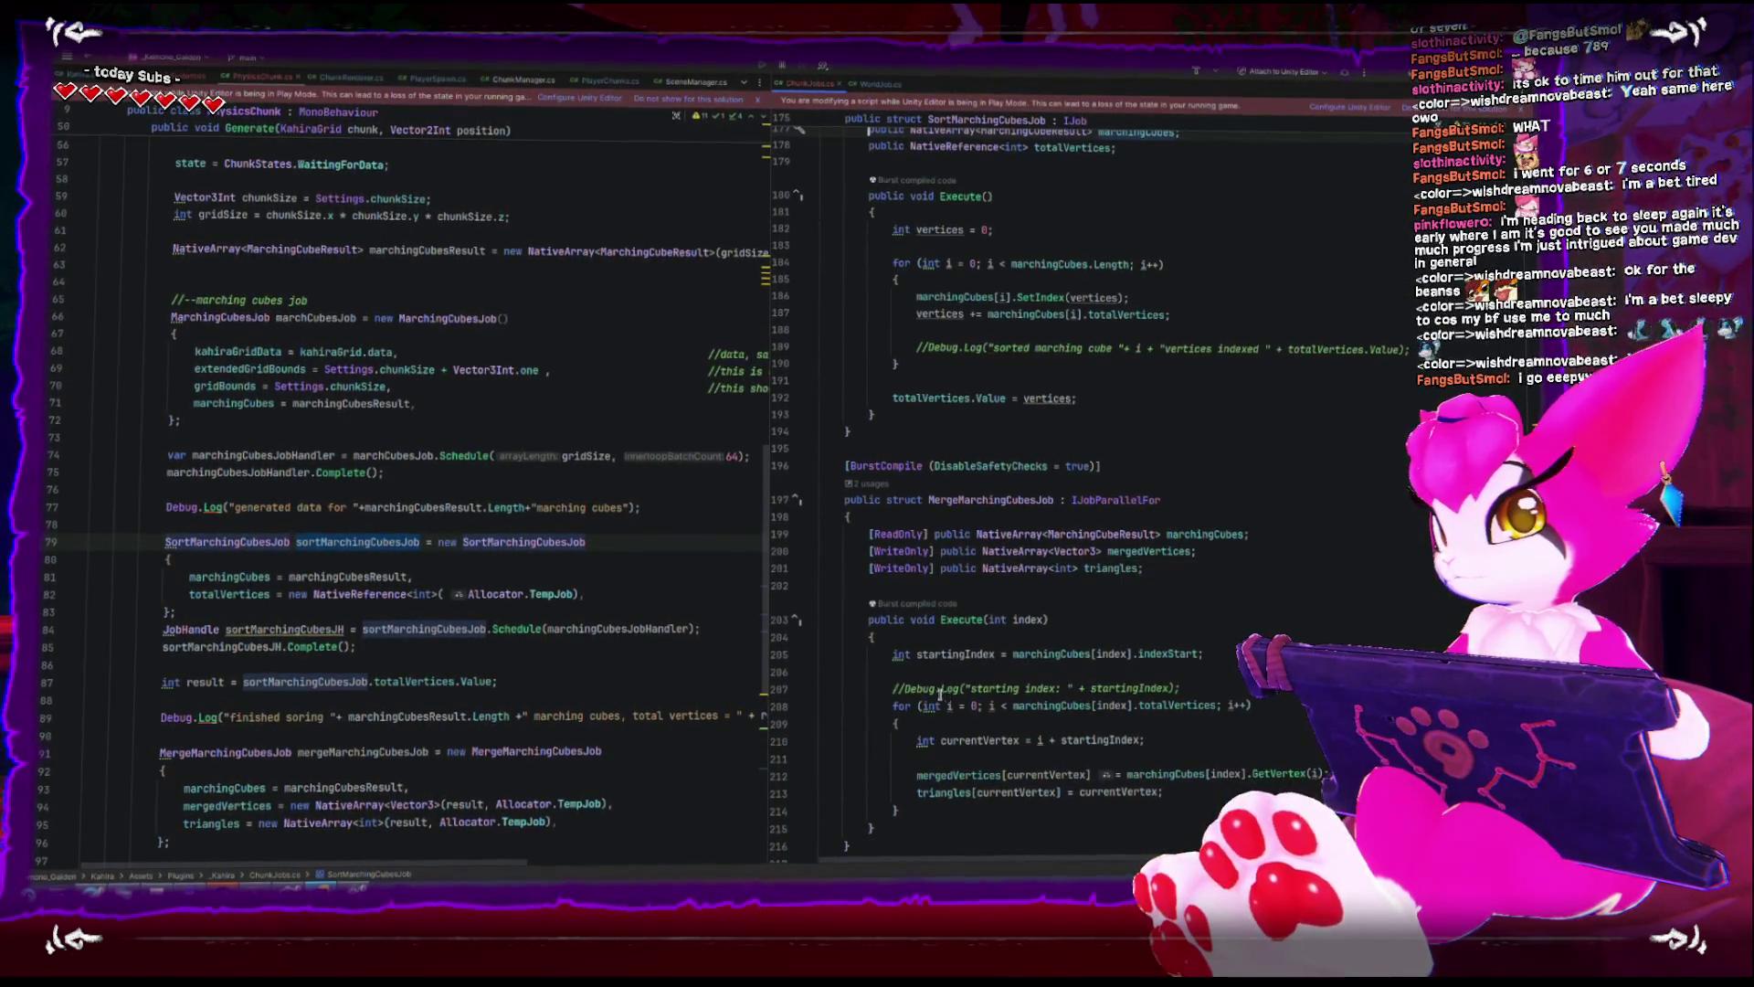
left_click(893, 687)
key("Delete")
key("Delete")
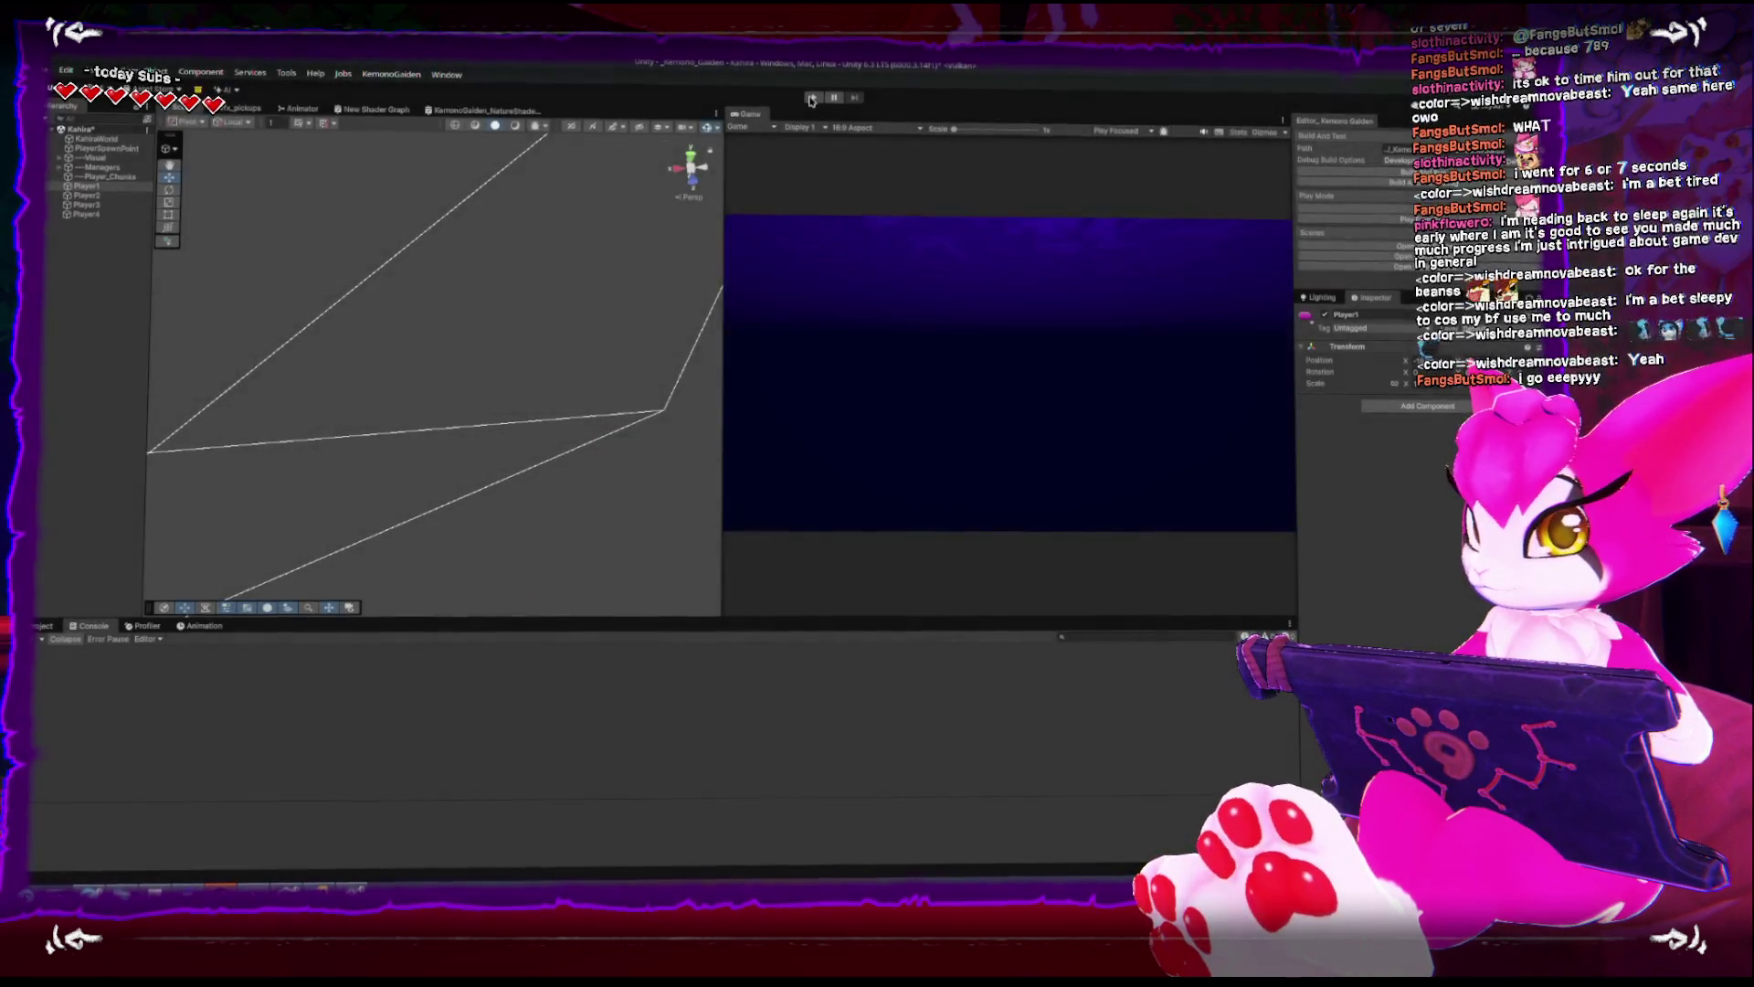
- Play the game, clear and enlarge the Console, and inspect the IndexOutOfRange error stack traces
left_click(811, 98)
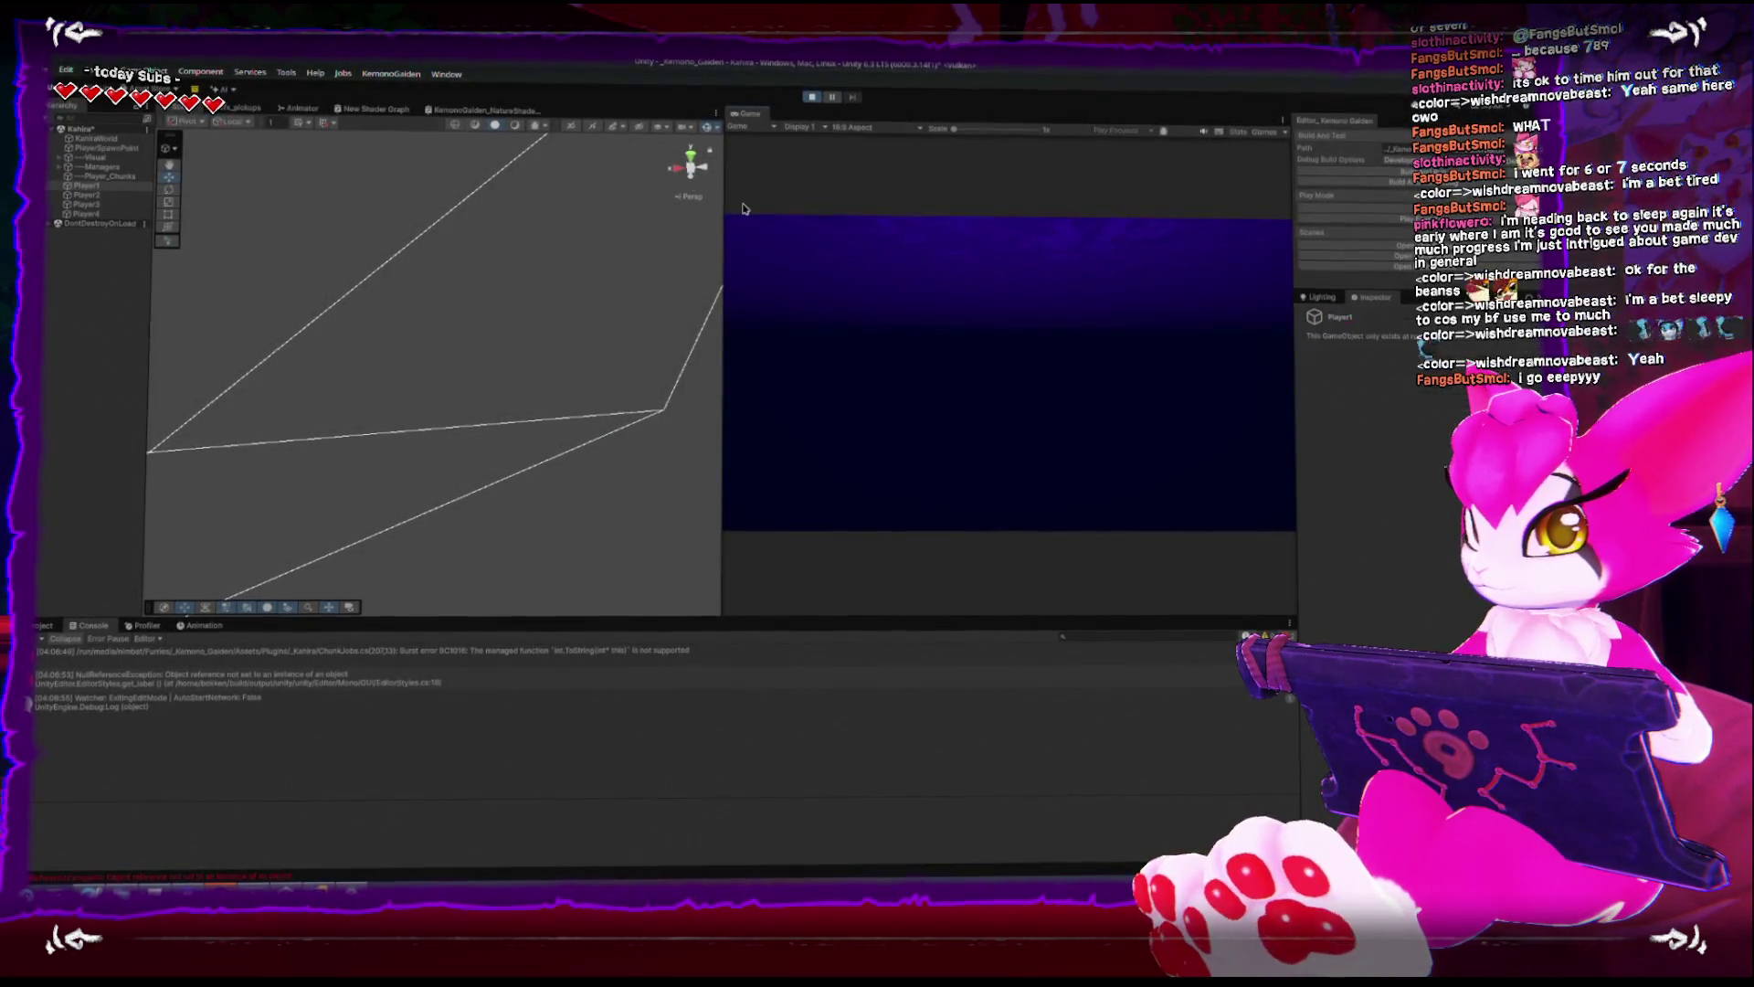
left_click(33, 638)
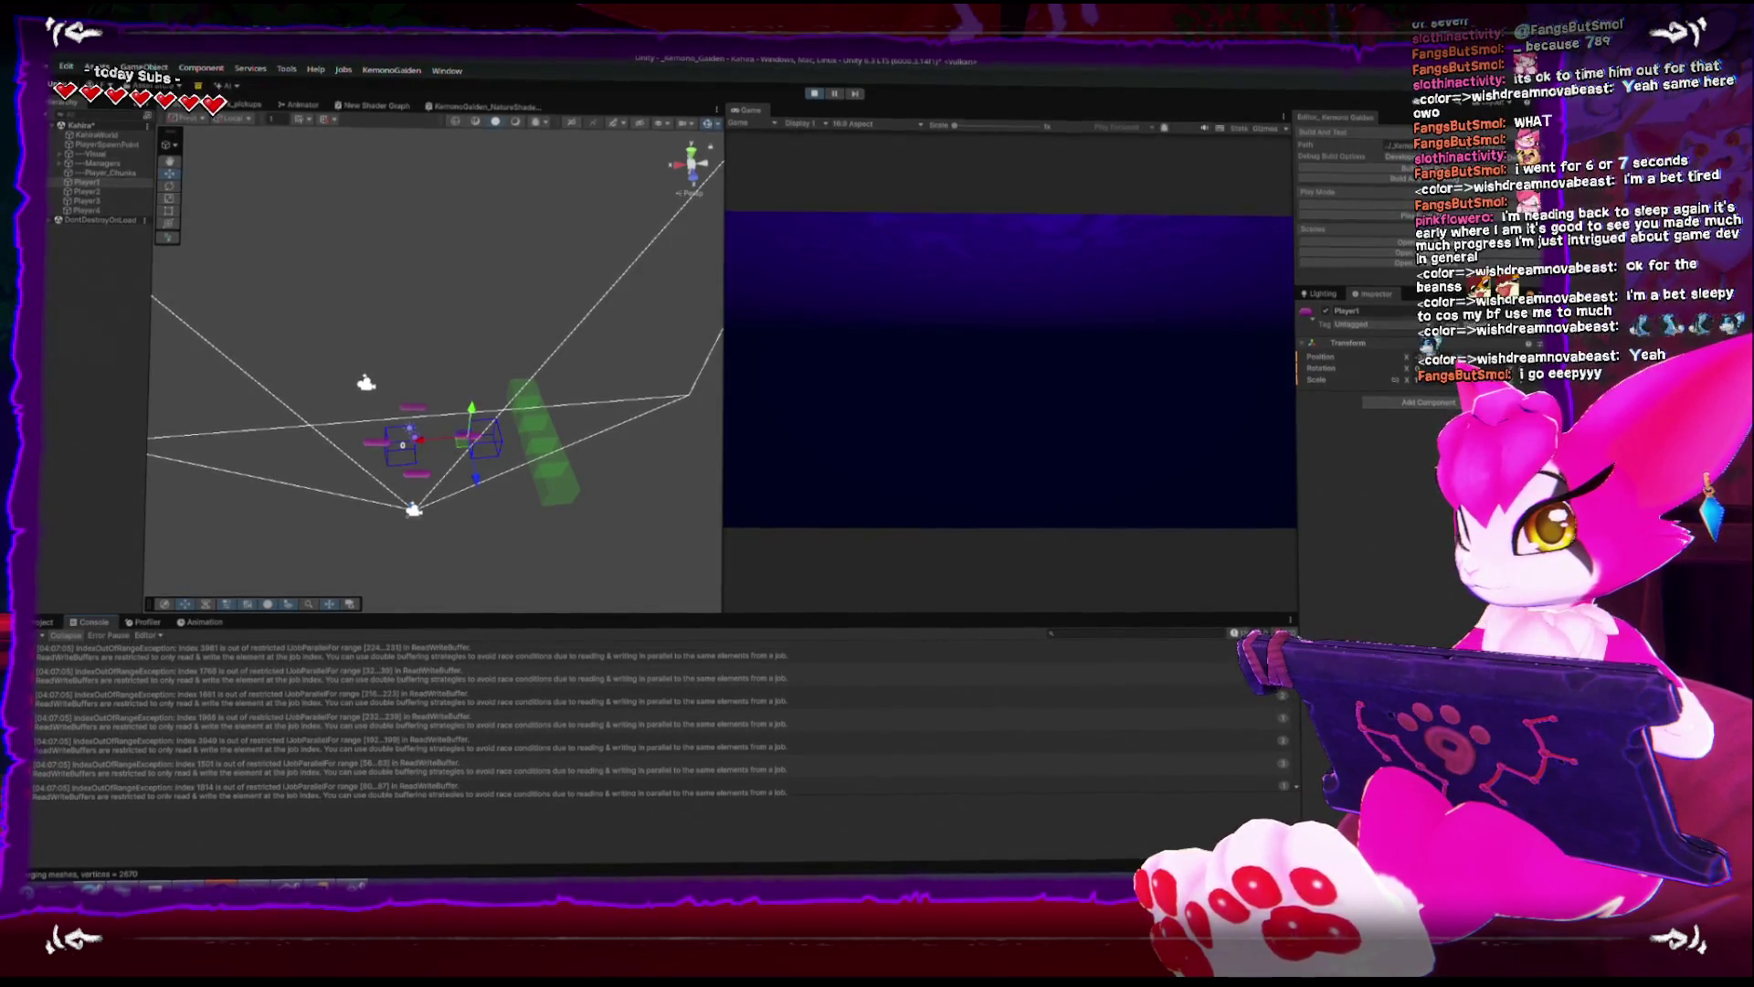
left_click(318, 650)
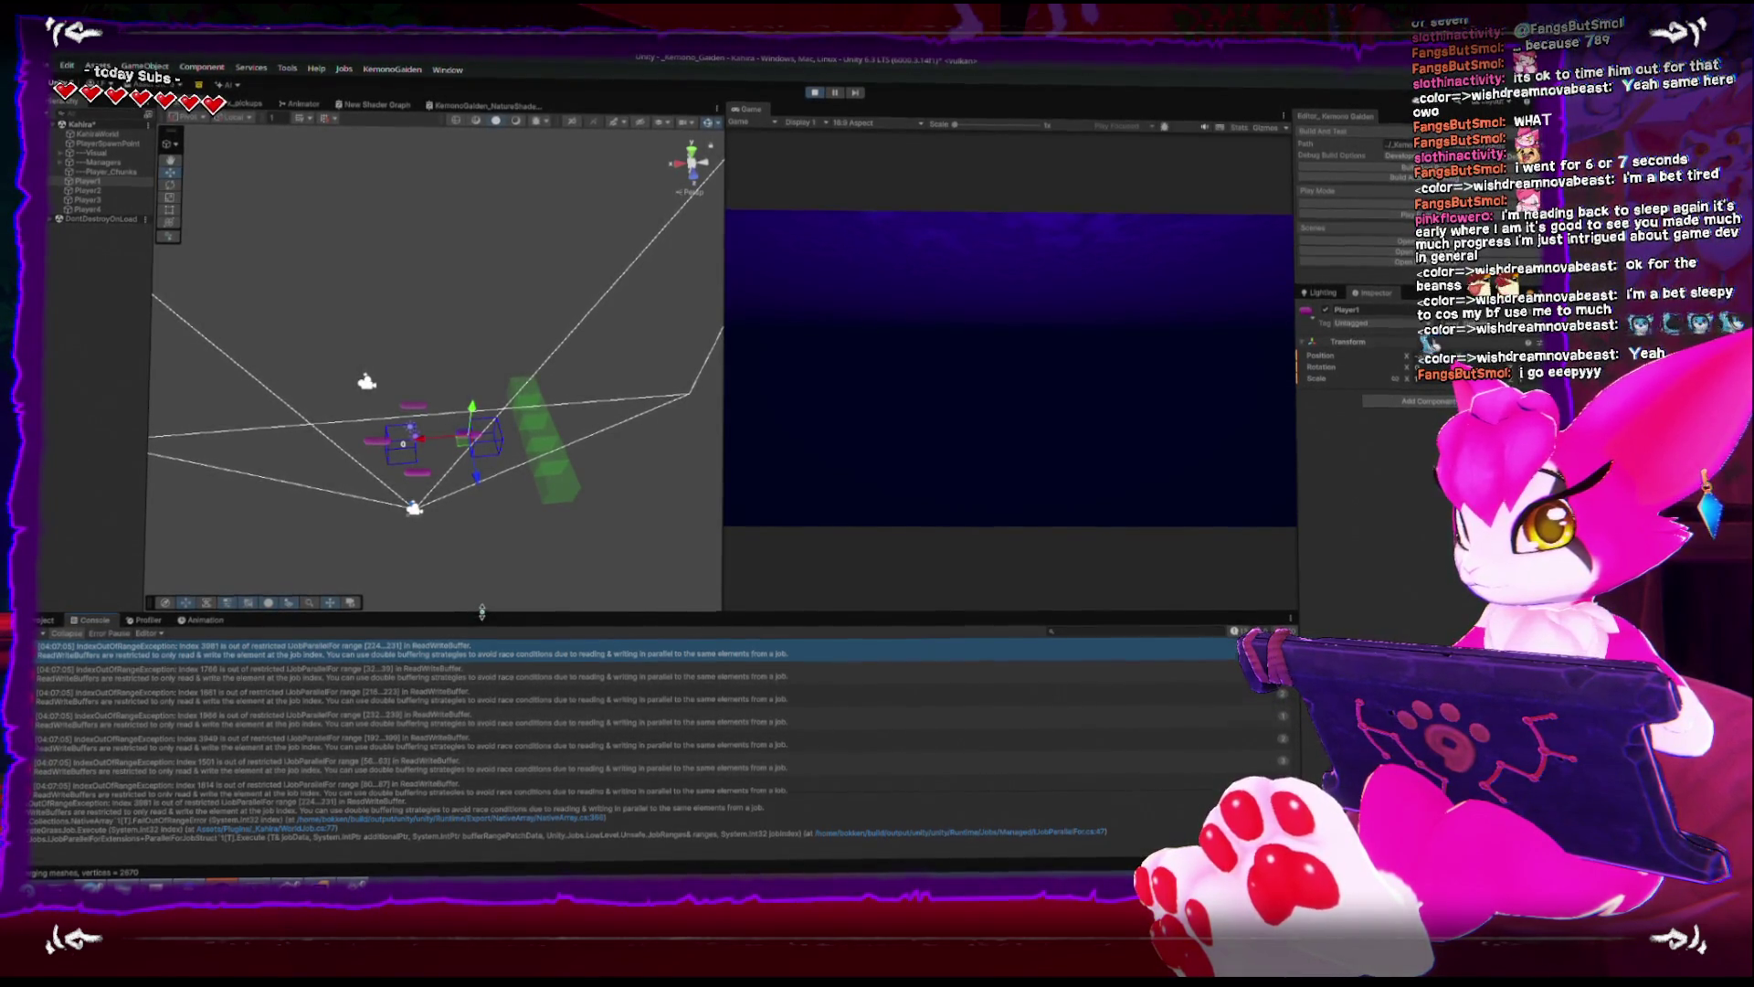
left_click_drag(481, 613, 481, 499)
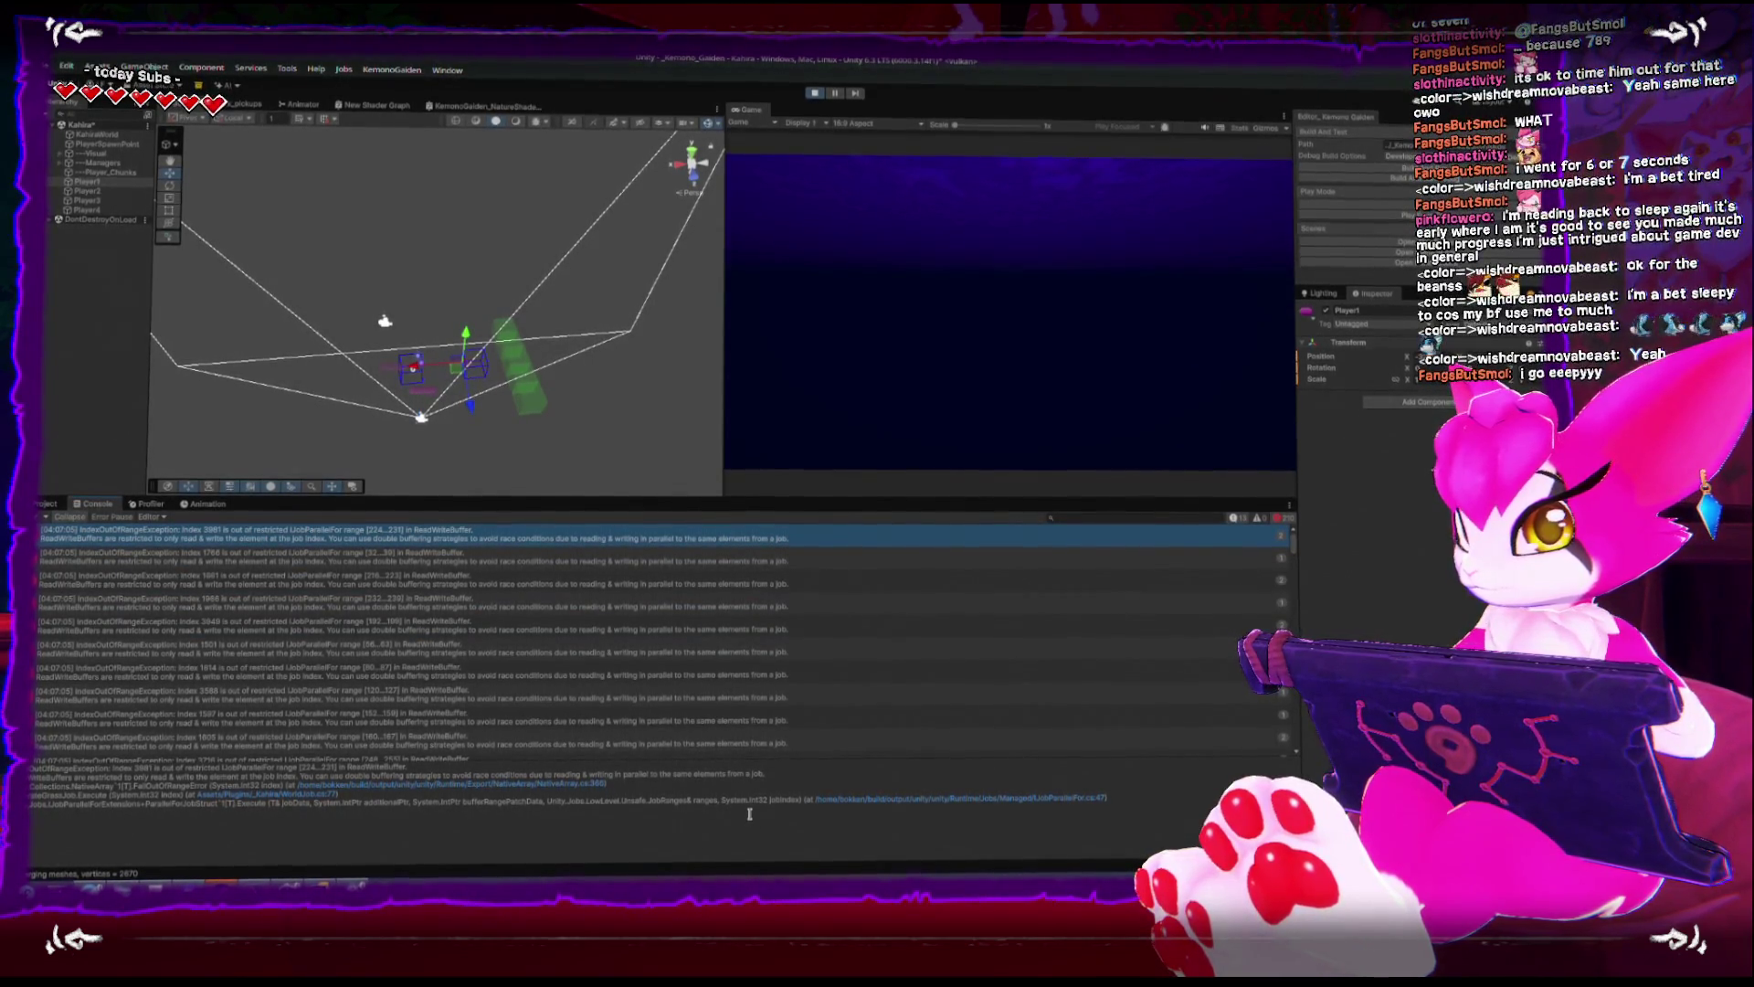
left_click(579, 661)
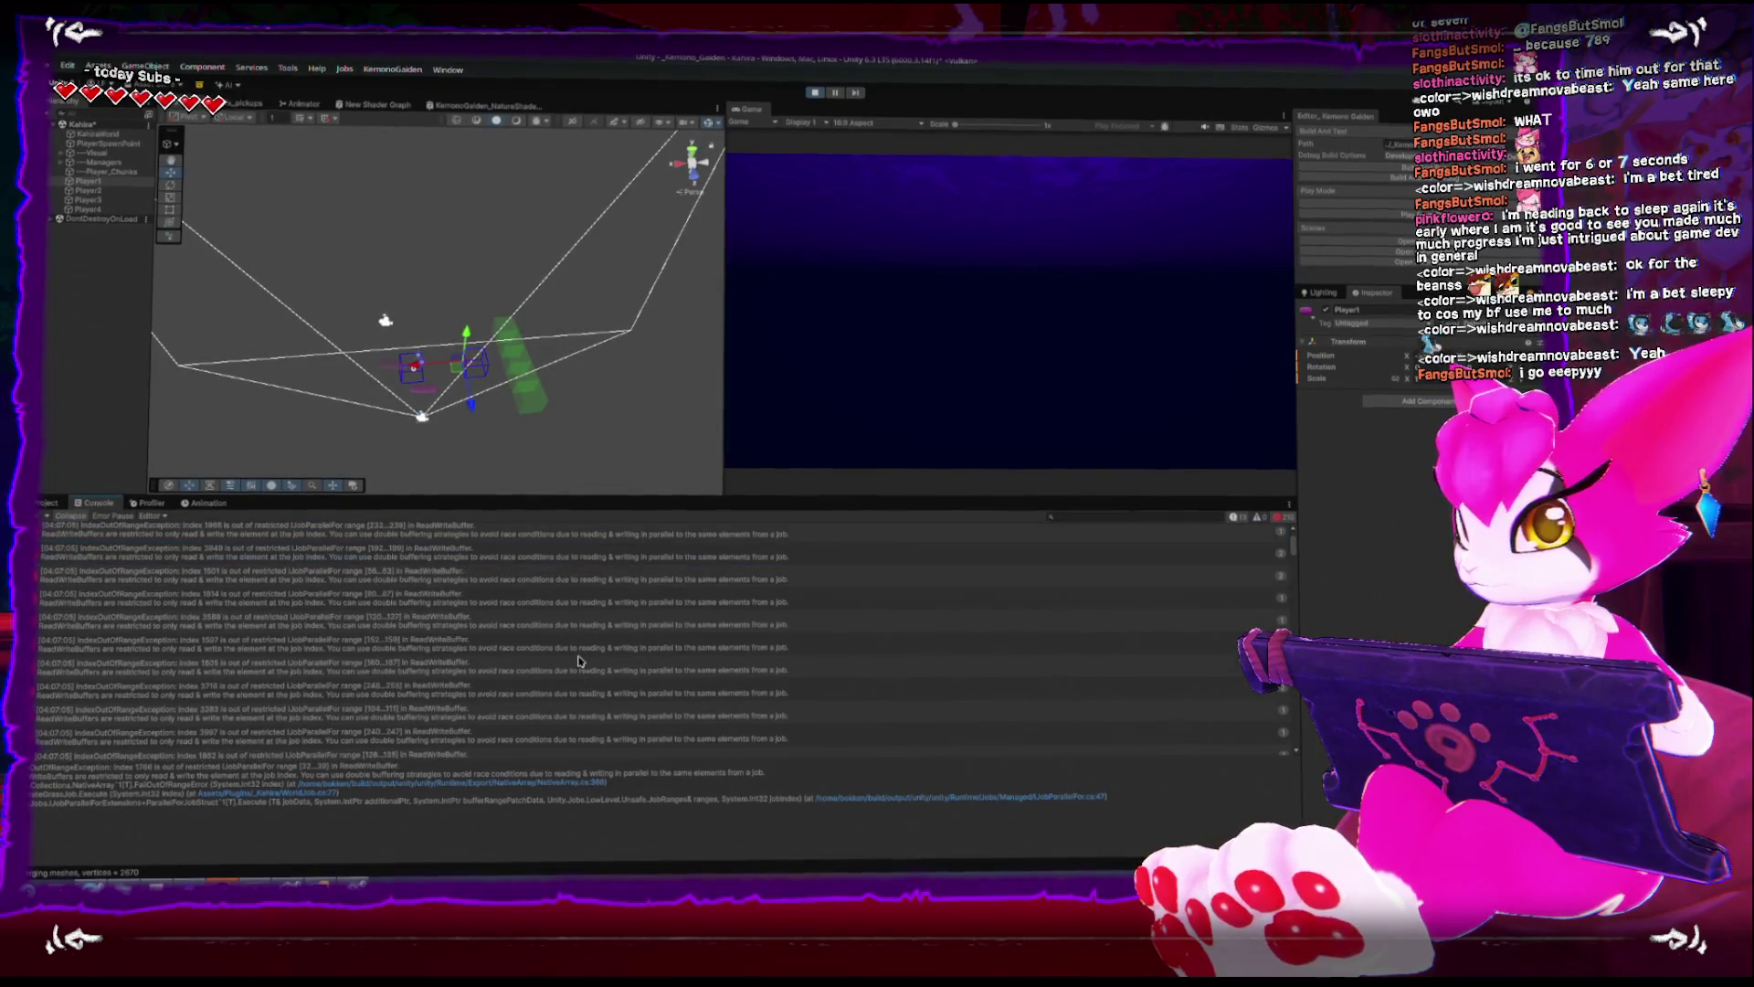
left_click(577, 665)
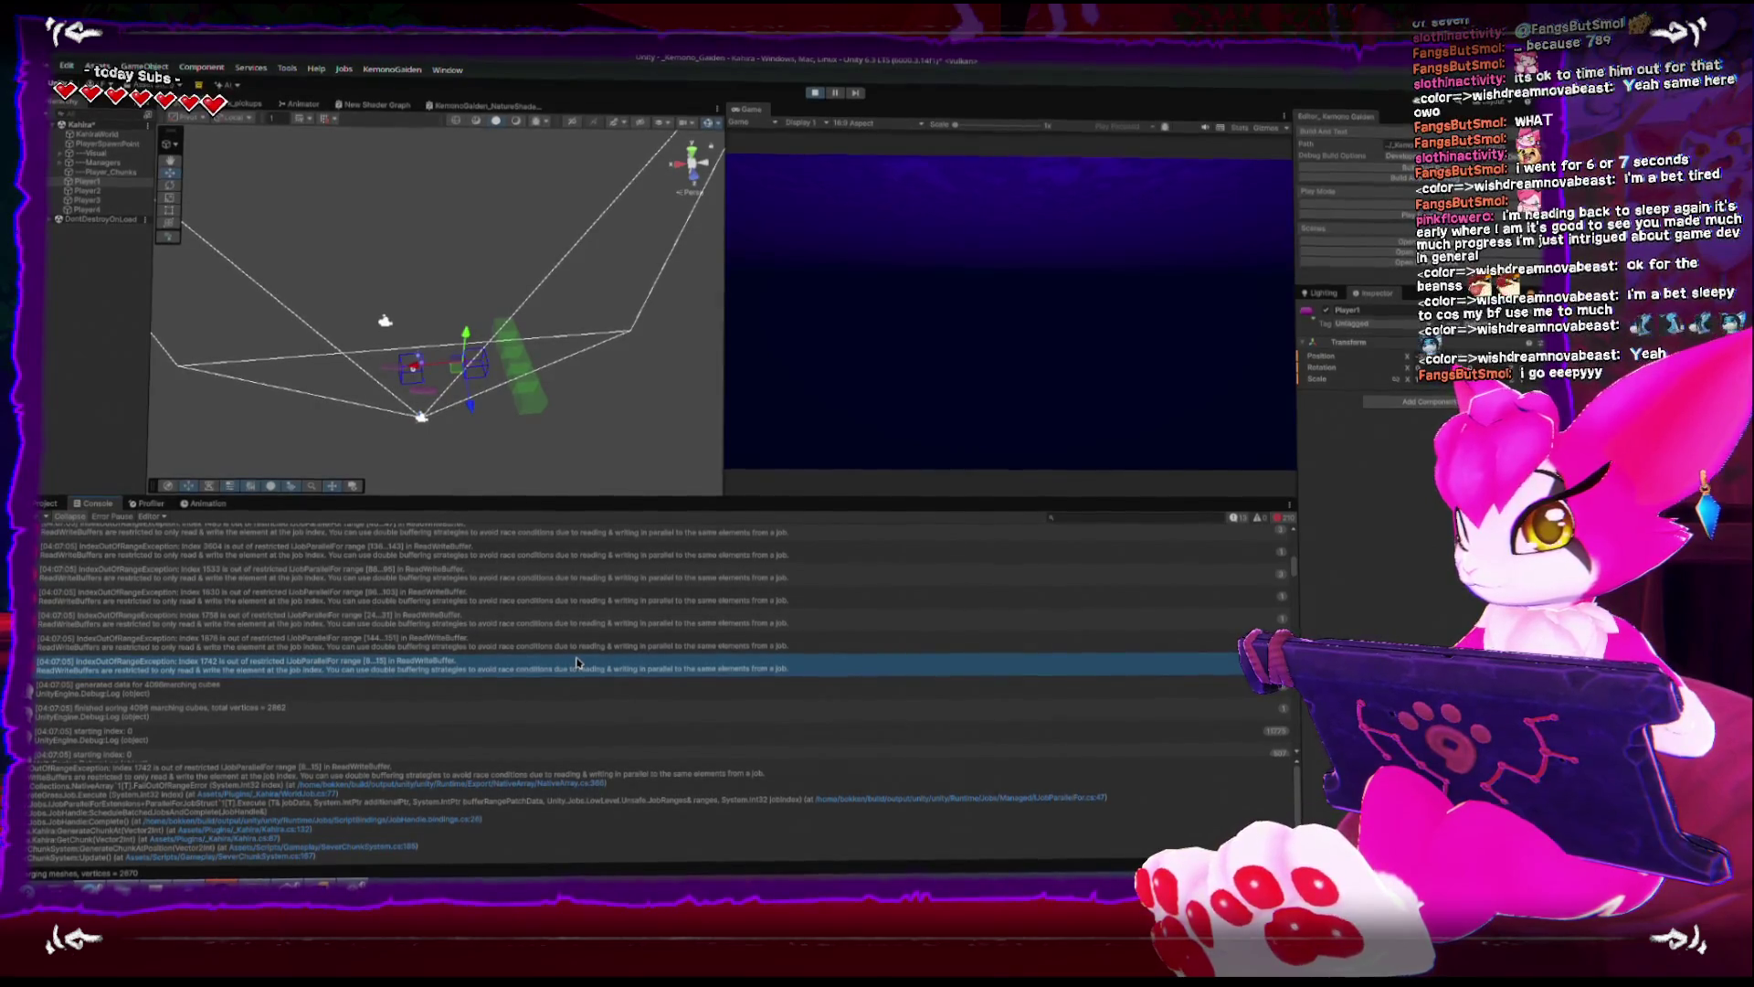
- Review the 'starting index: 0' logs, stop Play mode, and open the log's source line
key("Down")
key("Down")
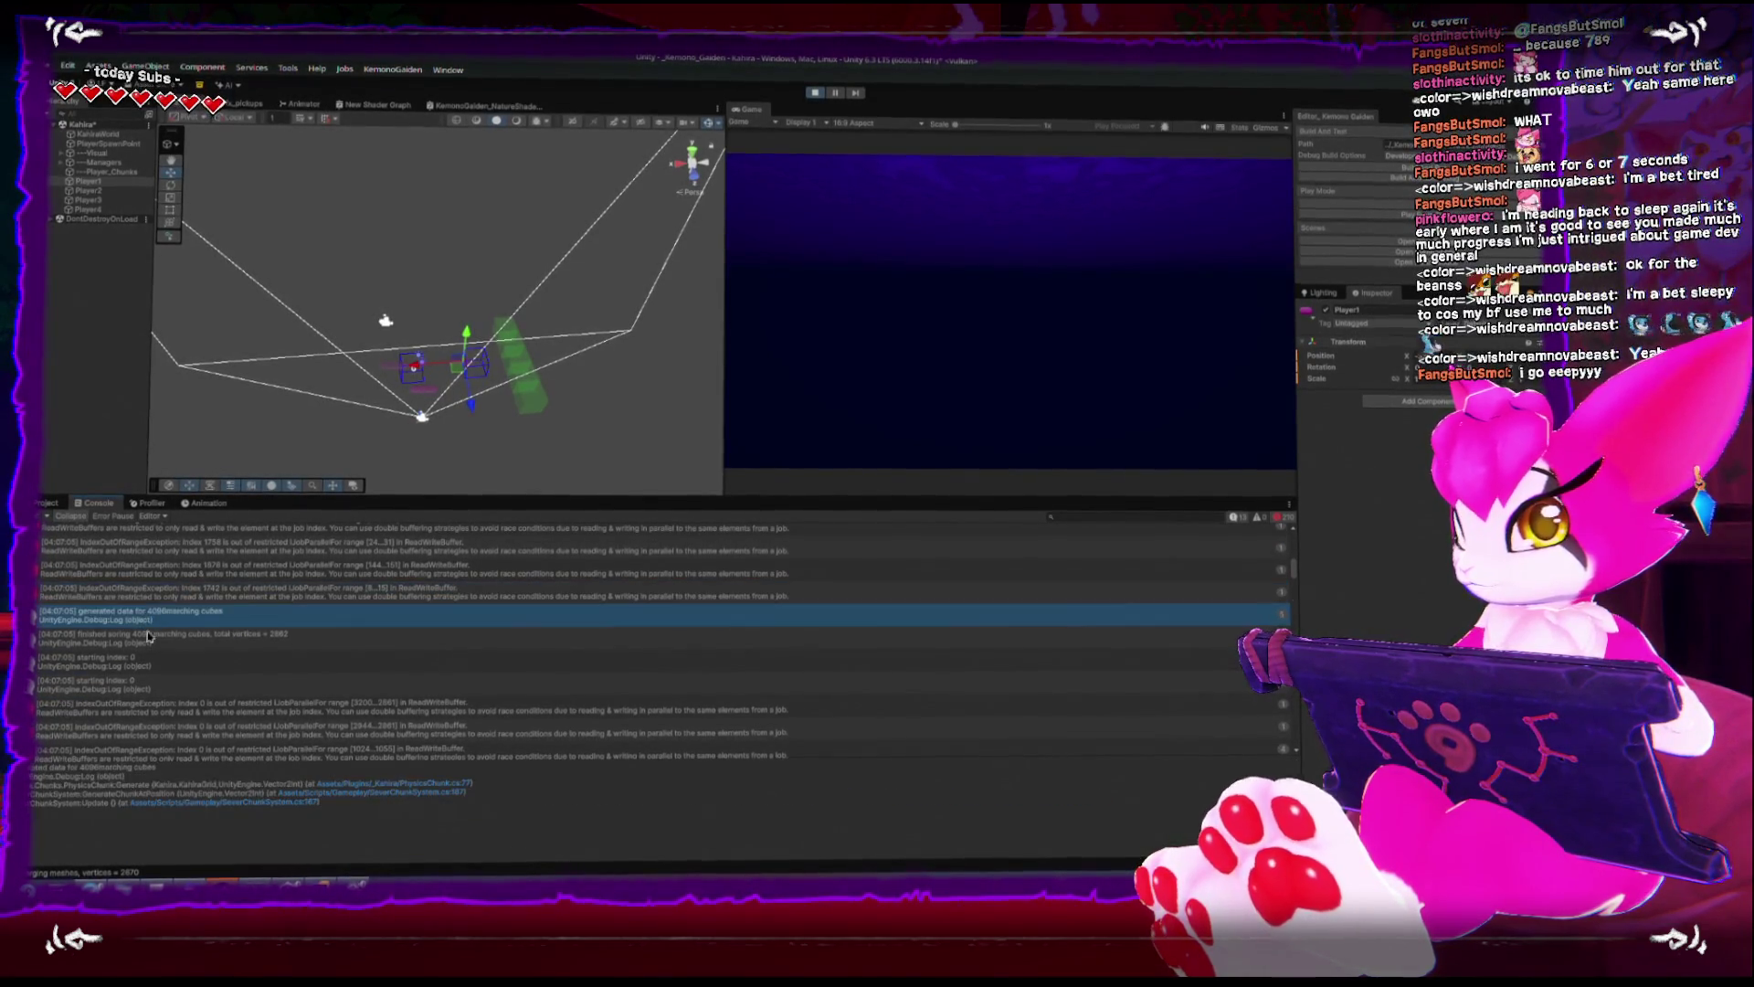
left_click(130, 667)
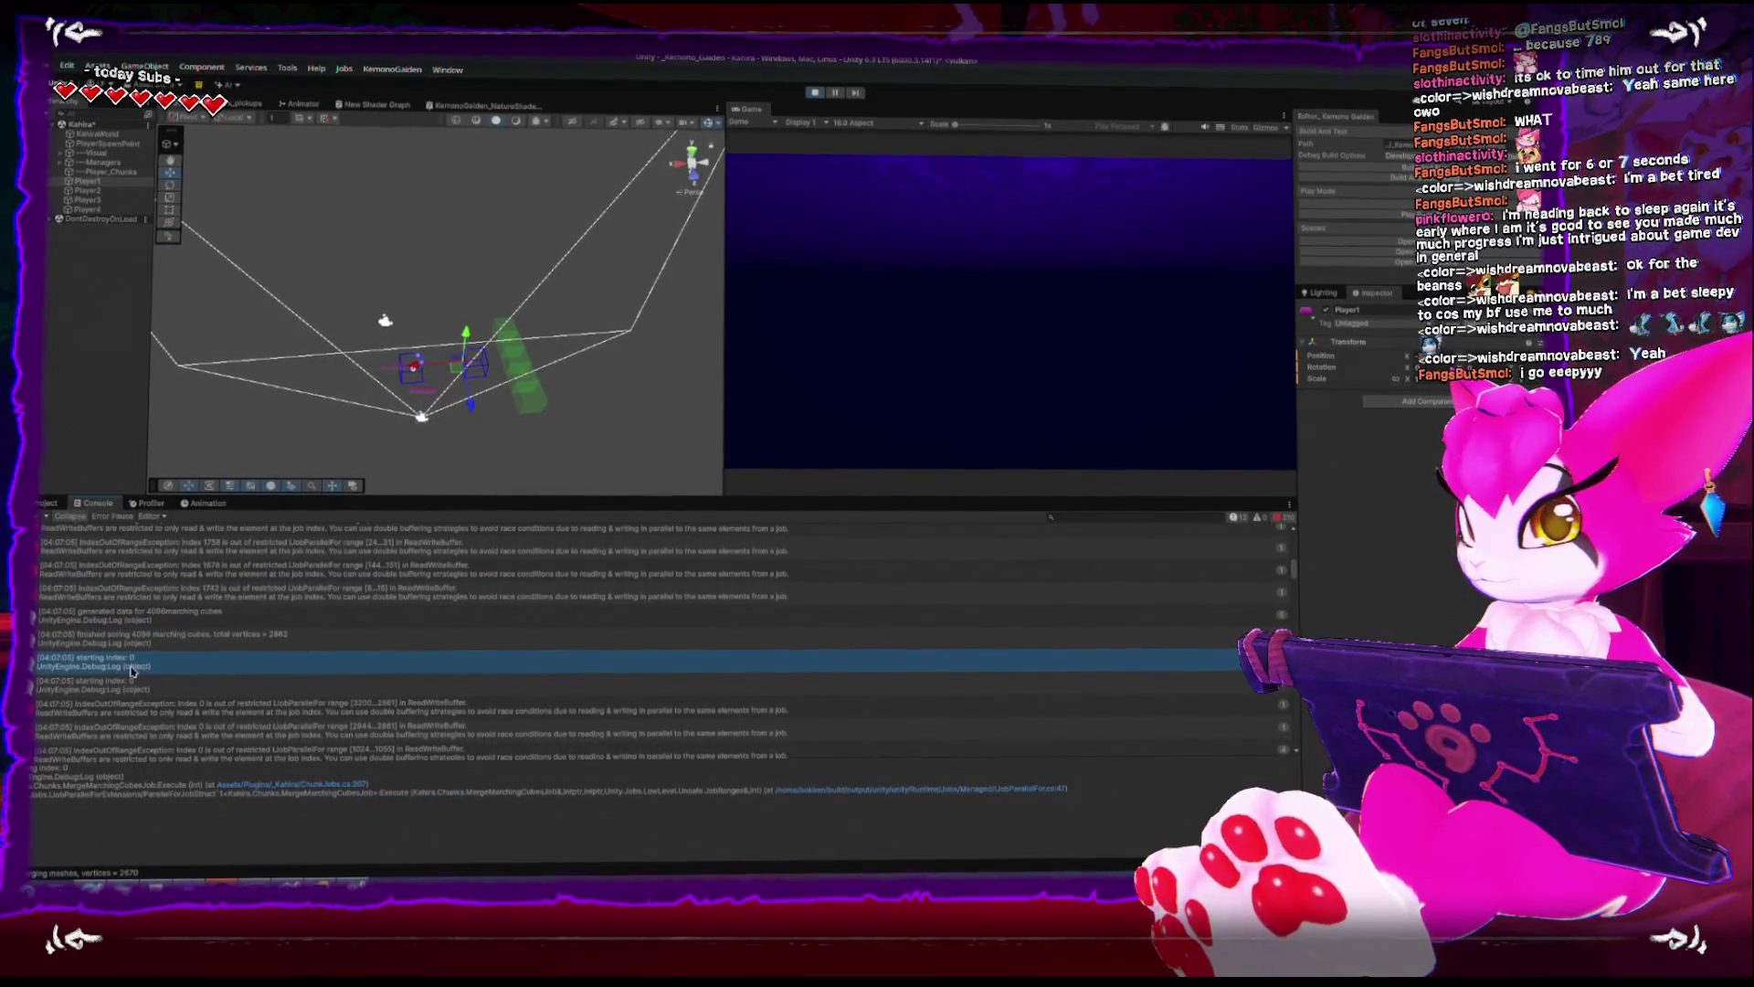
left_click(137, 685)
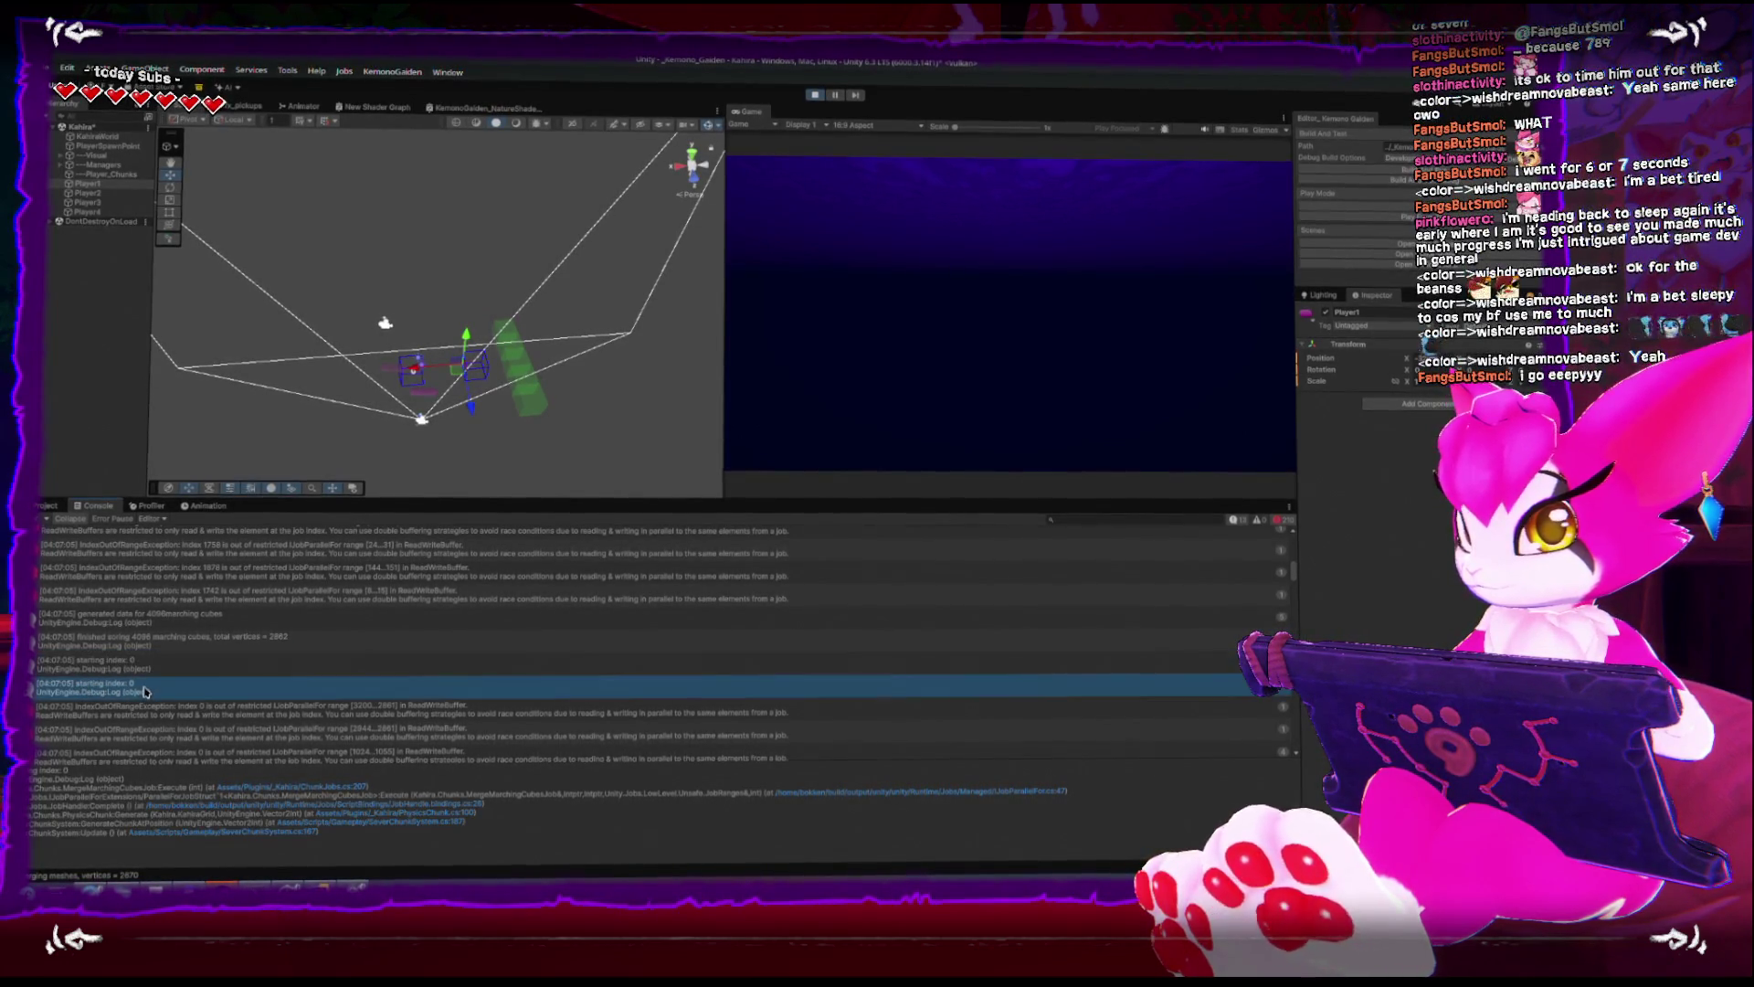
left_click(125, 667)
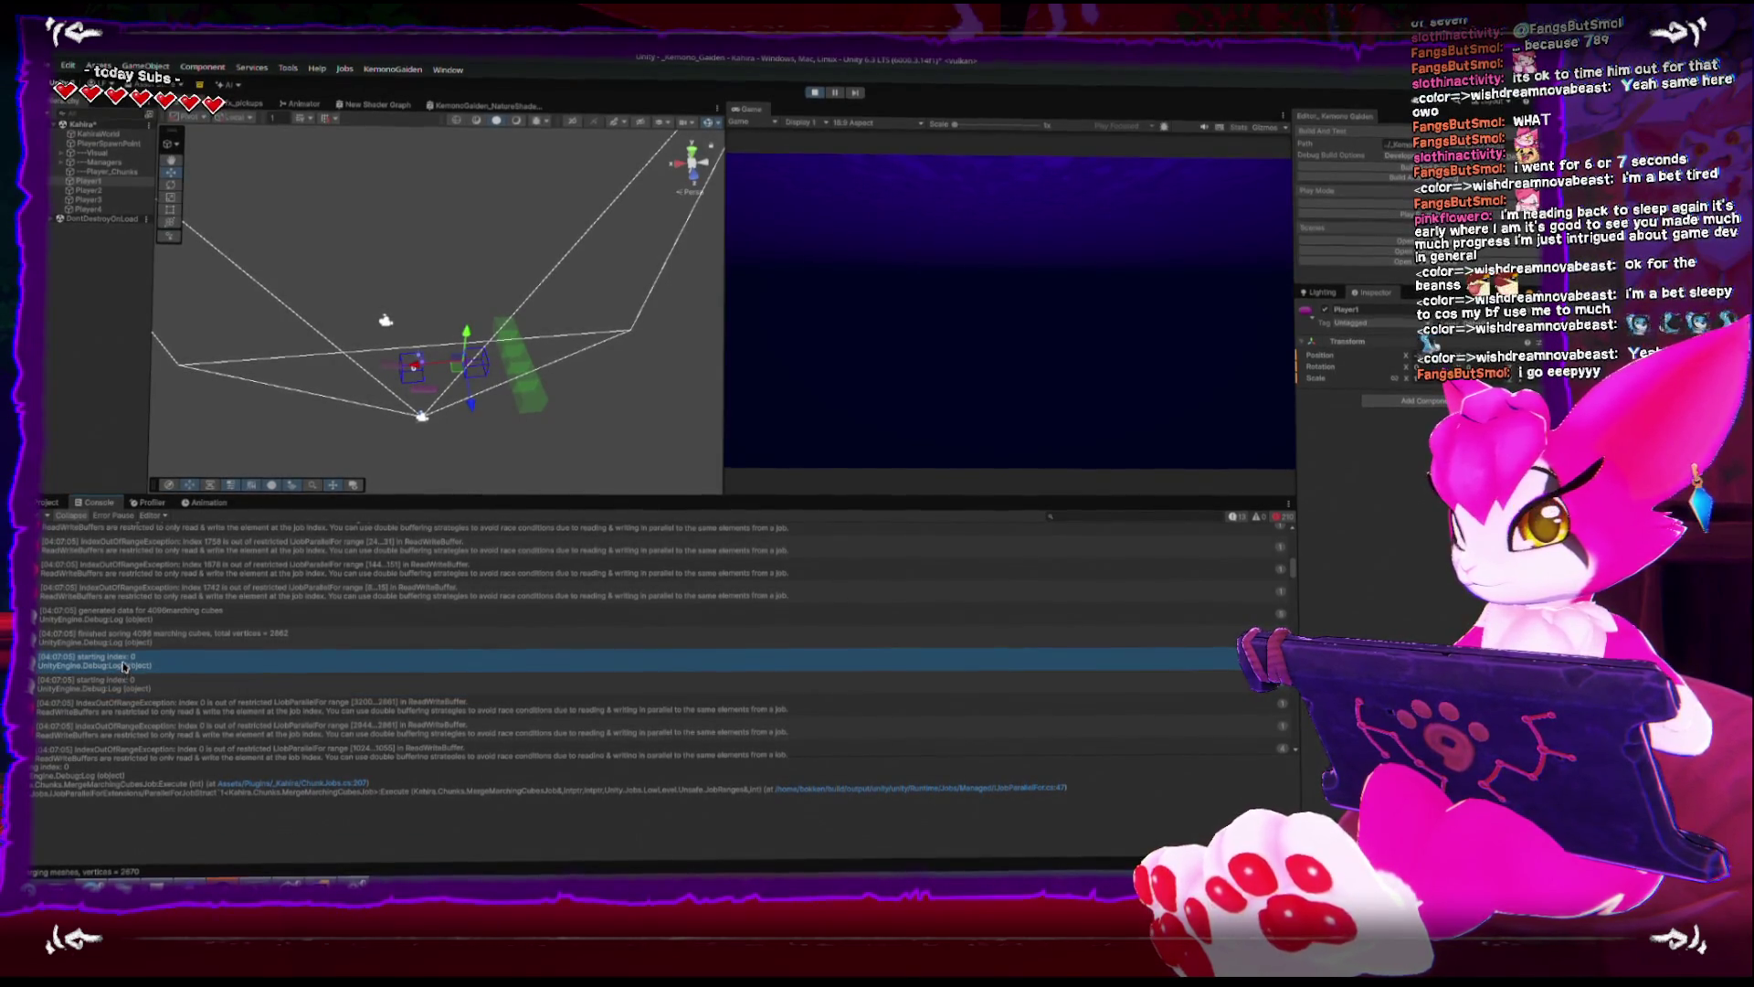
key("ctrl+p")
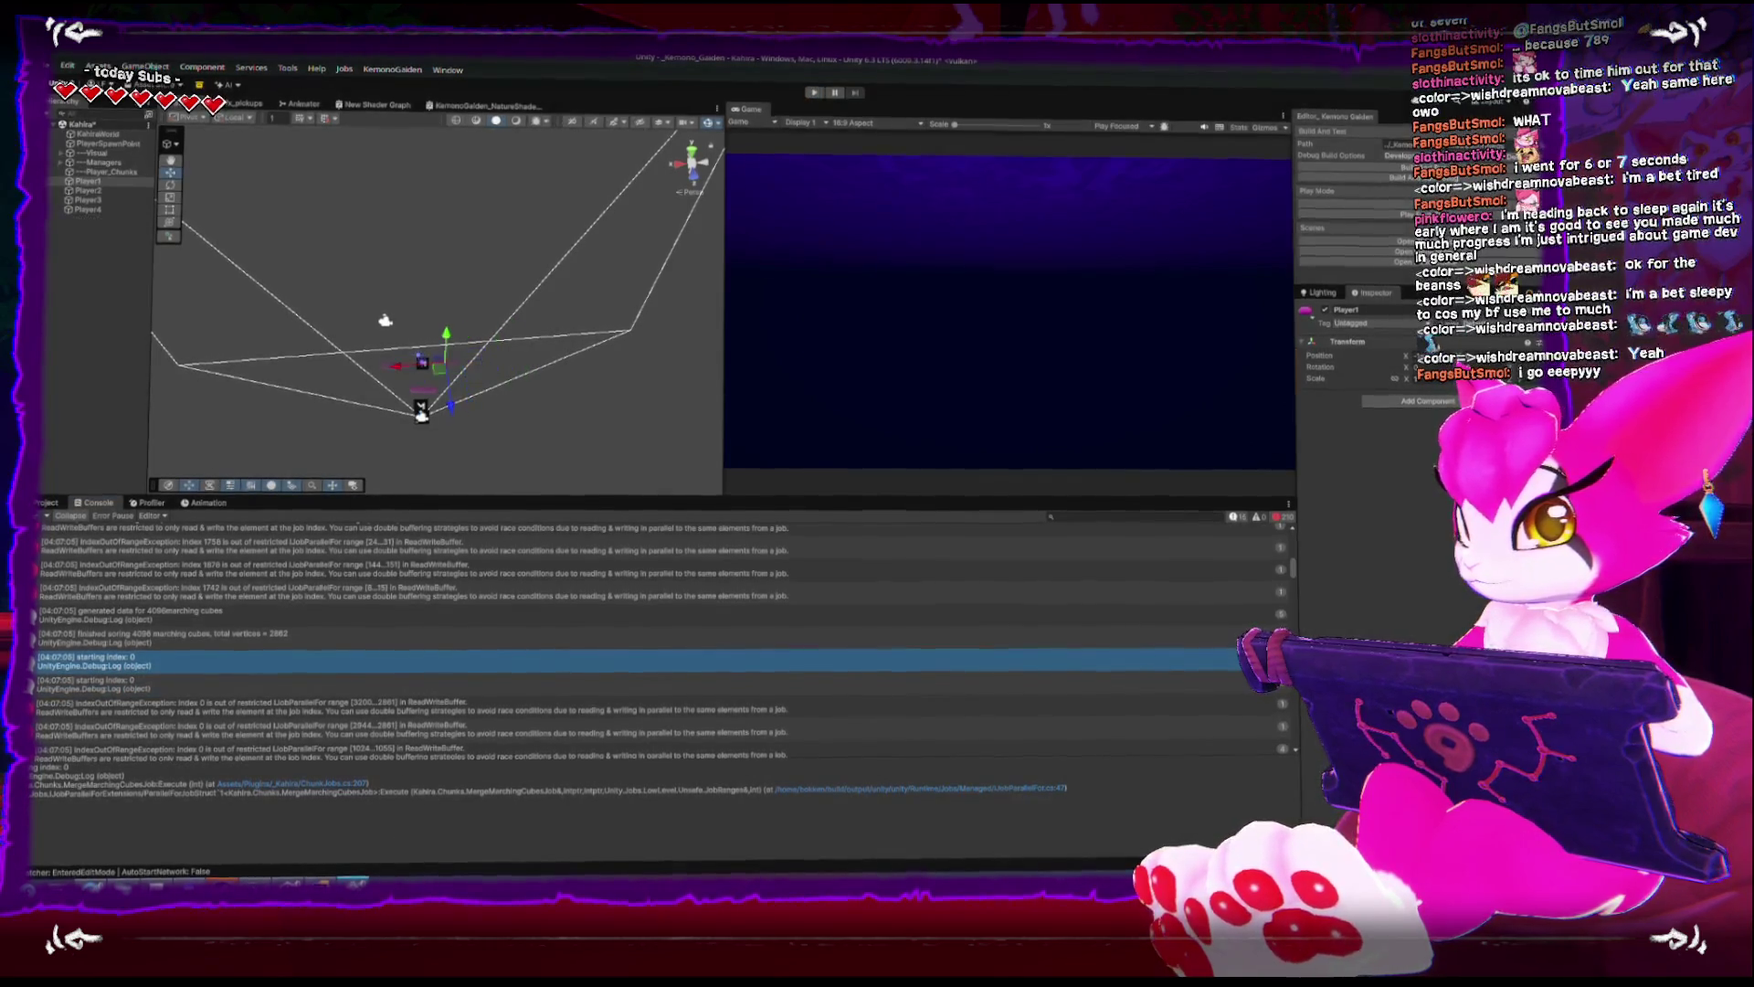
double_click(125, 667)
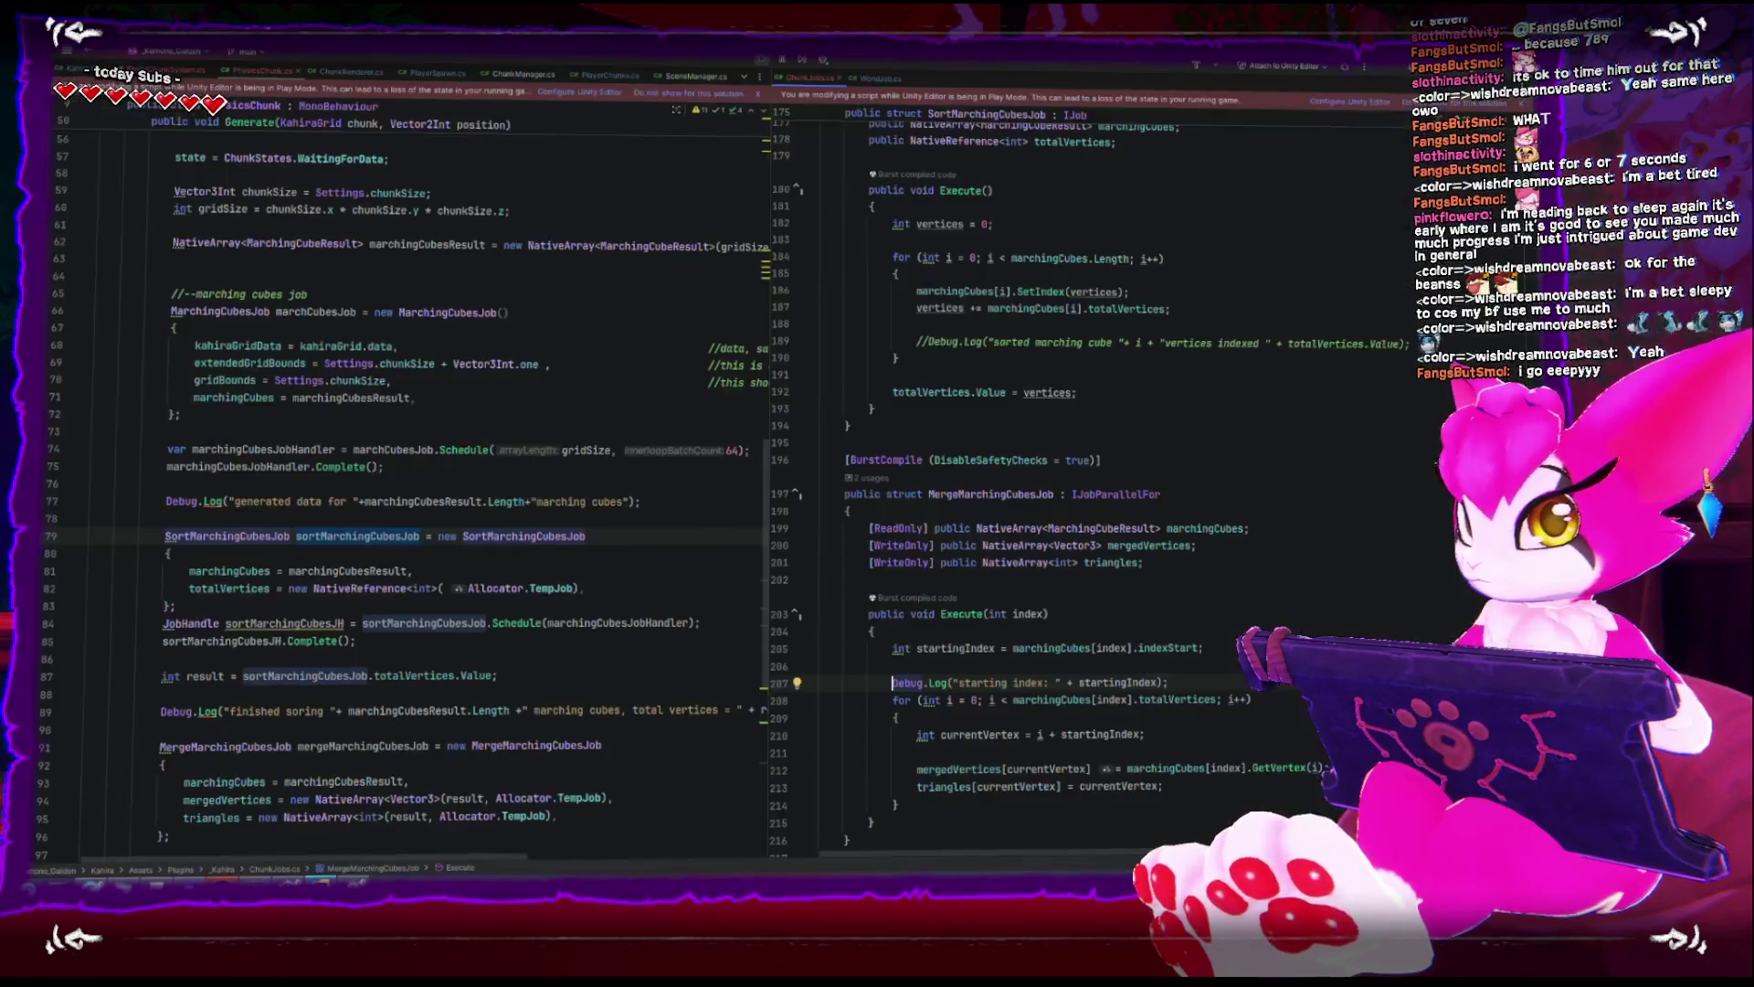
left_click_drag(770, 542, 568, 542)
scroll(829, 643, "down", 10)
scroll(829, 643, "down", 20)
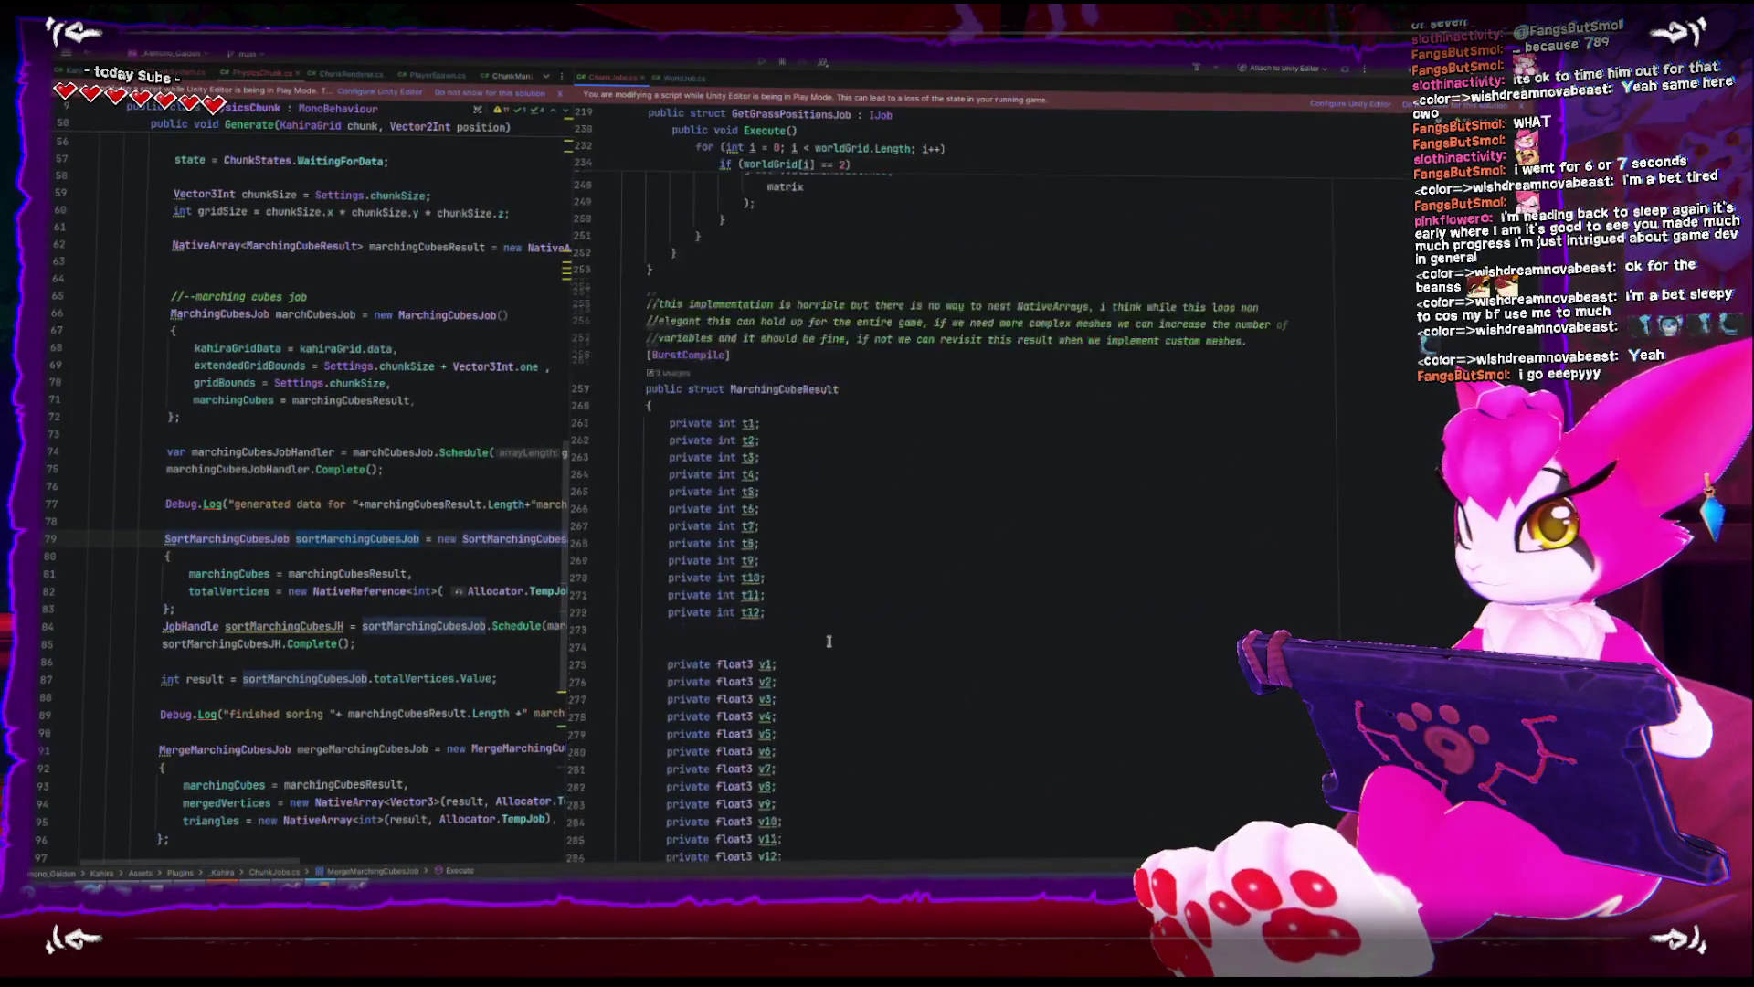
scroll(828, 637, "down", 8)
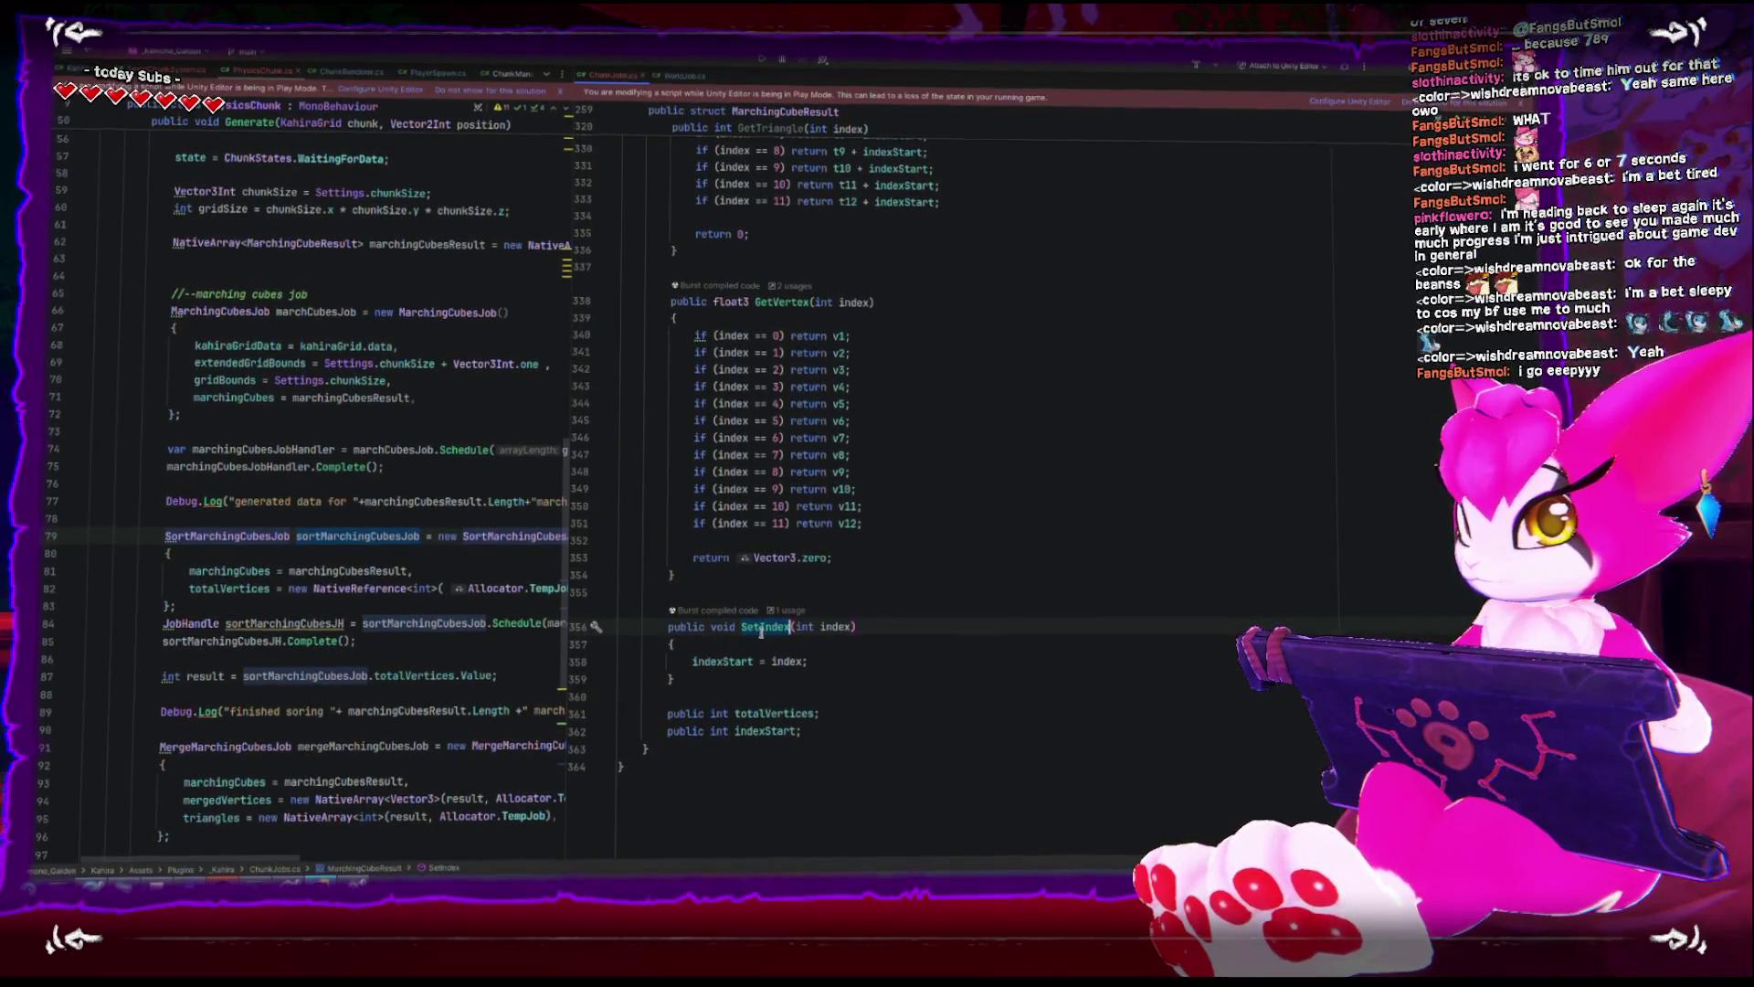
left_click(736, 678)
double_click(736, 663)
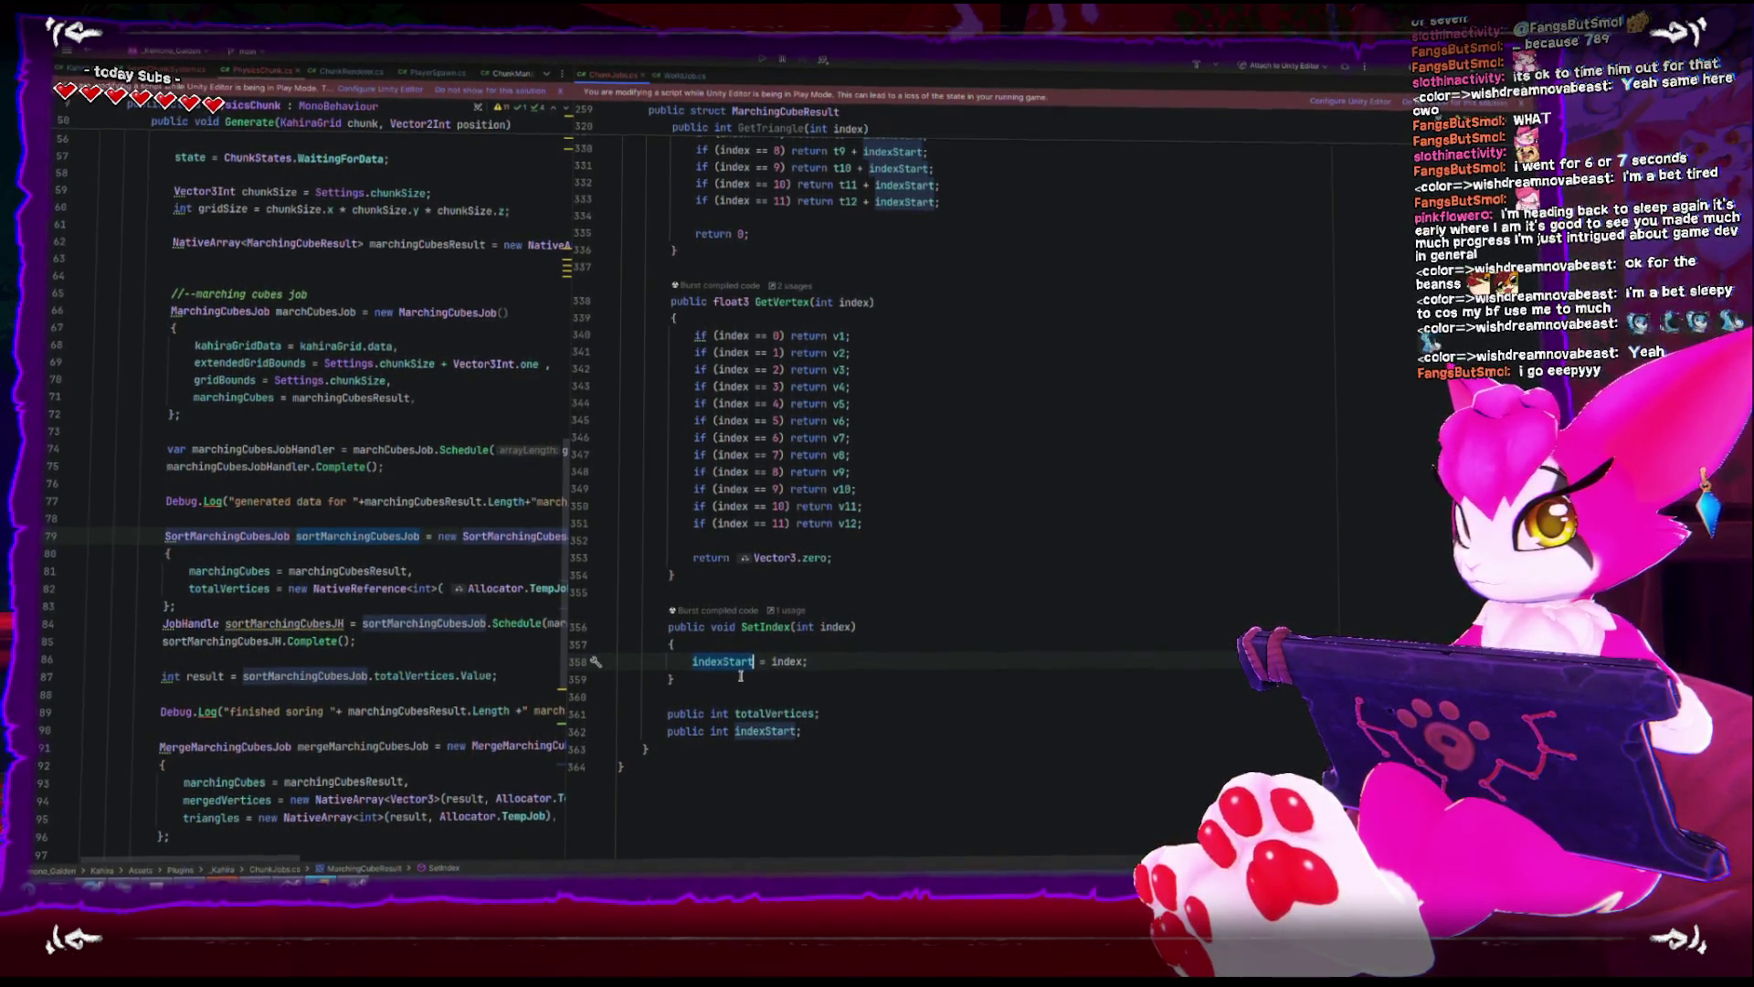
scroll(740, 678, "up", 15)
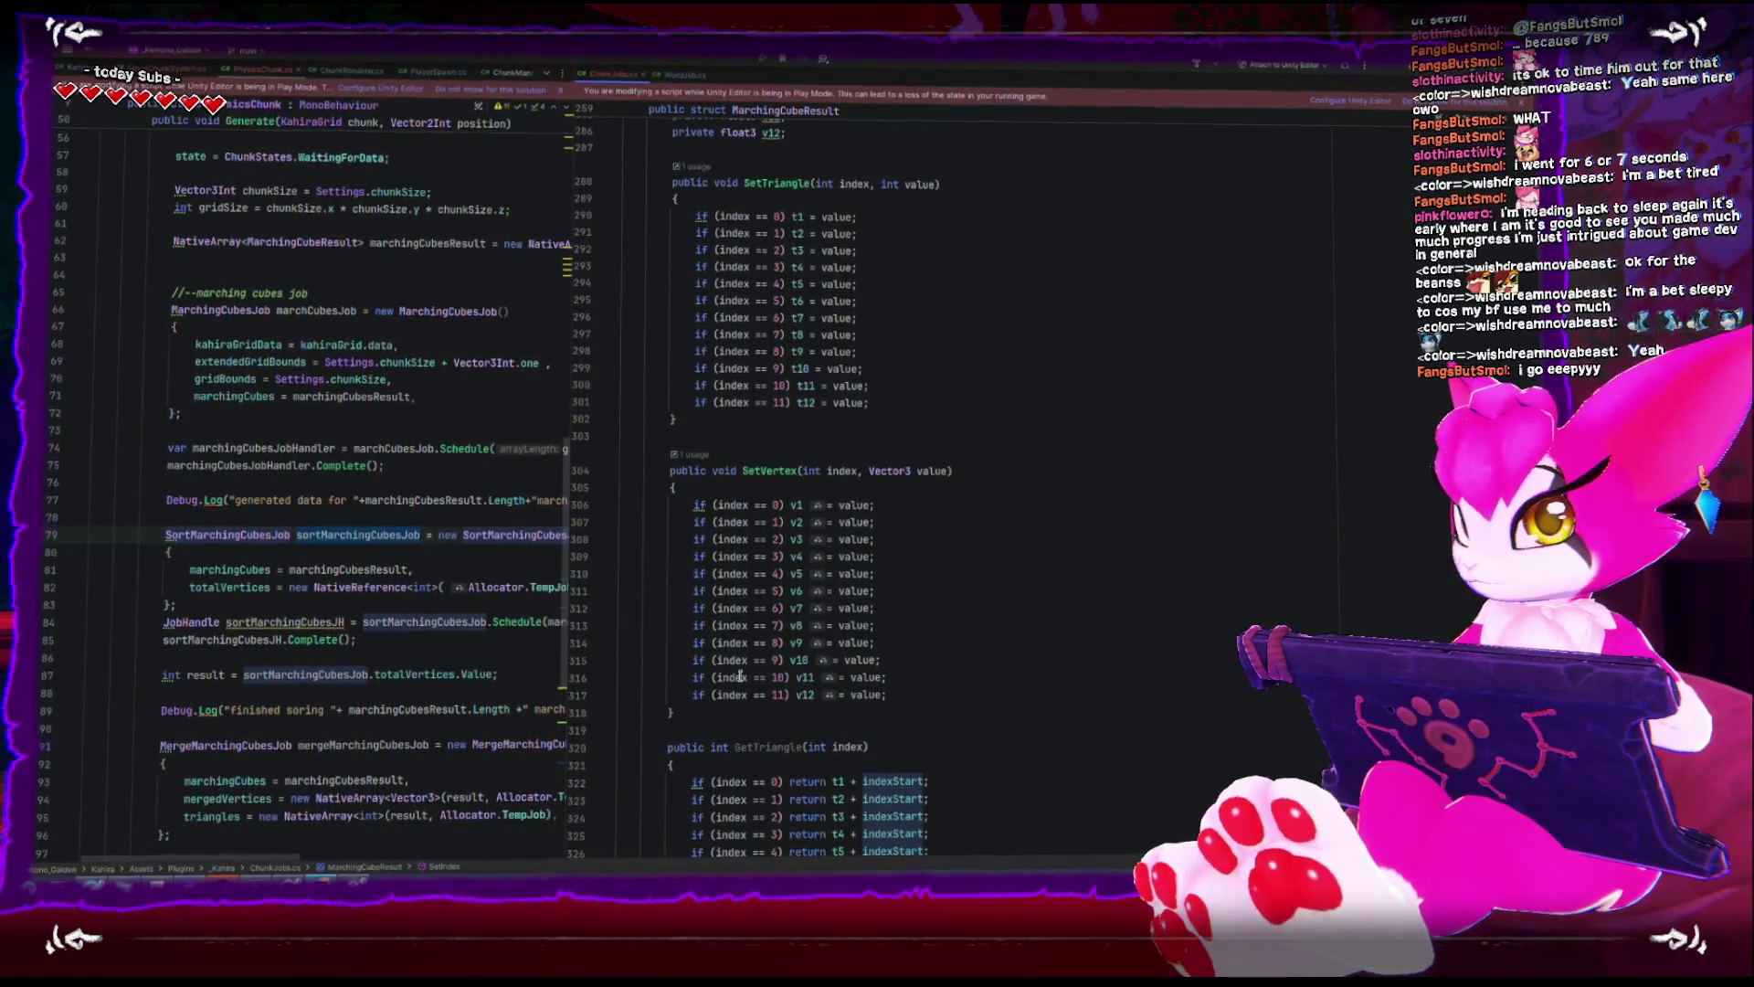
scroll(740, 676, "up", 8)
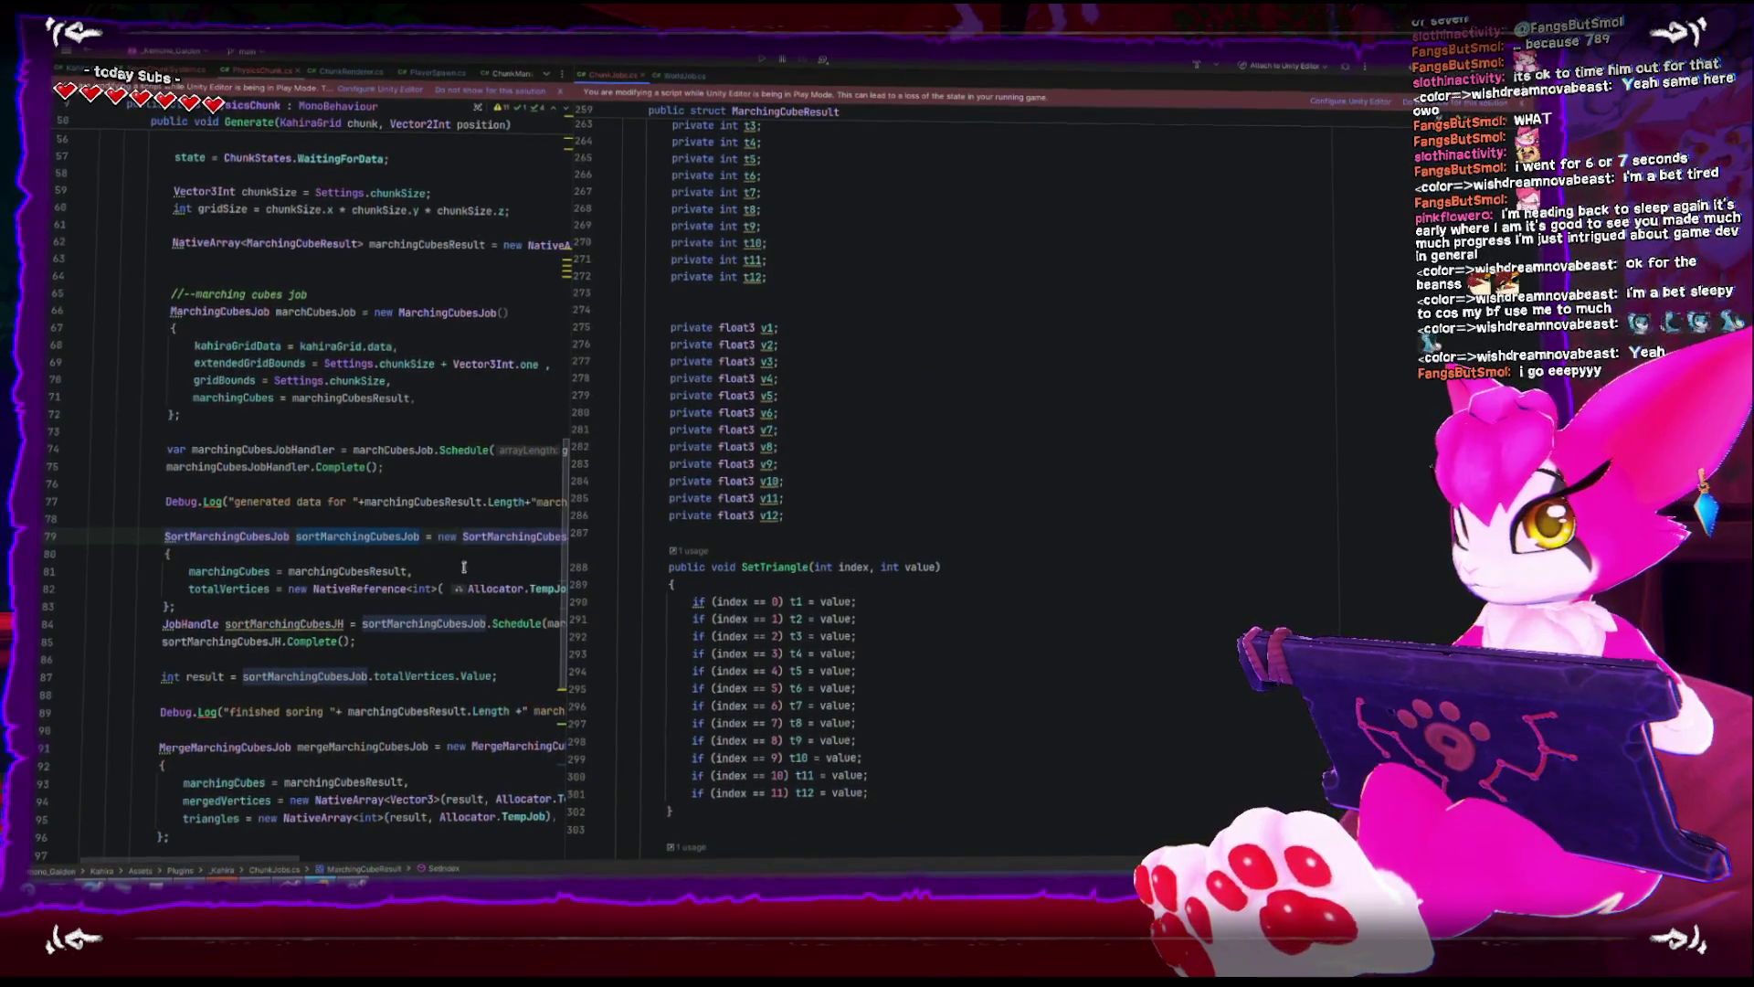
scroll(464, 568, "up", 4)
scroll(1076, 723, "up", 20)
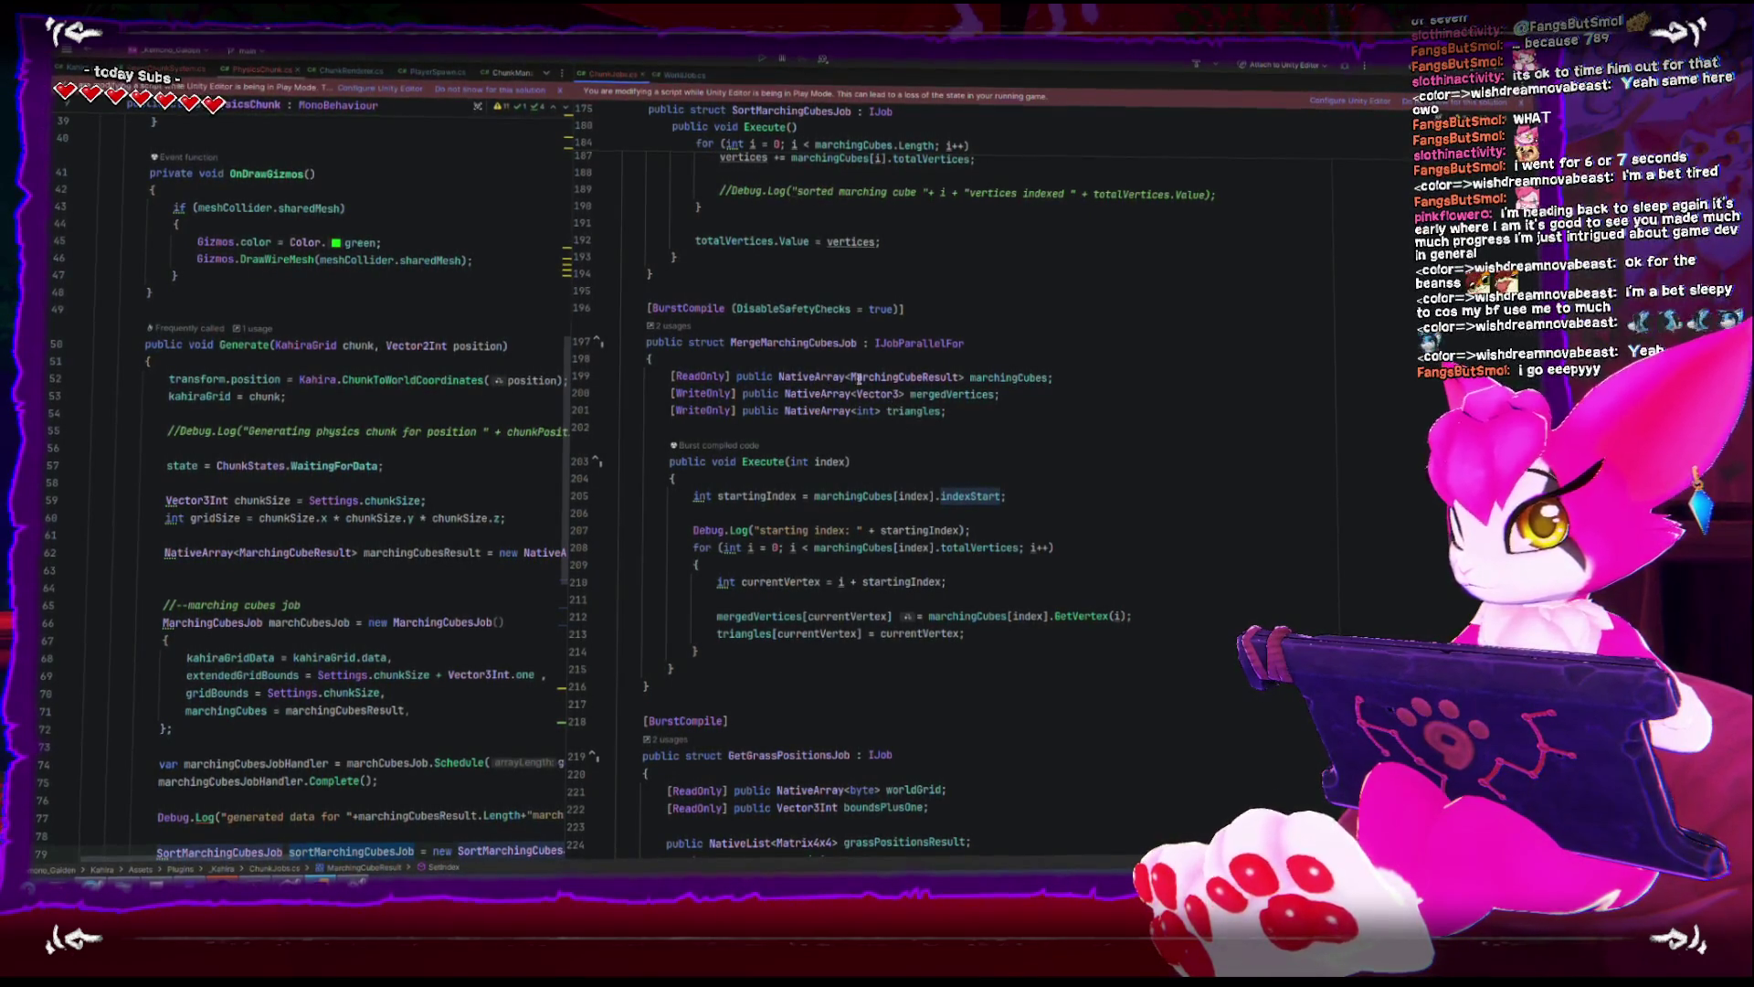
- Replace .SetIndex(vertices) on line 186 with .indexStart = vertices and check the indexer error
left_click(897, 376)
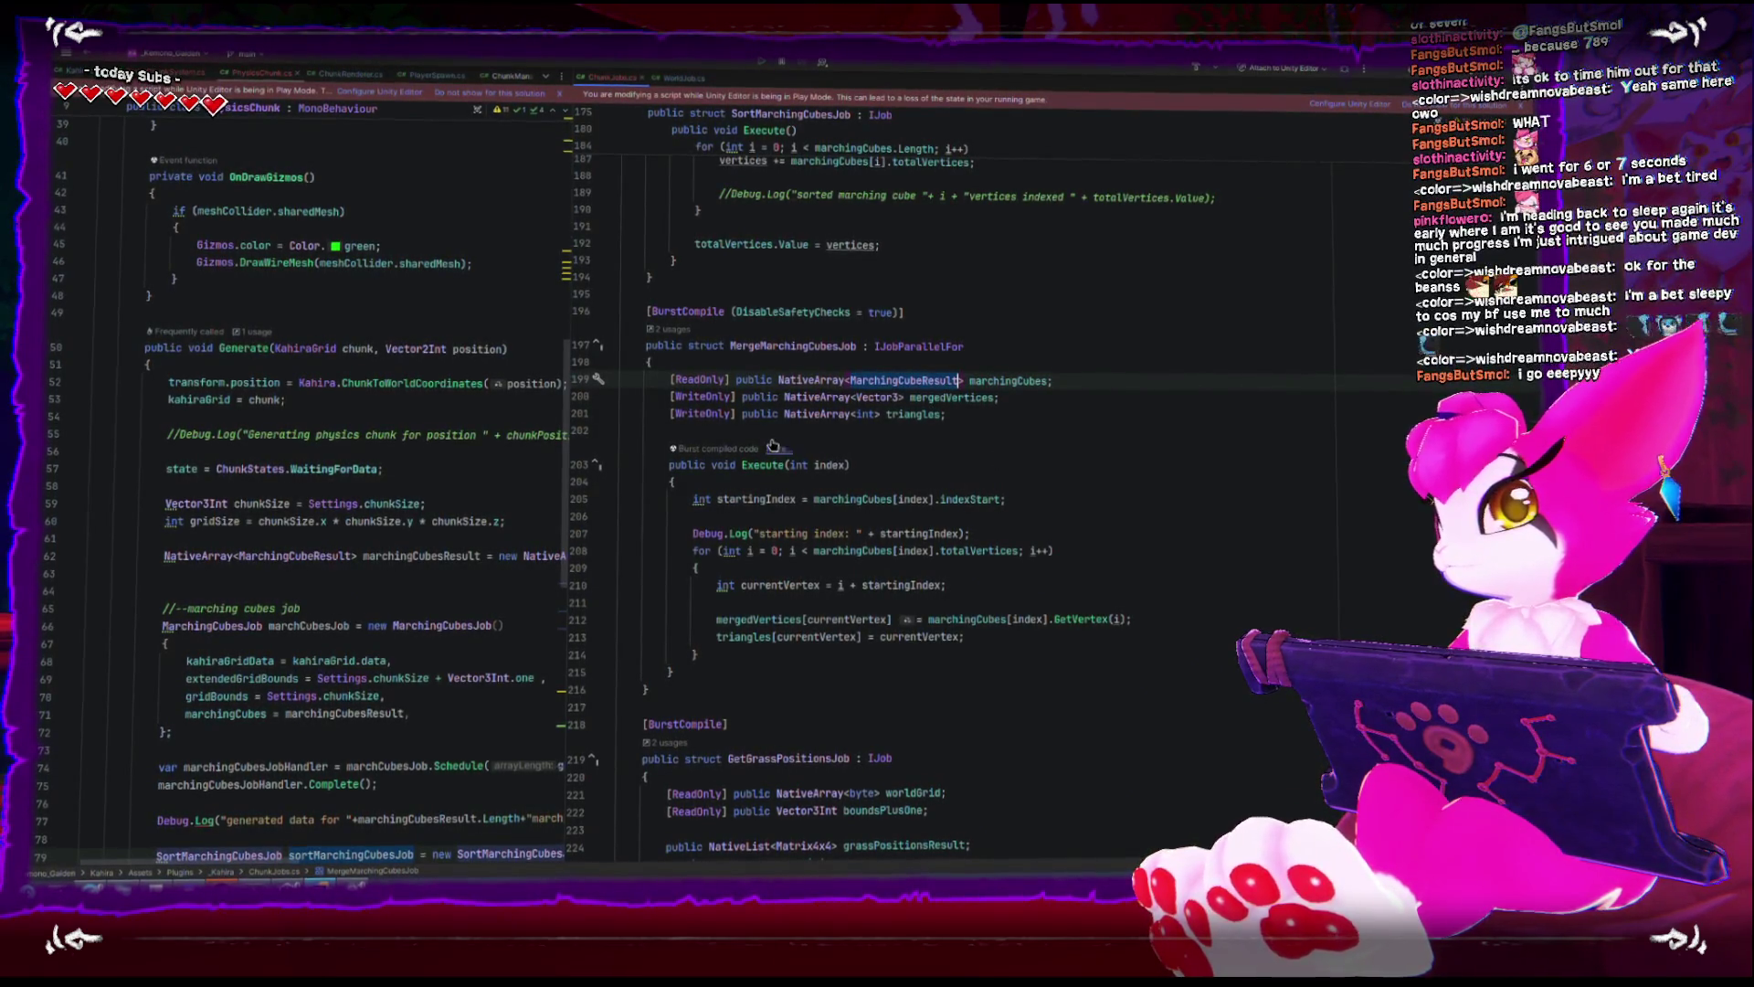
scroll(772, 446, "up", 5)
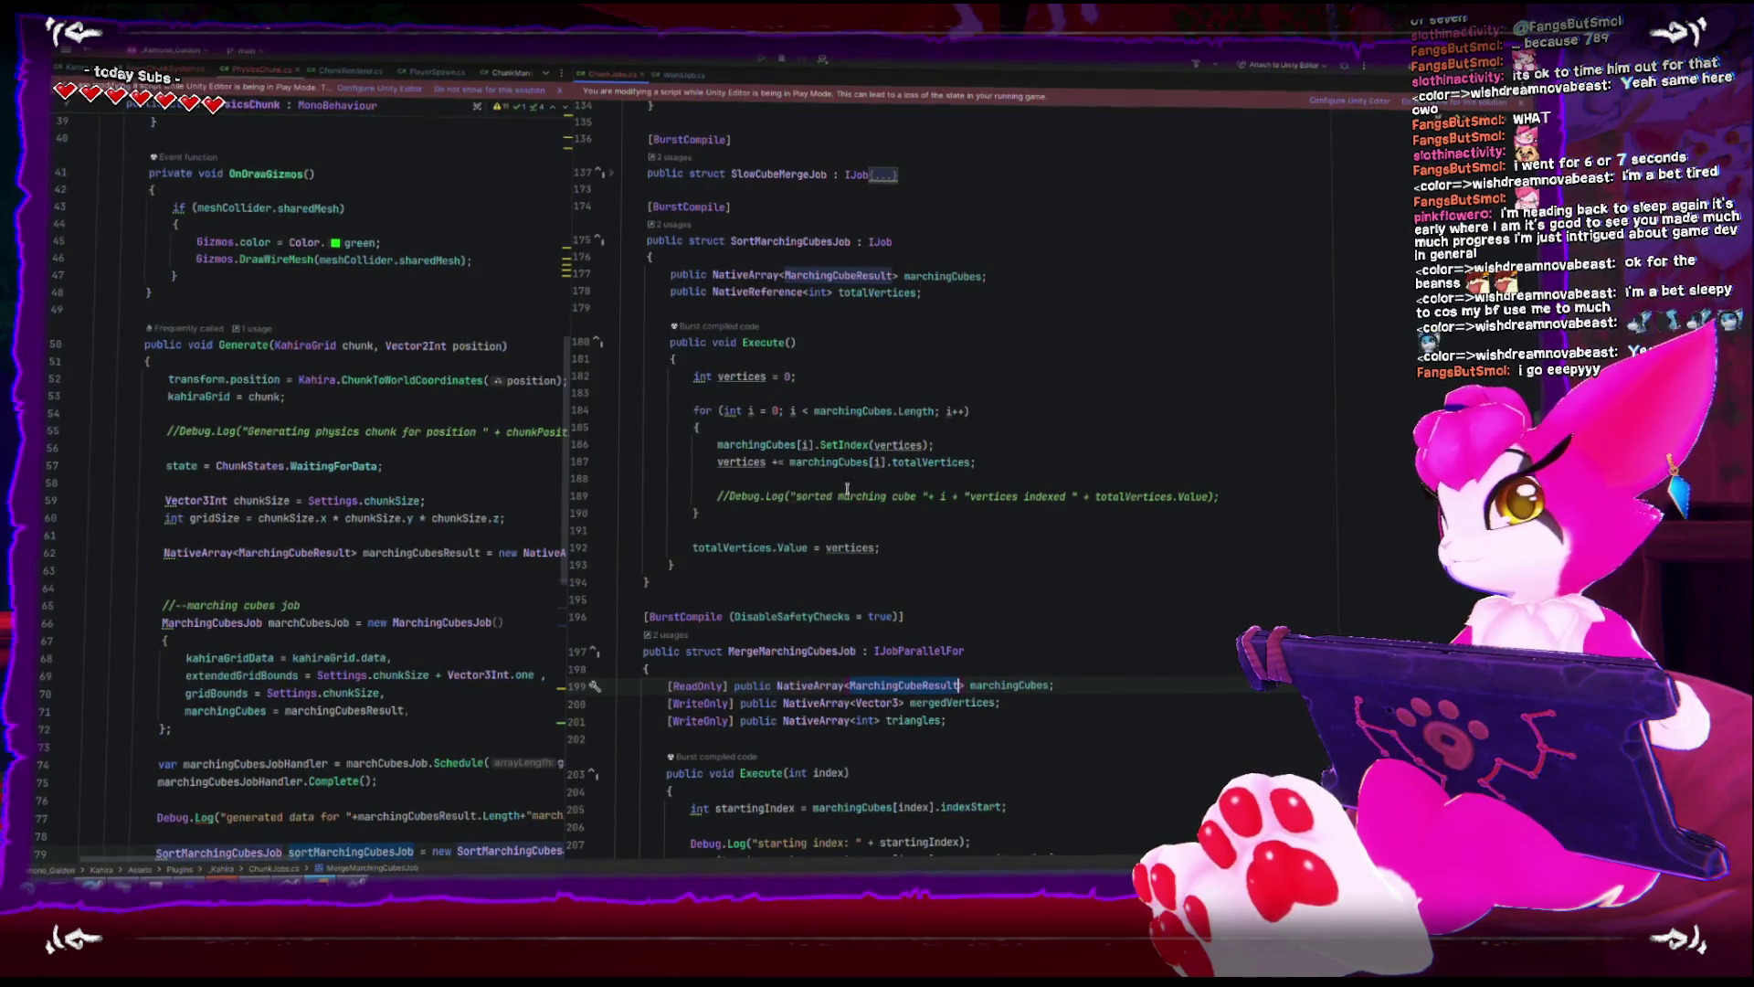
left_click(923, 445)
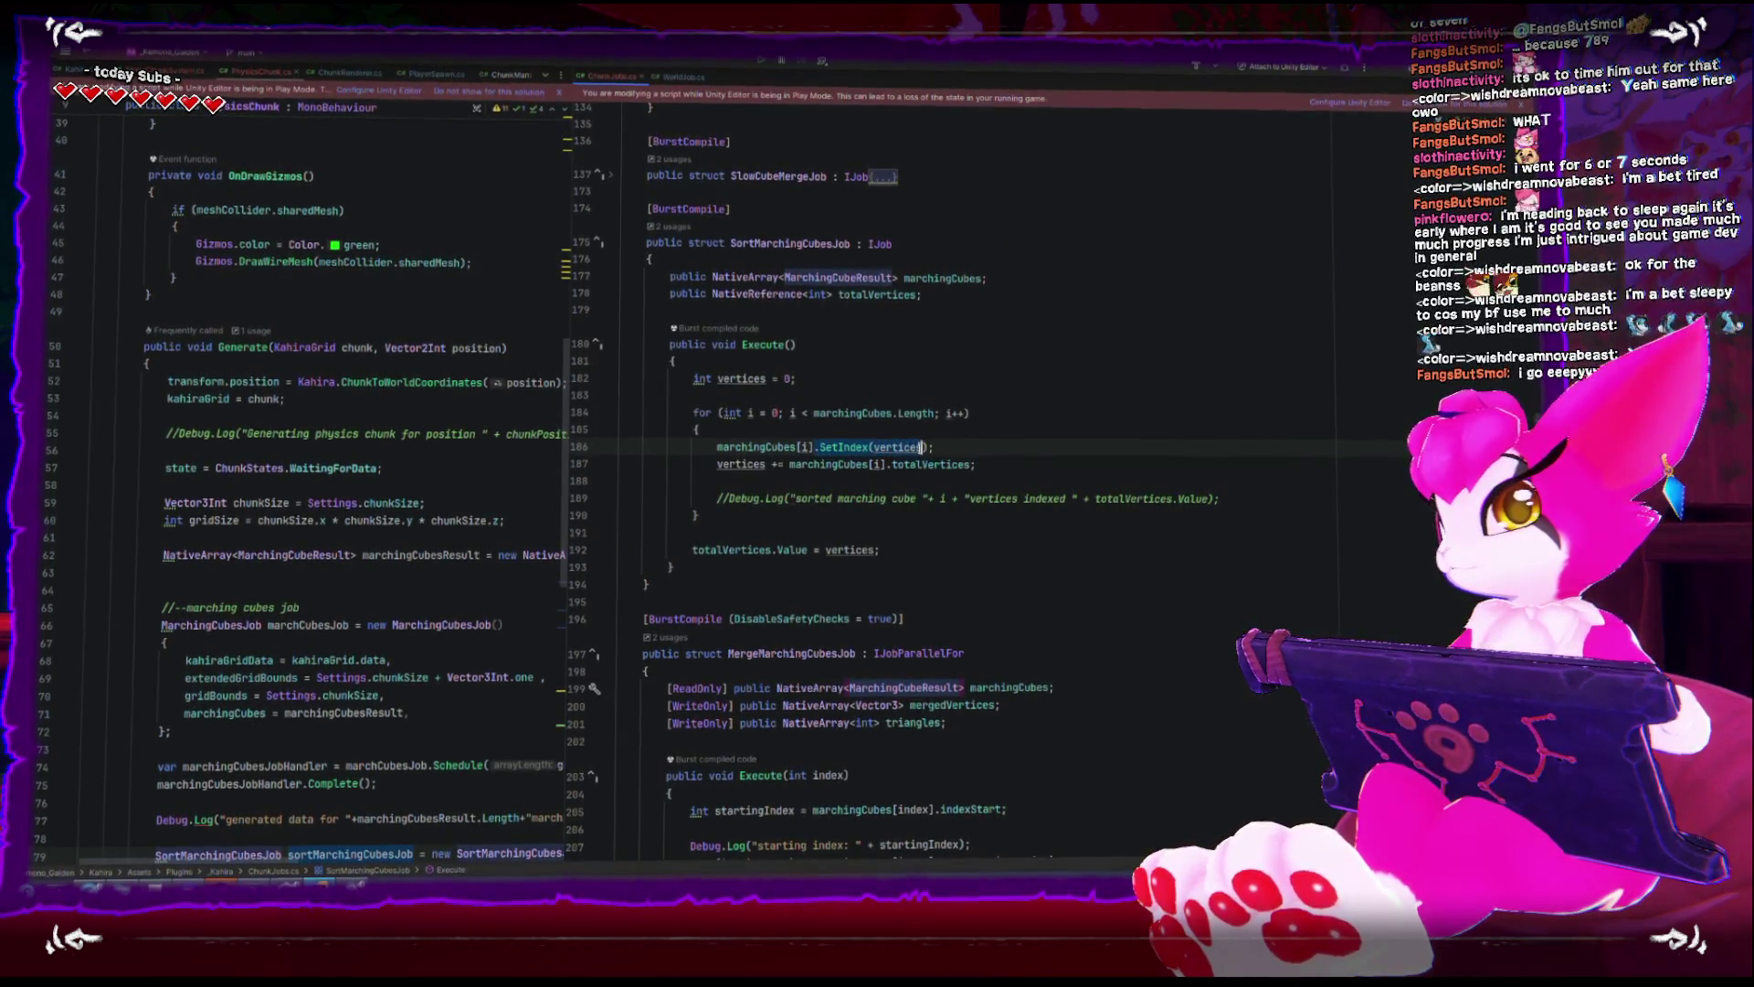
key("ctrl+BackSpace")
key("ctrl+BackSpace")
key("ctrl+BackSpace")
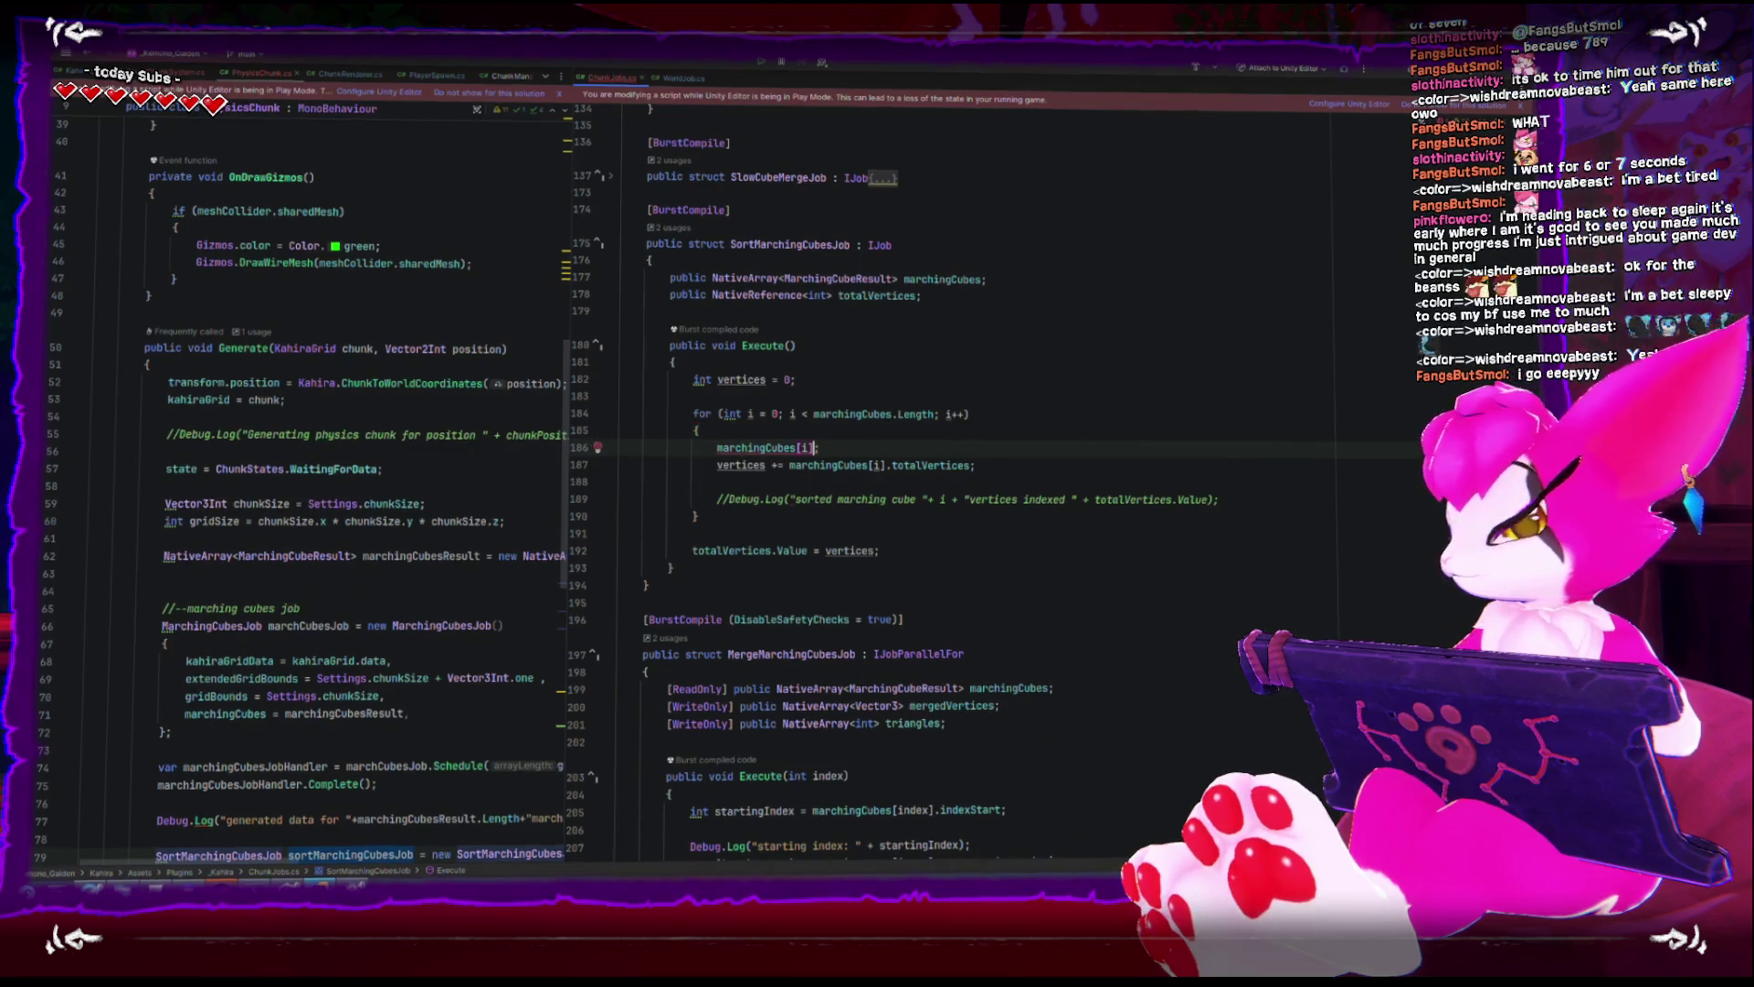
type(".star")
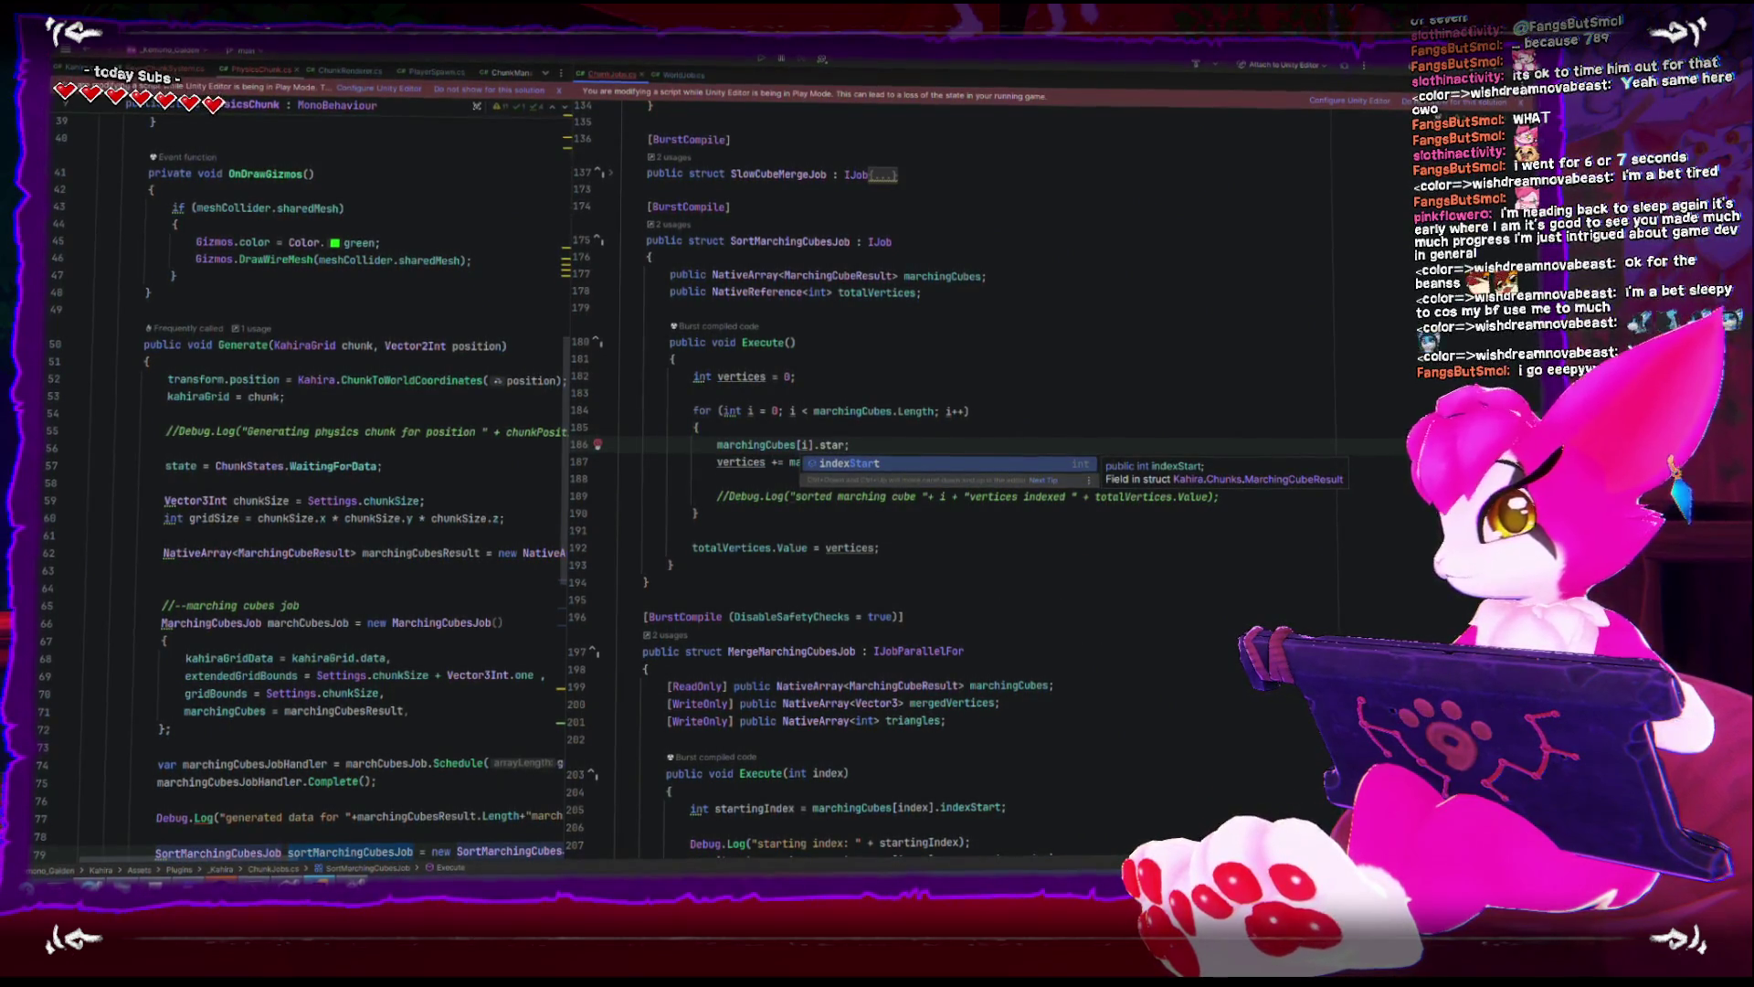
key("Return")
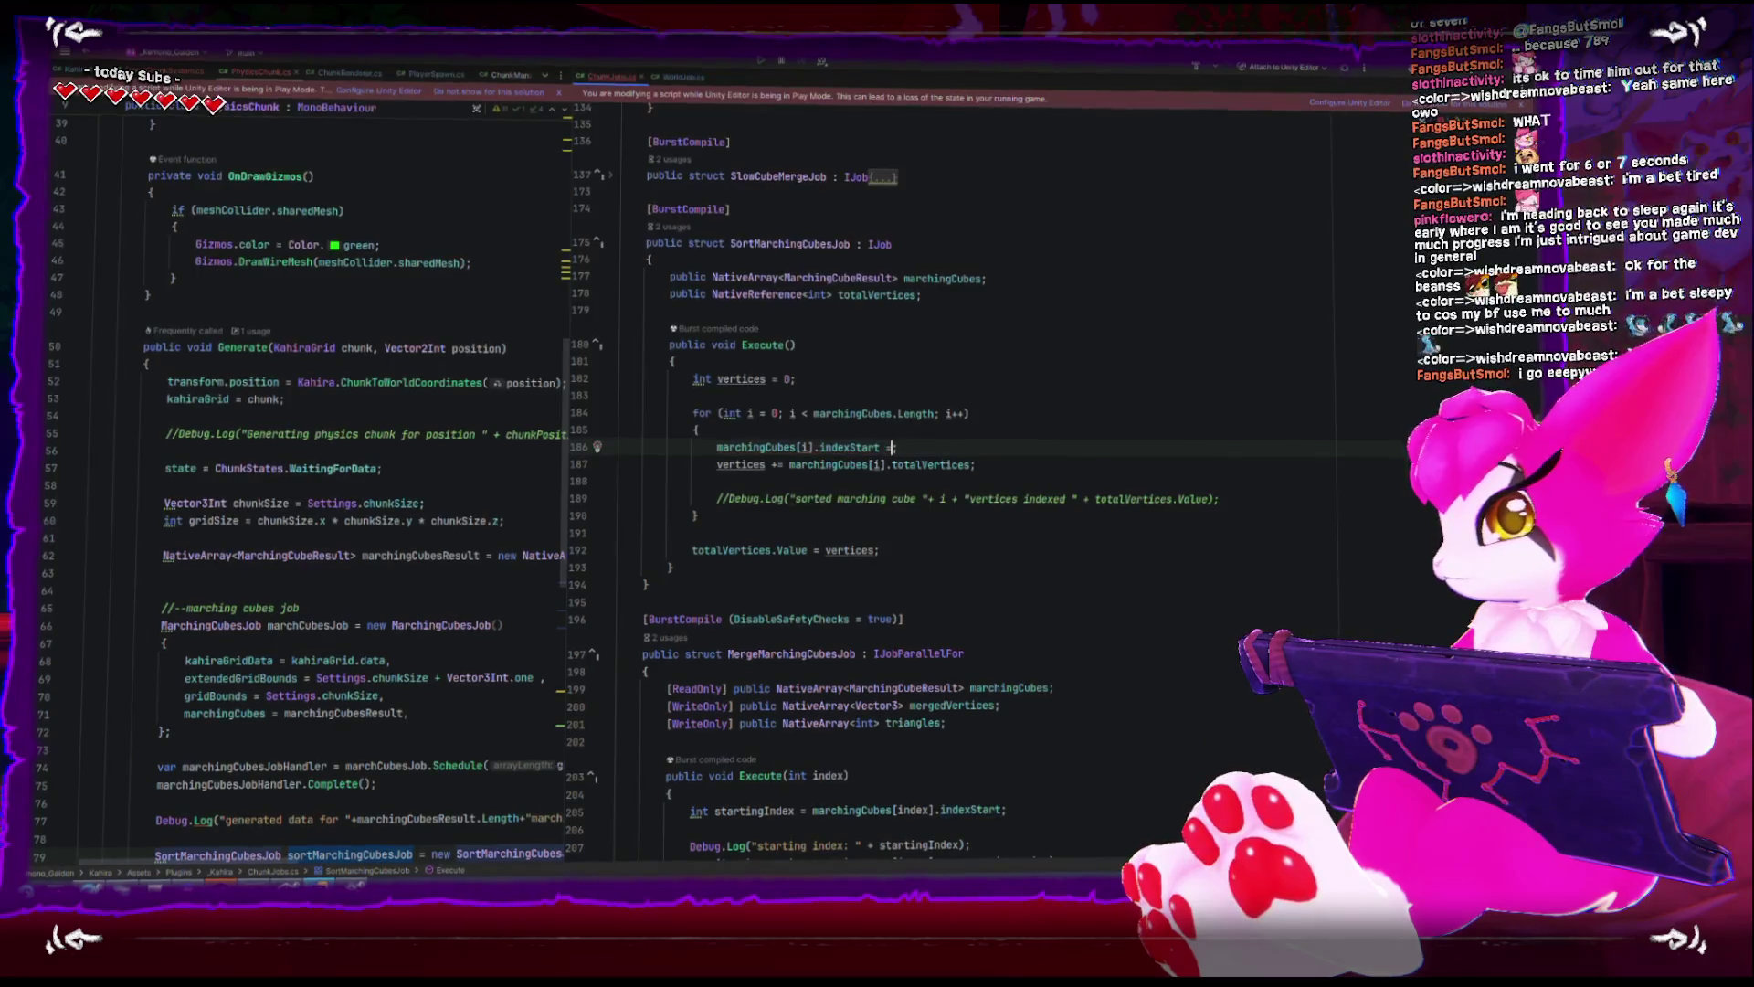
type(" vertices;")
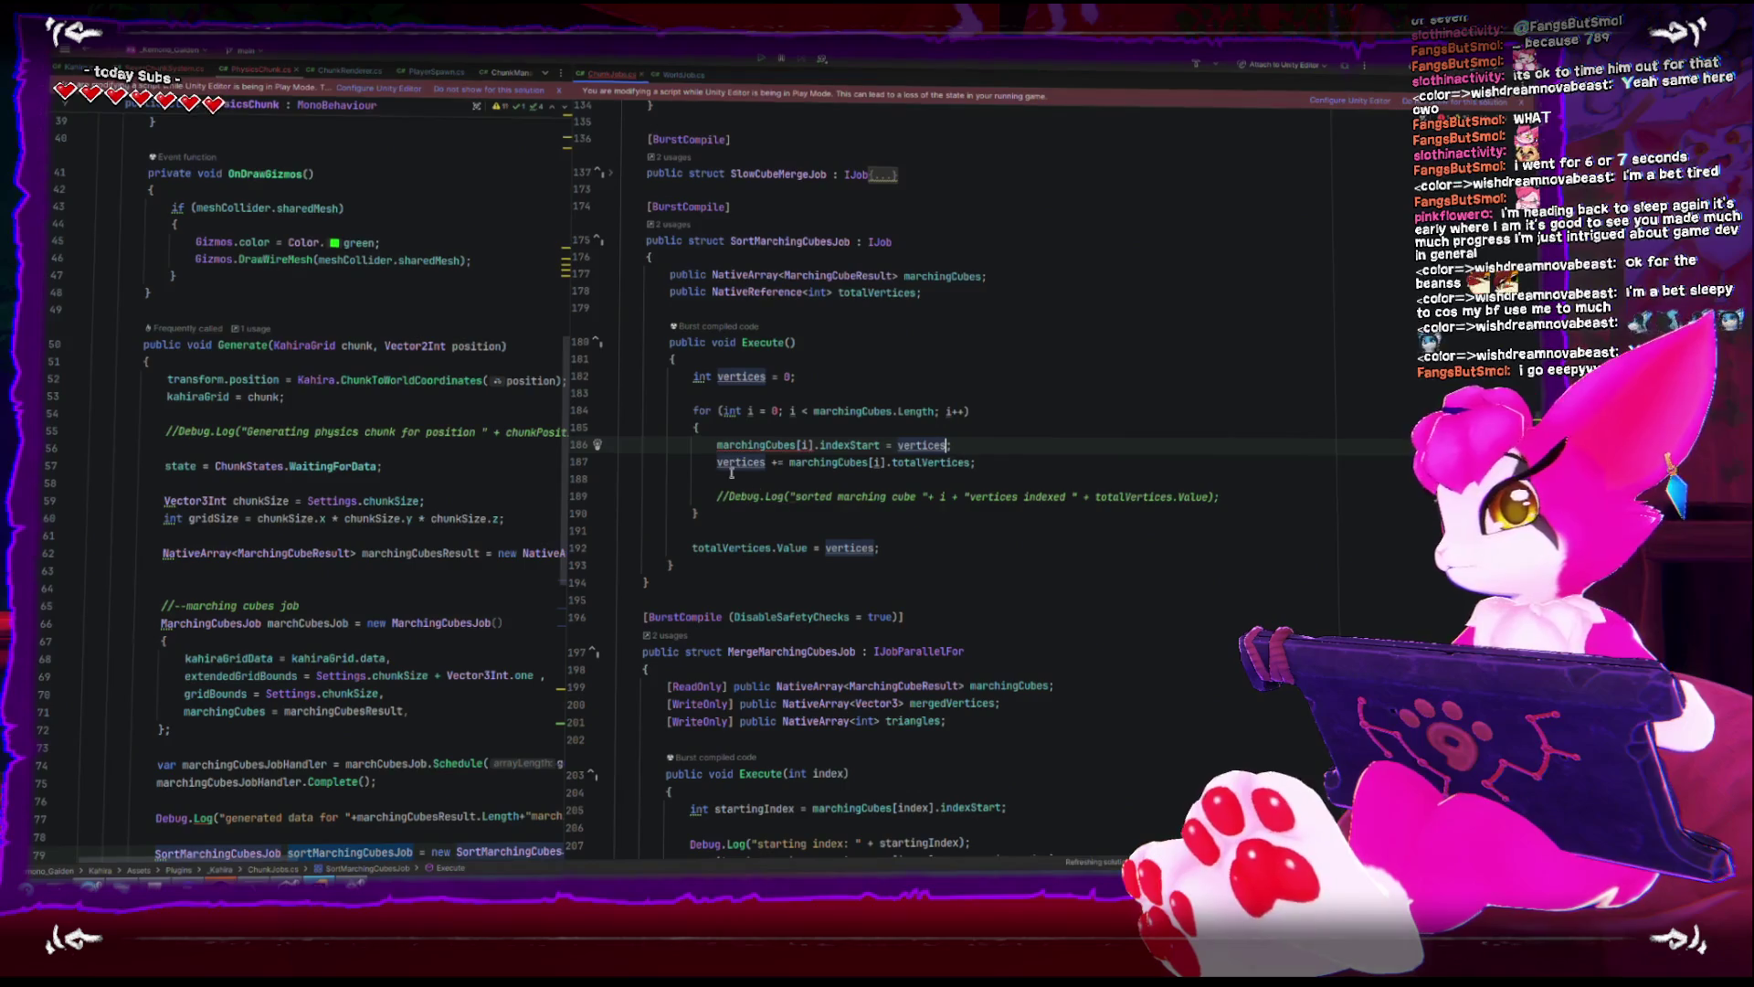
mouse_move(738, 450)
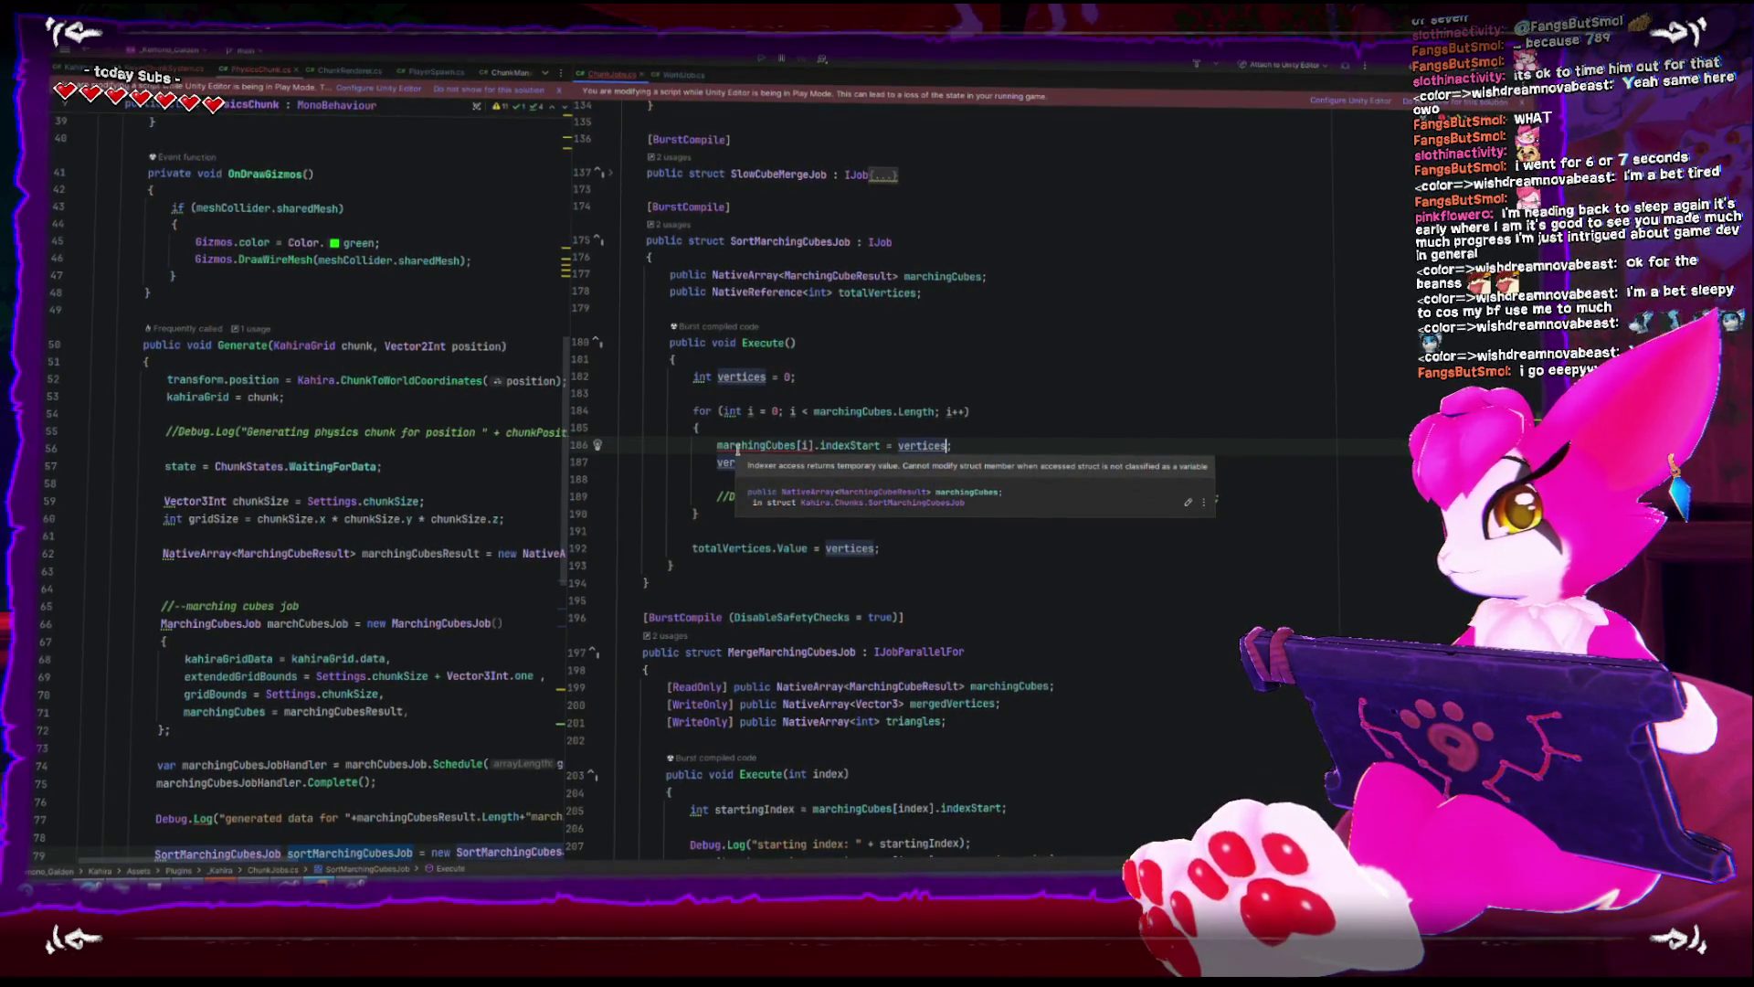
type(";")
left_click(743, 436)
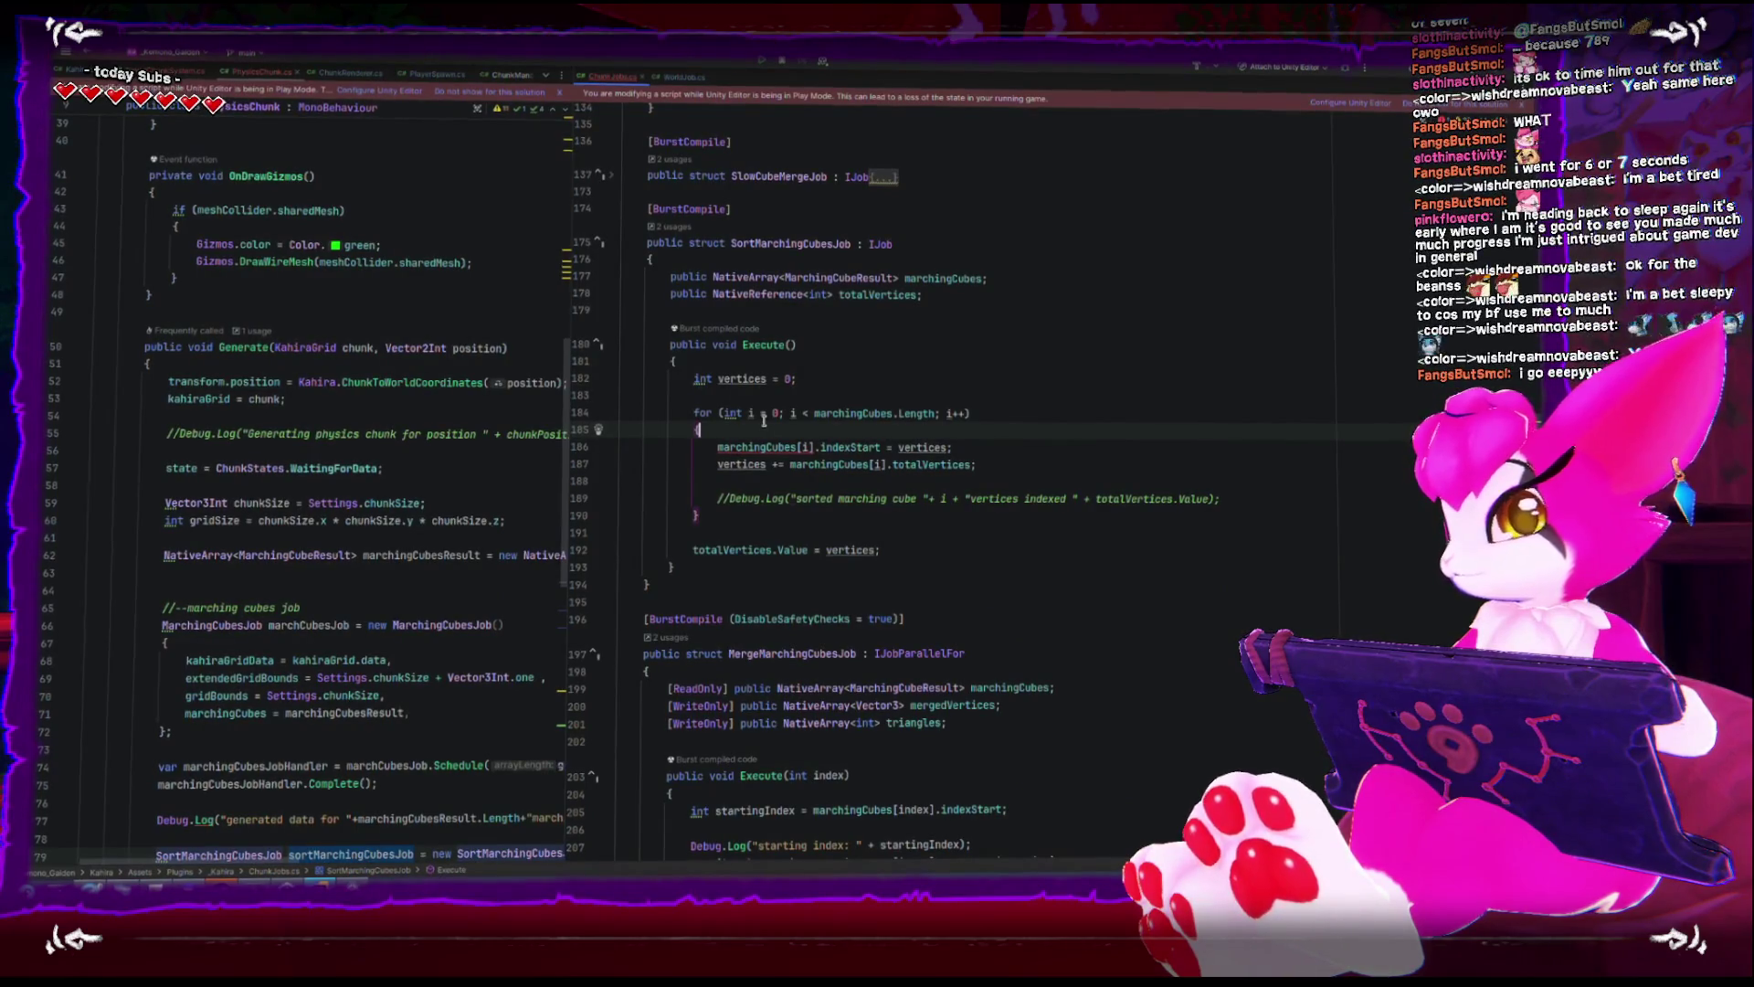
- Remove the indexStart access from the loop line and widen the left code pane
key("Down")
key("End")
key("Left")
key("ctrl+BackSpace")
key("ctrl+BackSpace")
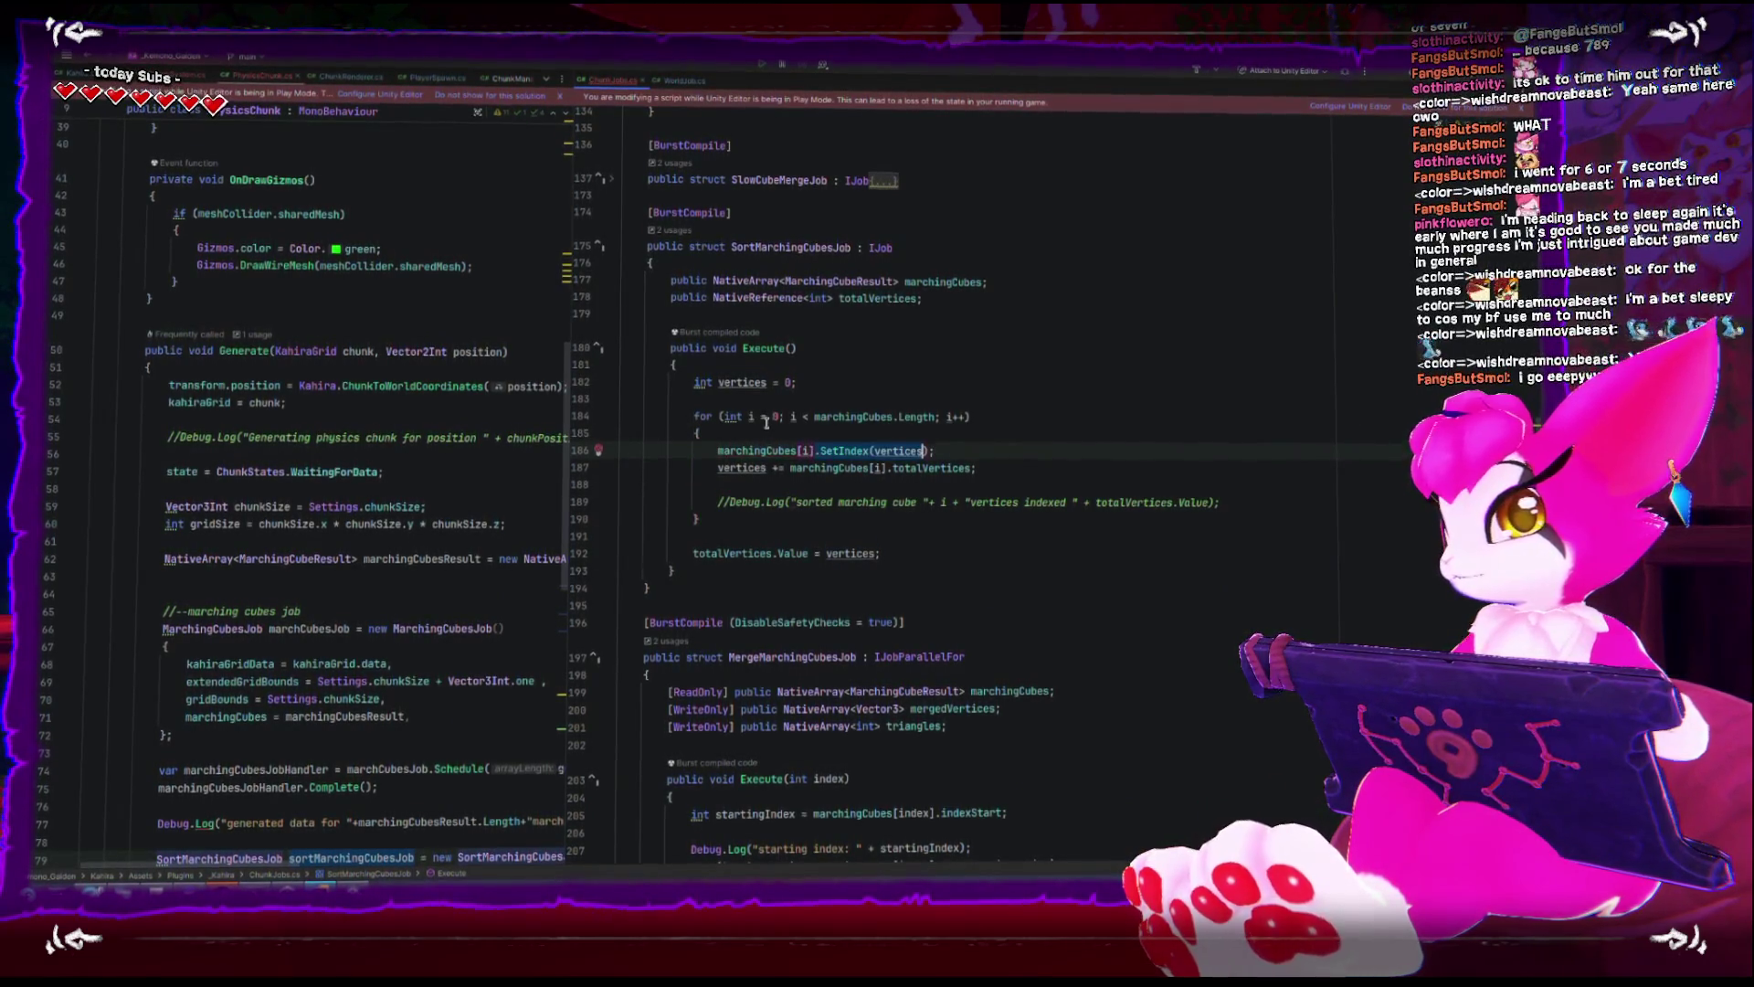
key("F2")
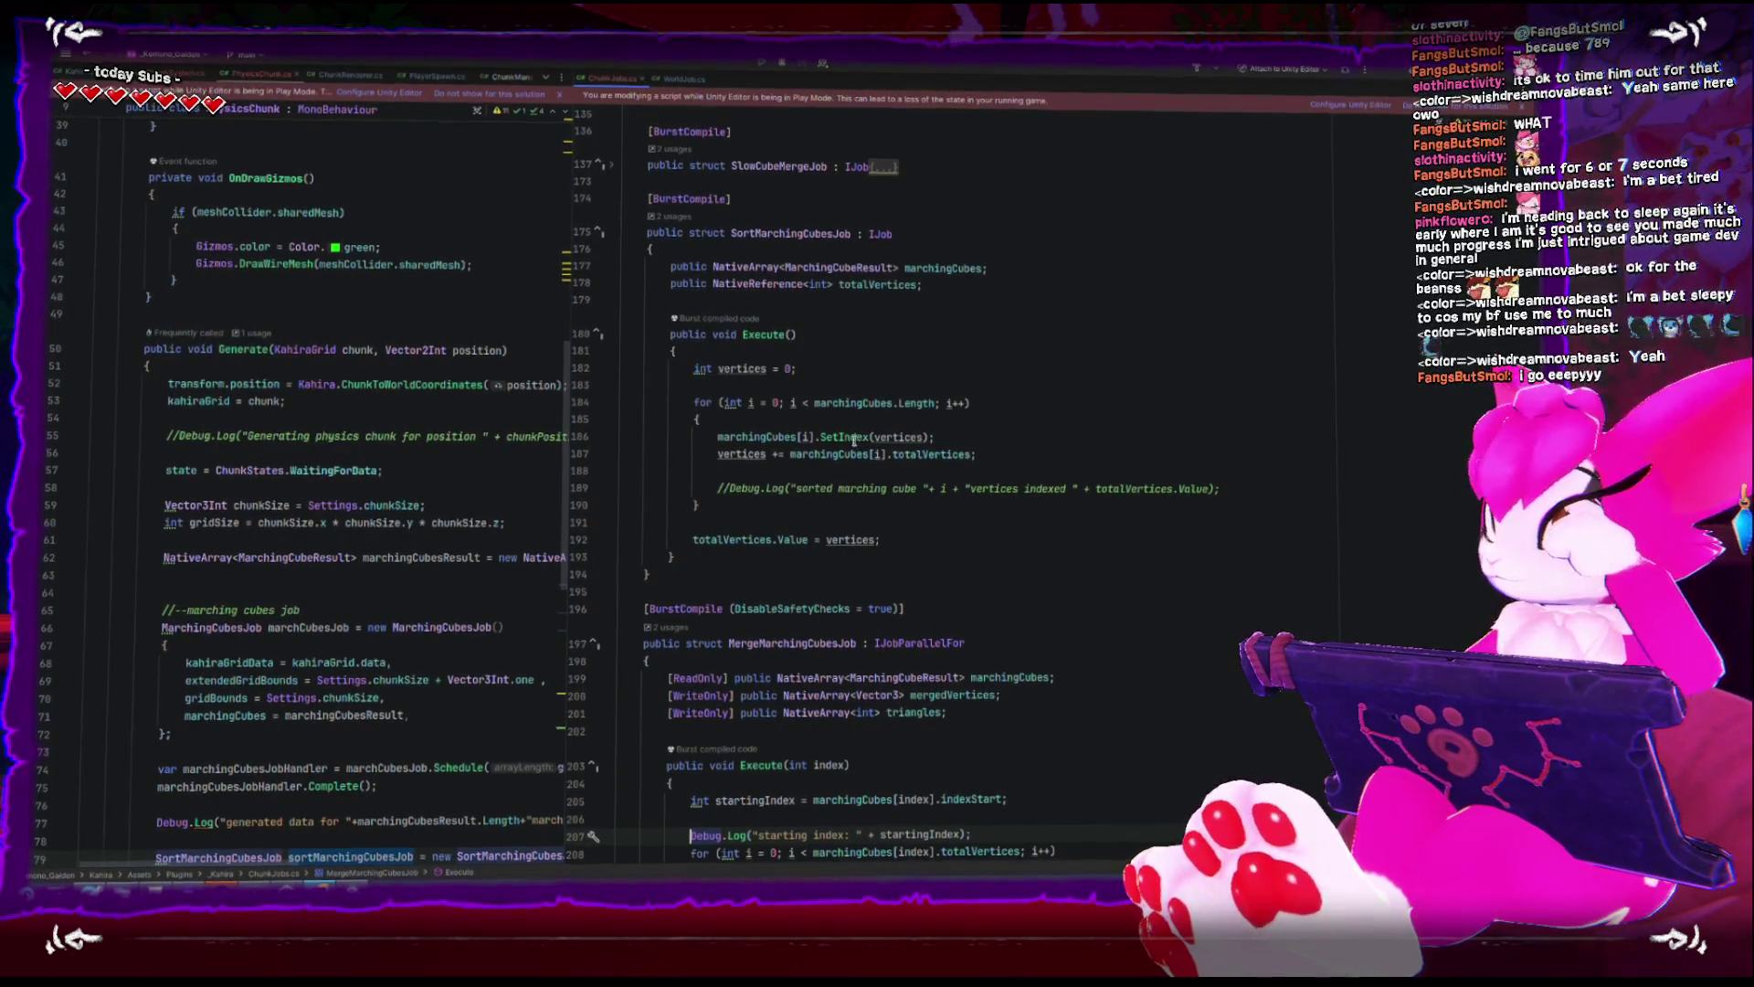
scroll(854, 442, "down", 10)
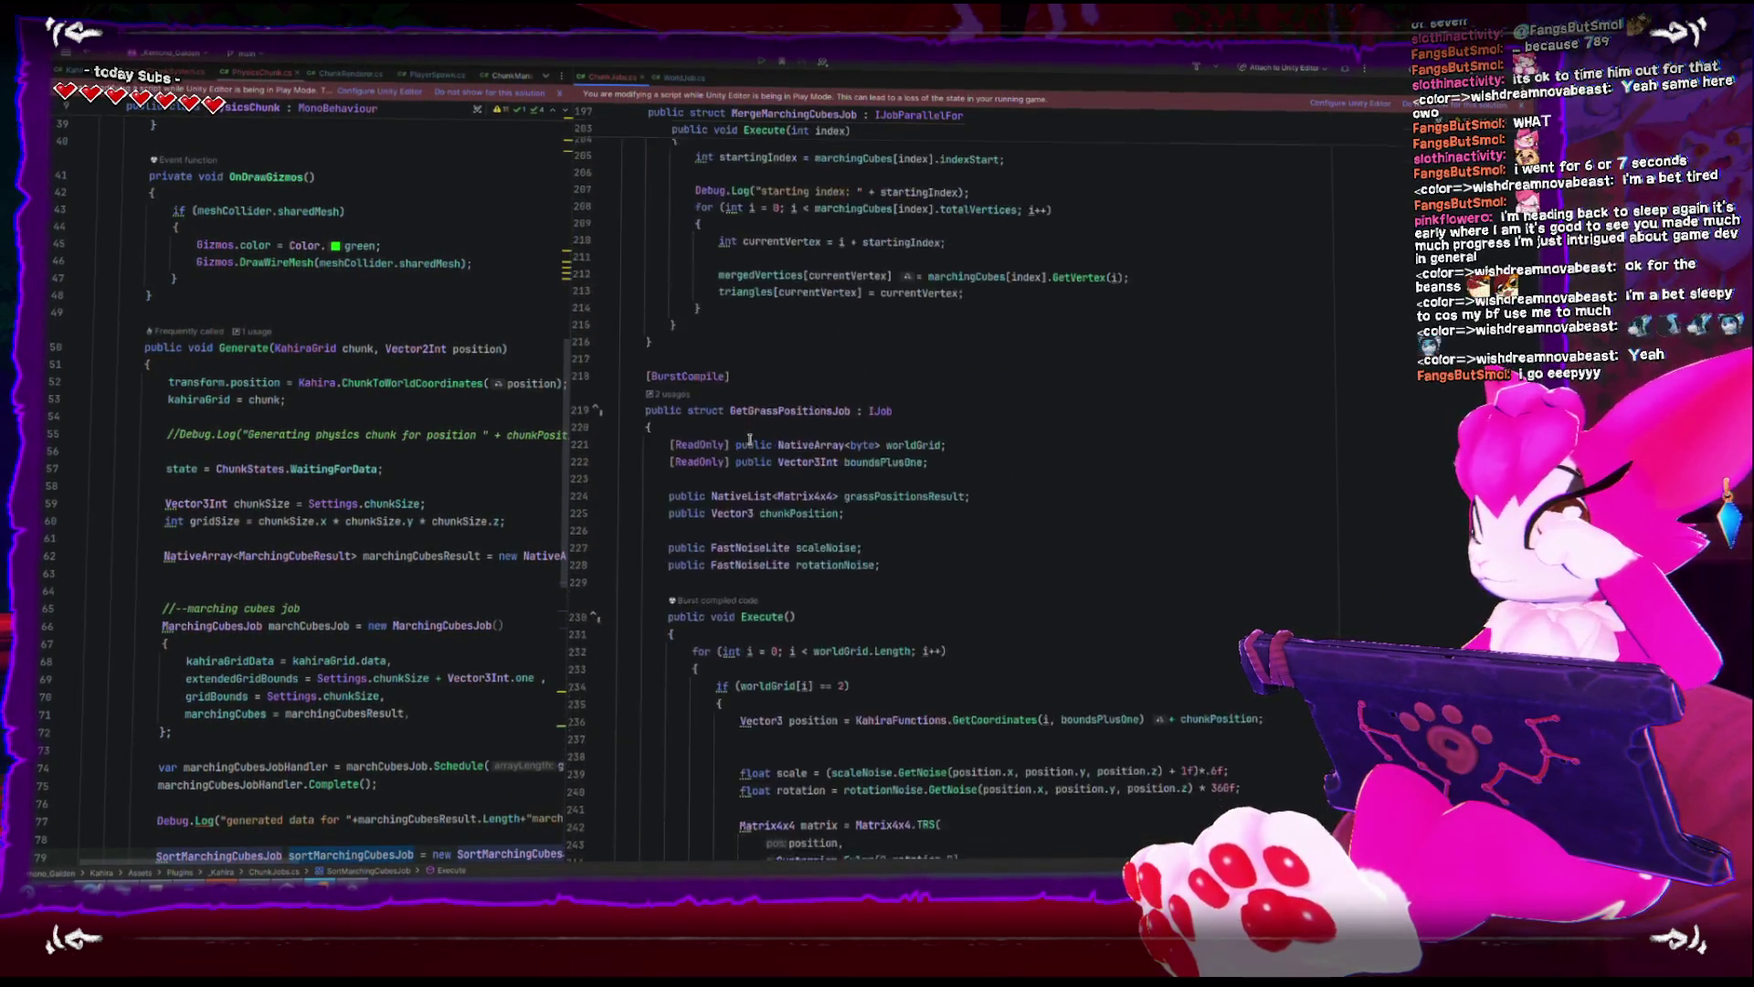
scroll(751, 443, "up", 15)
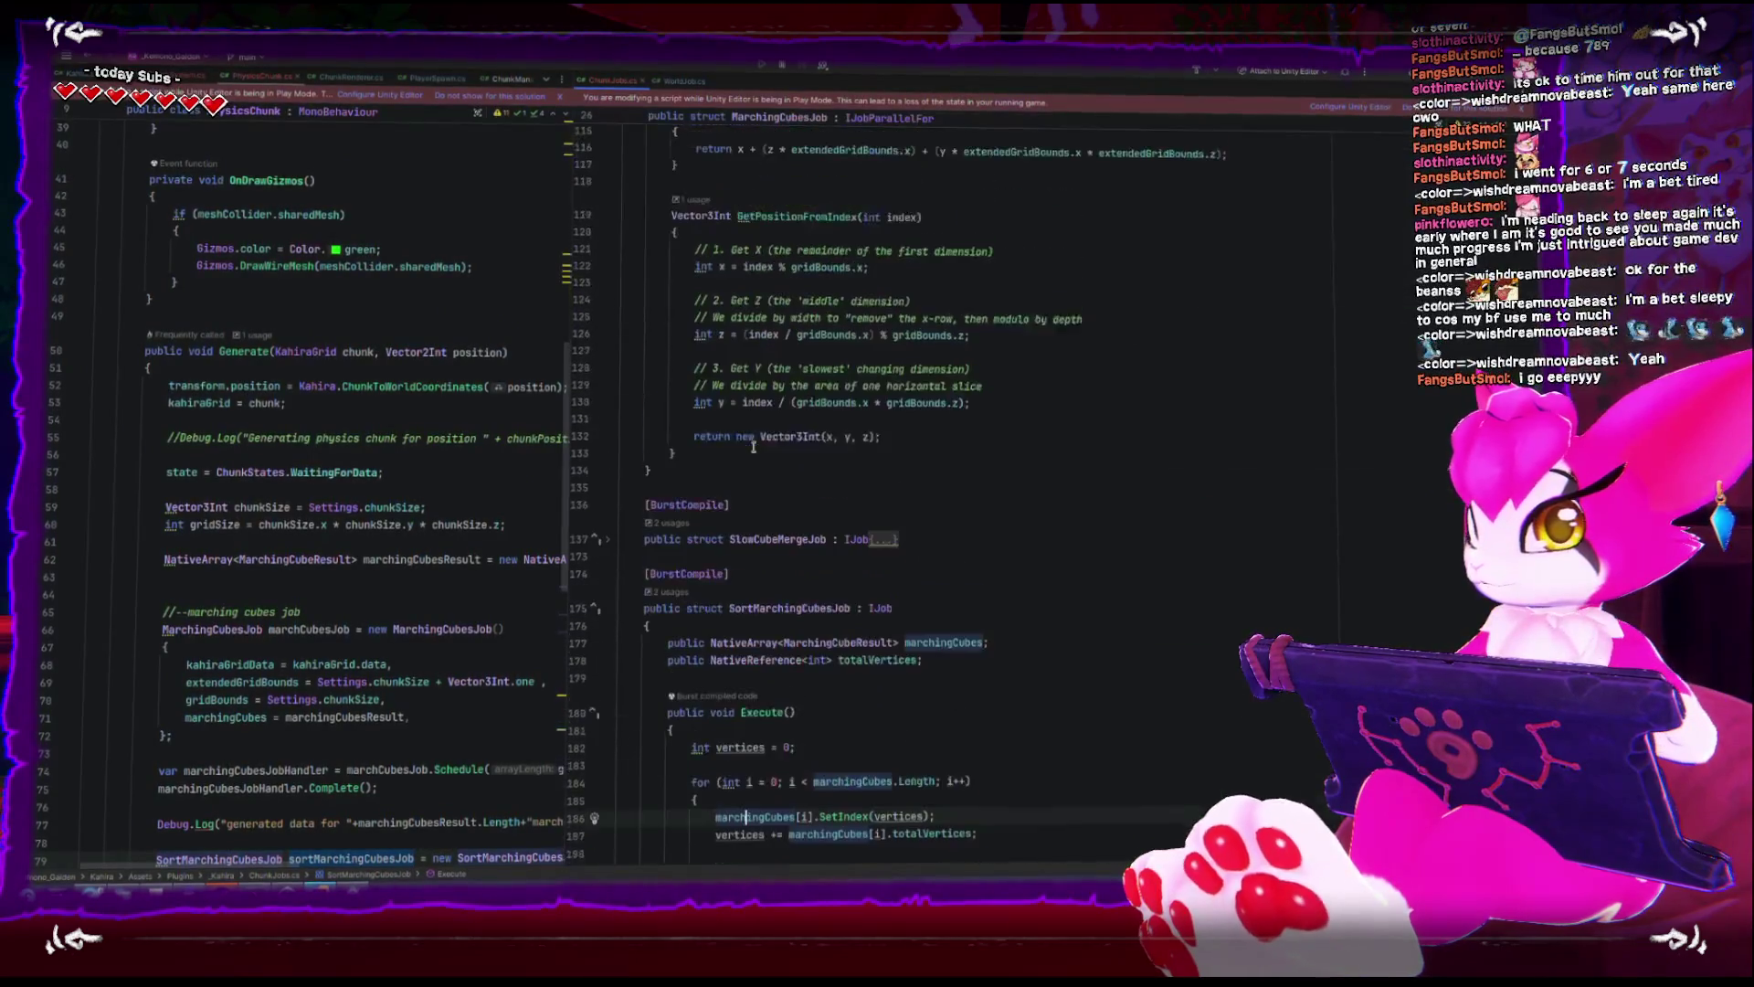
scroll(753, 446, "down", 5)
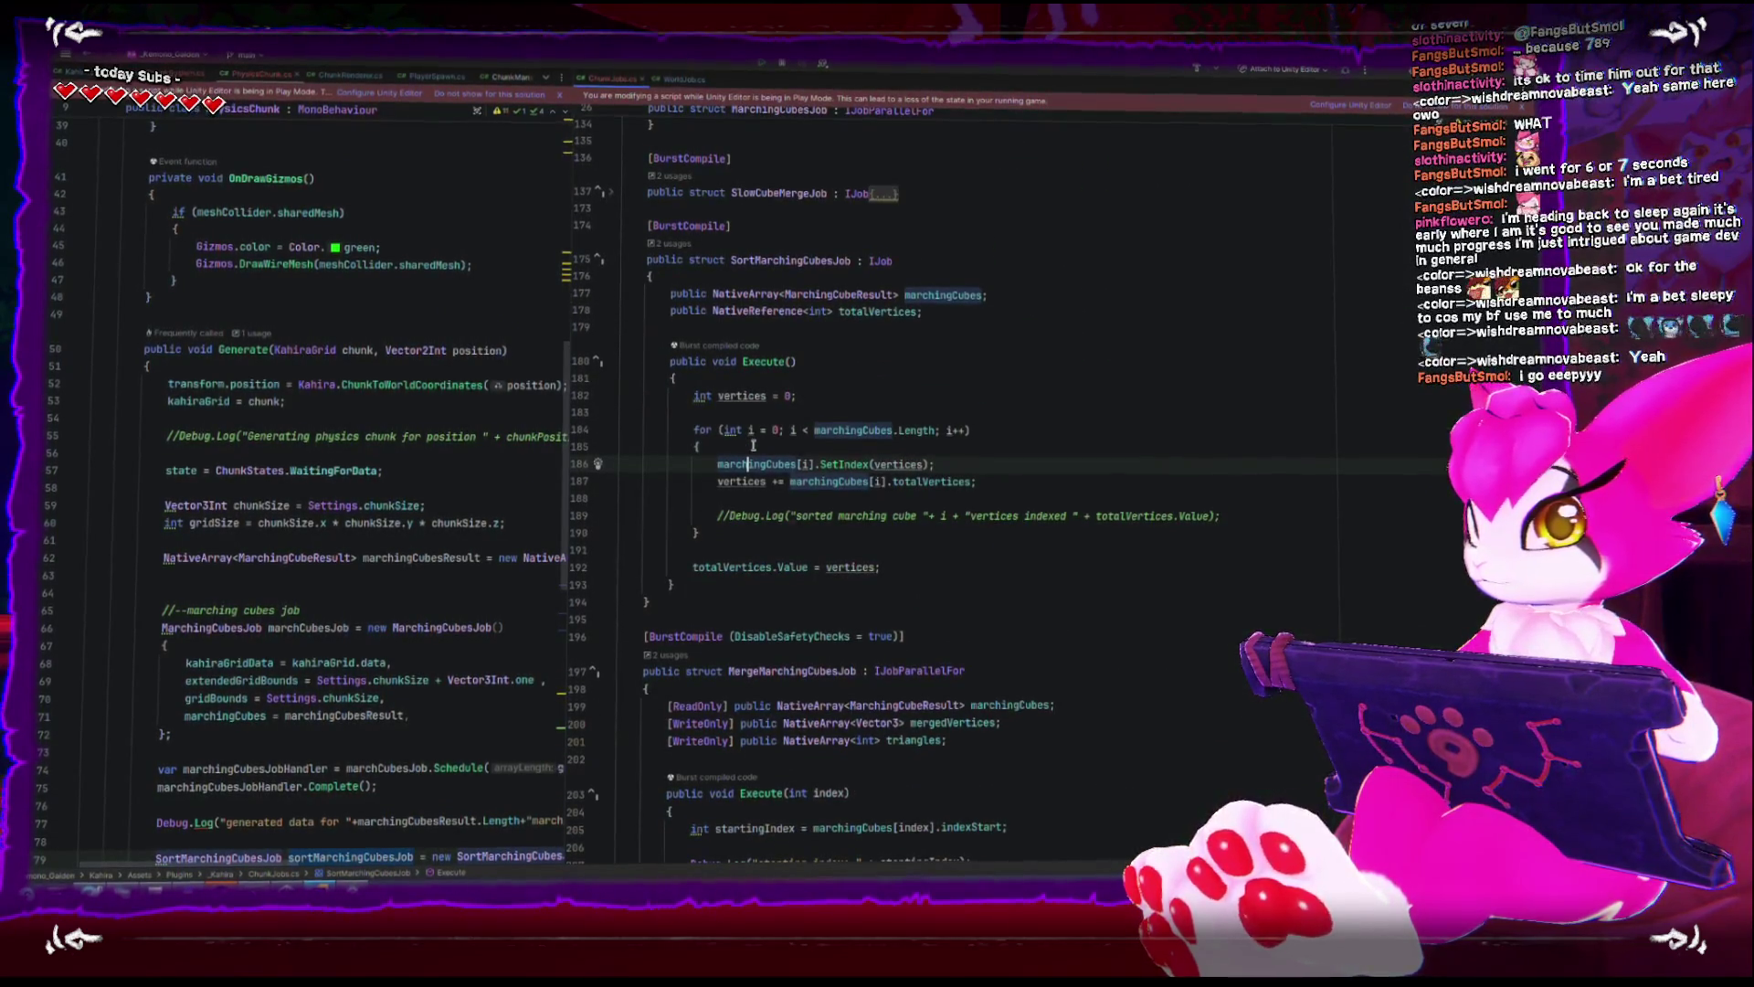
left_click_drag(574, 464, 784, 471)
scroll(496, 471, "up", 7)
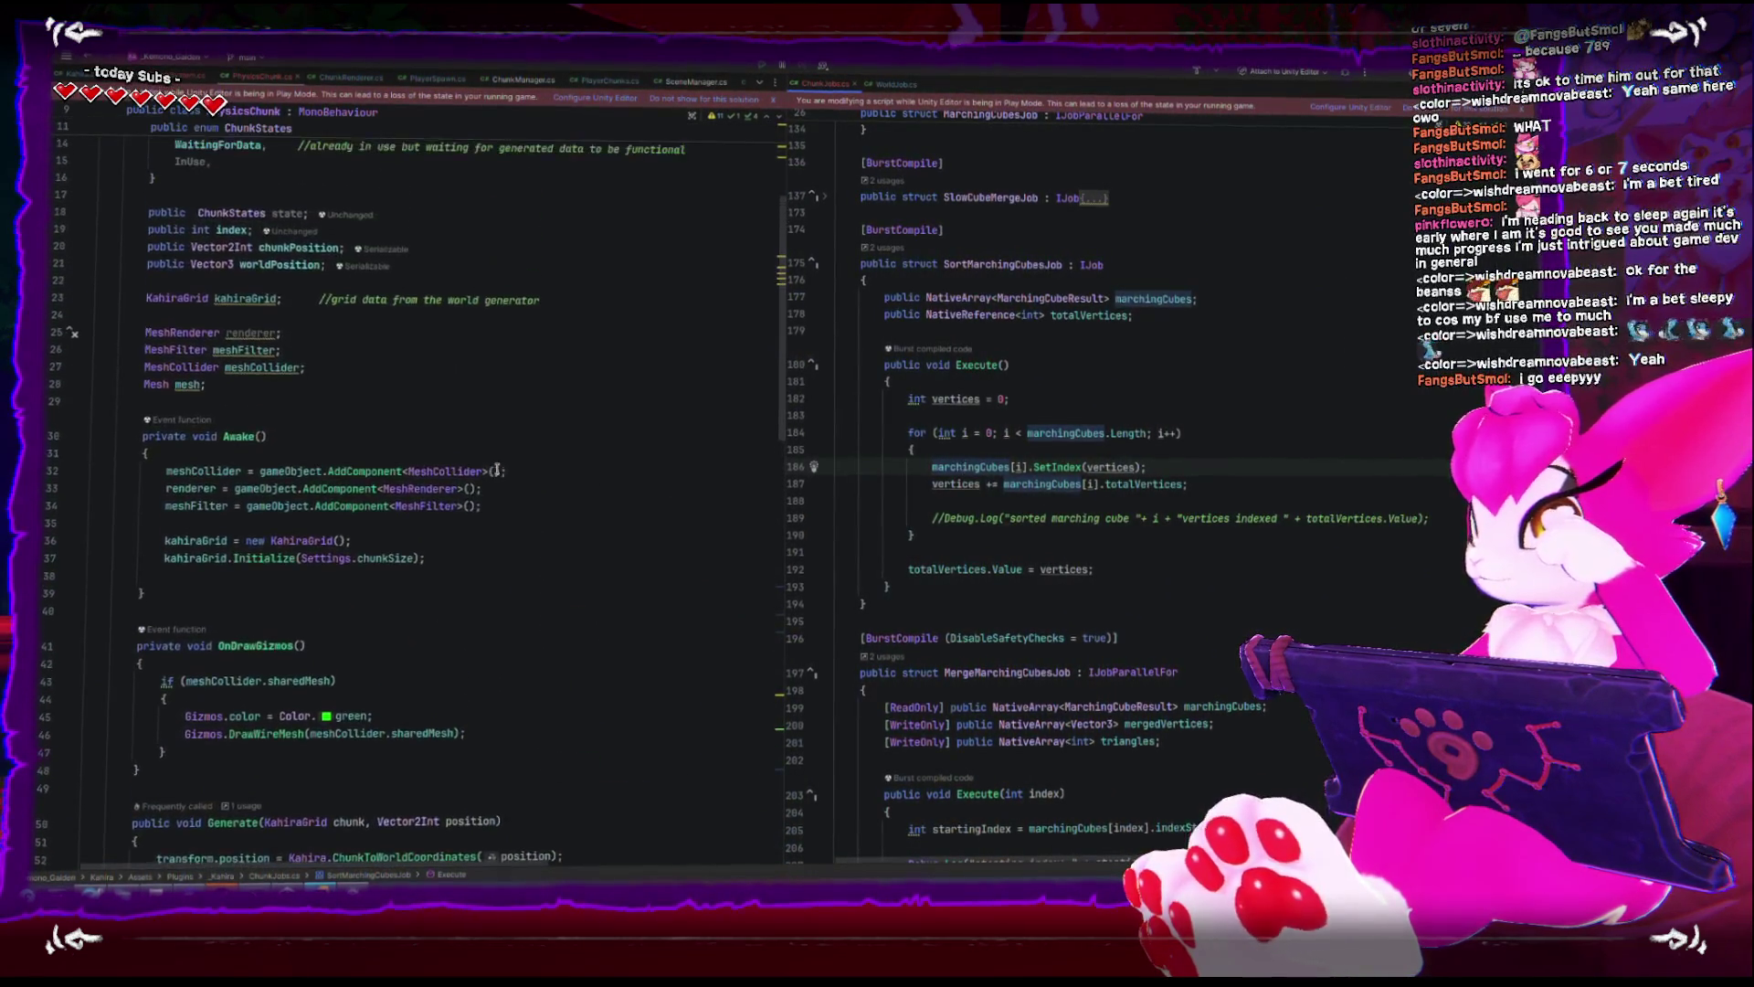
- Add a public NativeArray<int> startingIndex field to SortMarchingCubesJob
left_click(1224, 290)
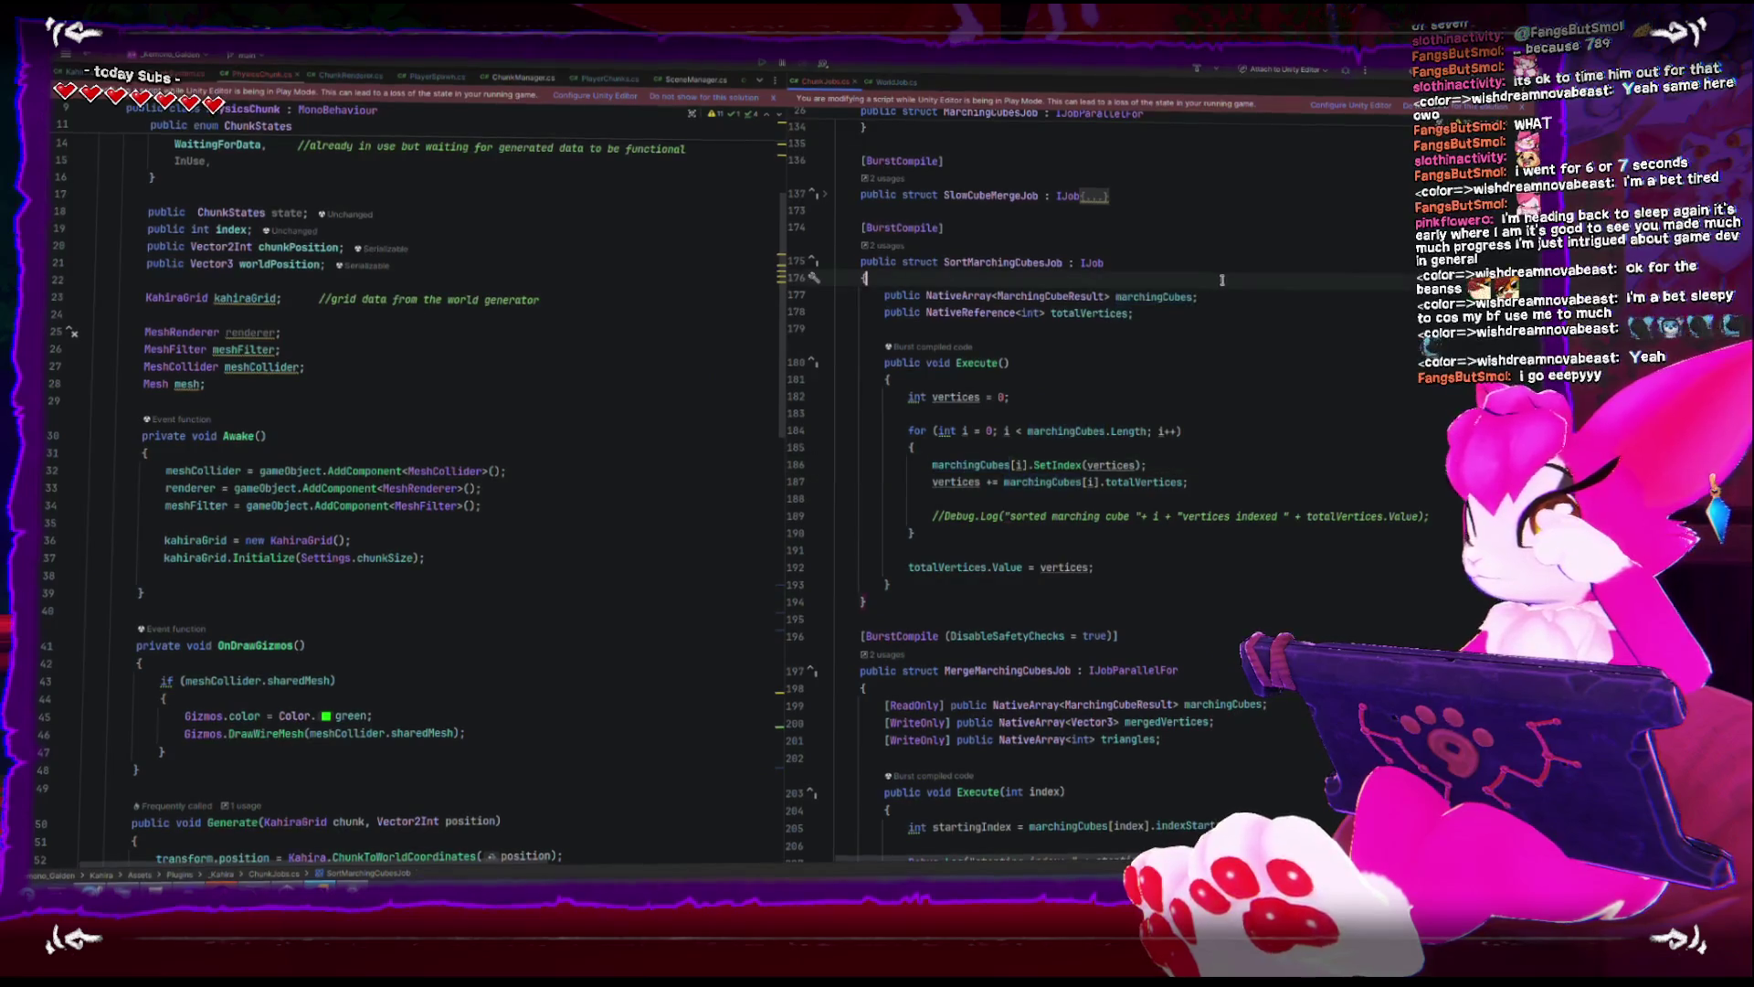
key("Return")
type("public")
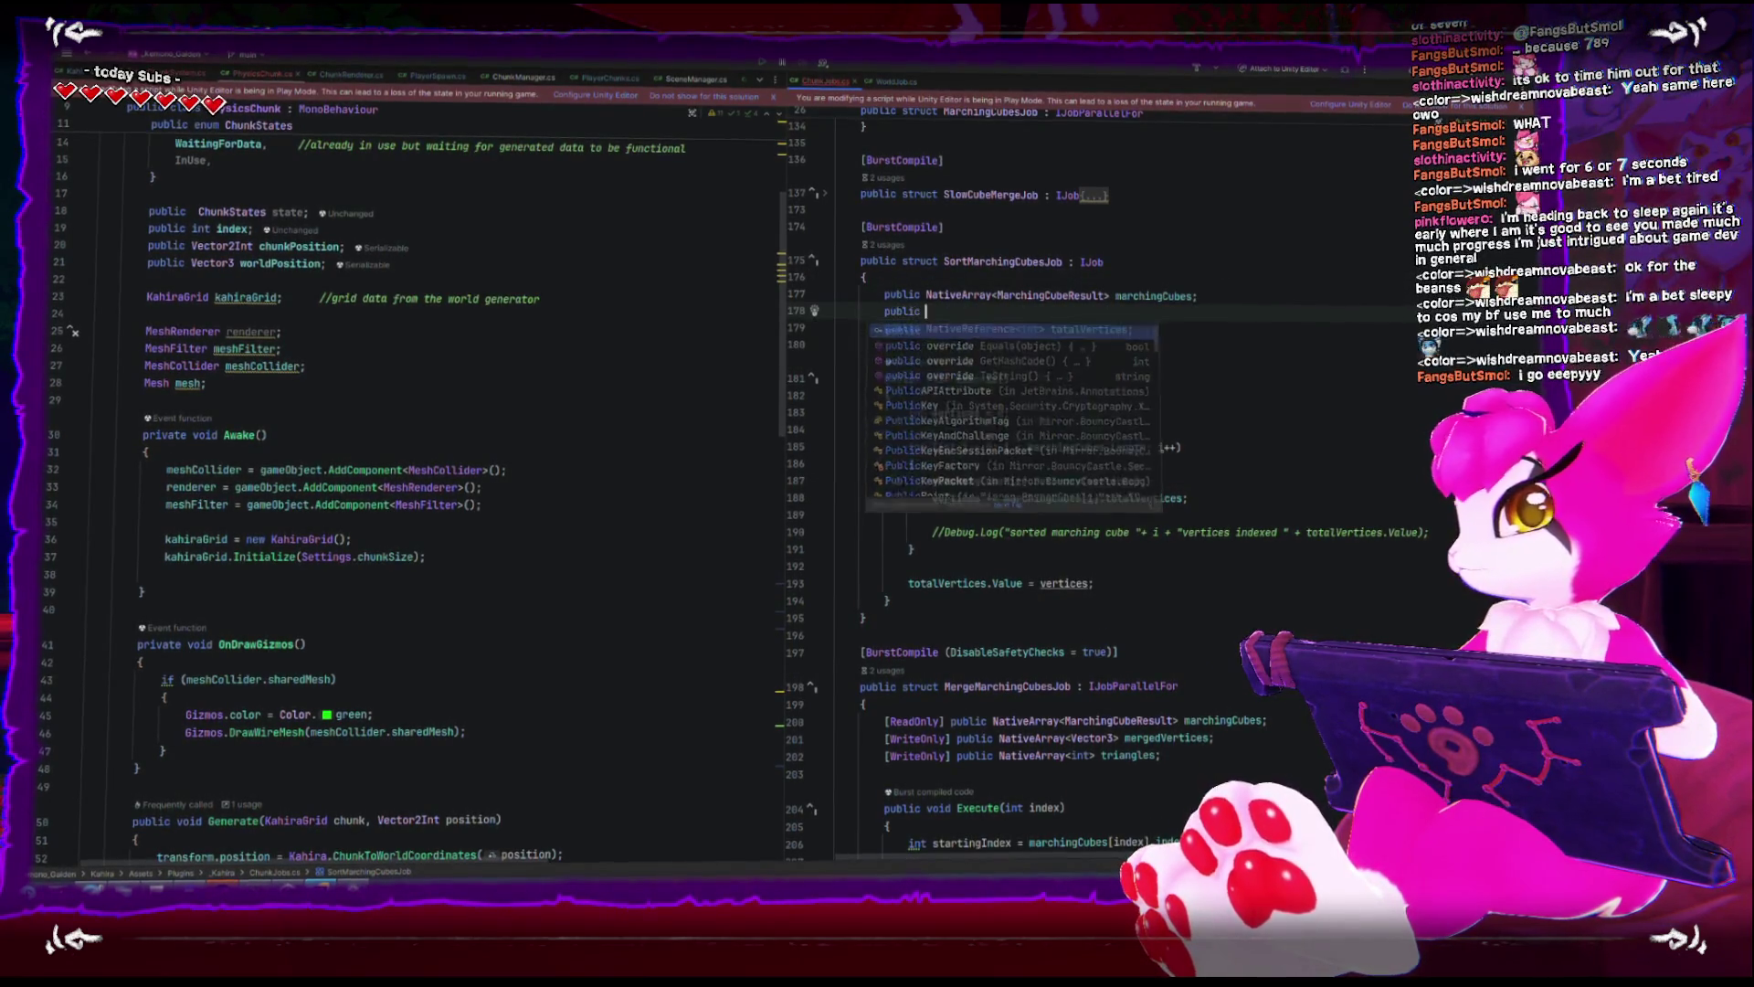
type("Natie")
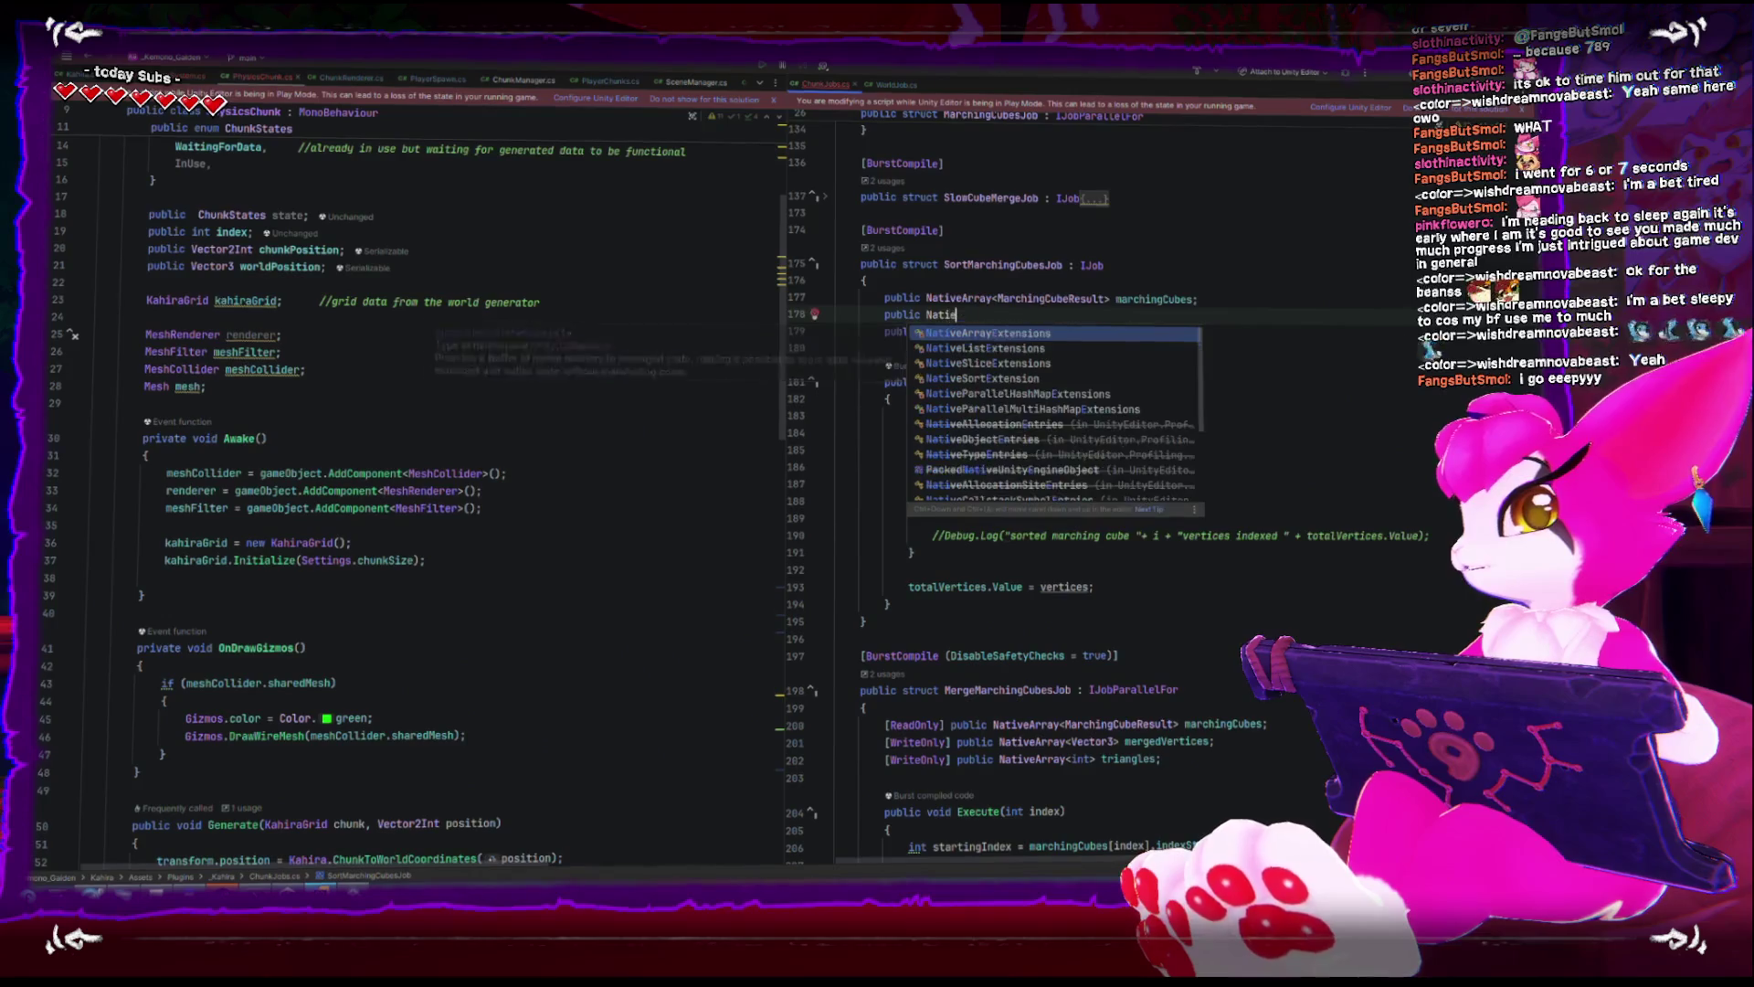
key("BackSpace")
type("veArray<M")
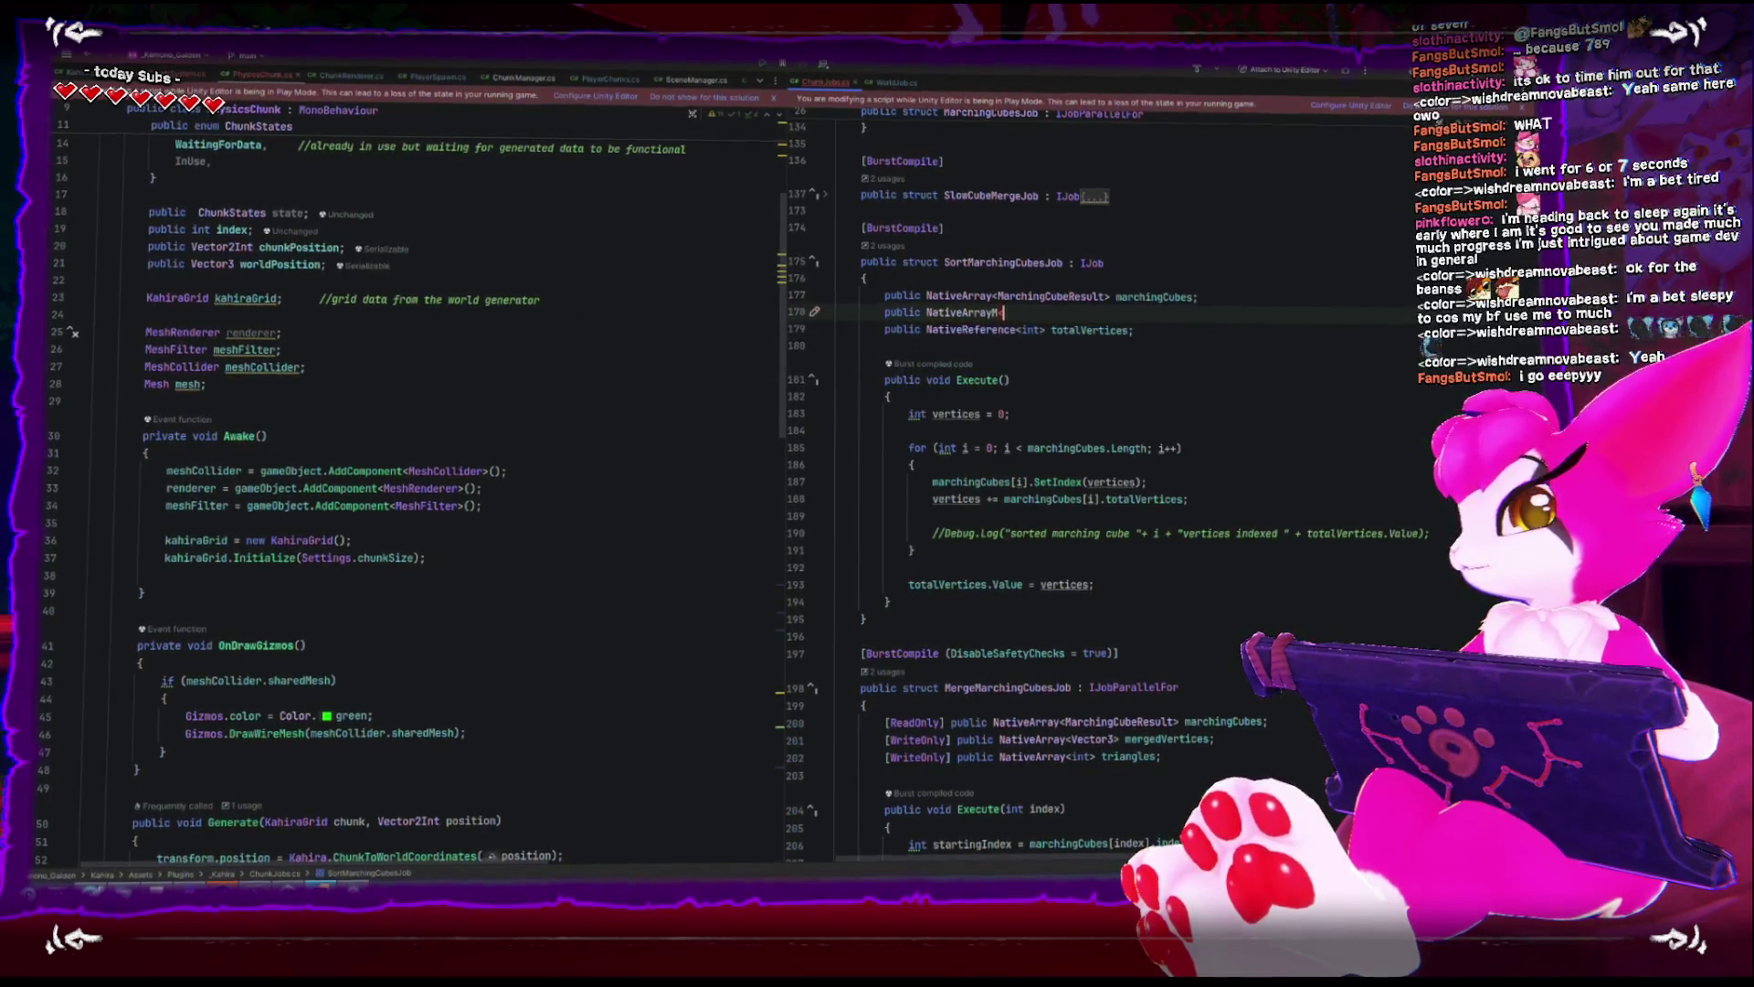
type("<Int")
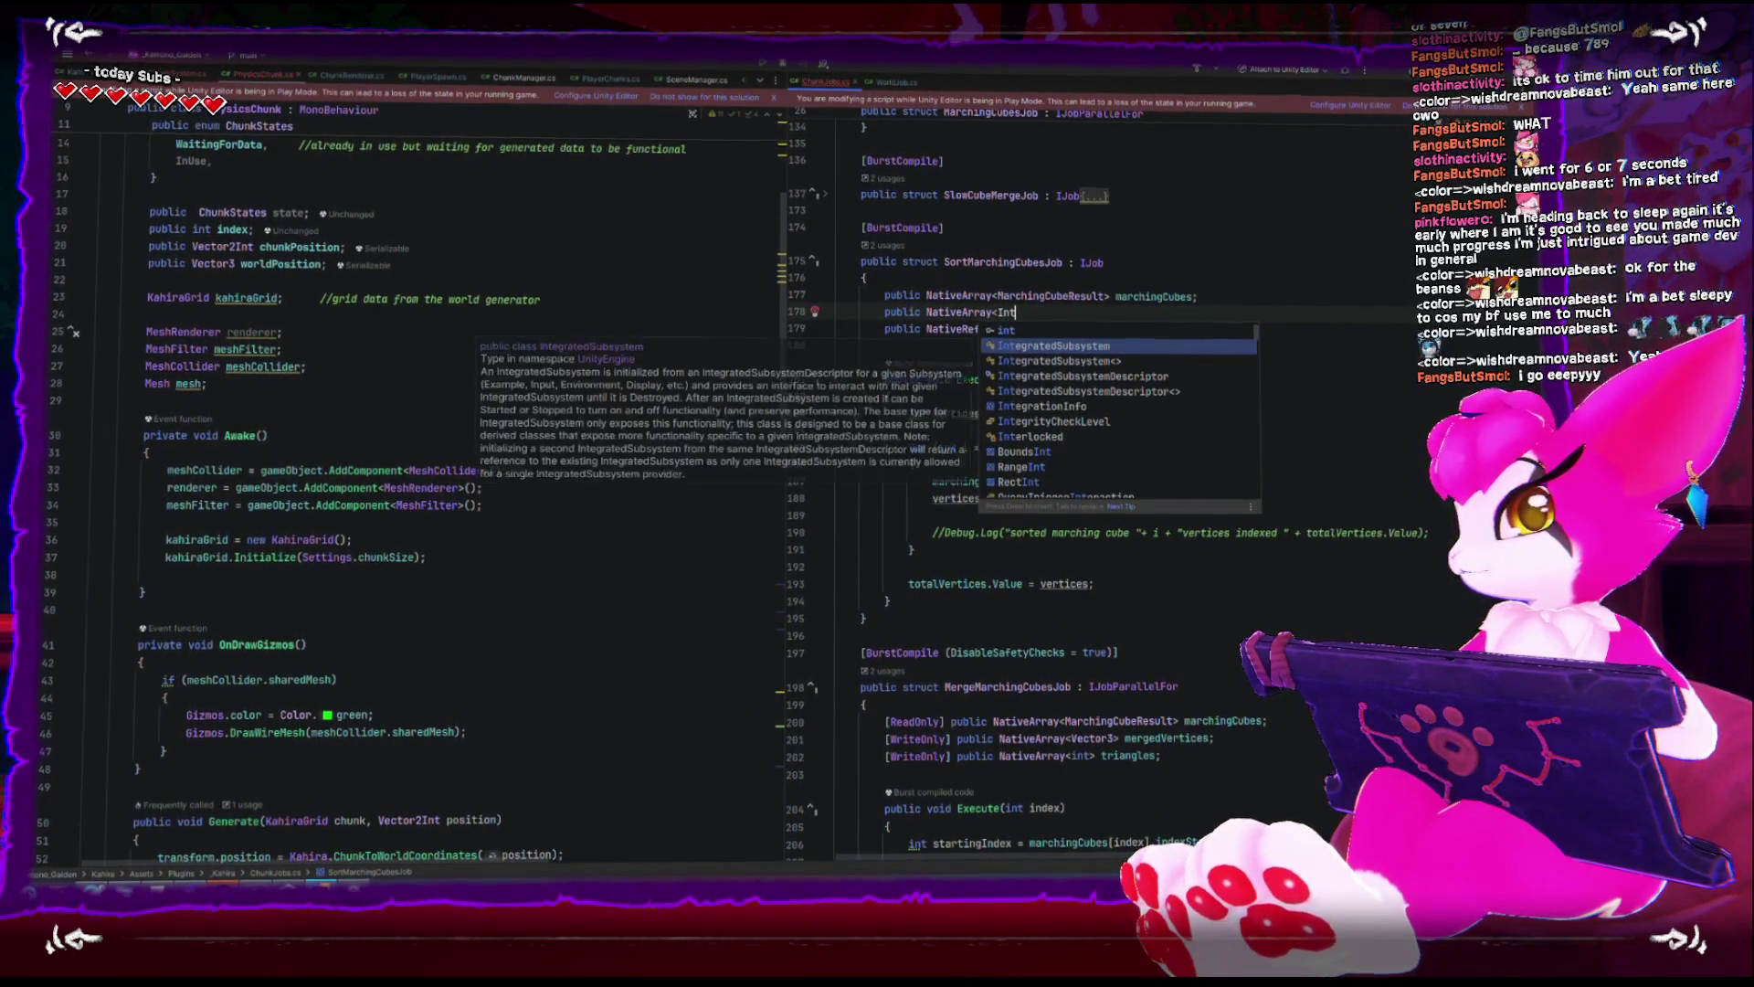
key("Return")
type("startingIndex;")
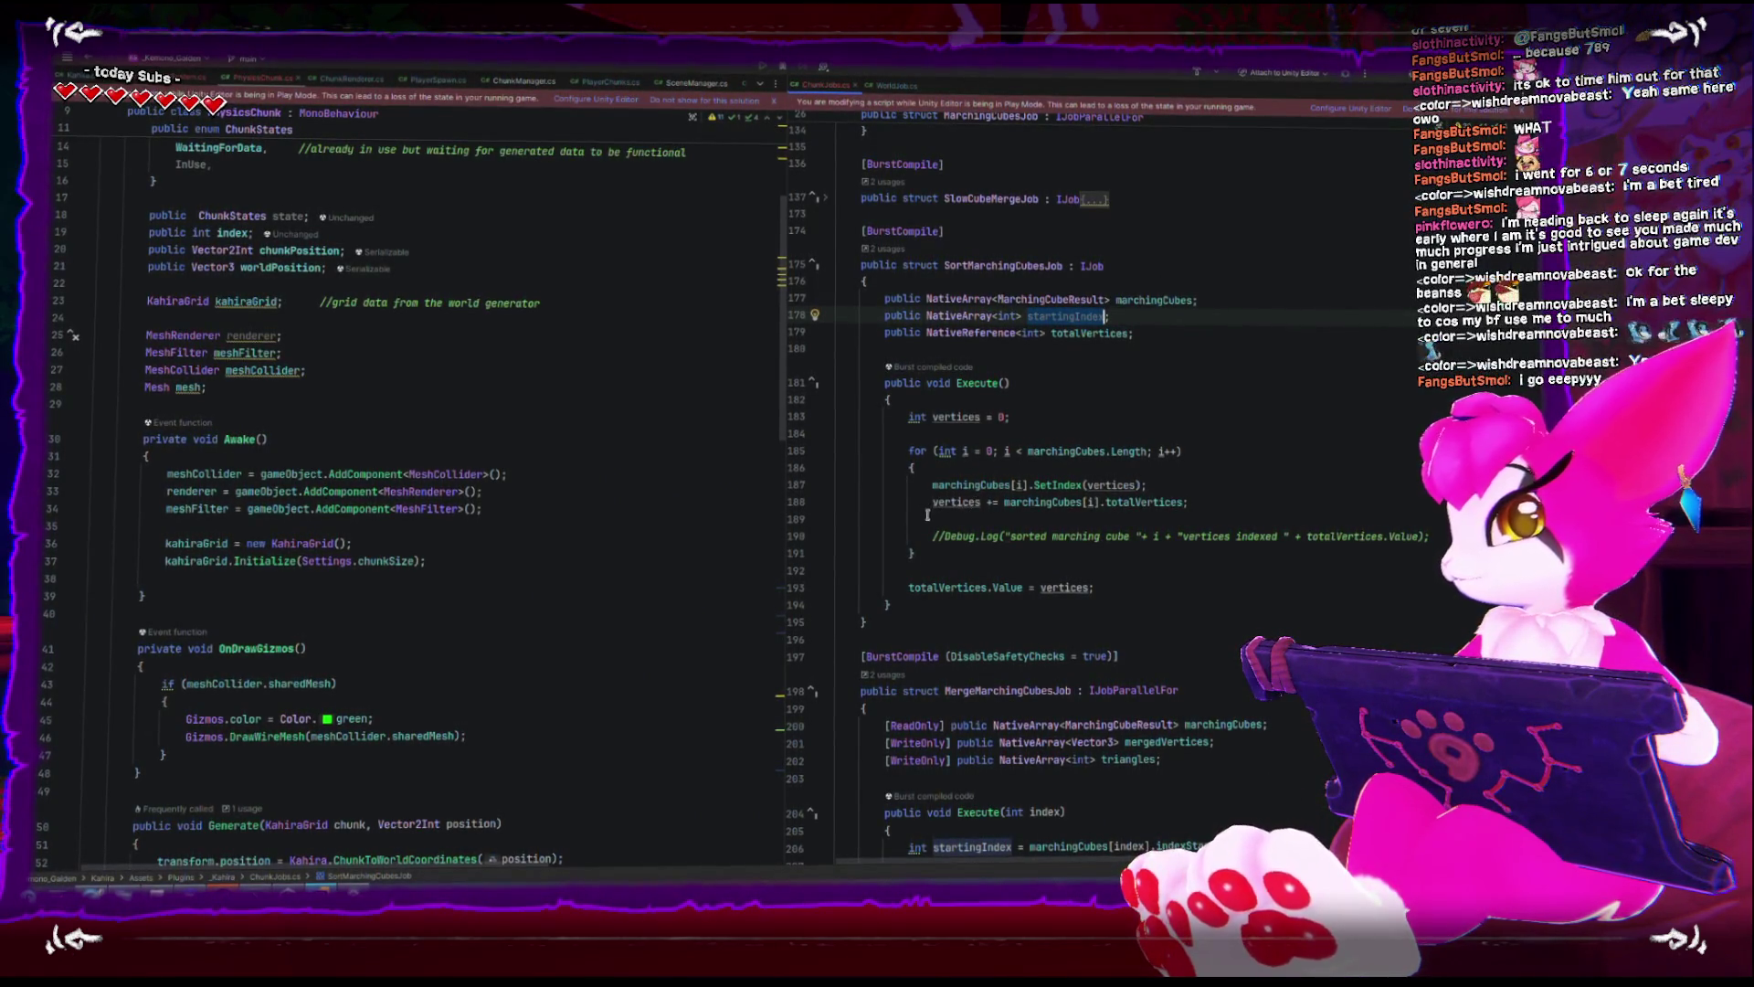
- Comment out the SetIndex call and write startingIndex[i] = vertices beneath it
left_click(929, 484)
key("End")
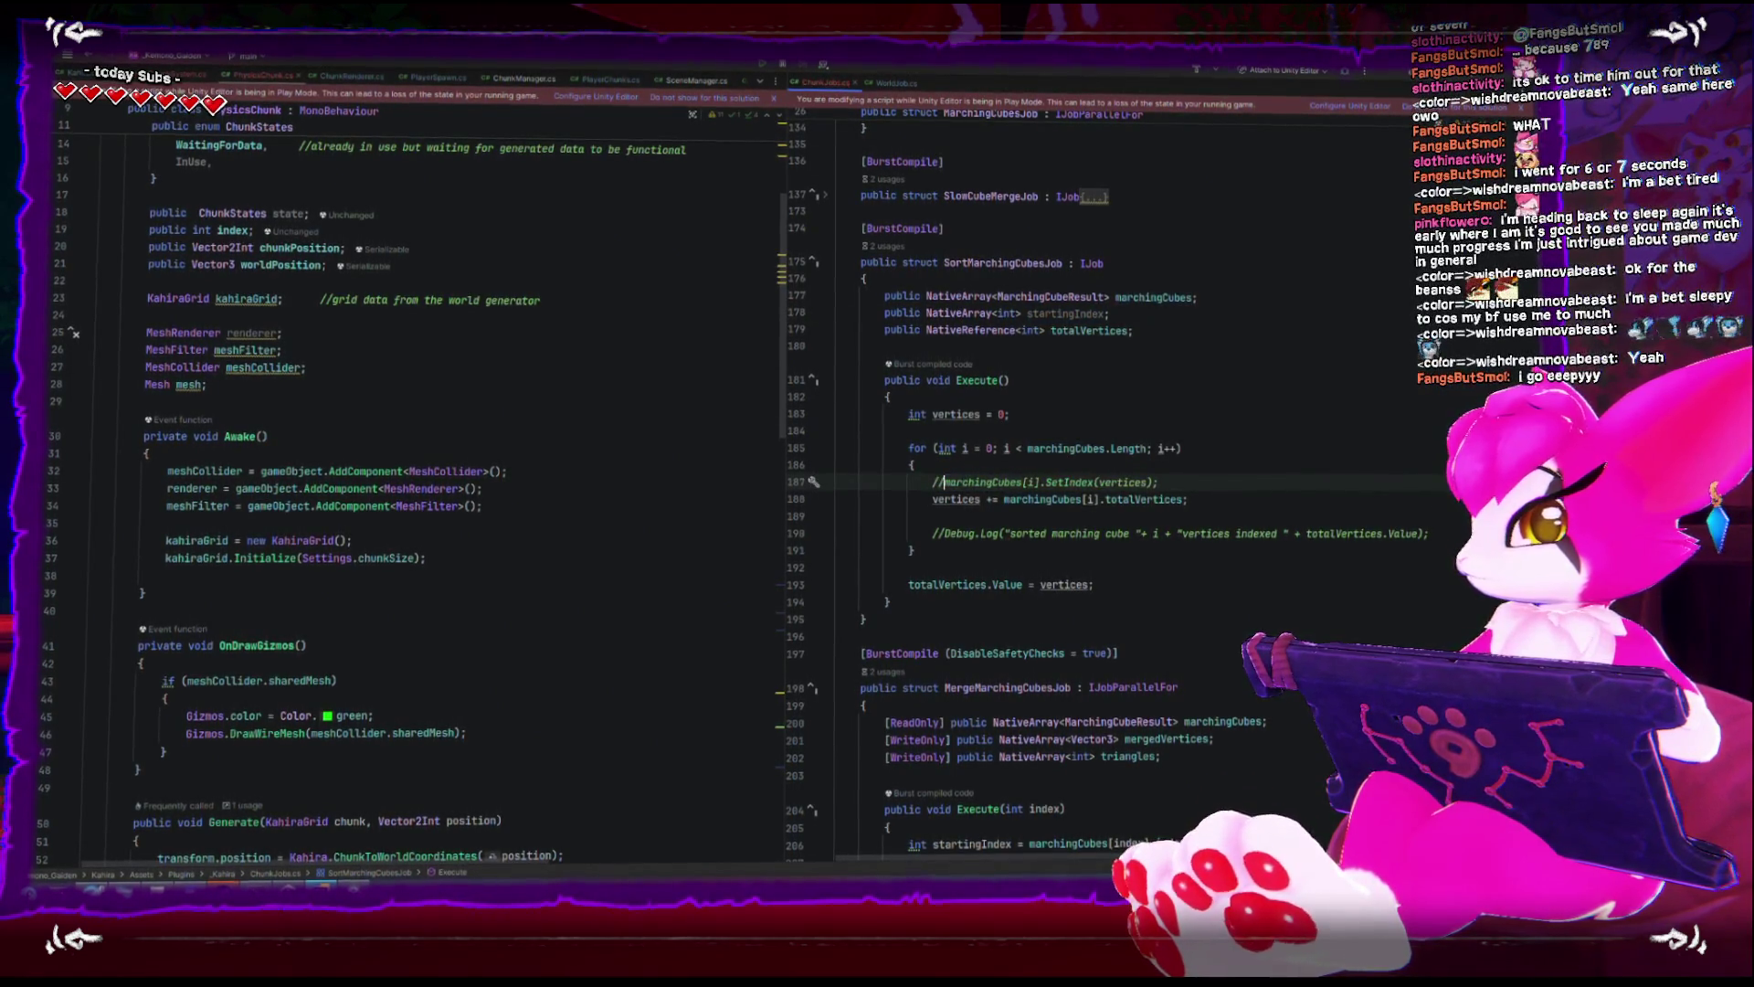
key("End")
key("Return")
type("startingIndex[i]")
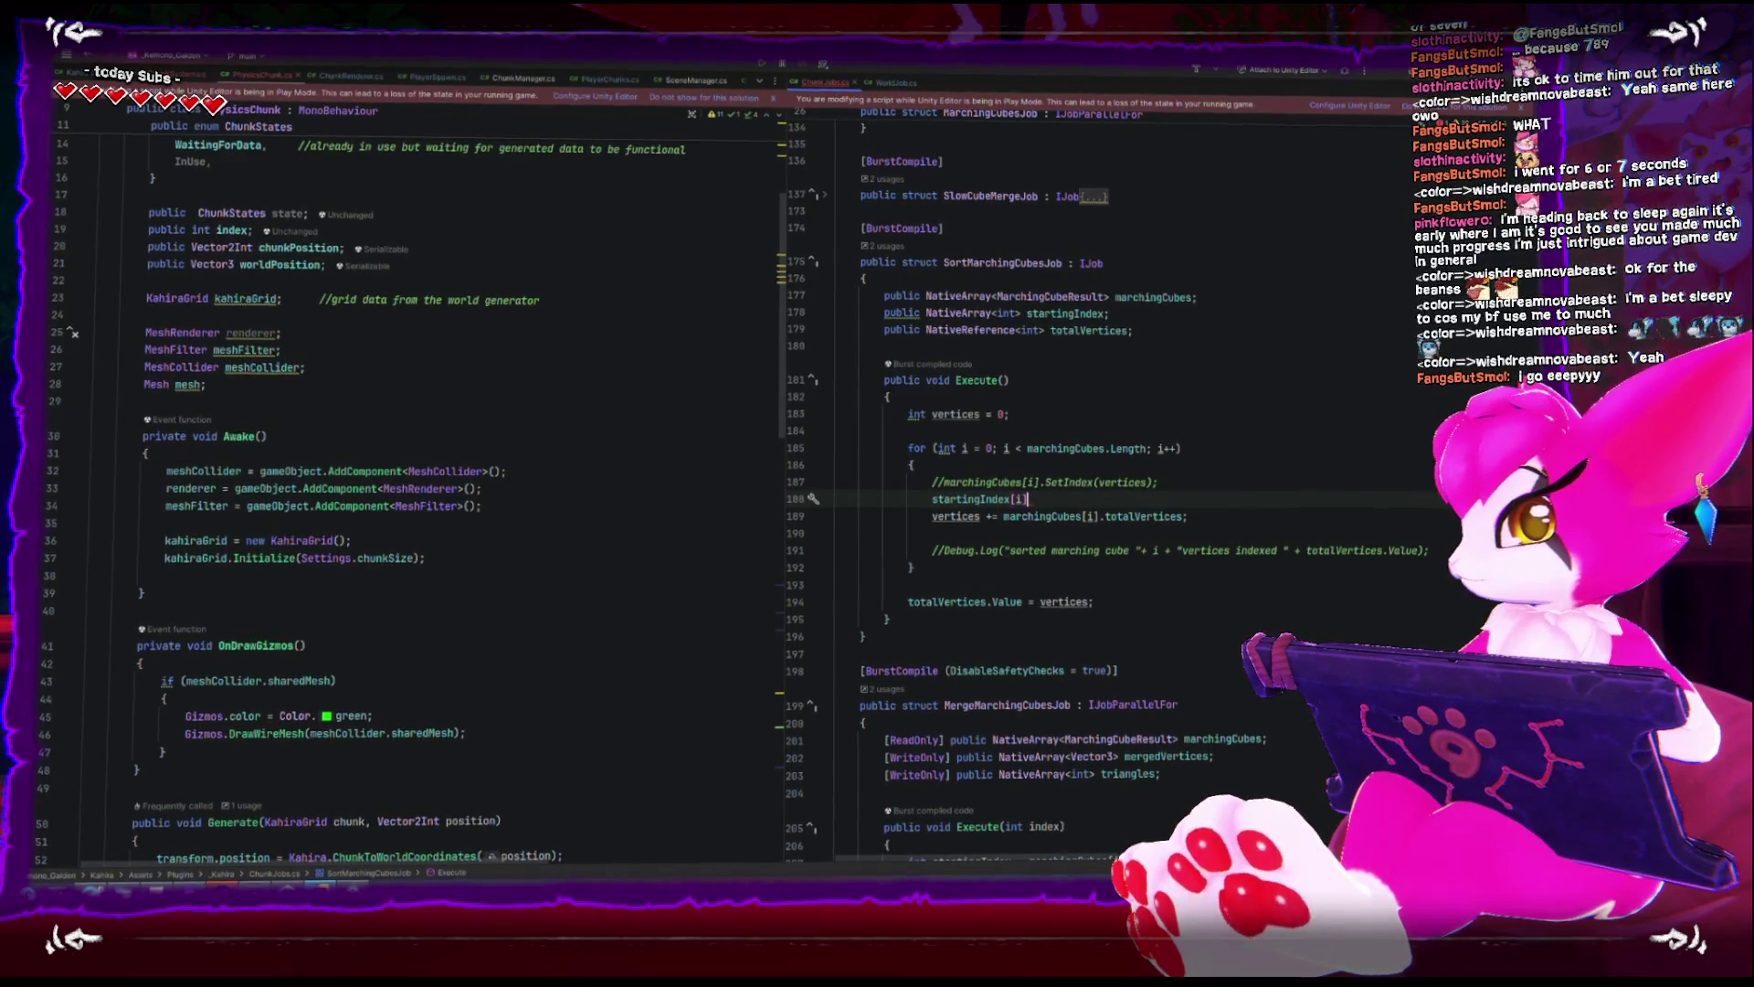
type(" = ")
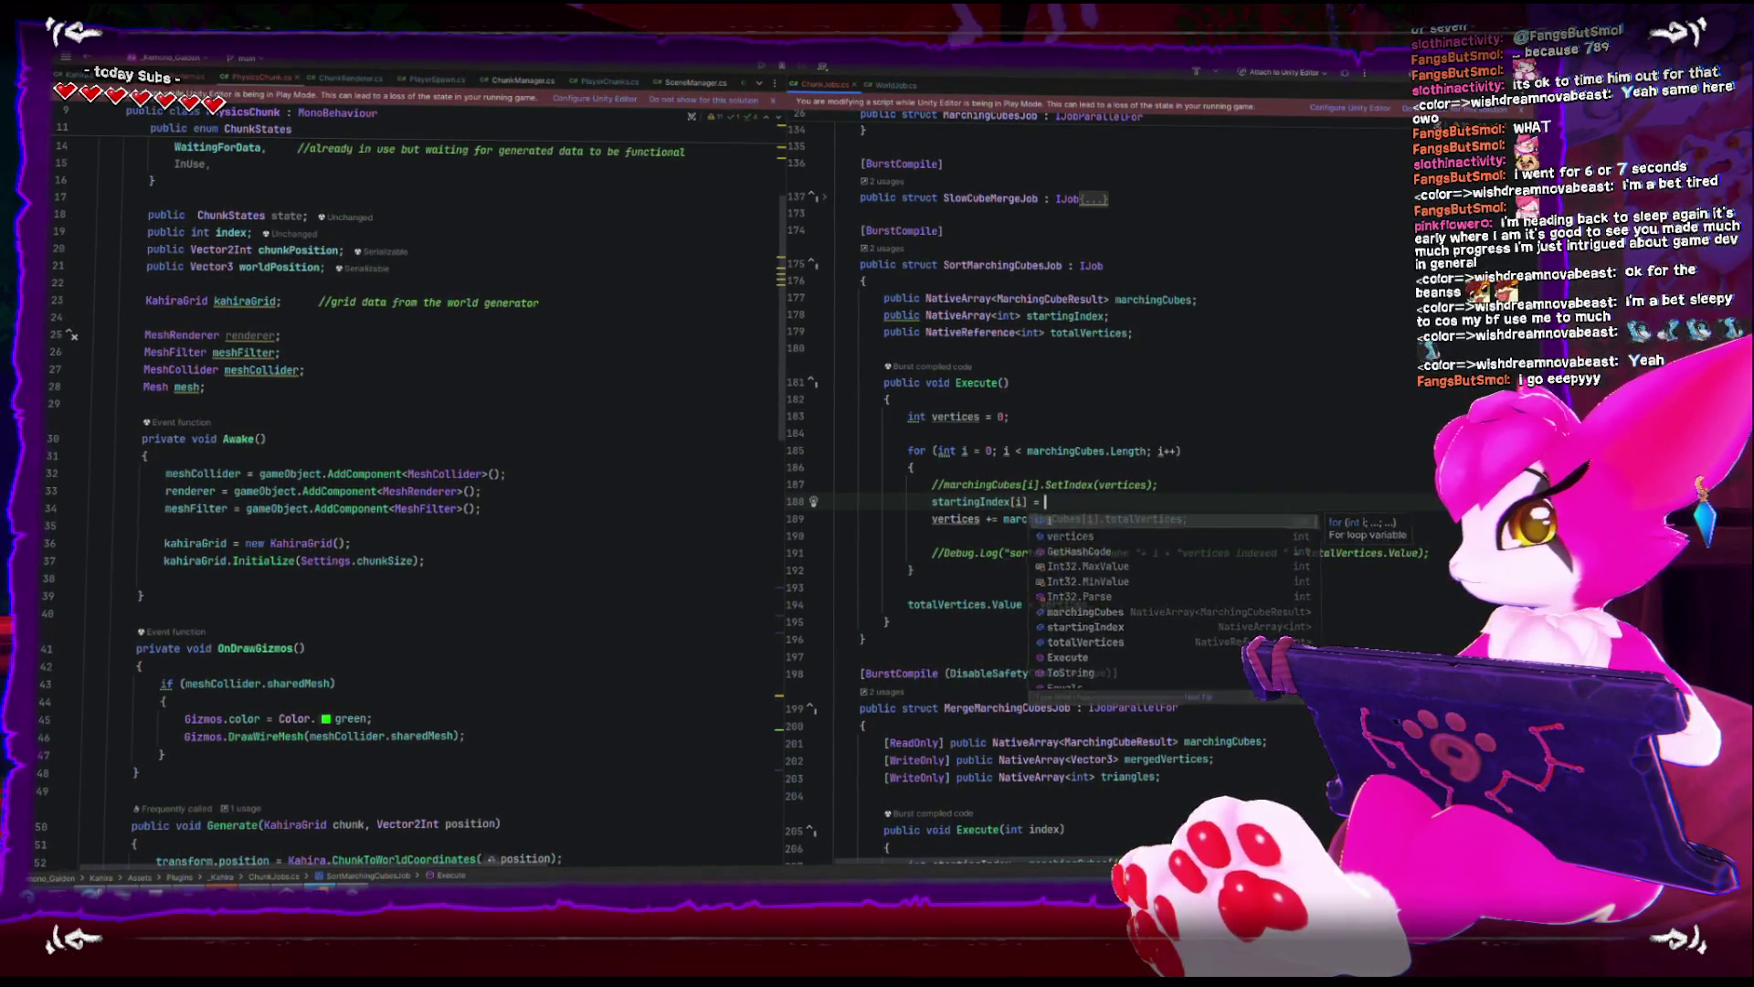
type("vertices;")
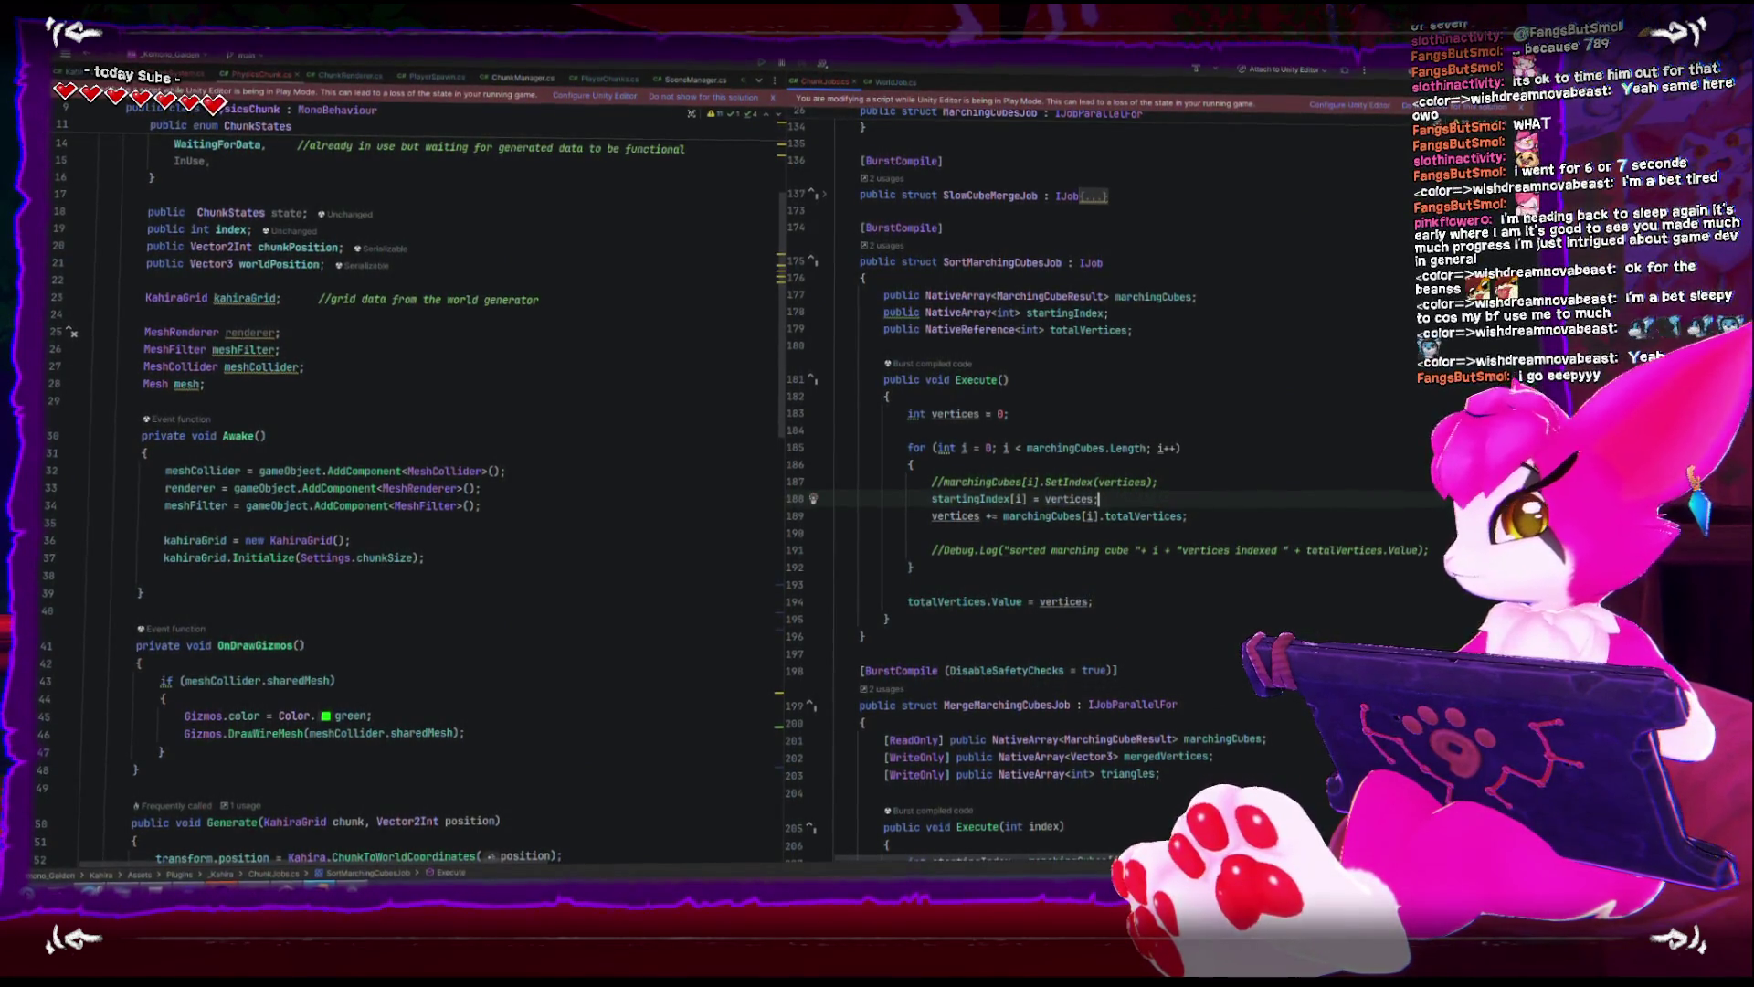
left_click(1247, 482)
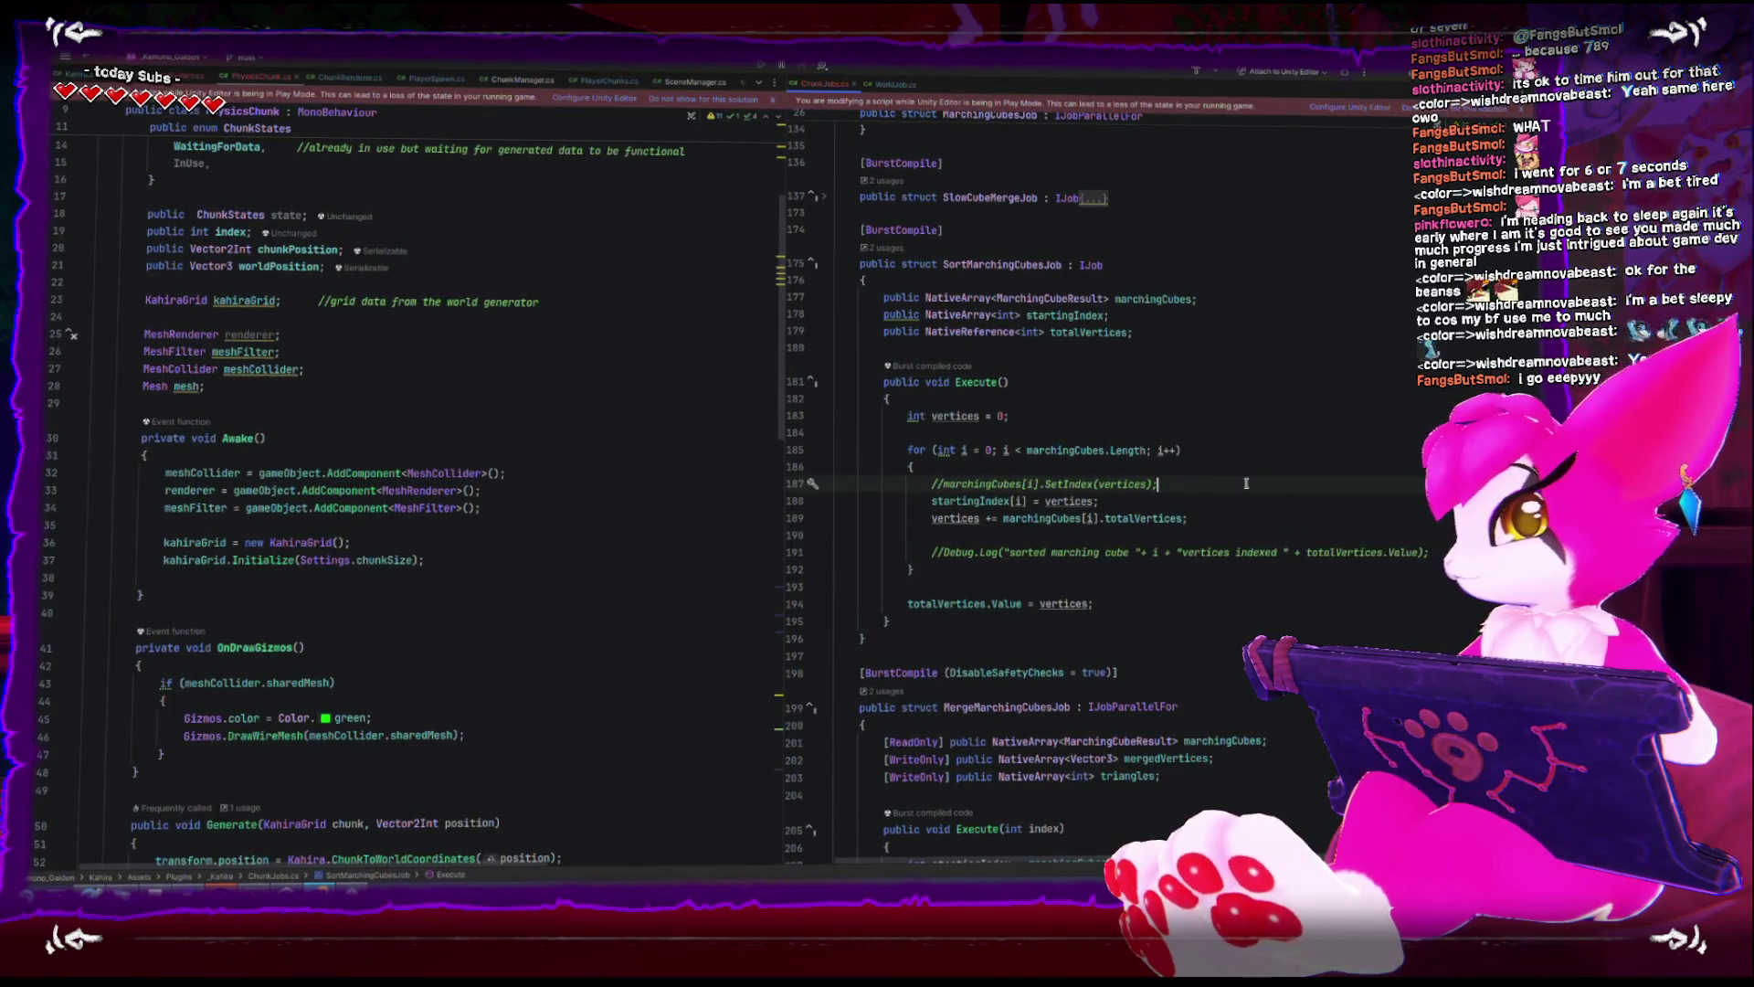
key("Return")
scroll(318, 599, "down", 2)
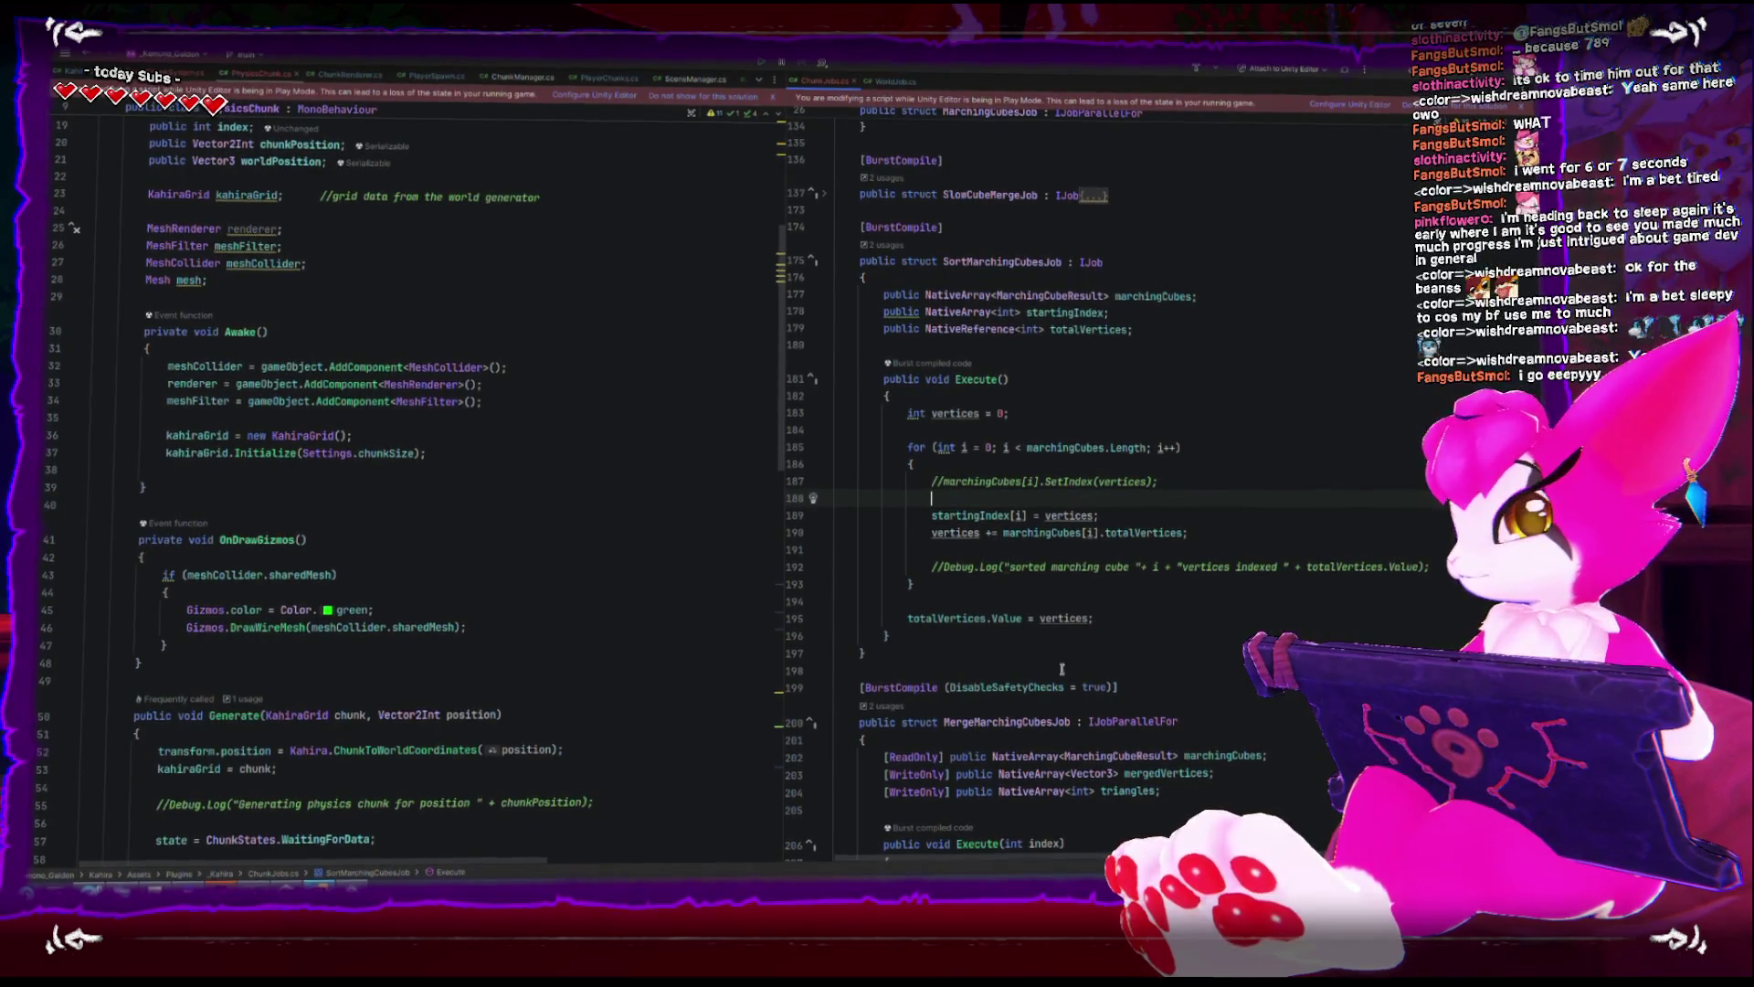
- Allocate startingIndex as a TempJob array in the sort job's setup in Generate
left_click(909, 312)
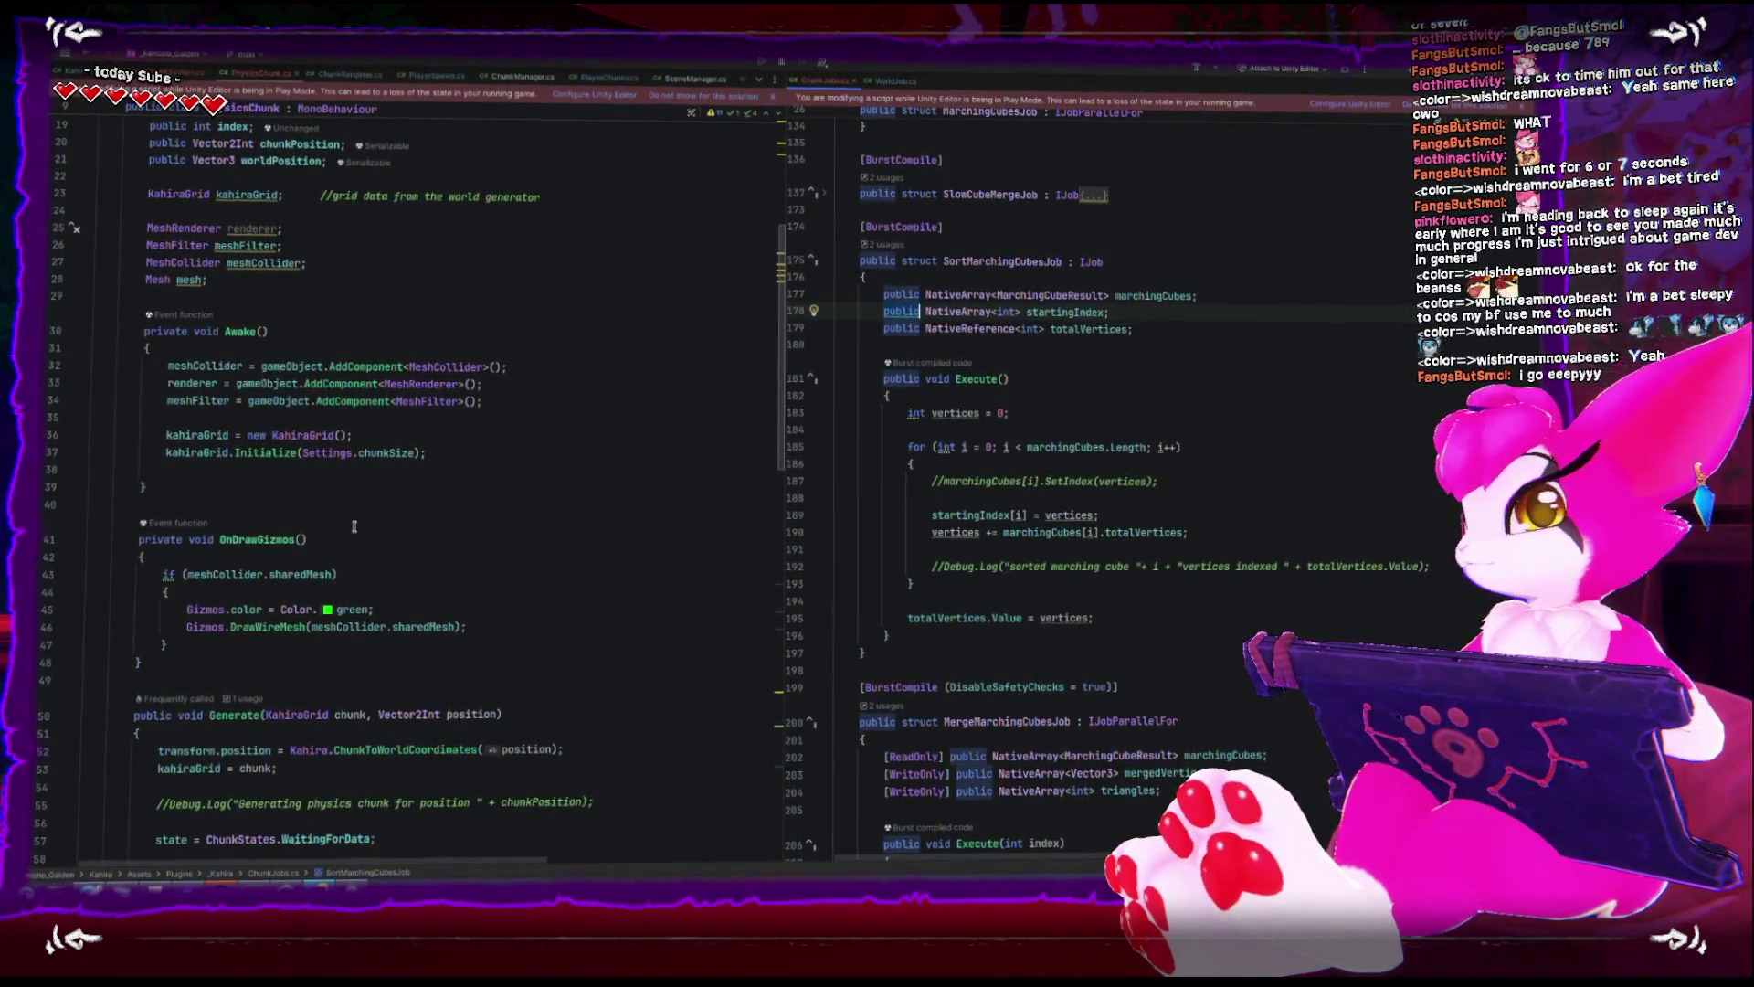
scroll(348, 544, "down", 2)
scroll(348, 546, "down", 1)
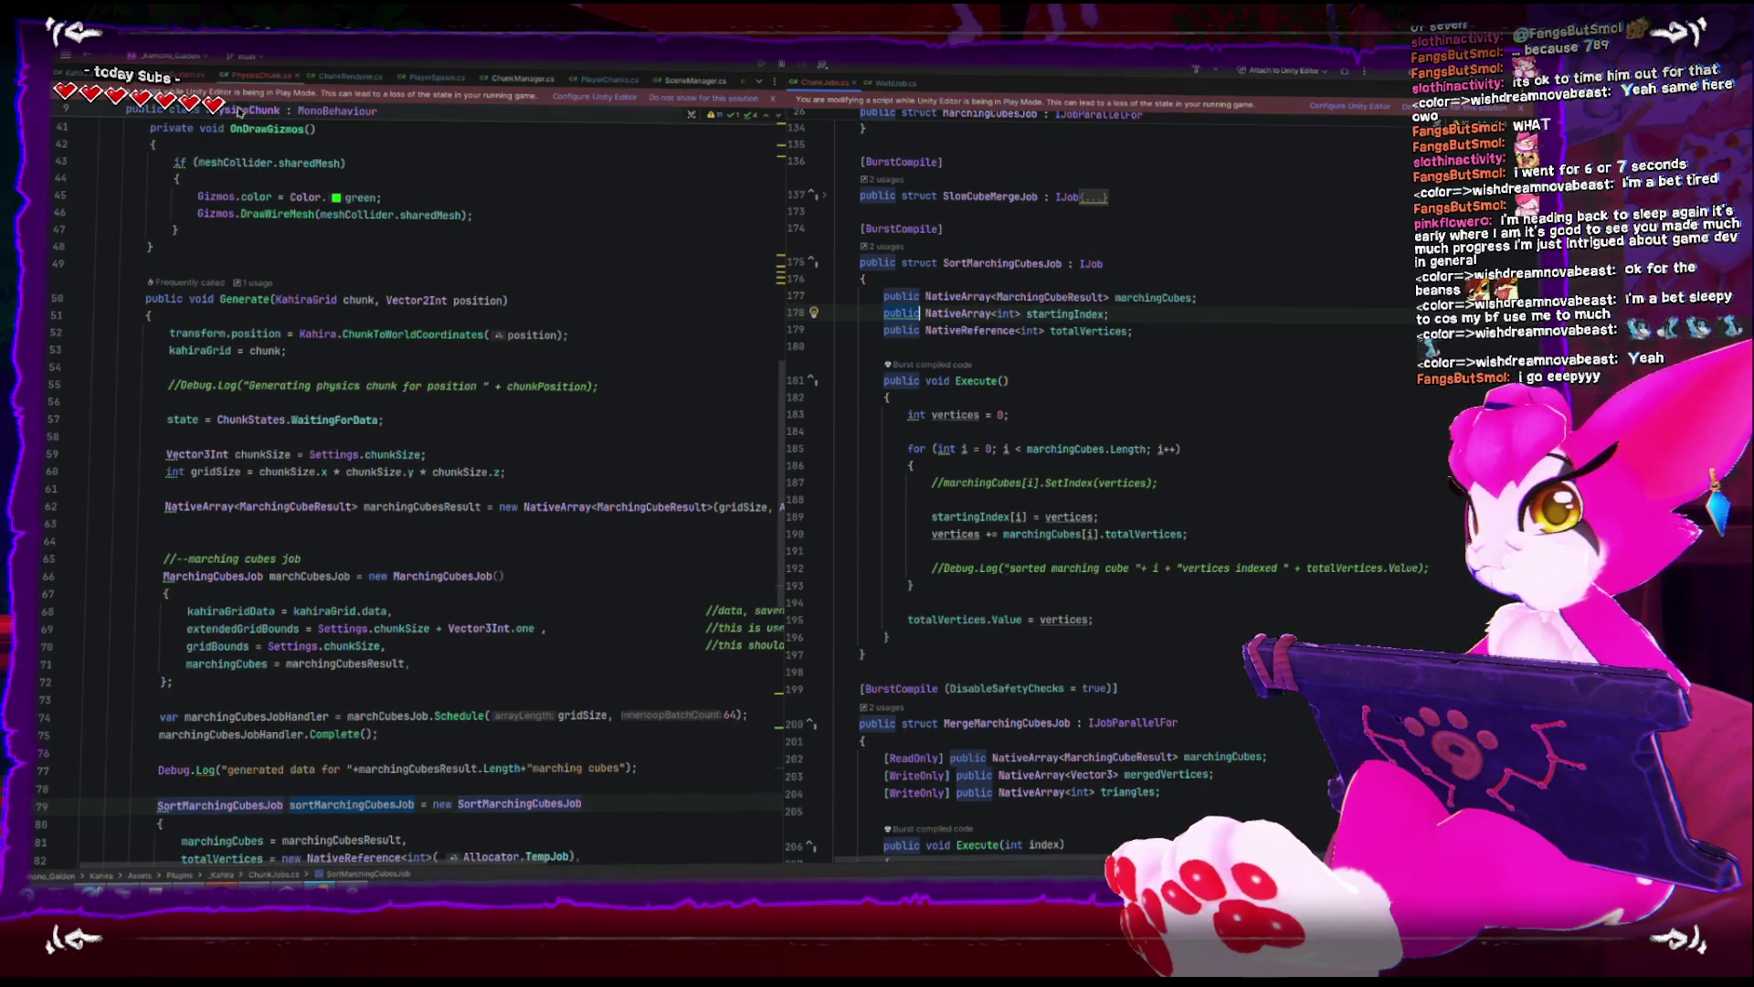
scroll(395, 601, "down", 5)
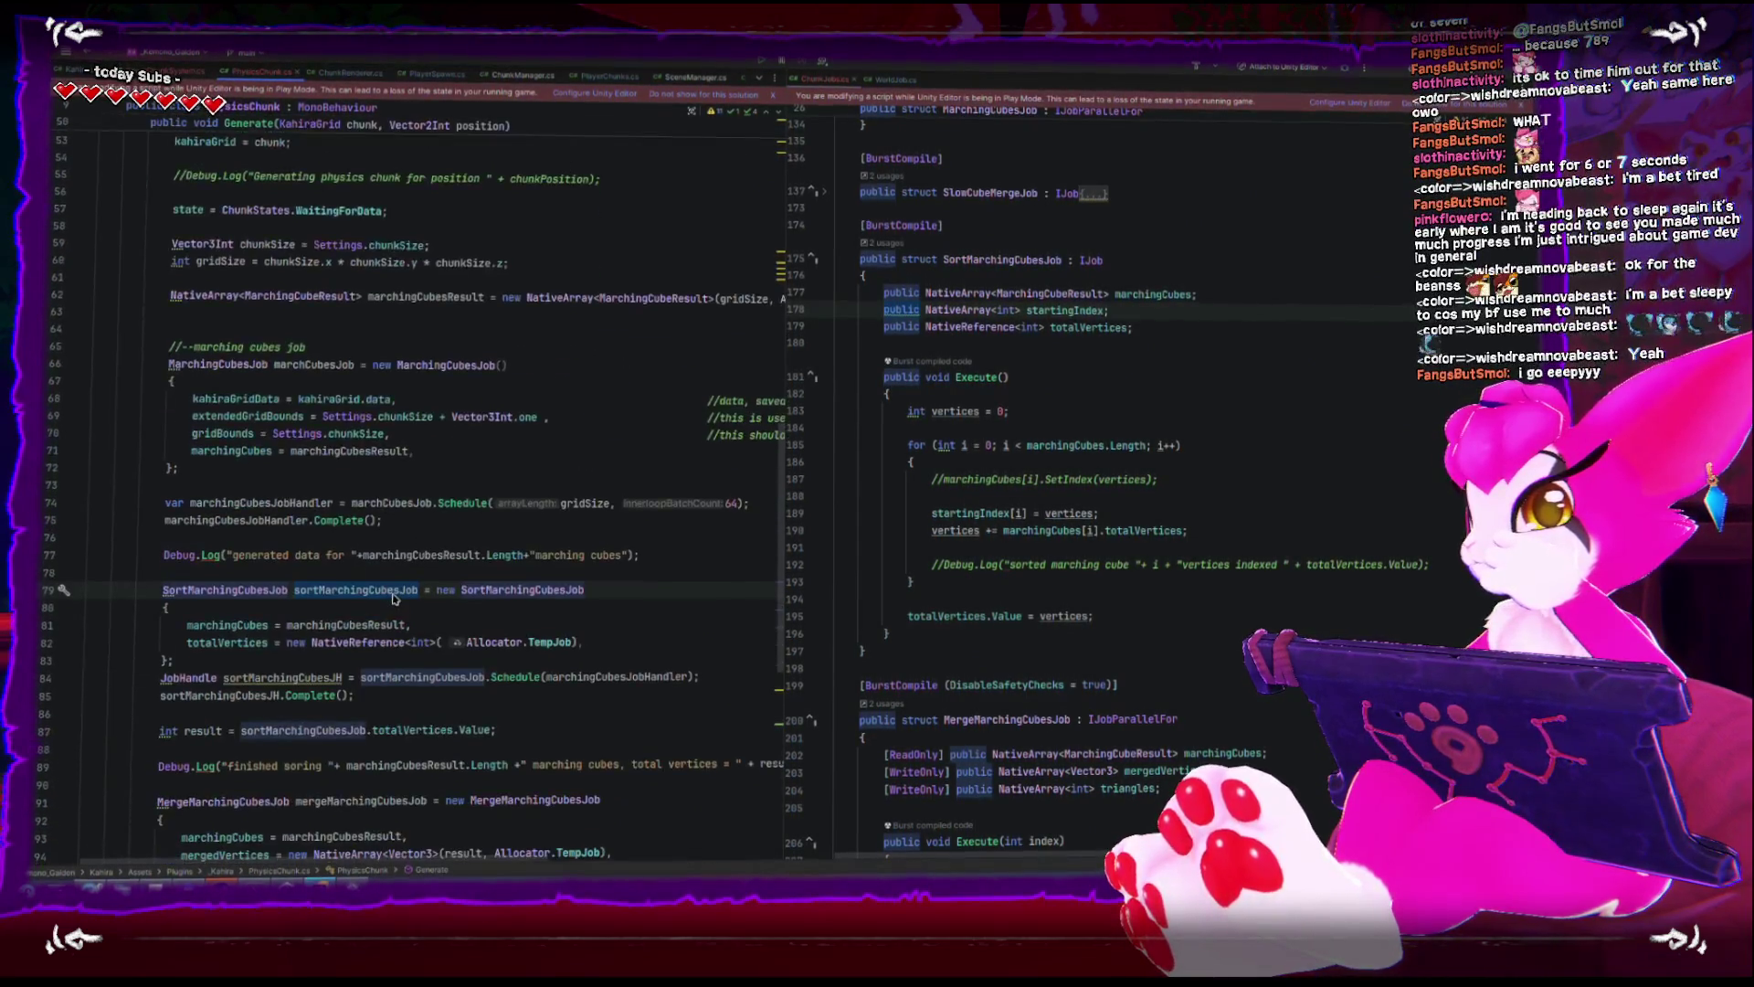
left_click(670, 589)
type("startingIndex = new NativeArray<int>(marchingCubesResult.Length, Allocator.TempJob),")
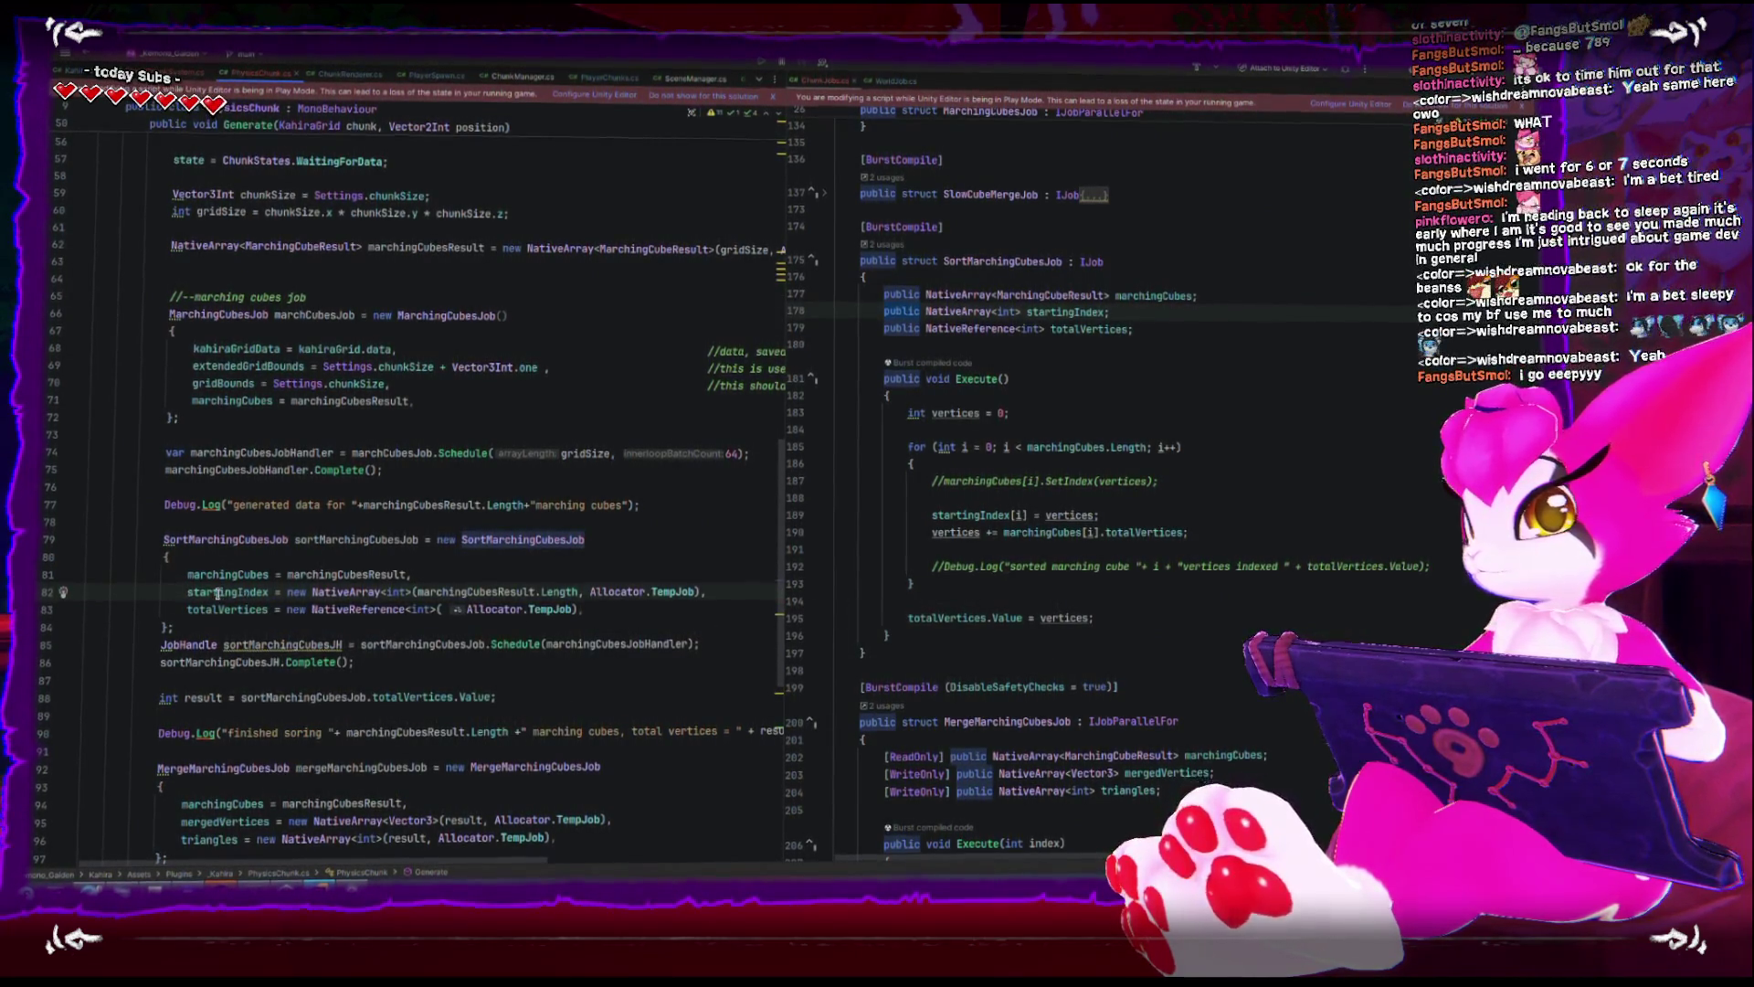
scroll(1129, 637, "down", 3)
left_click(1311, 612)
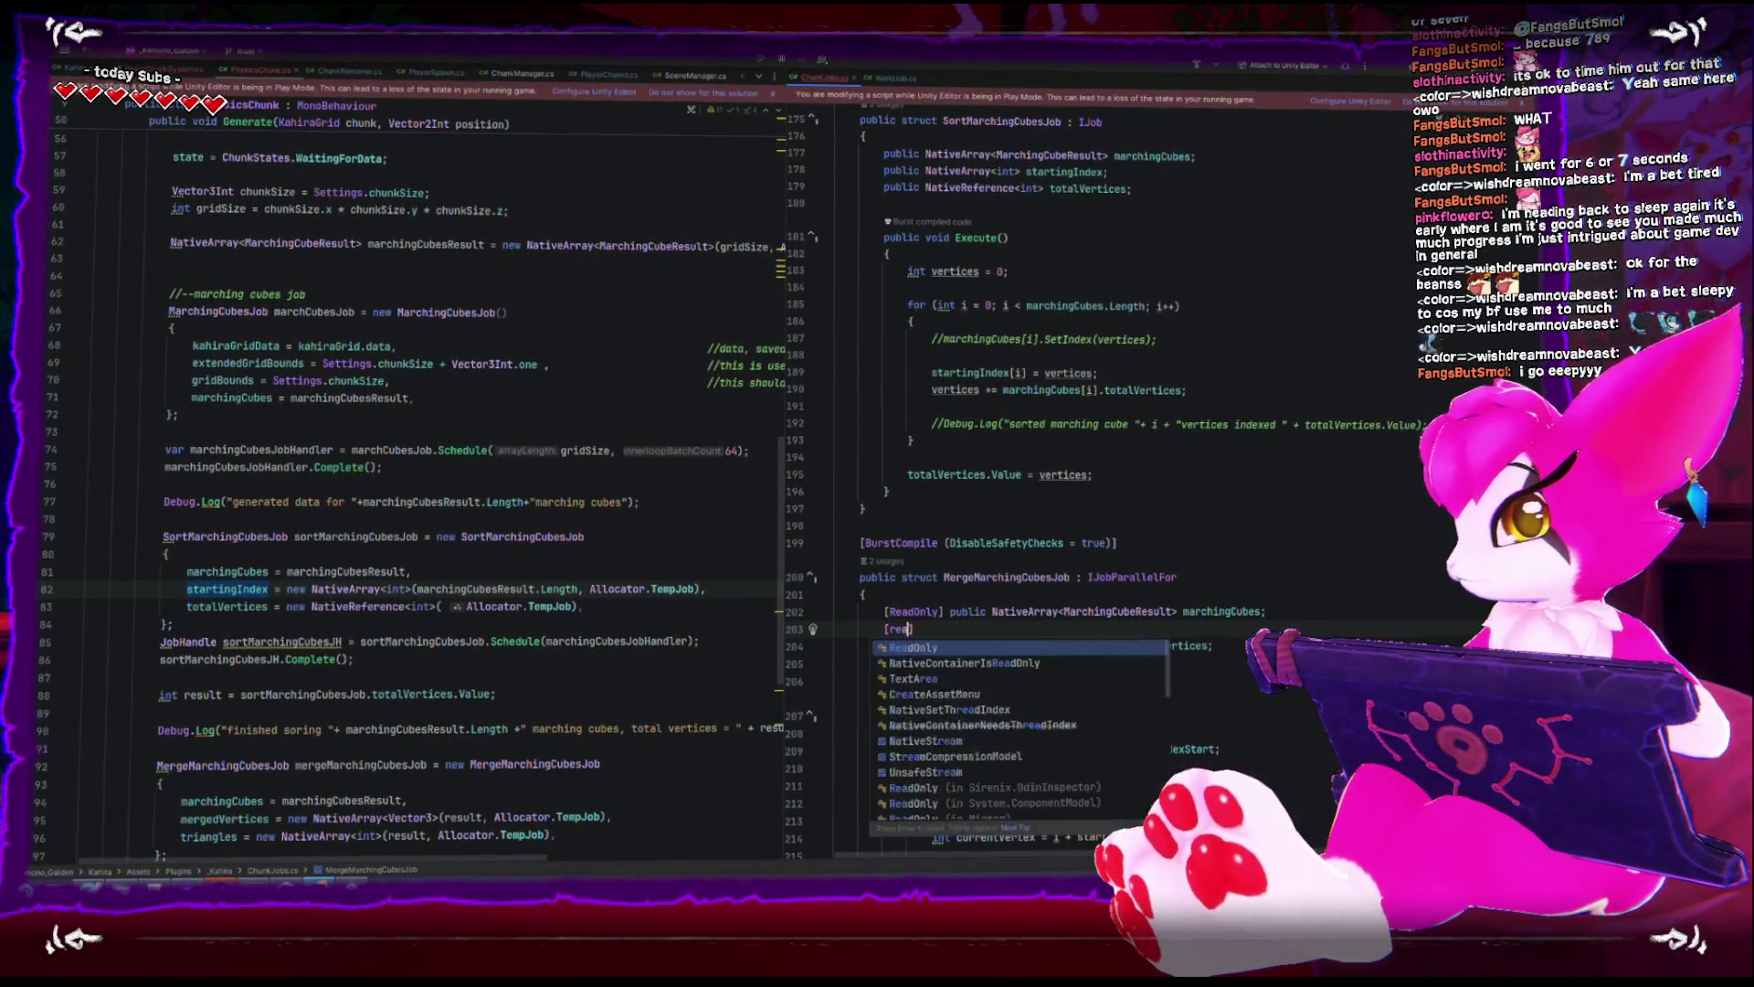
- Add a NativeArray<int> startingIndex field to the merge job and read the start from startingIndex[index]
type("public NativeArray<int> startingIndex;")
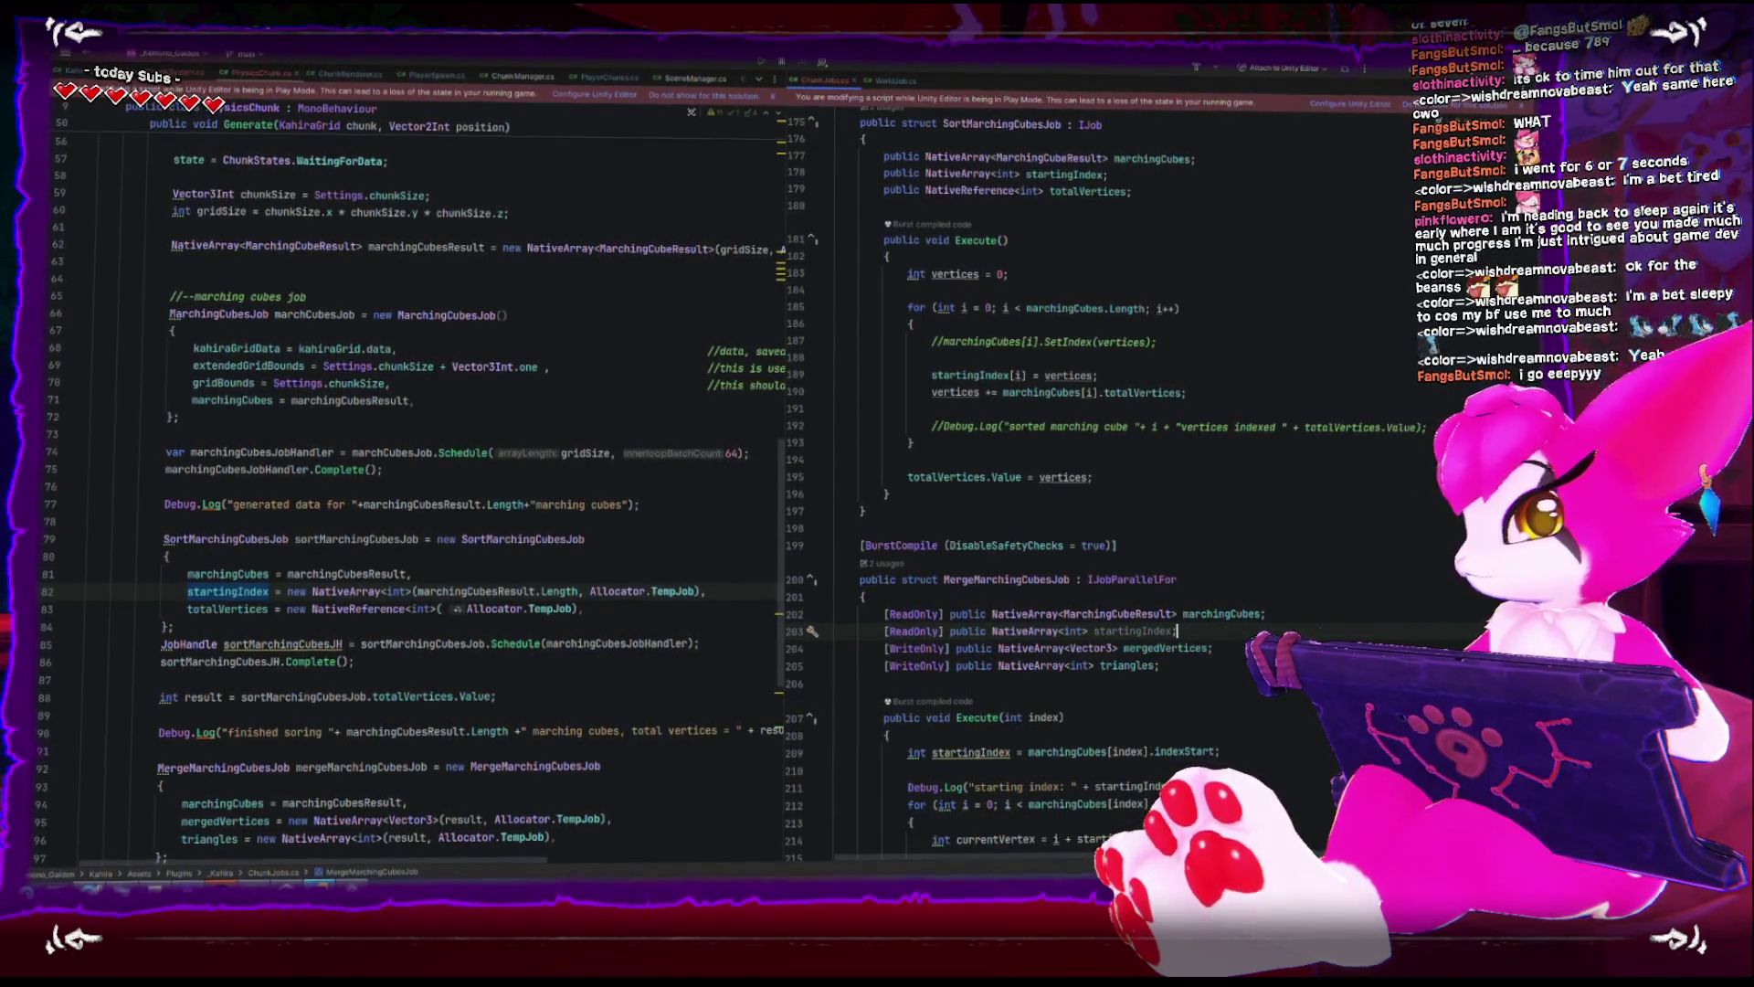
scroll(1105, 628, "down", 3)
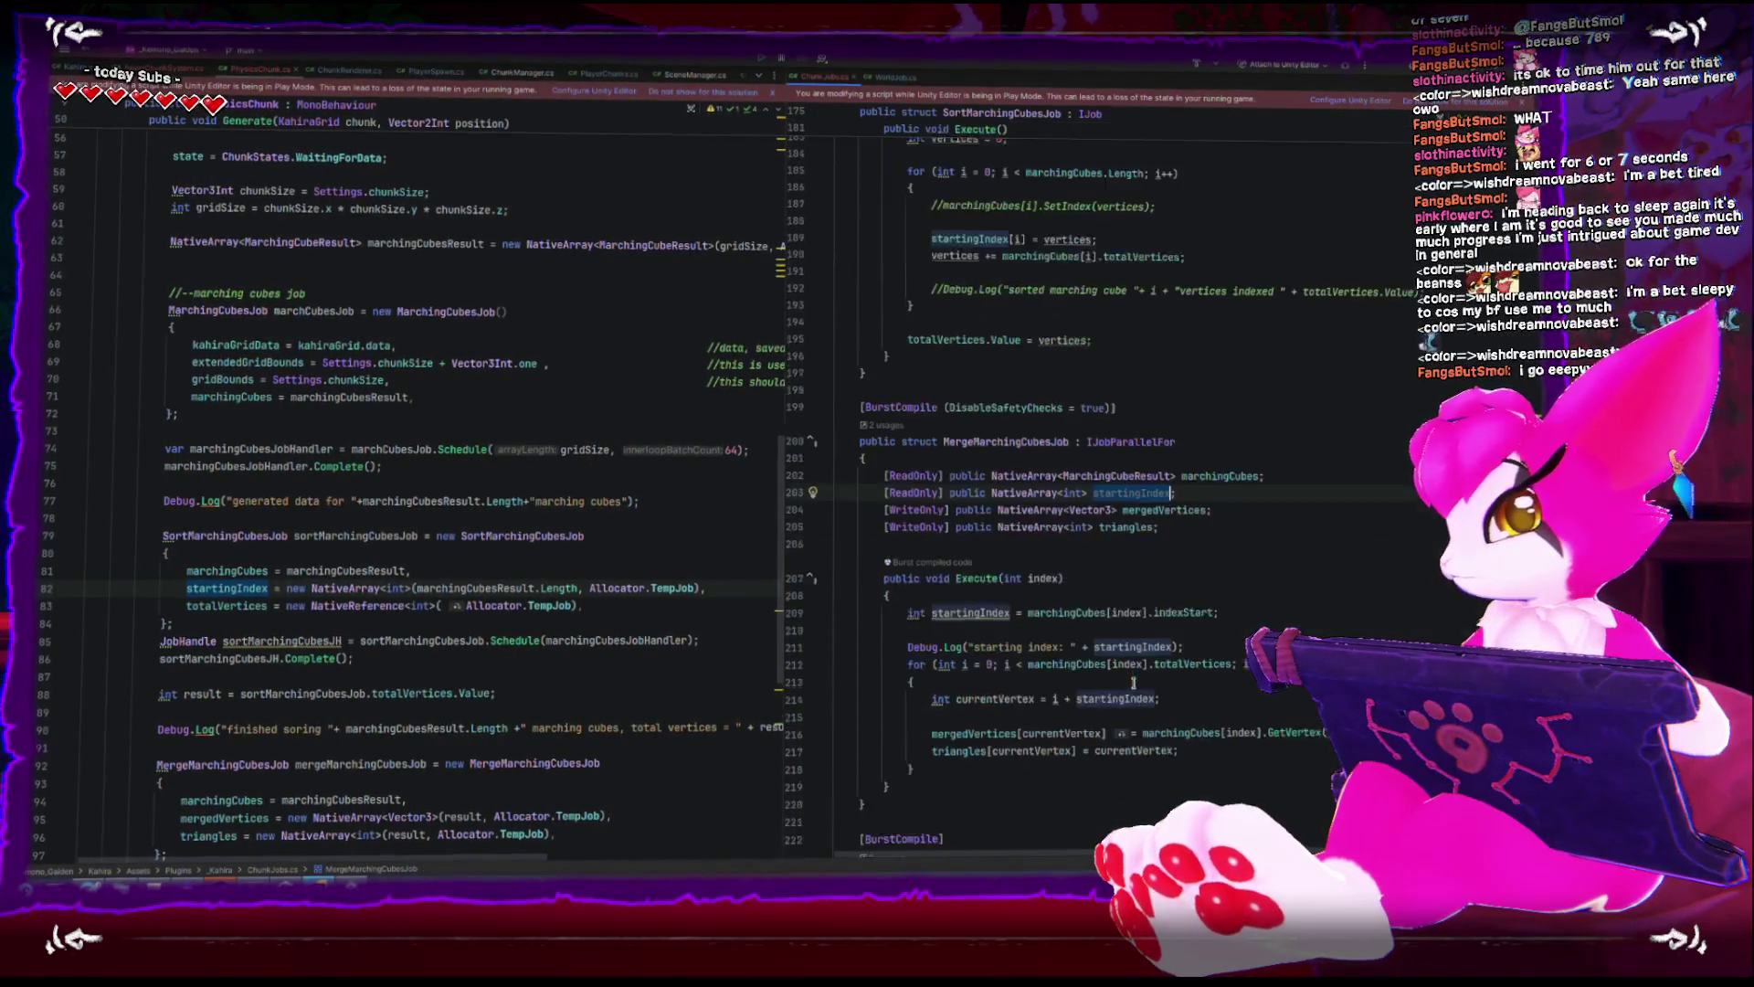
left_click(1028, 603)
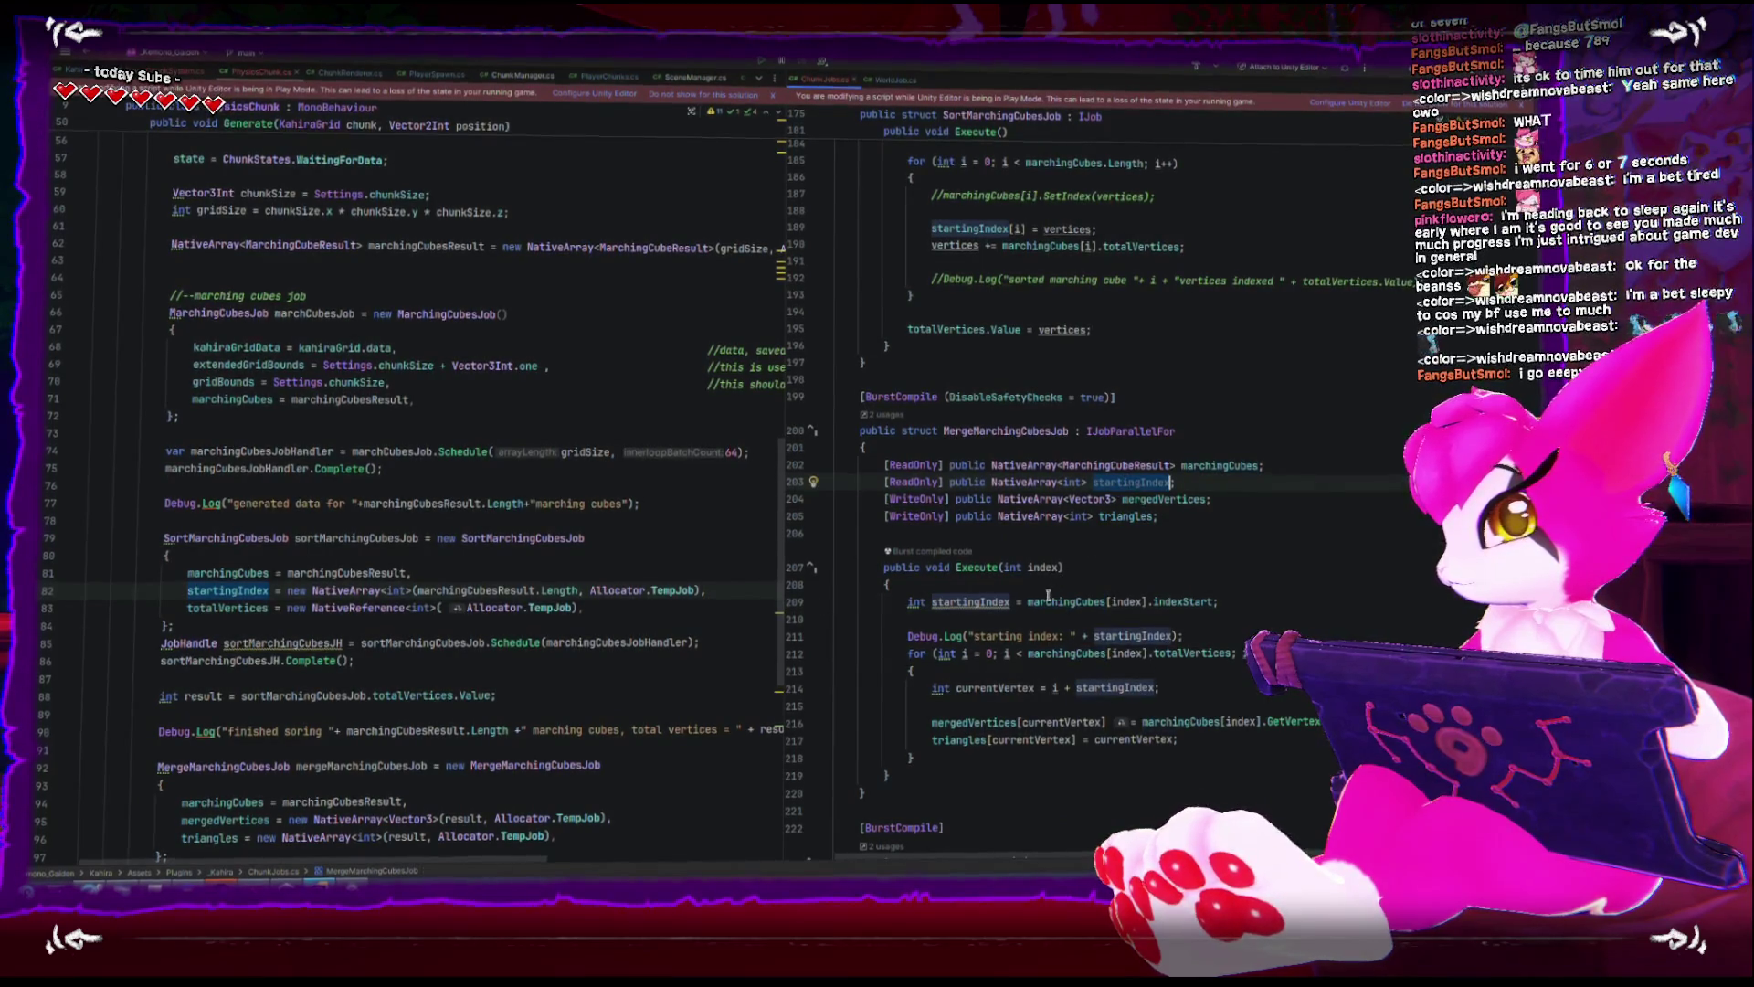
key("ctrl+shift+Right")
type("startingIndex")
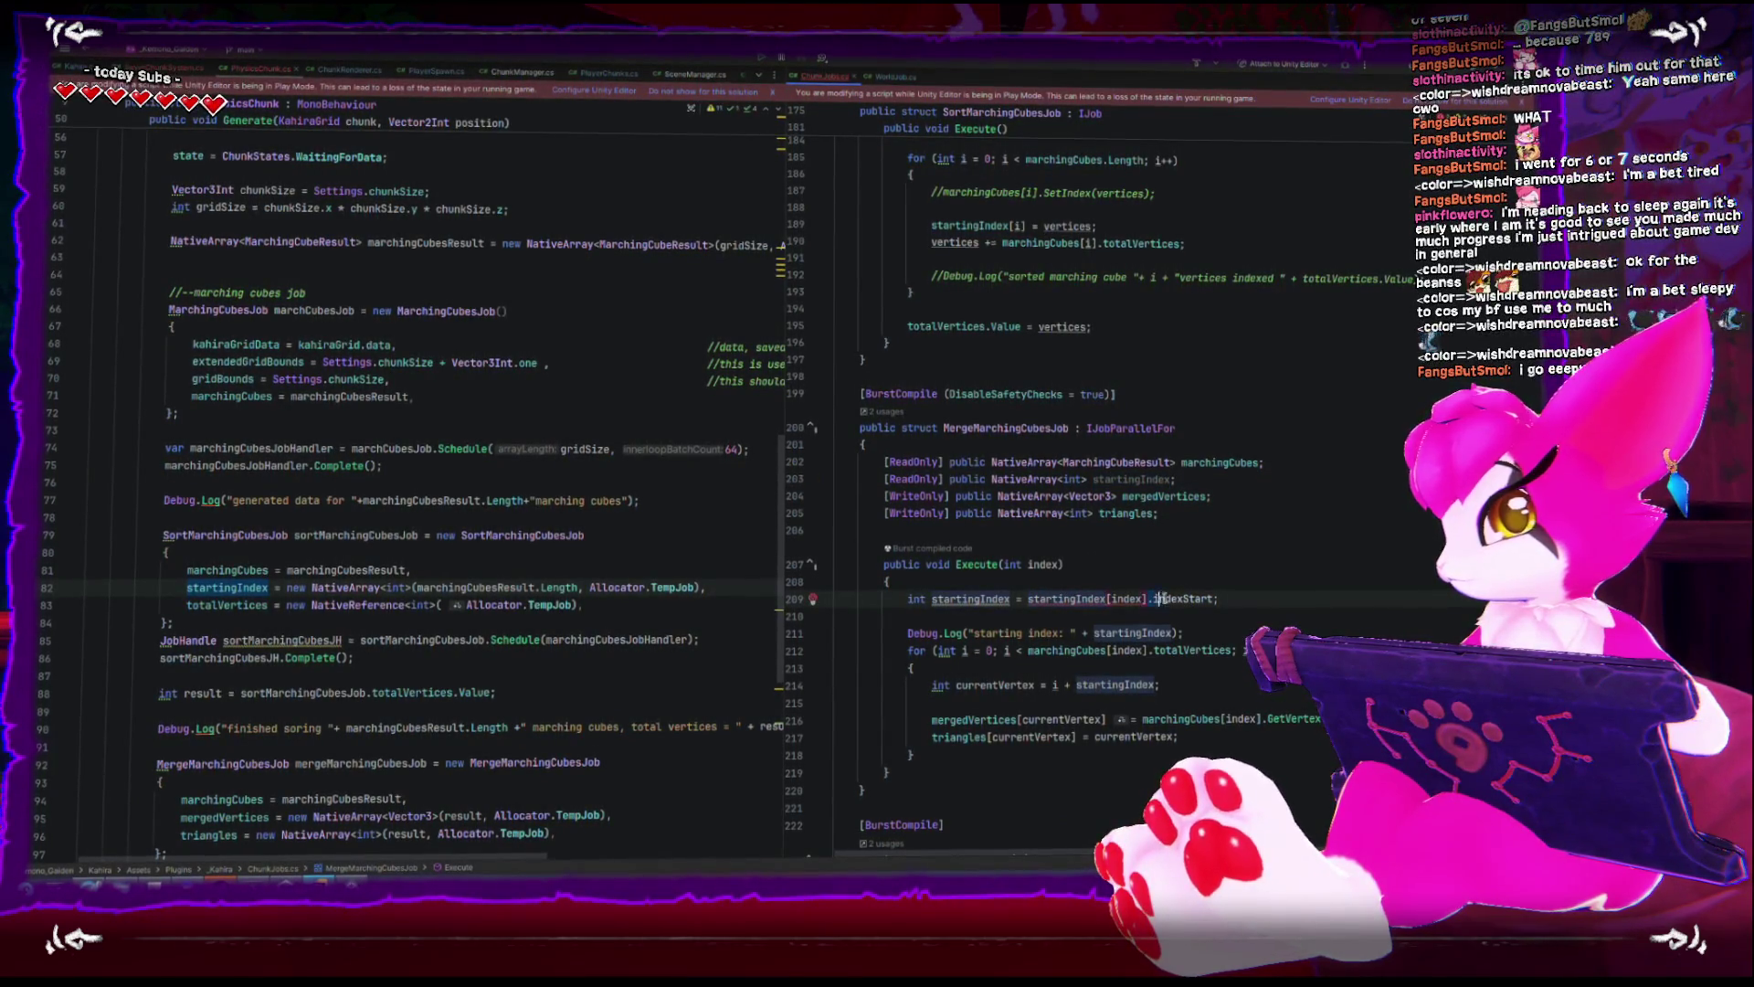
double_click(1155, 598)
key("BackSpace")
key("BackSpace")
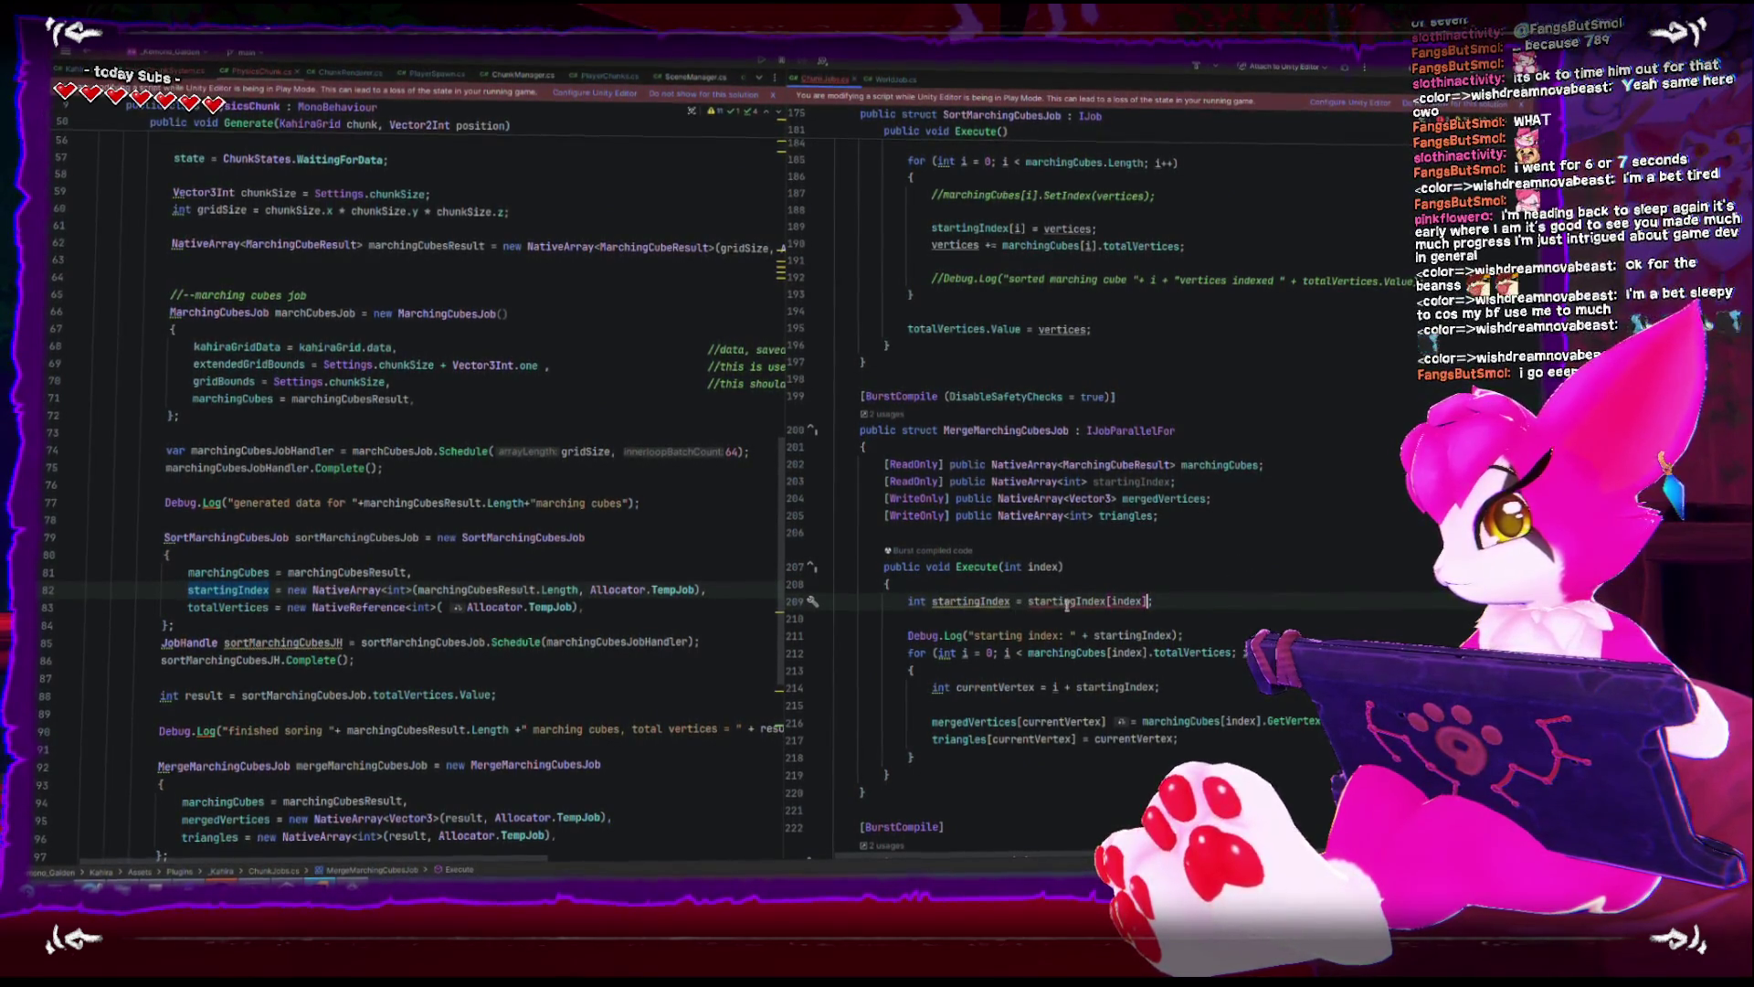
left_click(1060, 481)
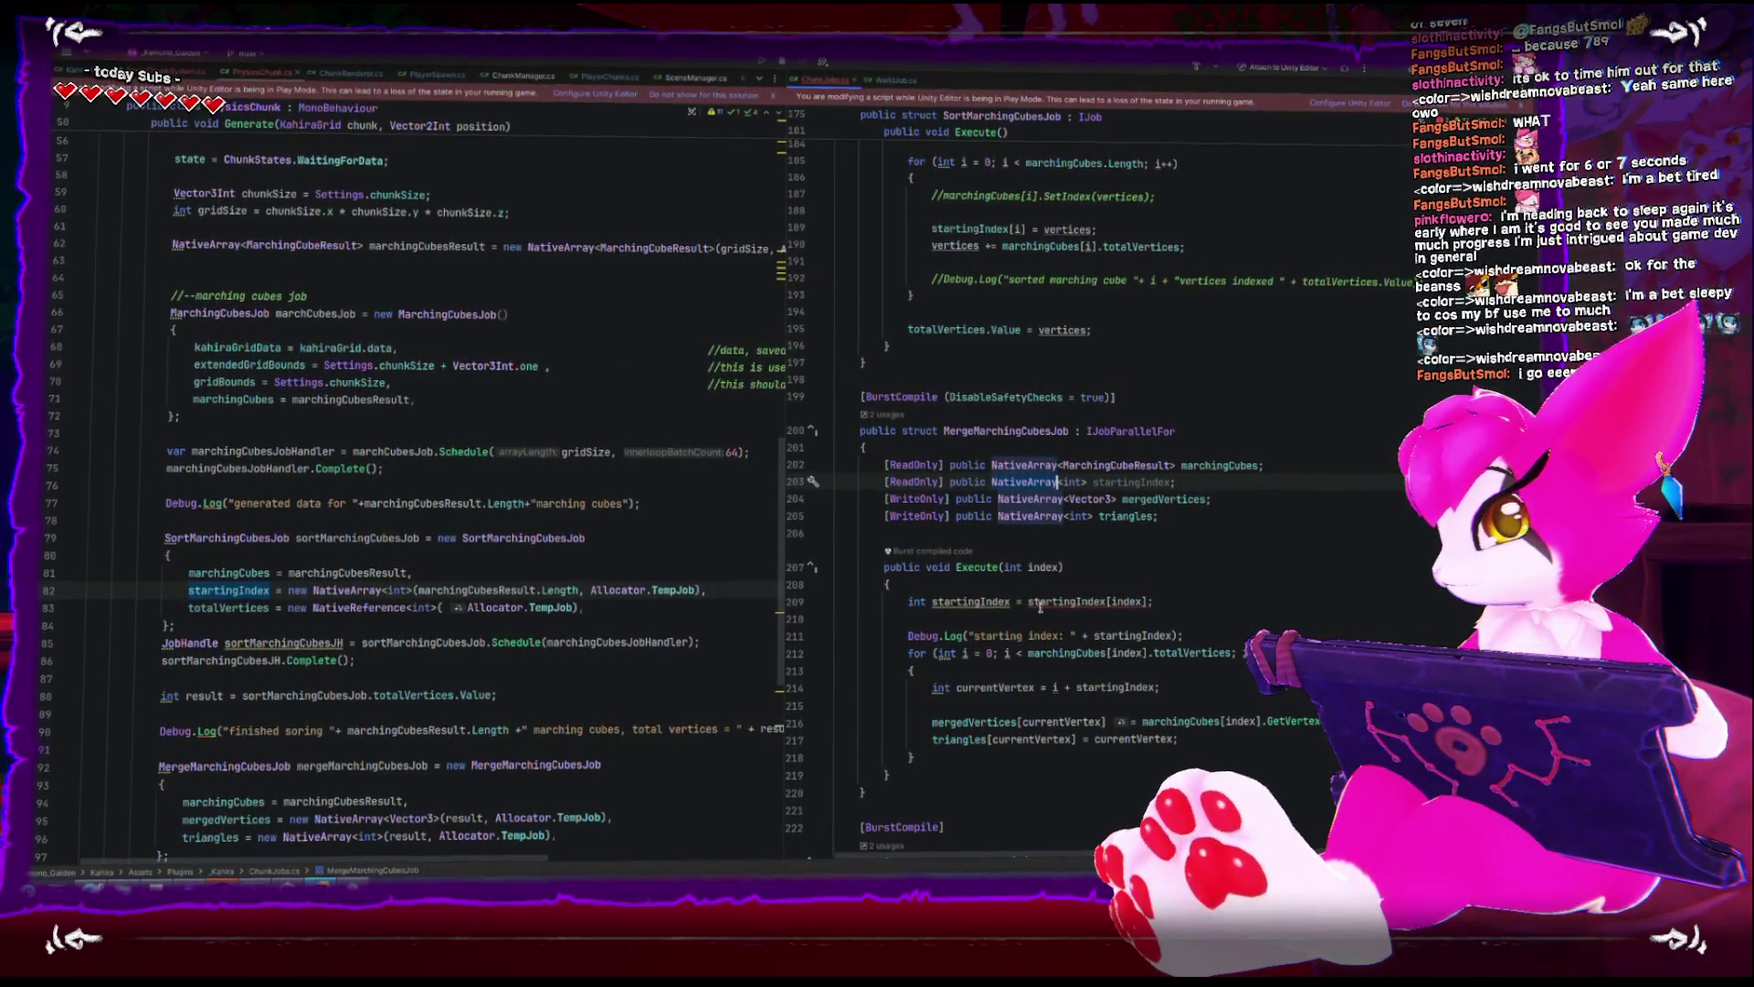
left_click(1010, 600)
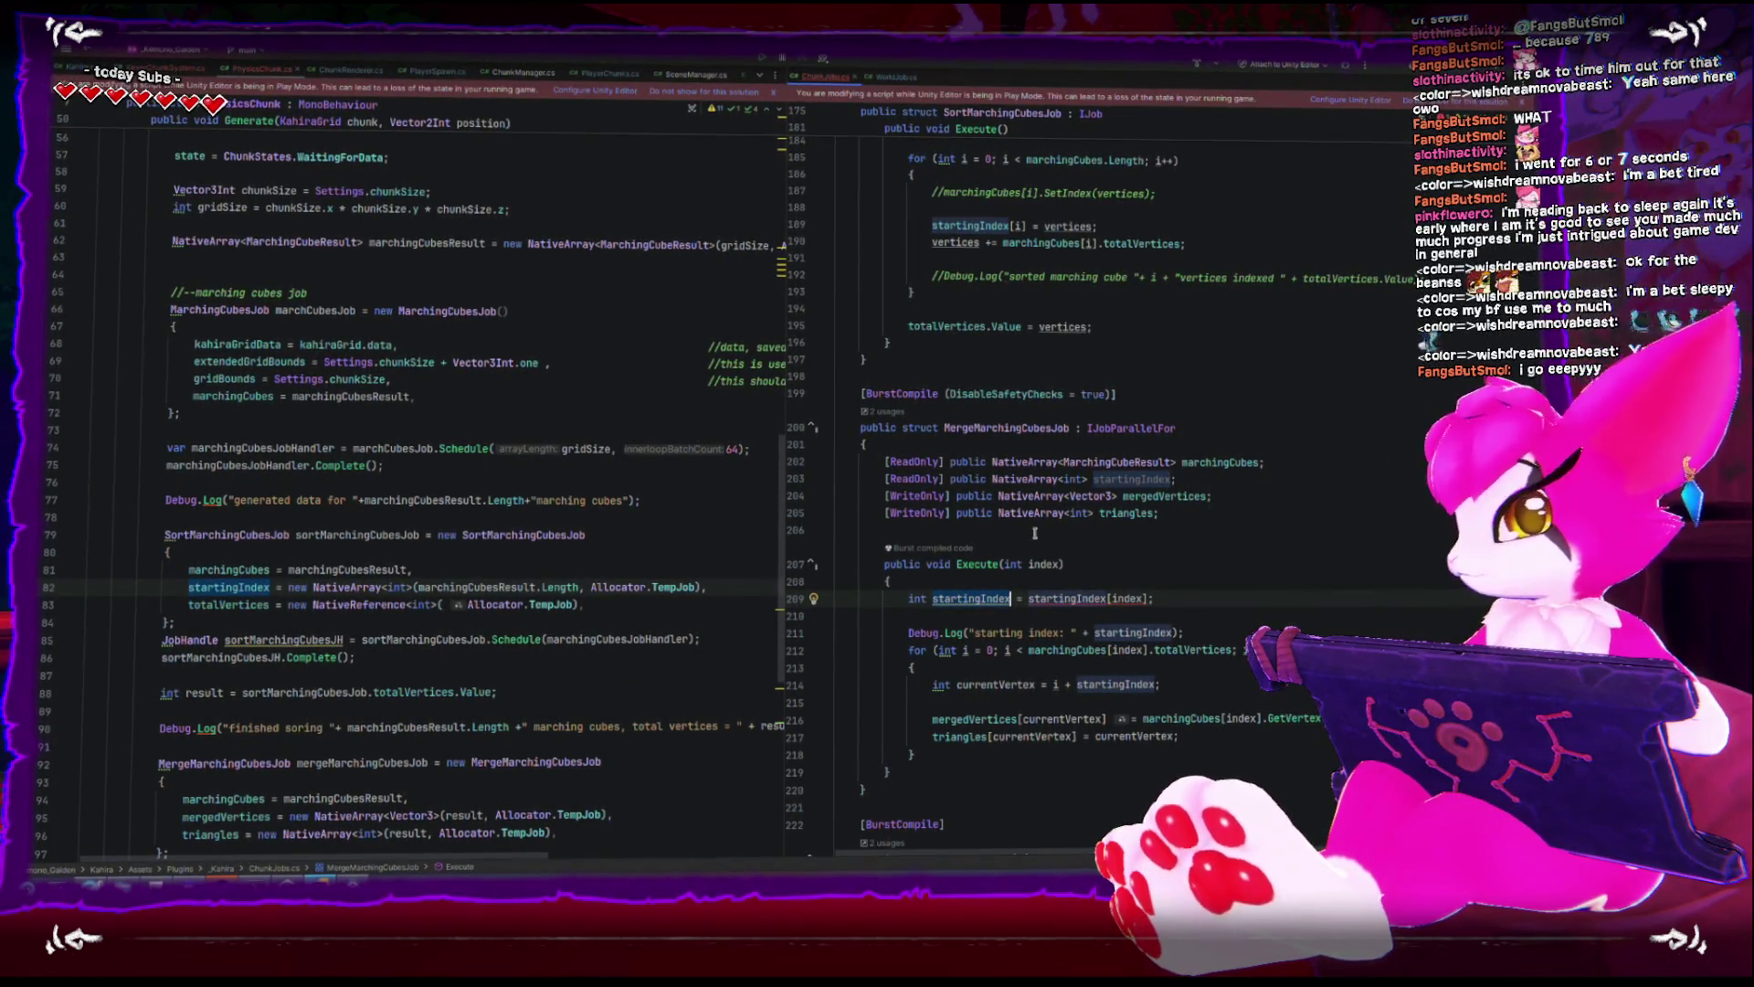
- Rename the local variable to startIndex and update its uses in the loop and log
double_click(971, 599)
type("ond")
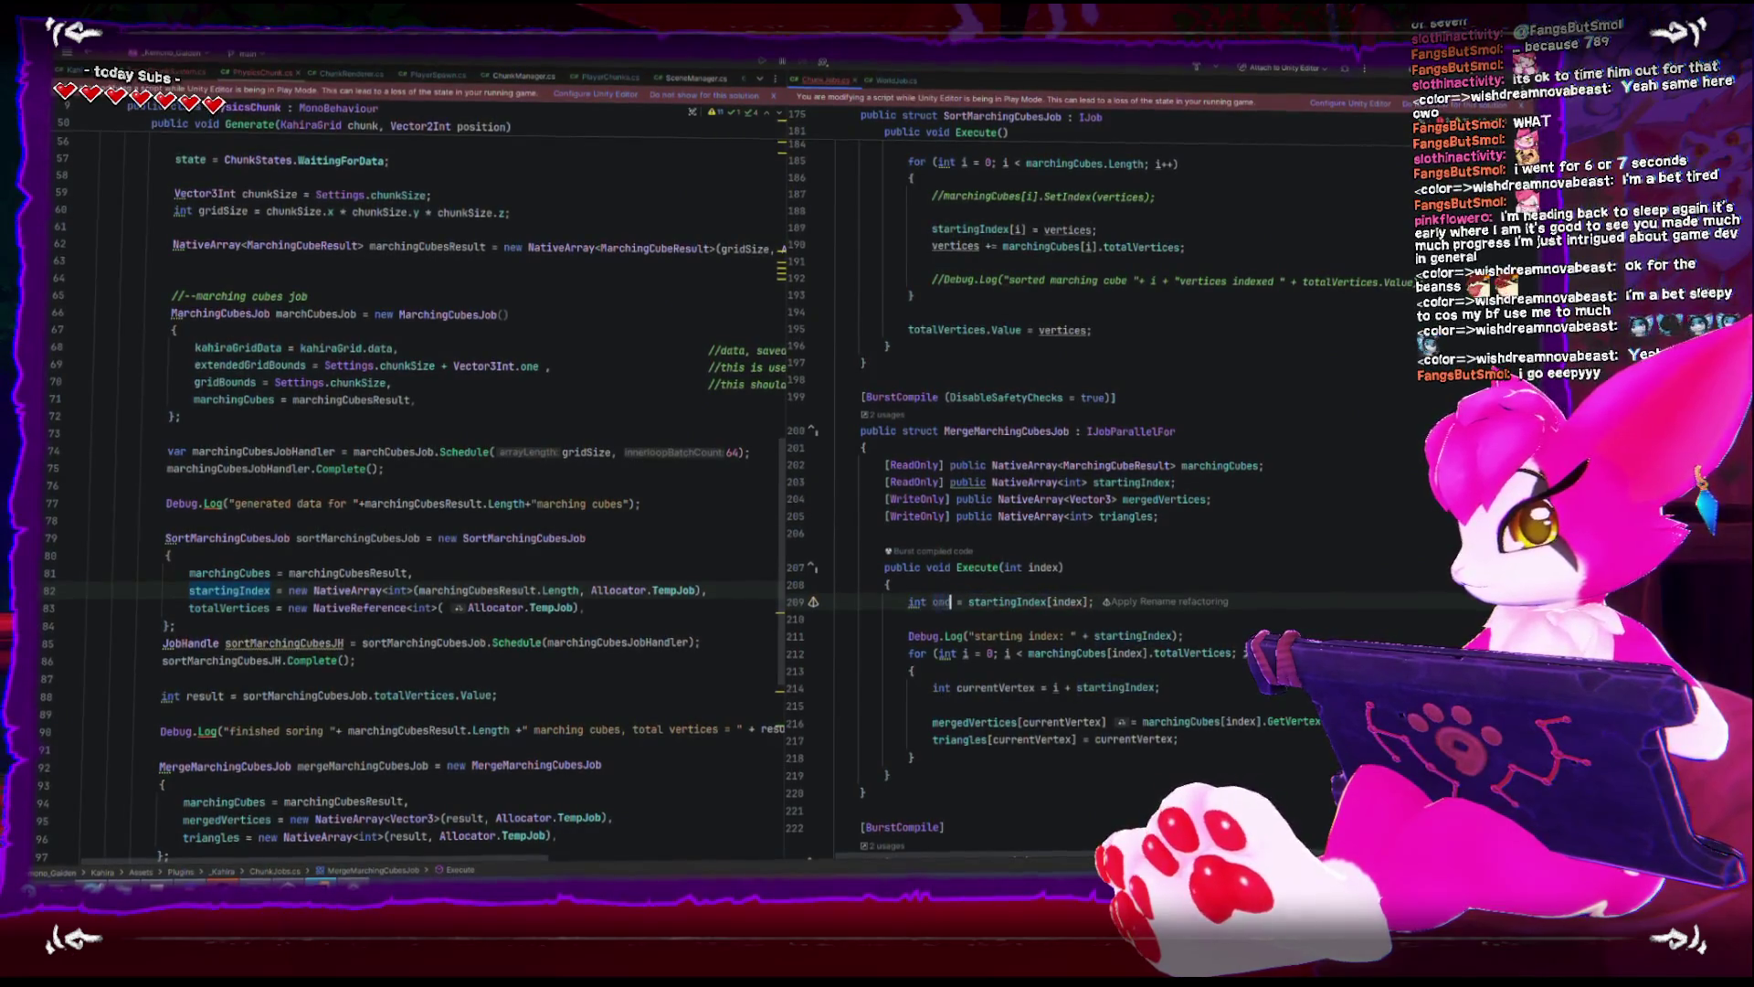
key("BackSpace")
key("BackSpace")
key("BackSpace")
type("index")
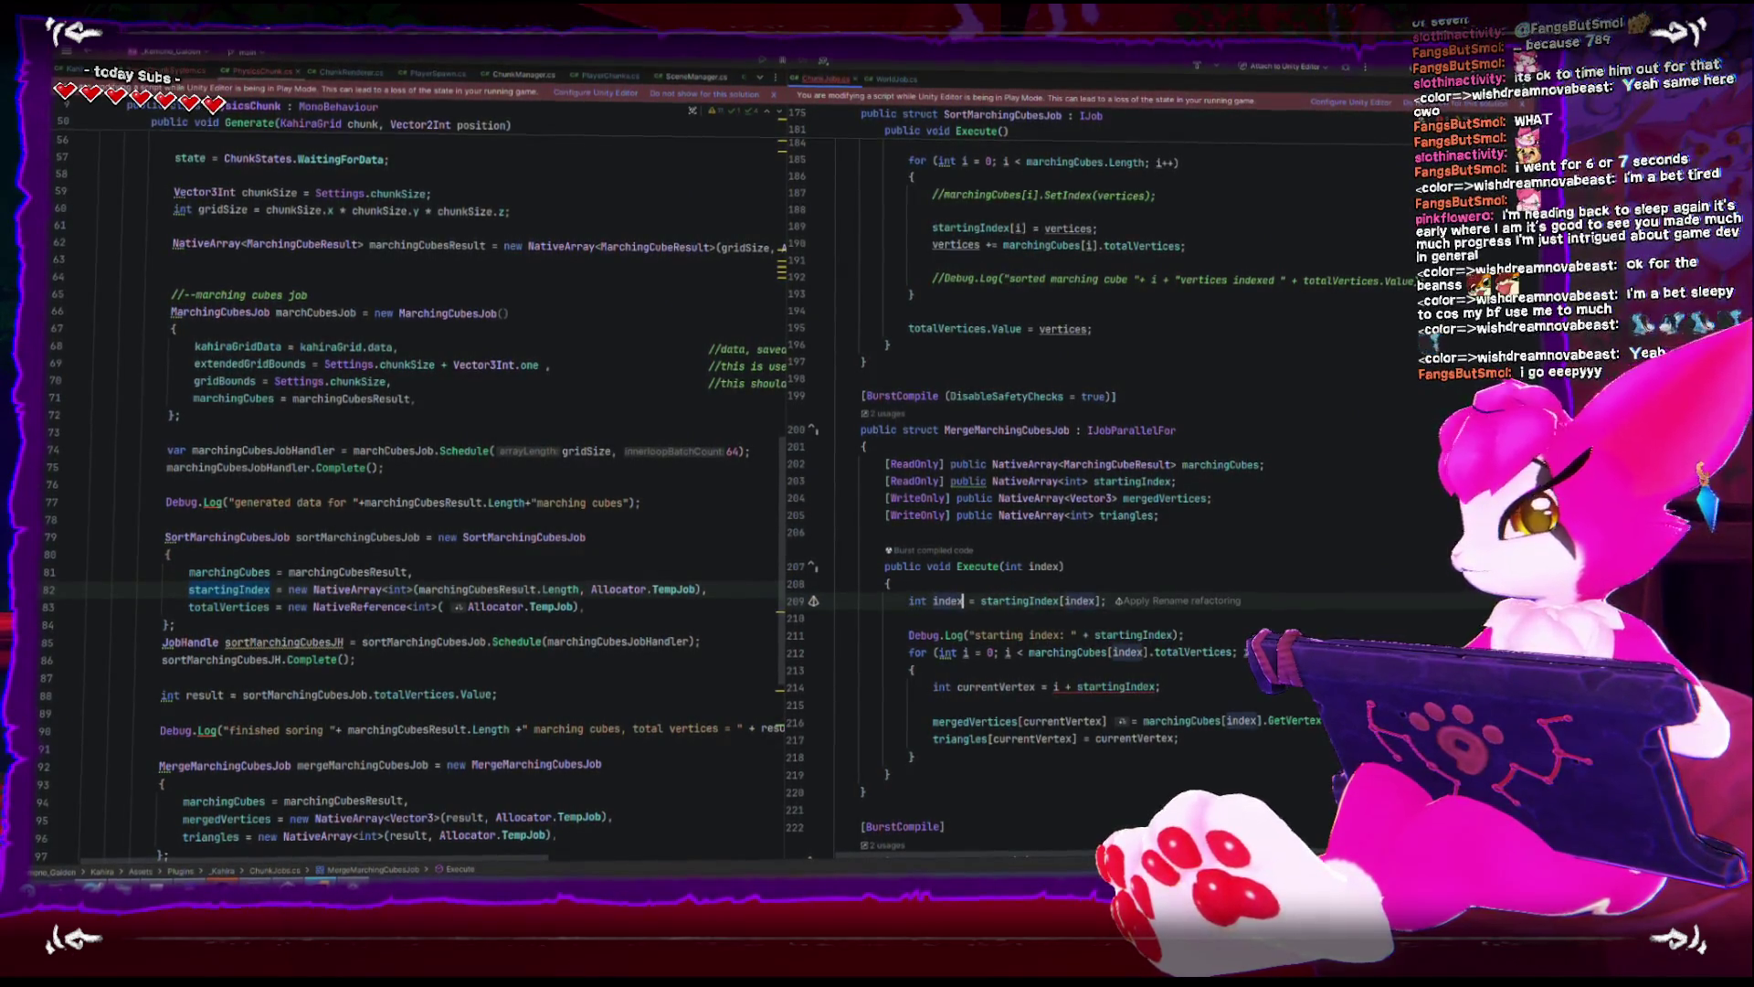
key("BackSpace")
key("BackSpace")
key("BackSpace")
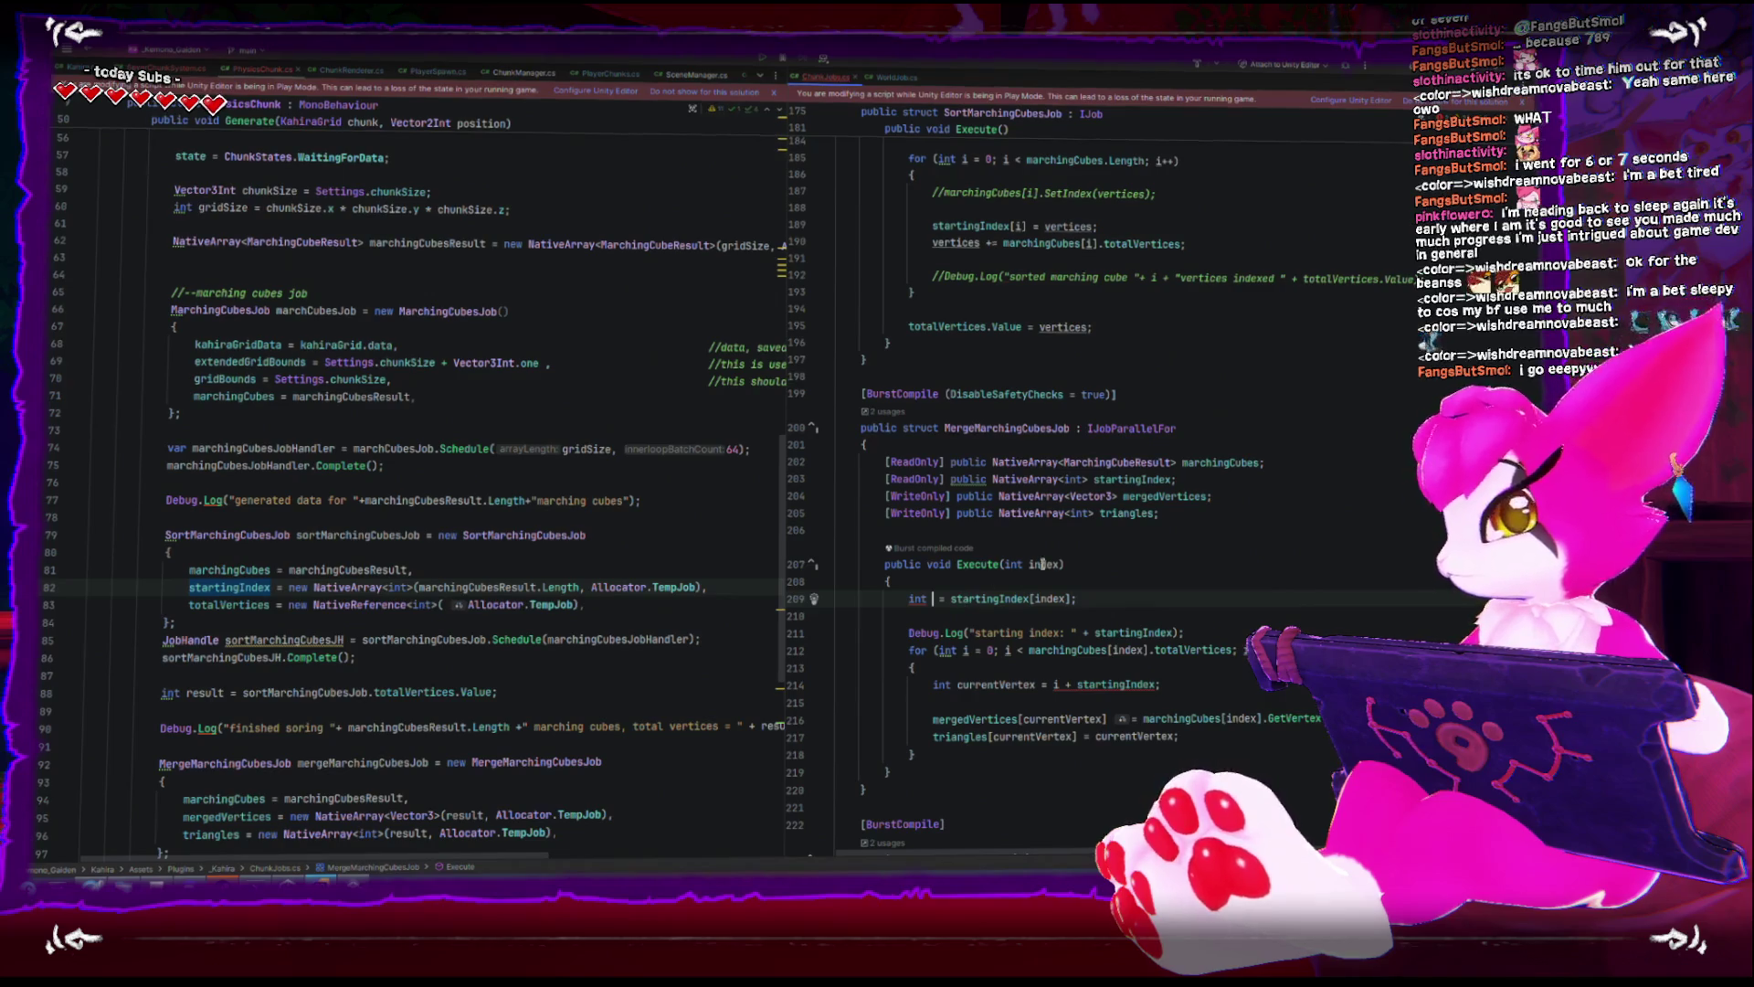
type("start")
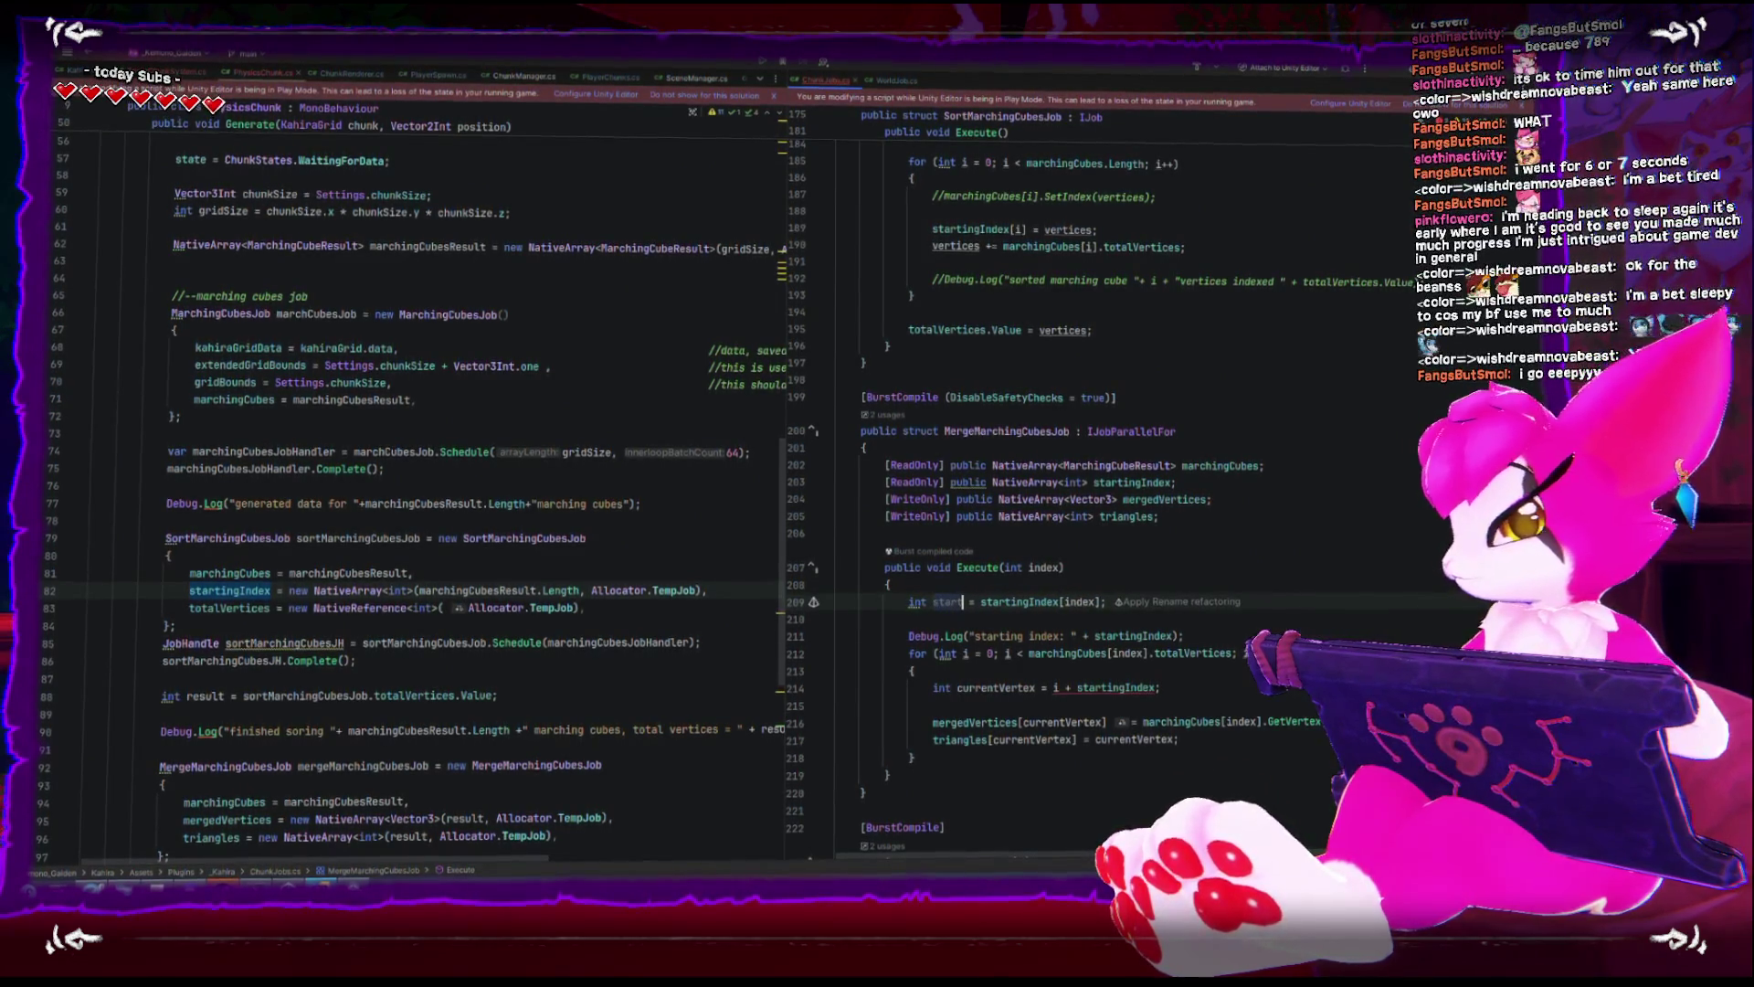
type("Index")
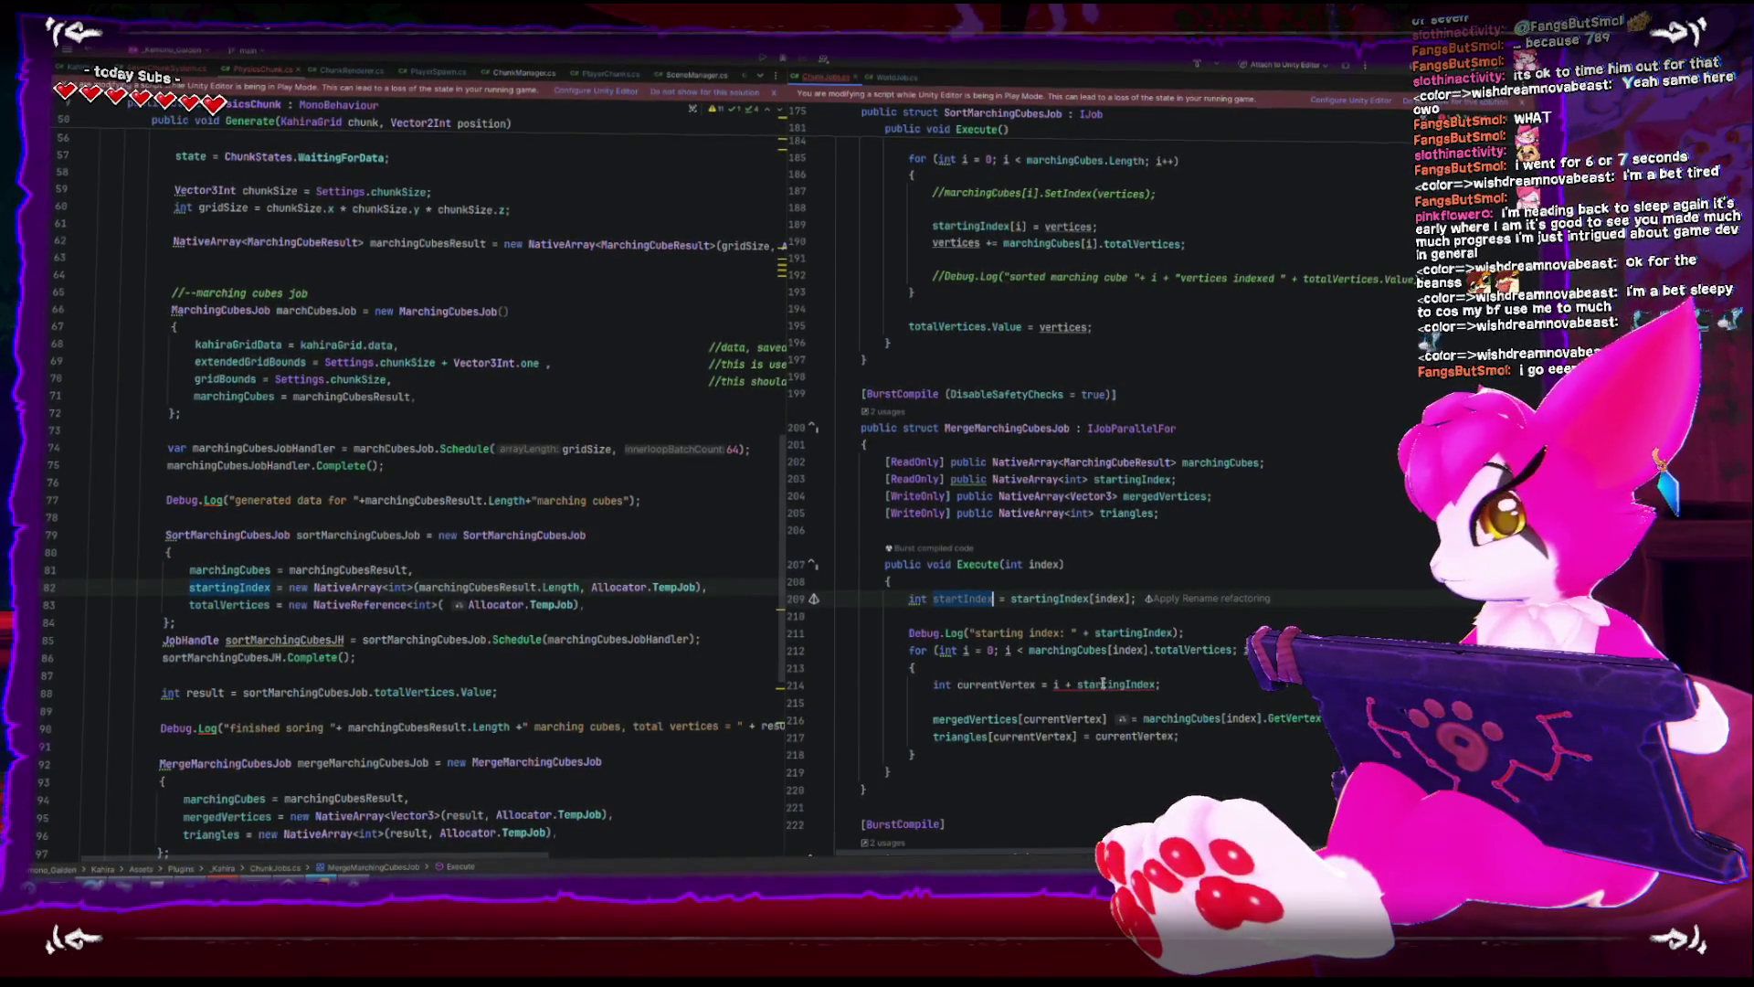
double_click(1109, 687)
type("startIndex")
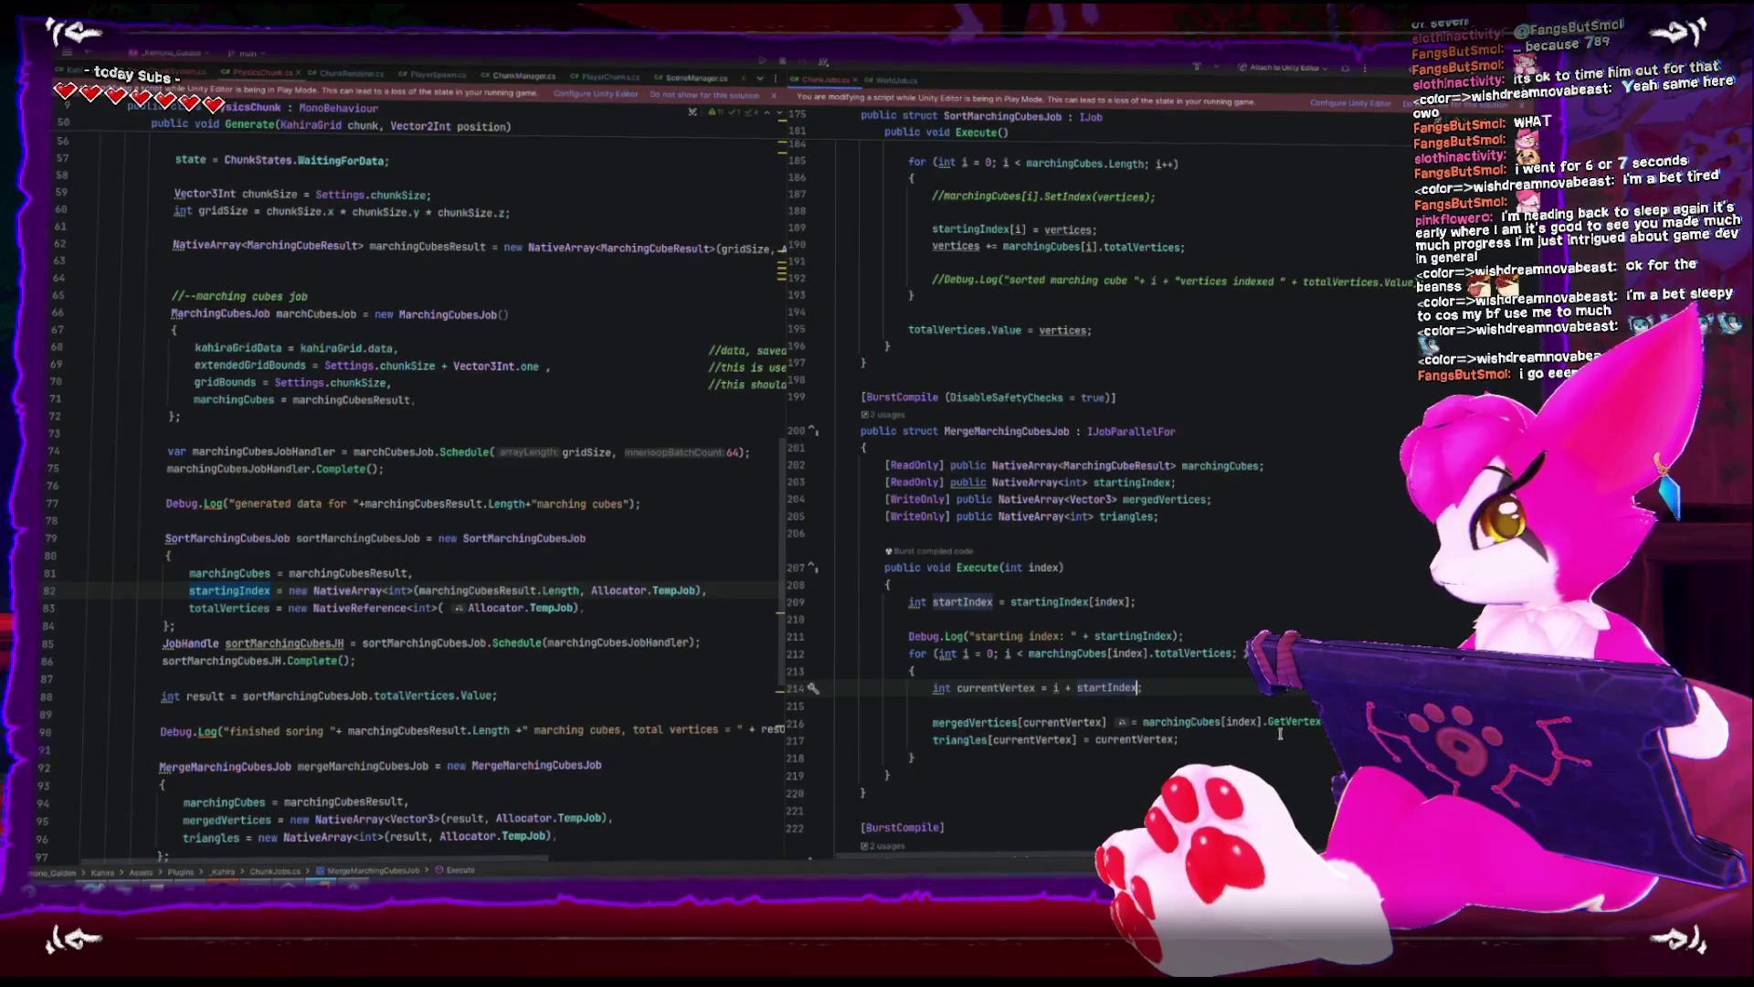
double_click(1147, 636)
type("startIndex")
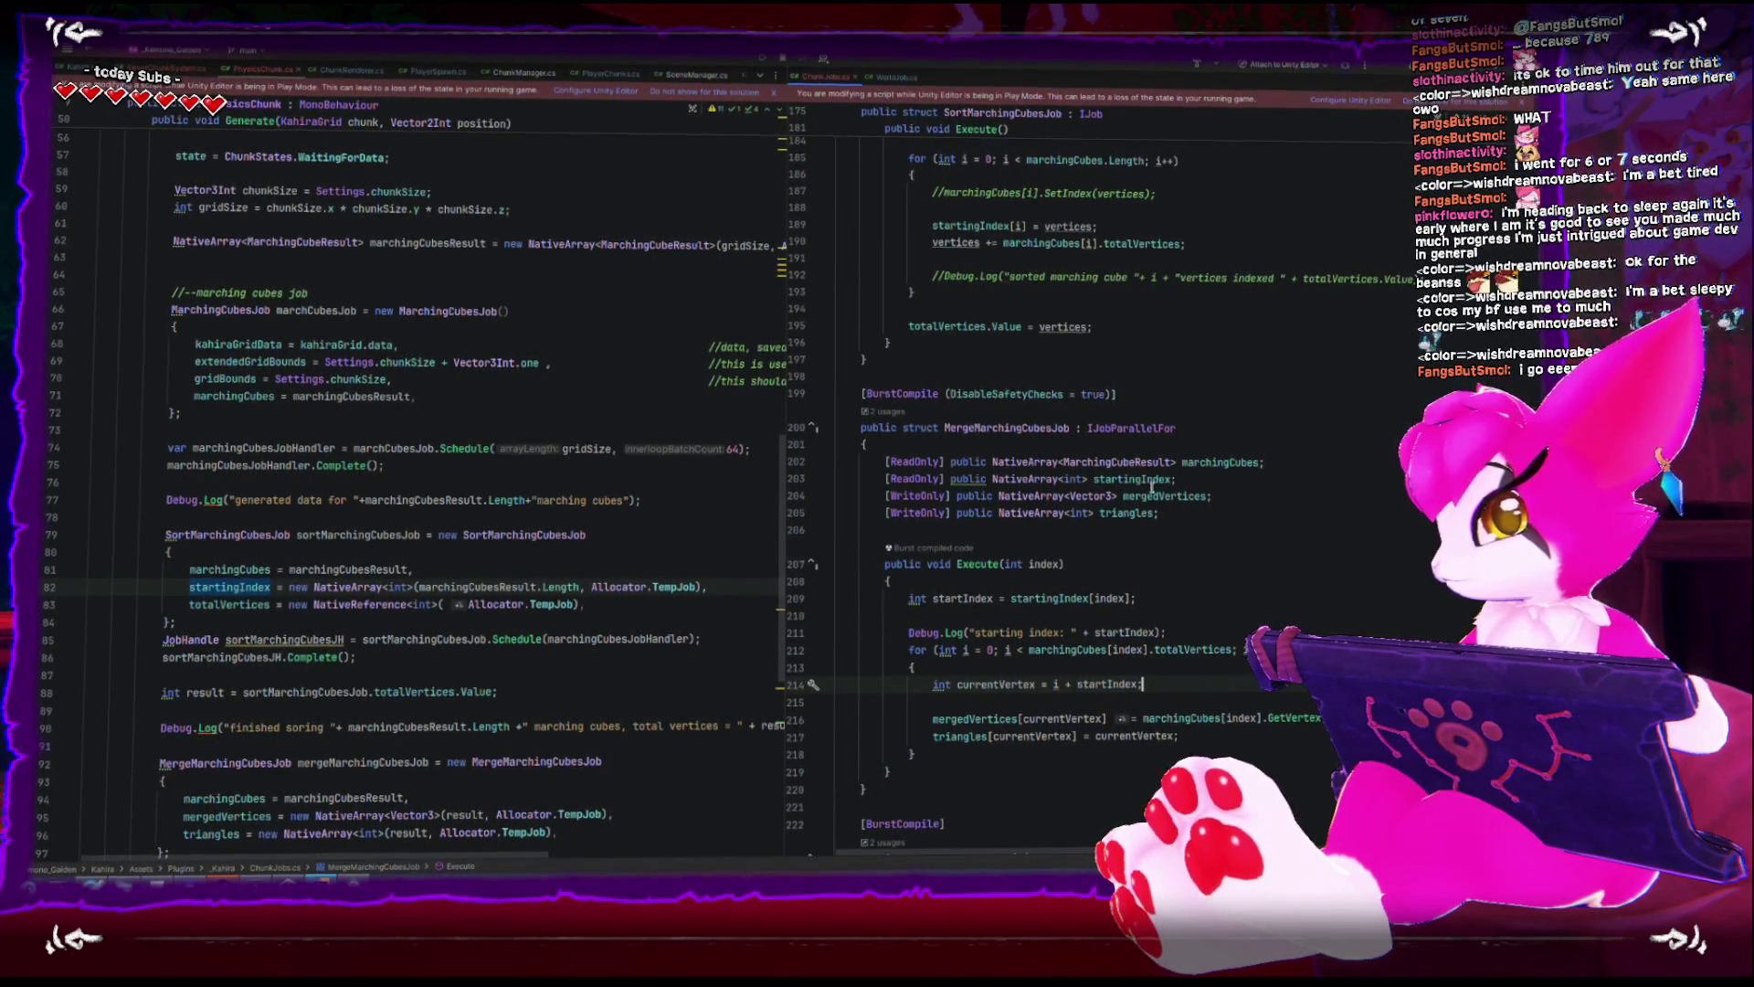
left_click(1207, 496)
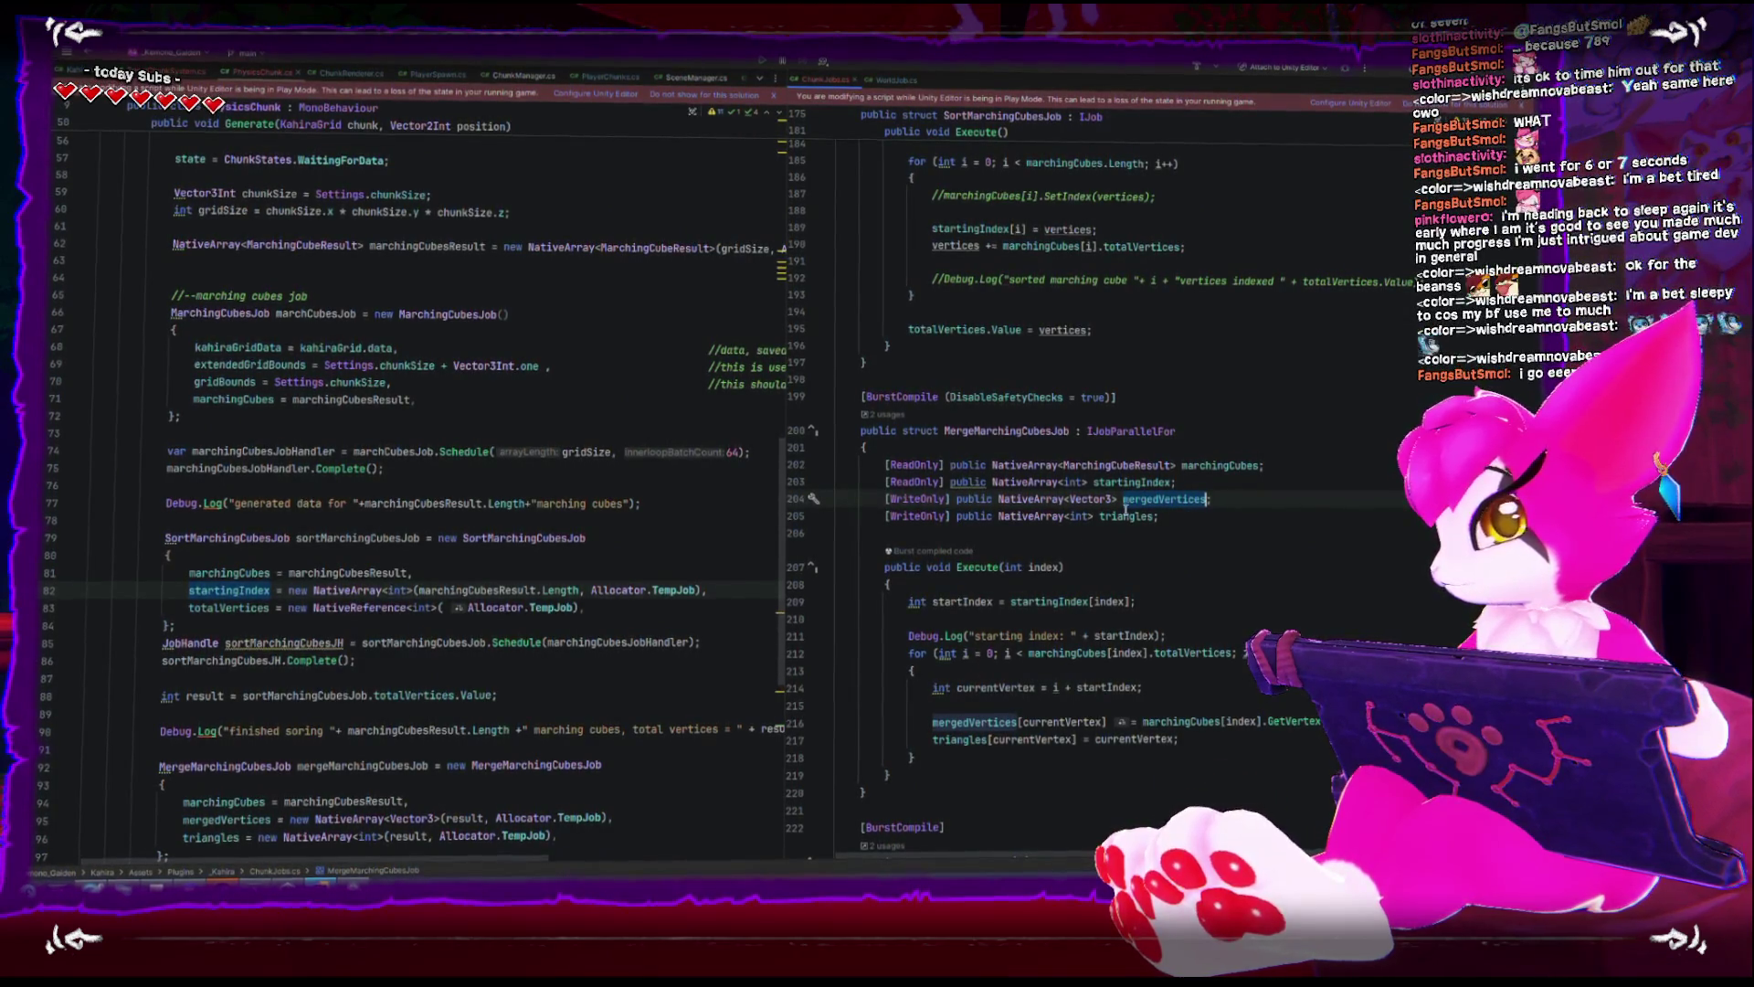
double_click(1136, 482)
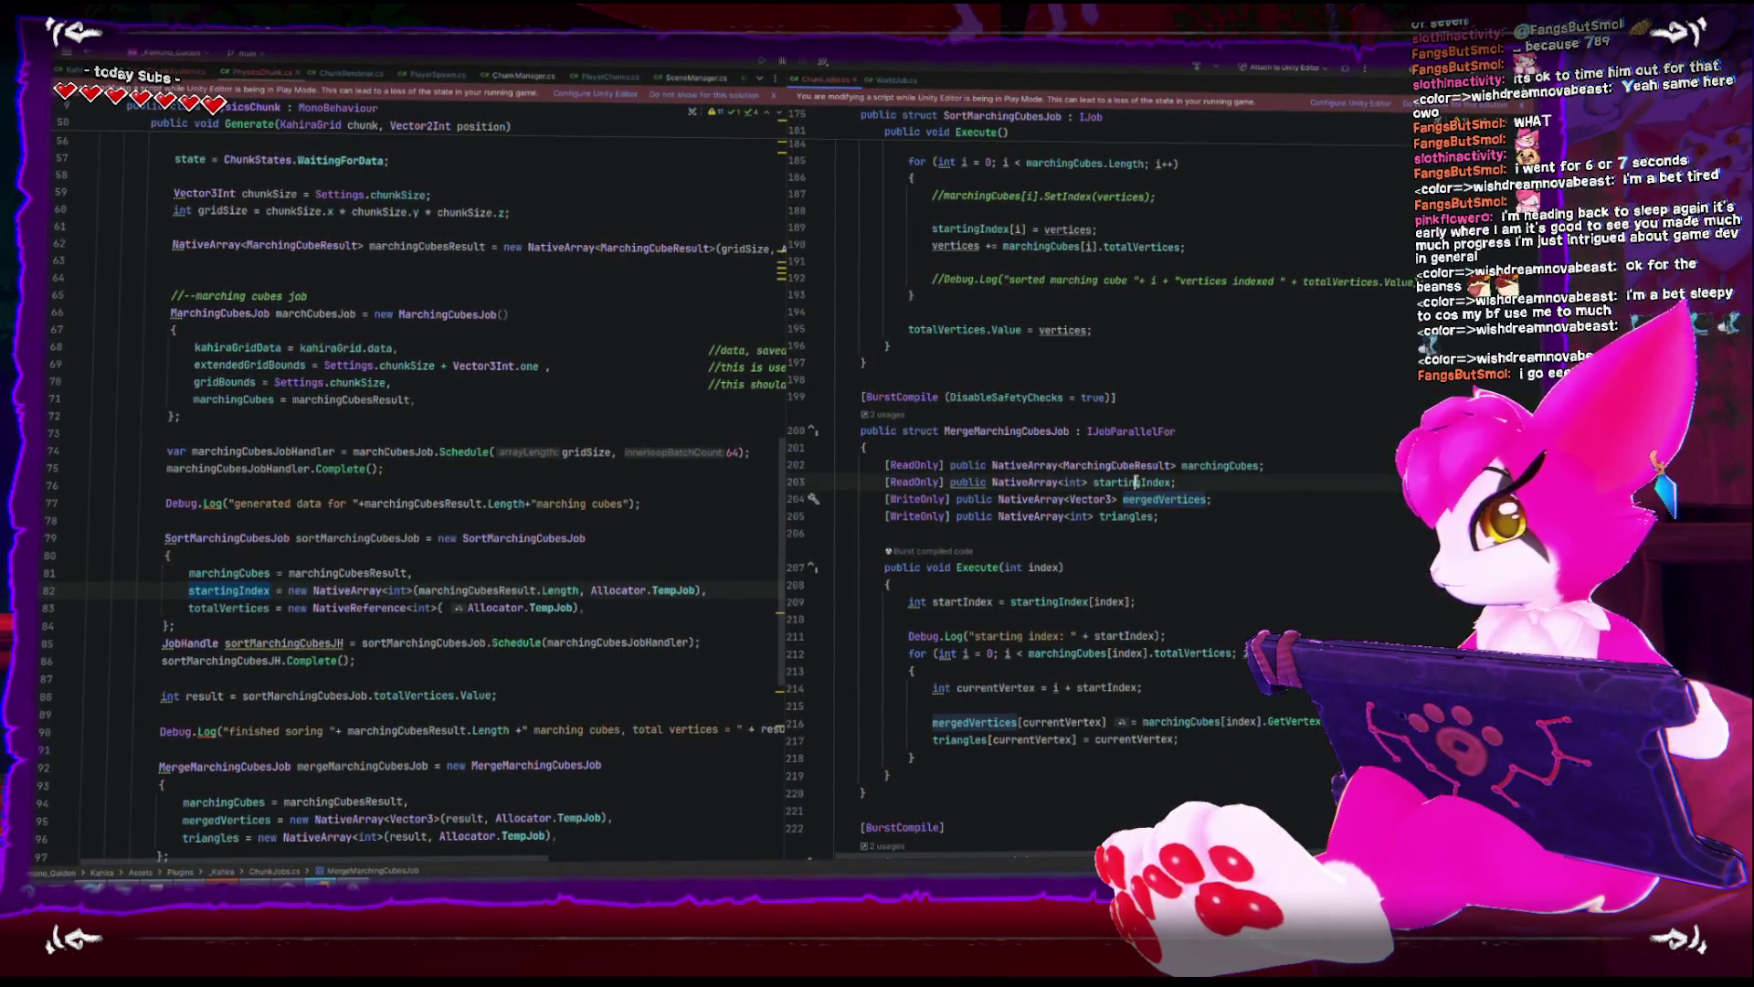
double_click(956, 599)
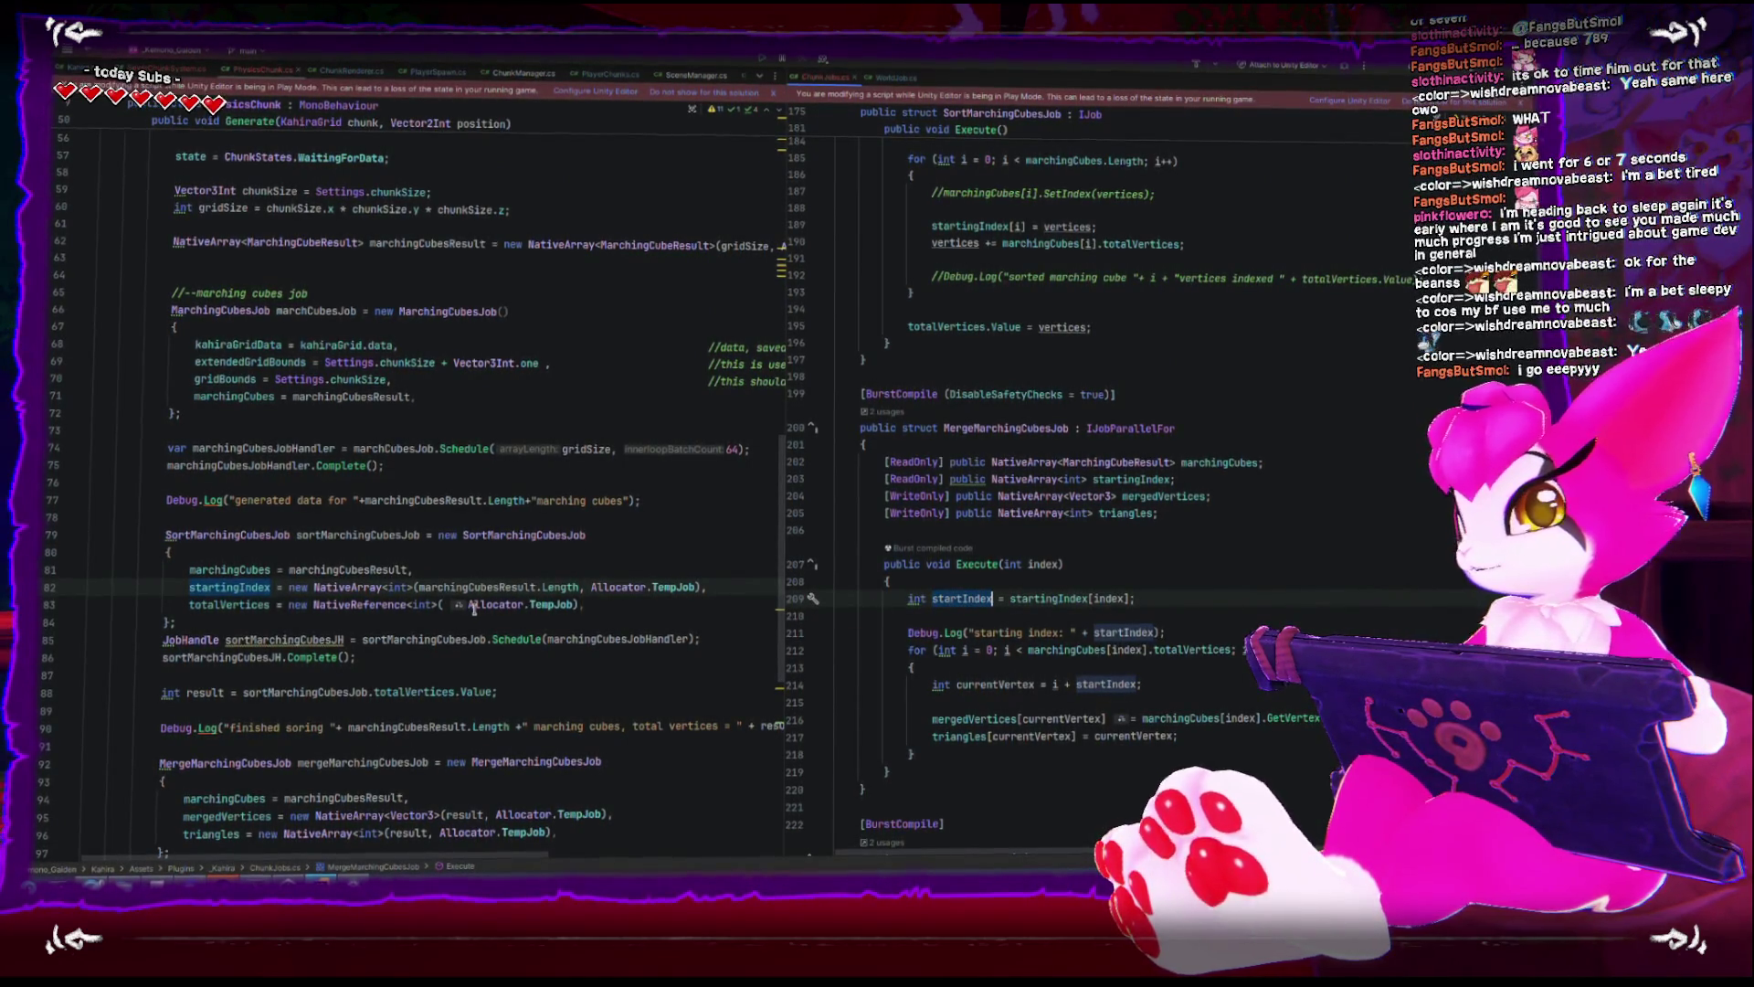
scroll(231, 497, "down", 2)
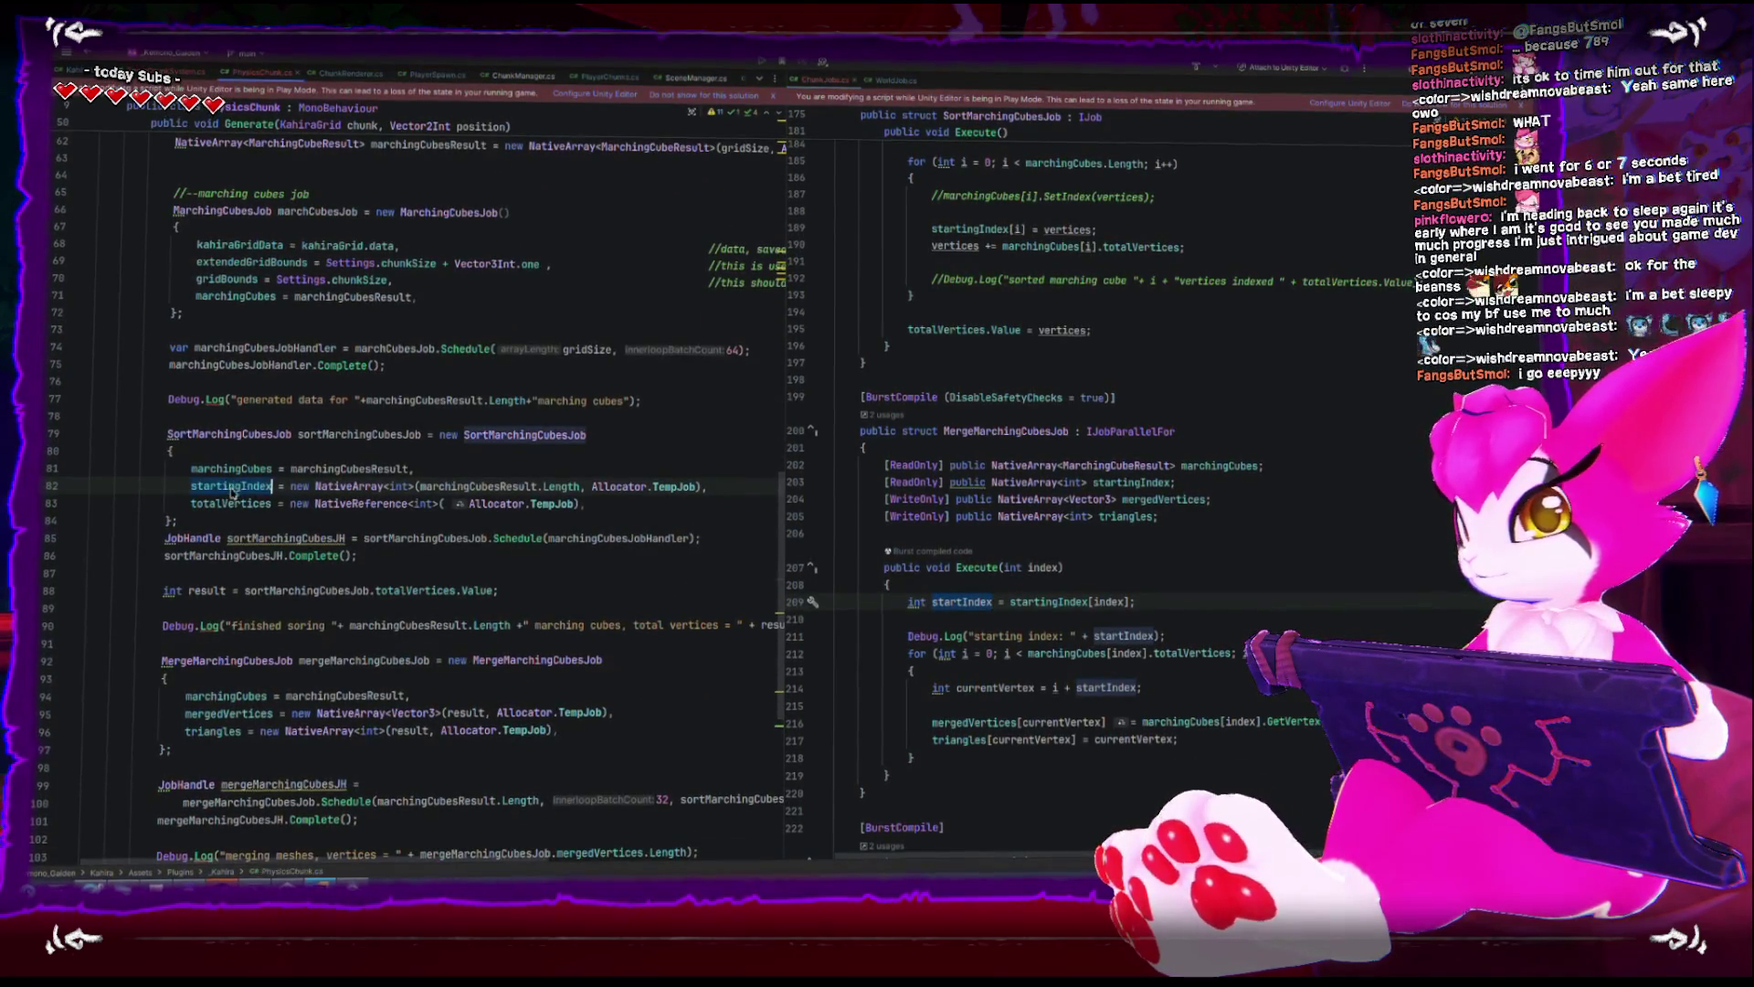
- Pass sortMarchingCubesJob.startingIndex into the merge job initializer above mergedVertices
left_click(660, 707)
key("Return")
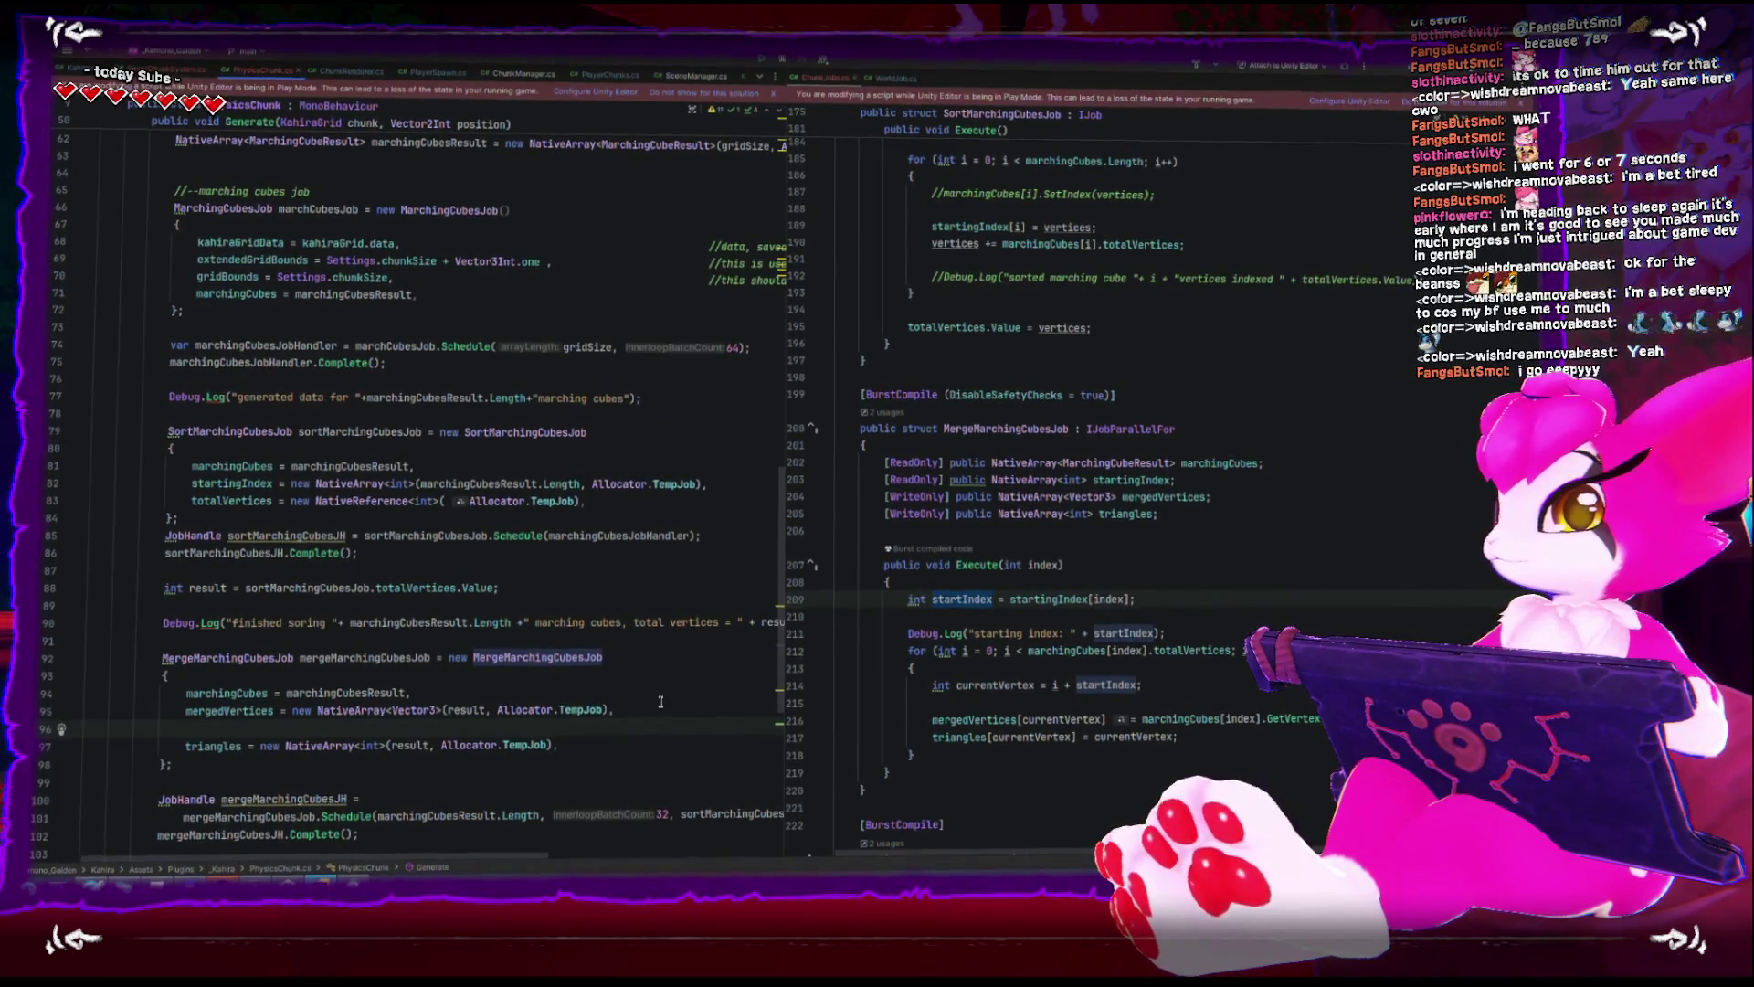
key("alt+shift+Up")
type("startingIndex =")
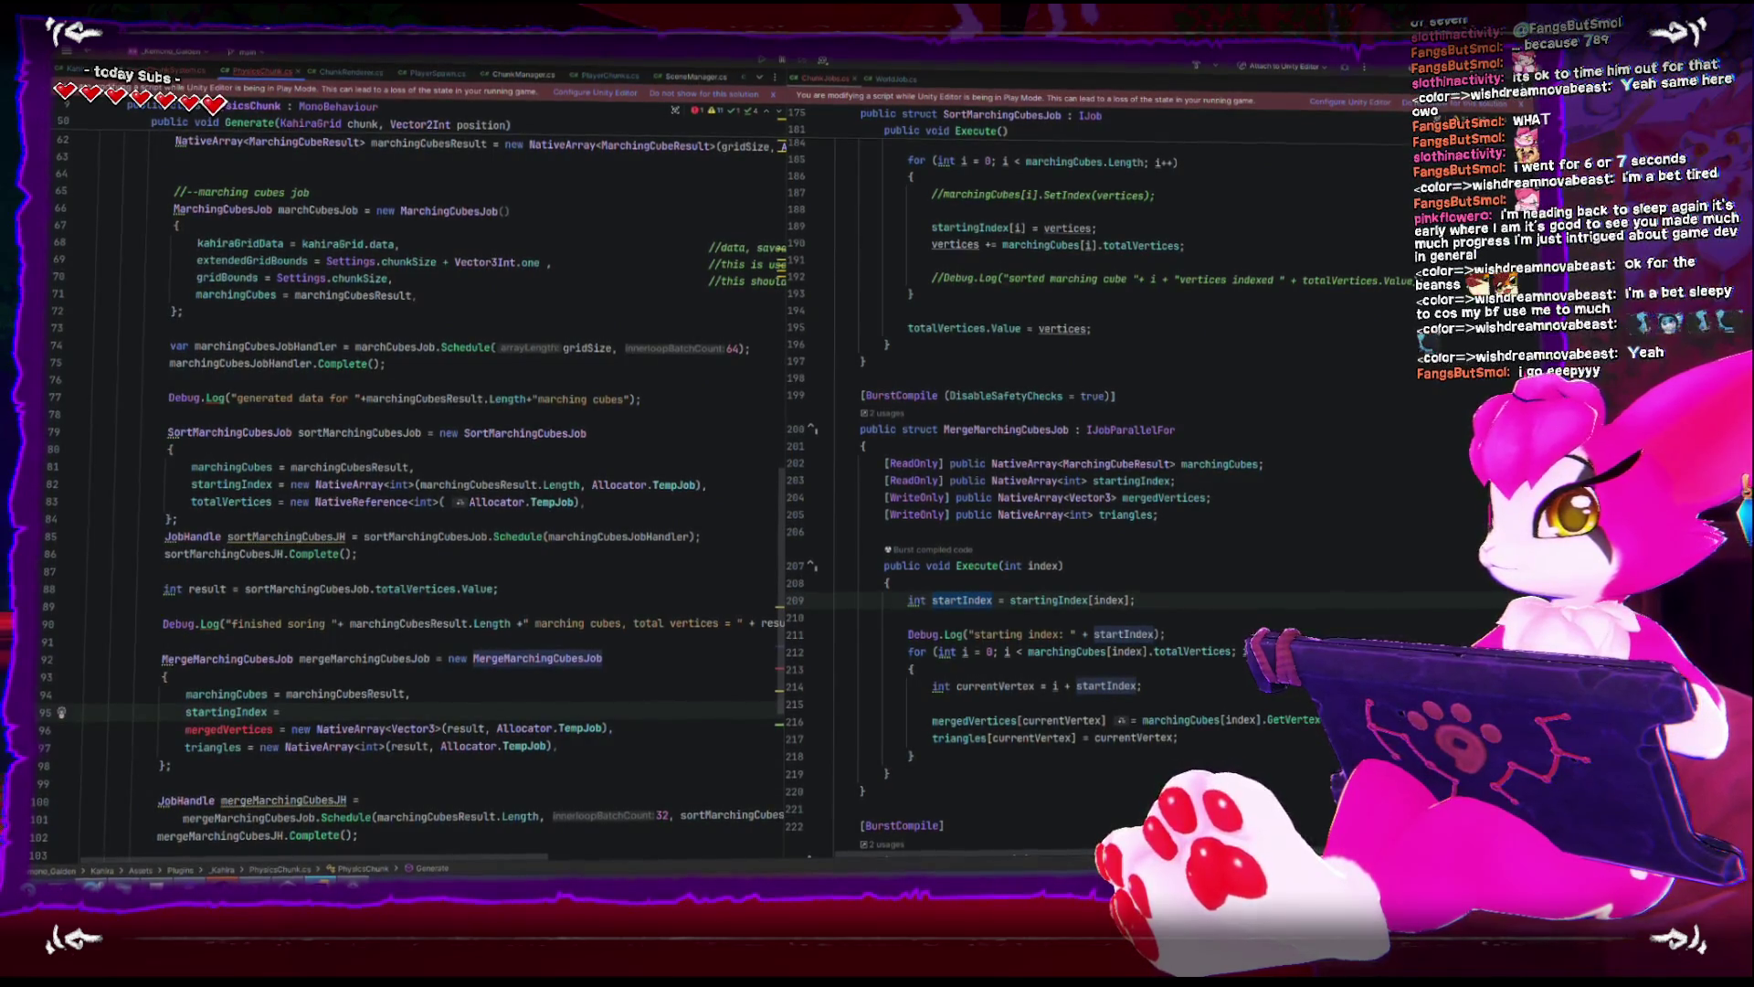
type("sJob")
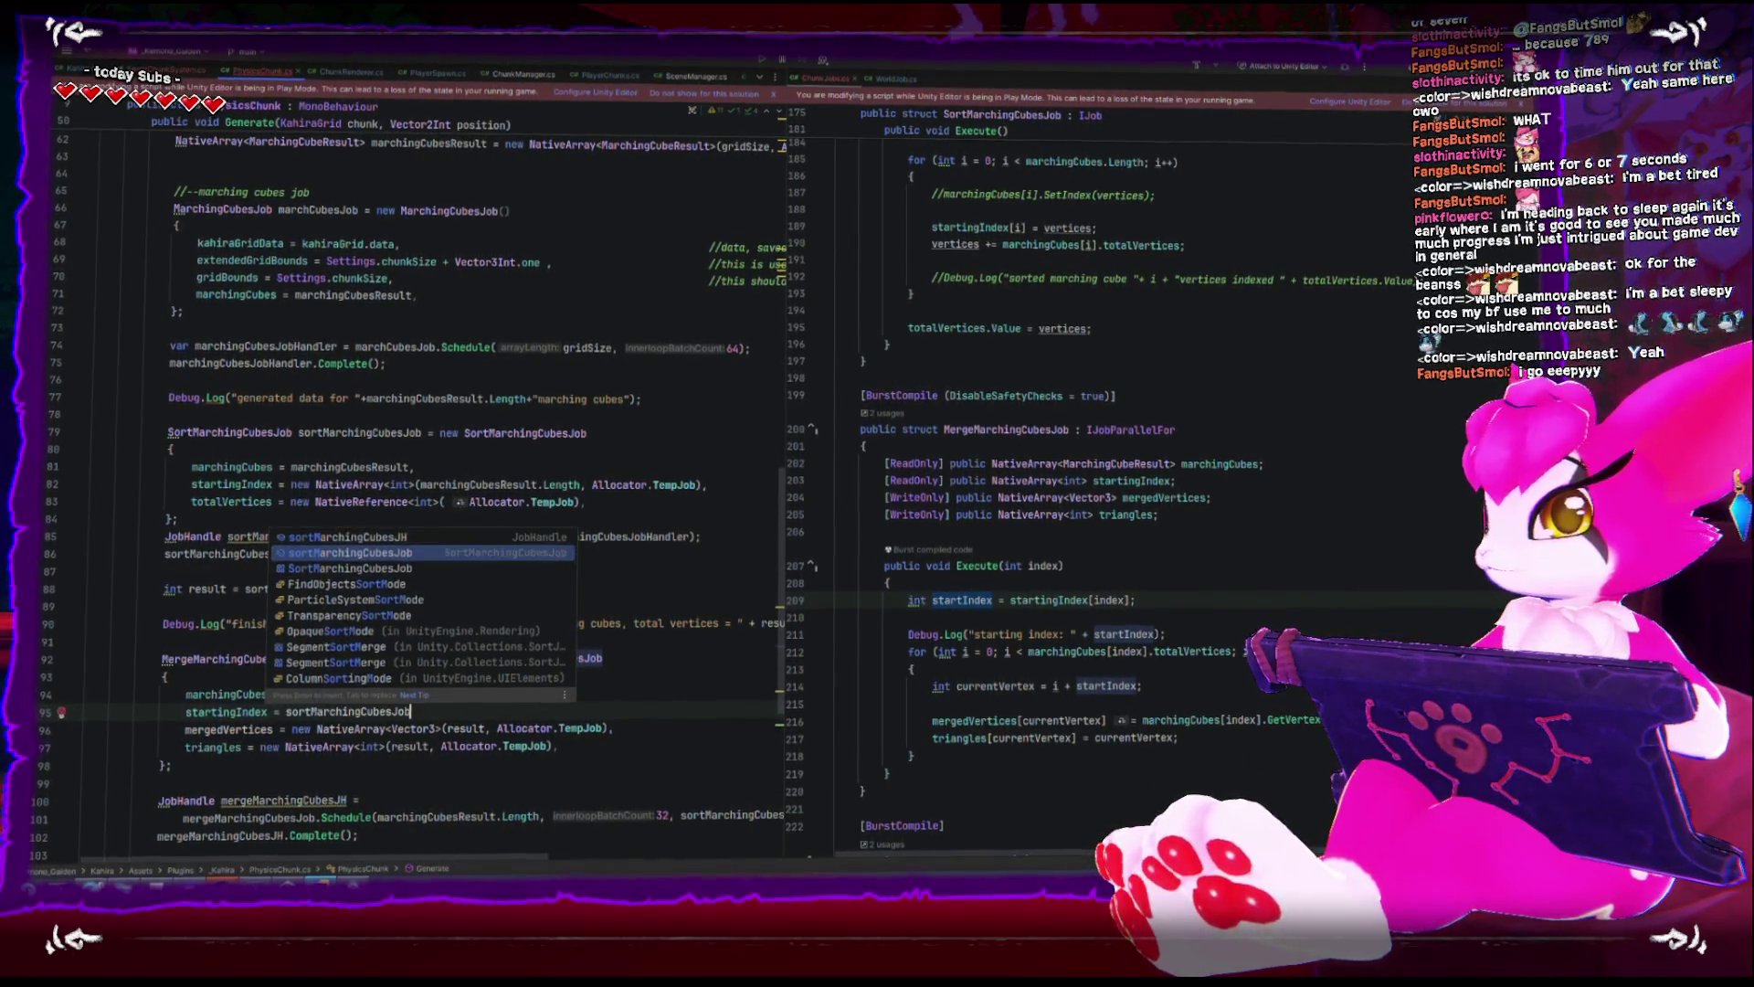
type(".startingIndex,")
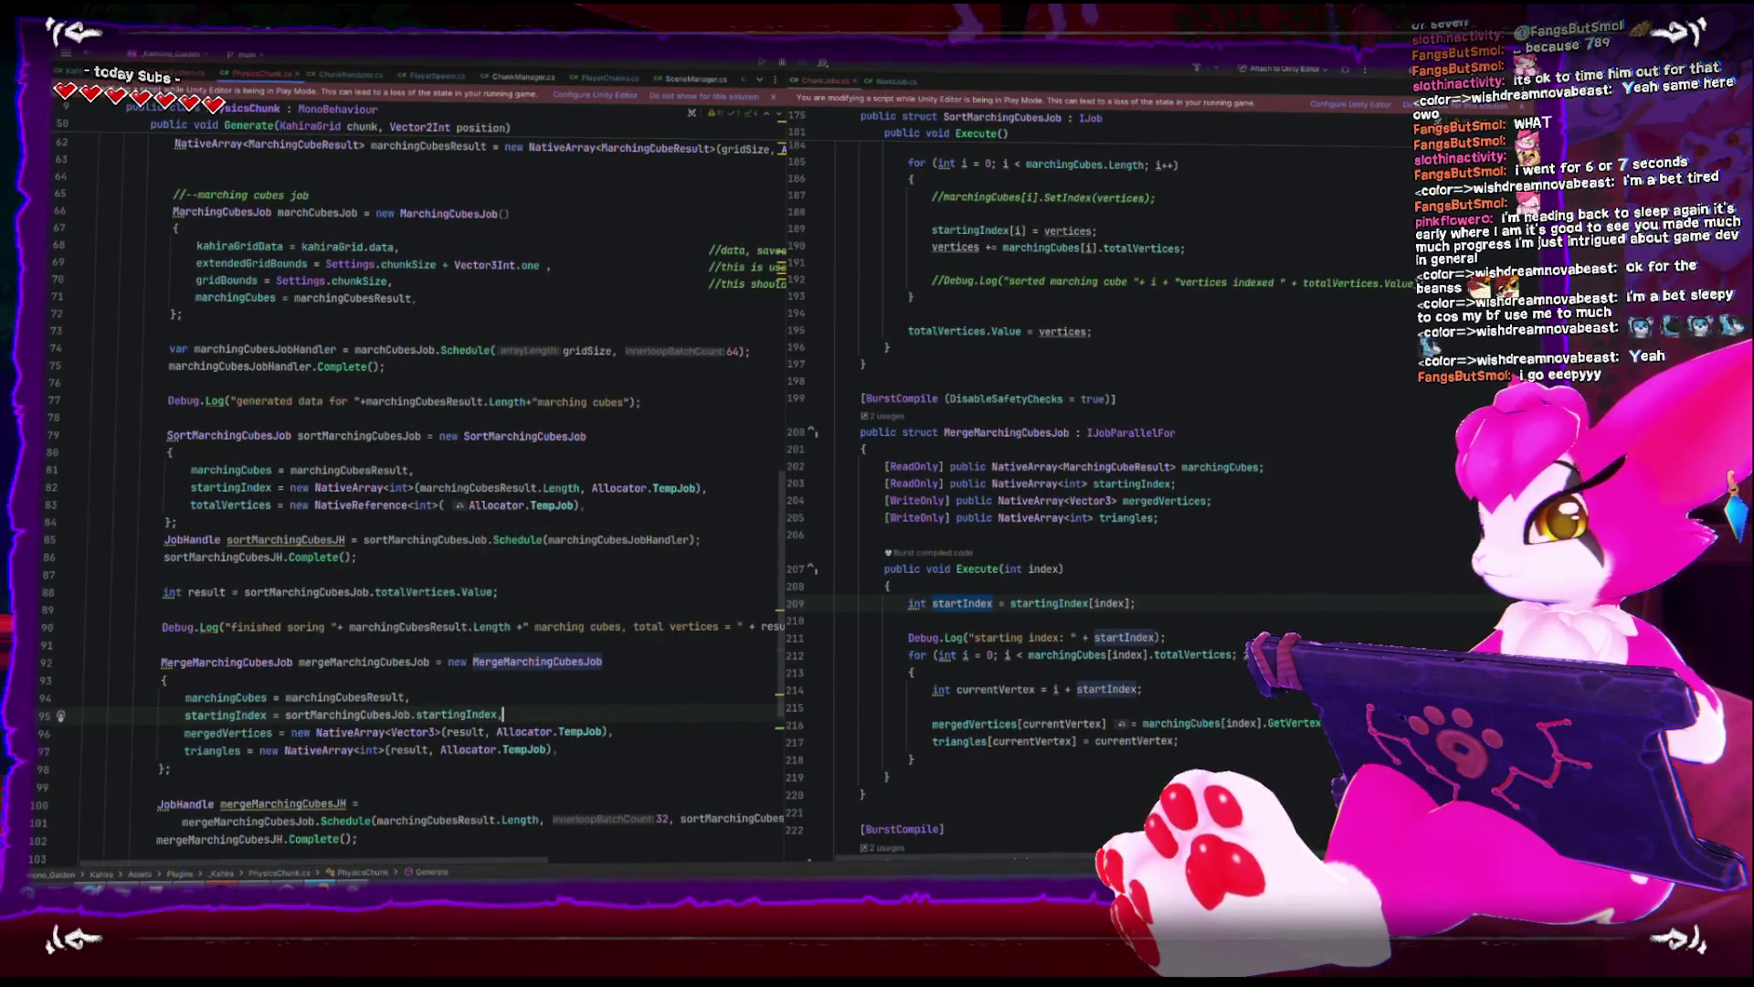
scroll(612, 697, "down", 6)
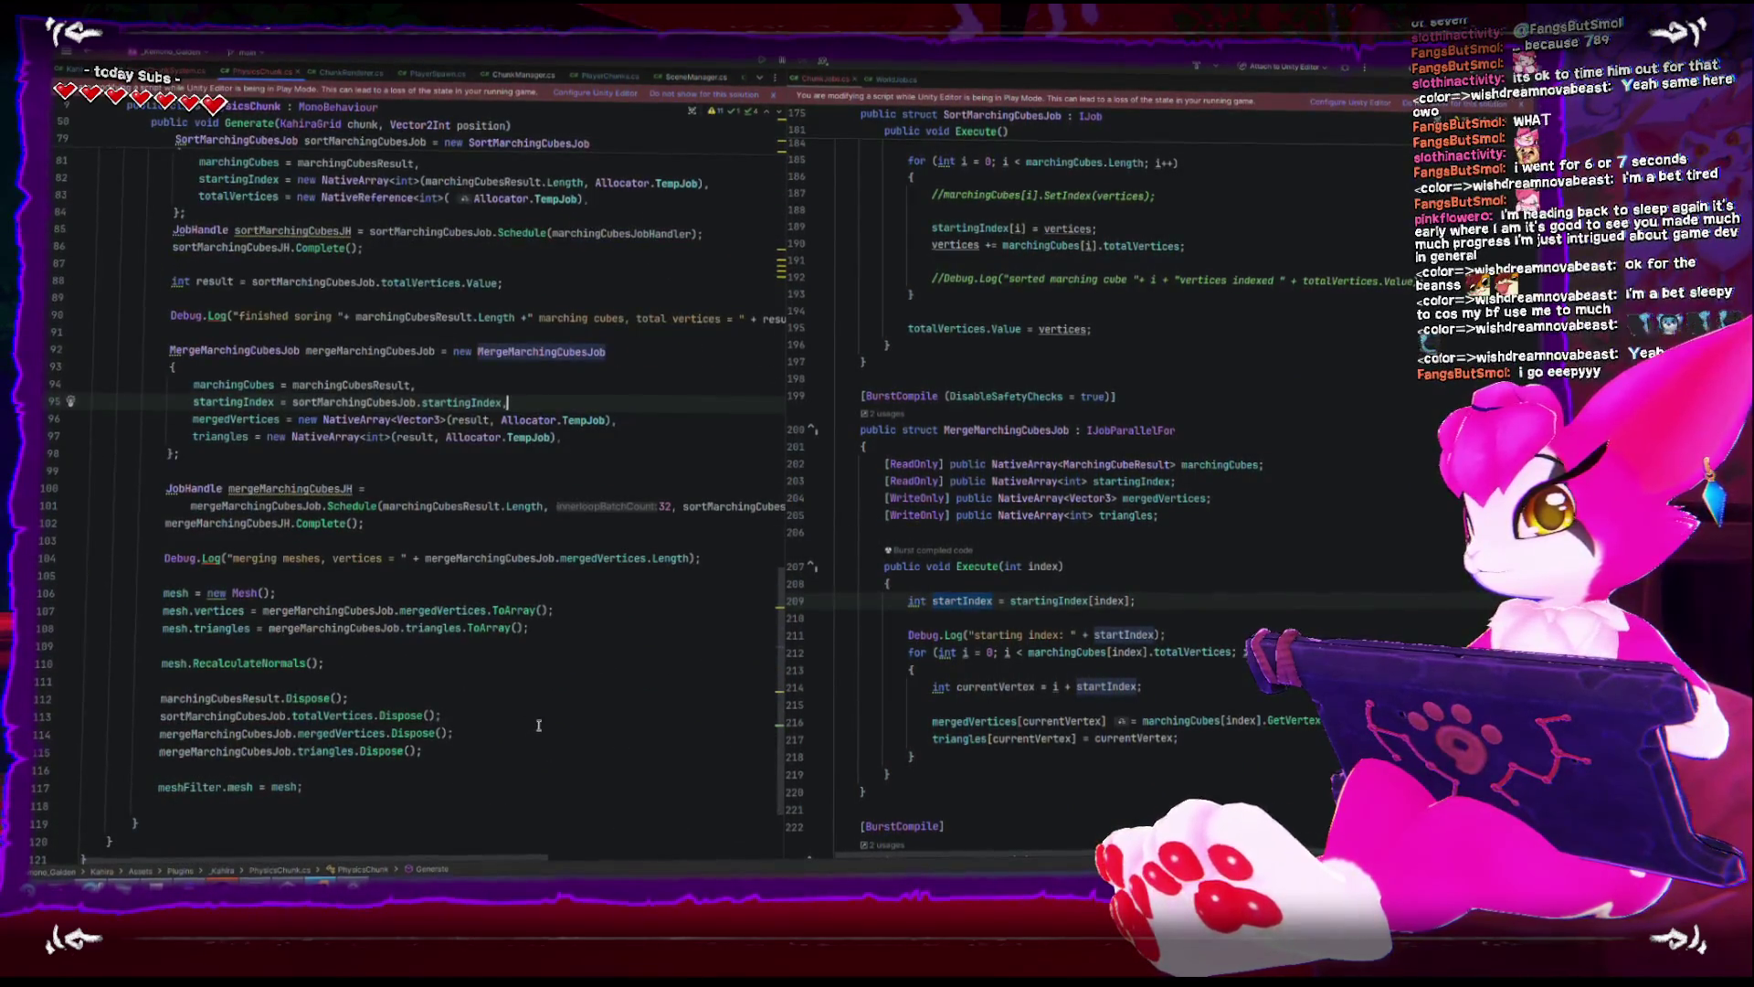
- Add sortMarchingCubesJob.startingIndex.Dispose(); after the totalVertices dispose
left_click(546, 717)
key("Return")
type("s")
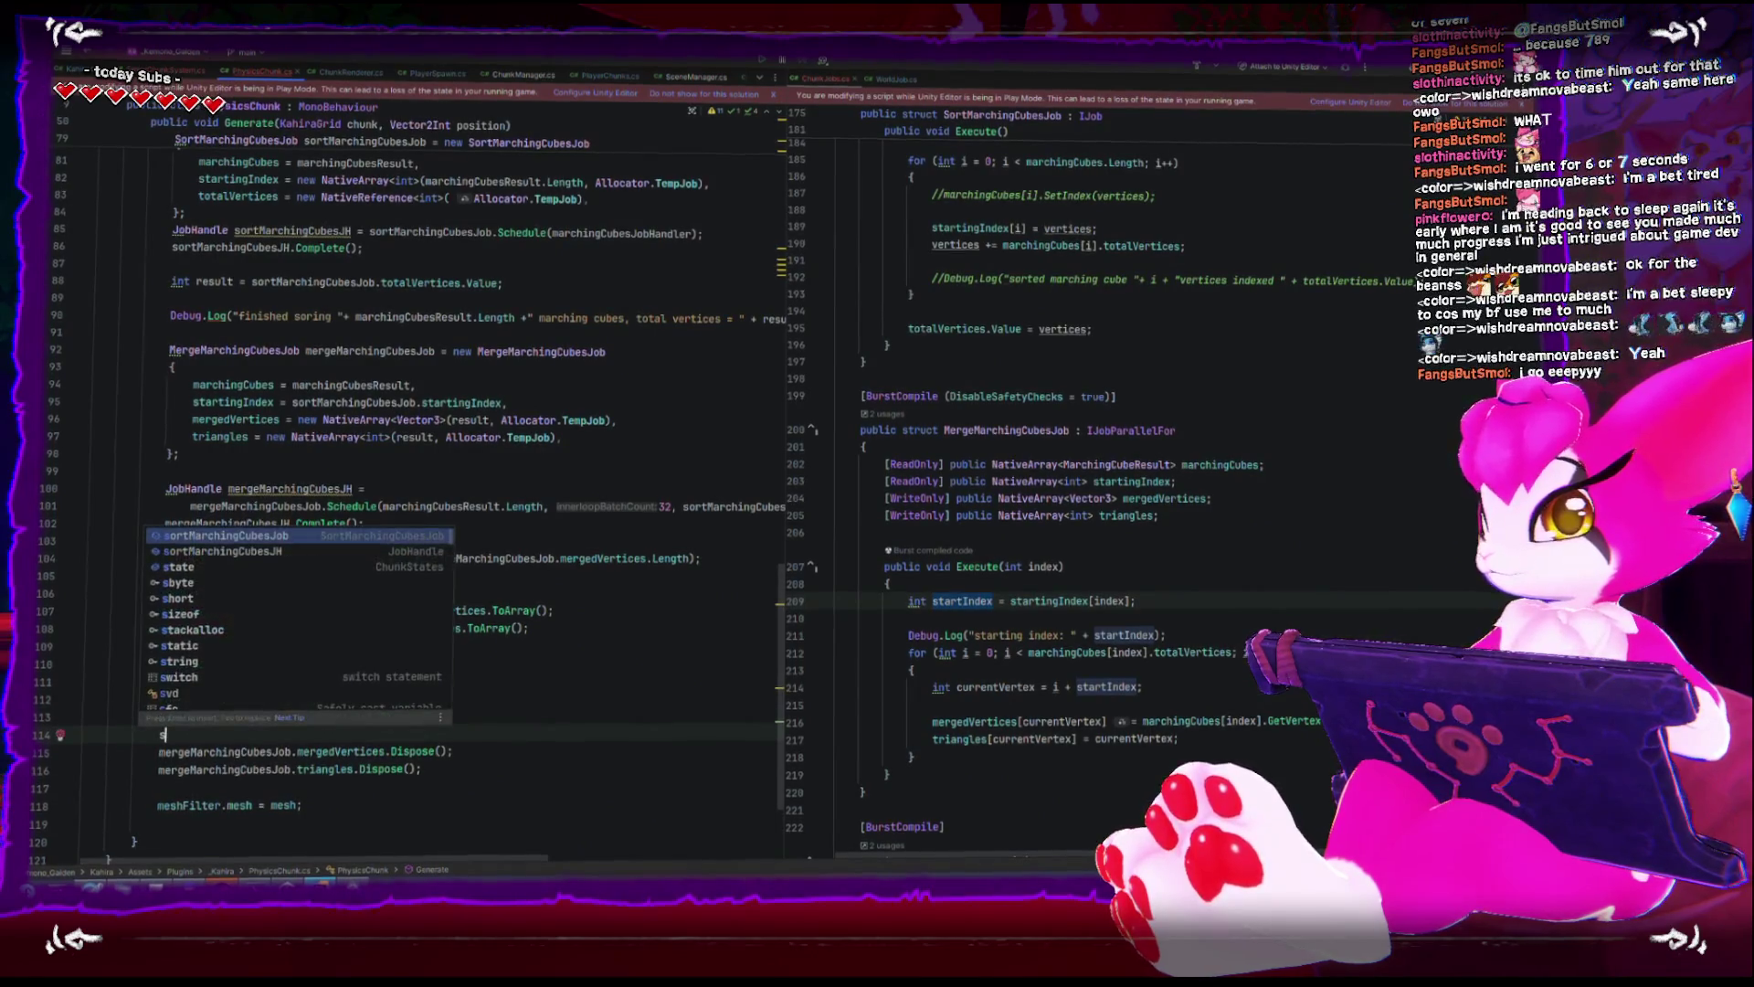
type("ortMarchingCubesJob.")
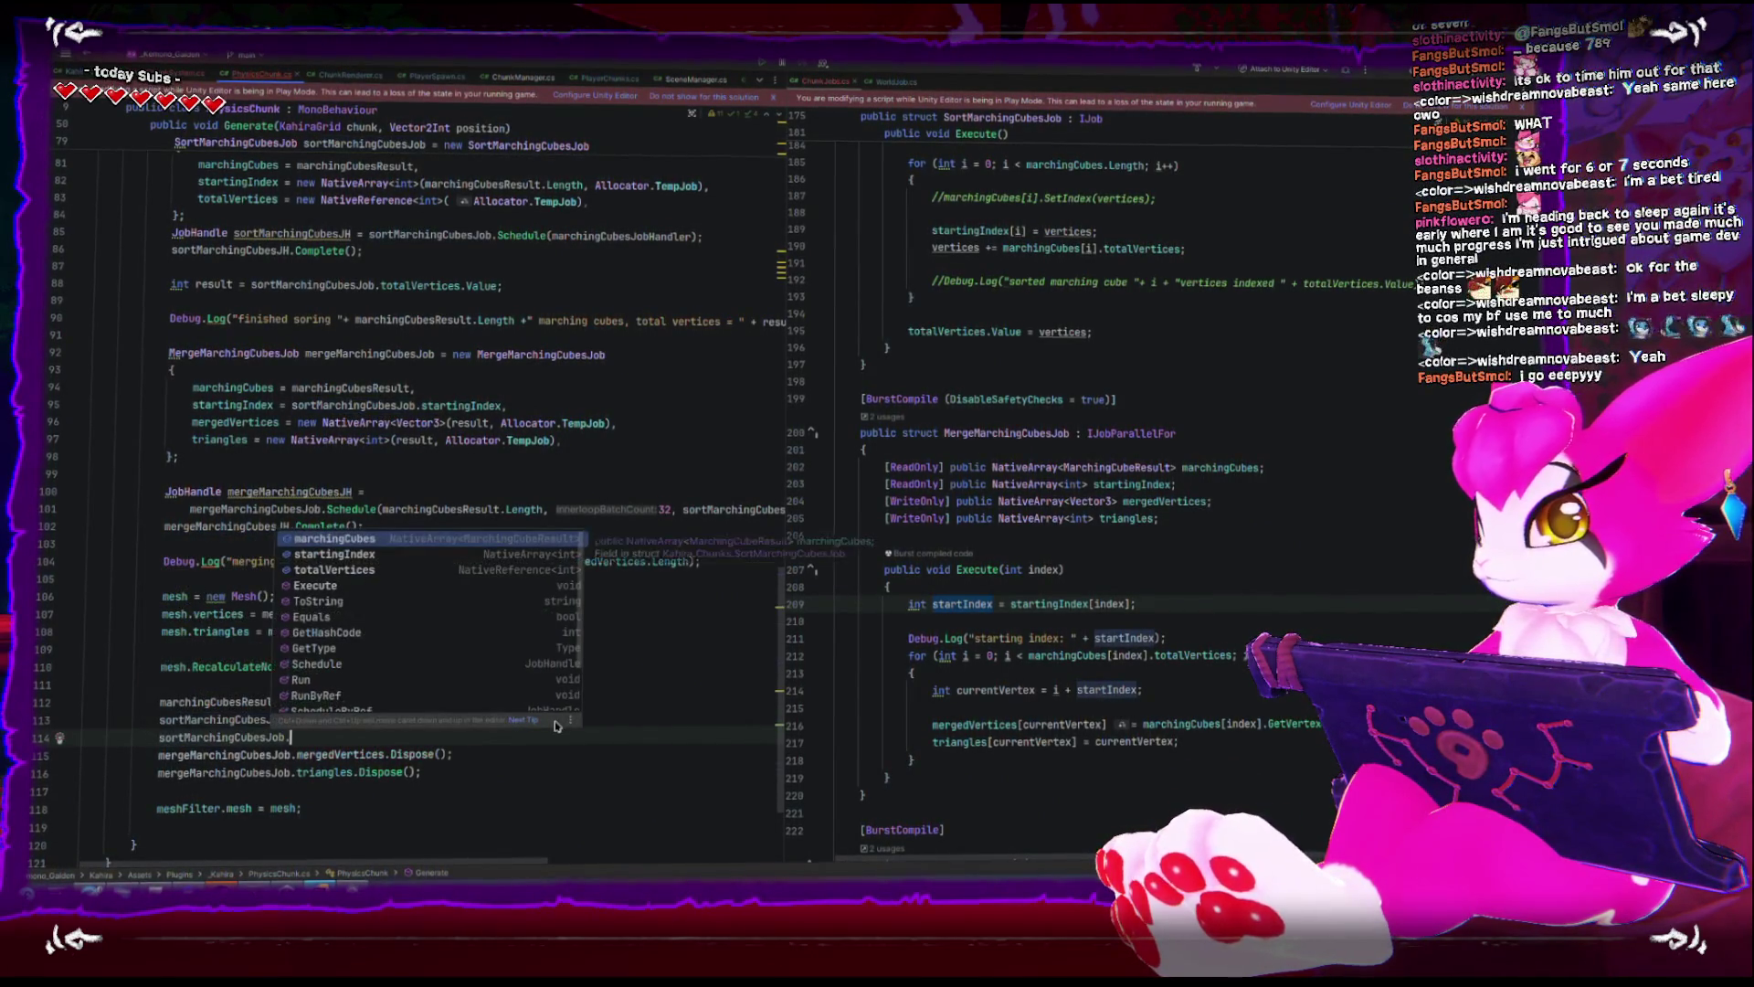
type("st")
key("Return")
type(".dis")
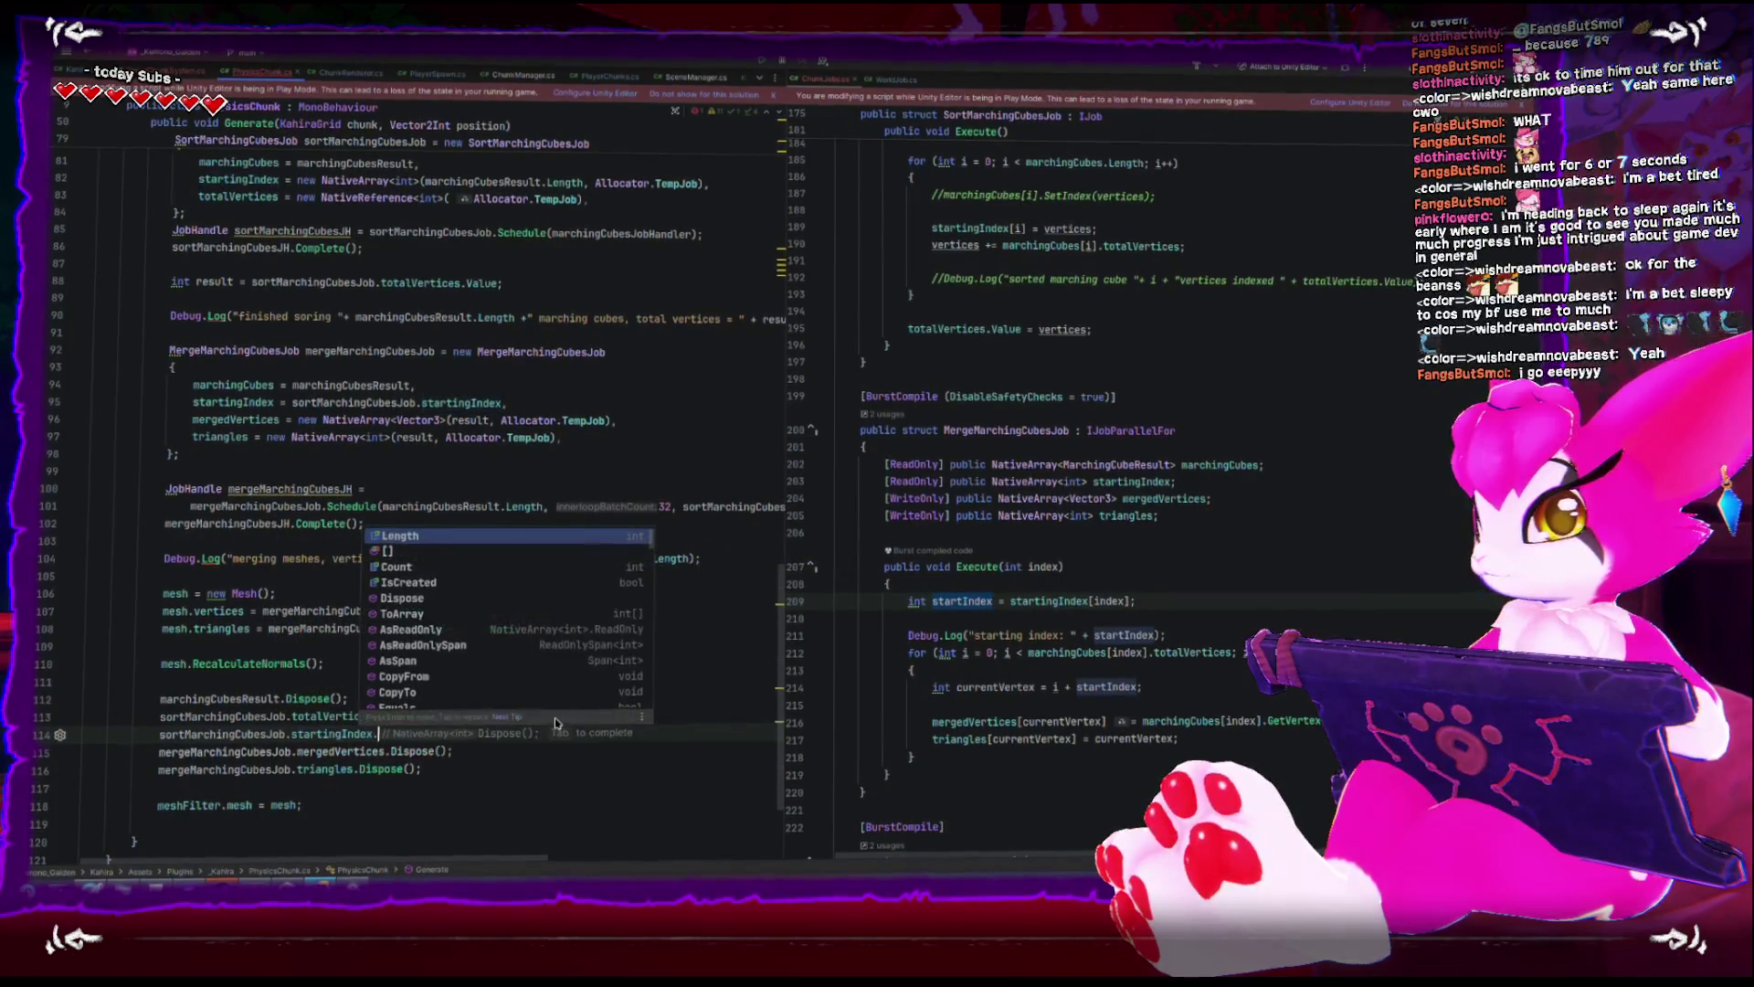
key("Return")
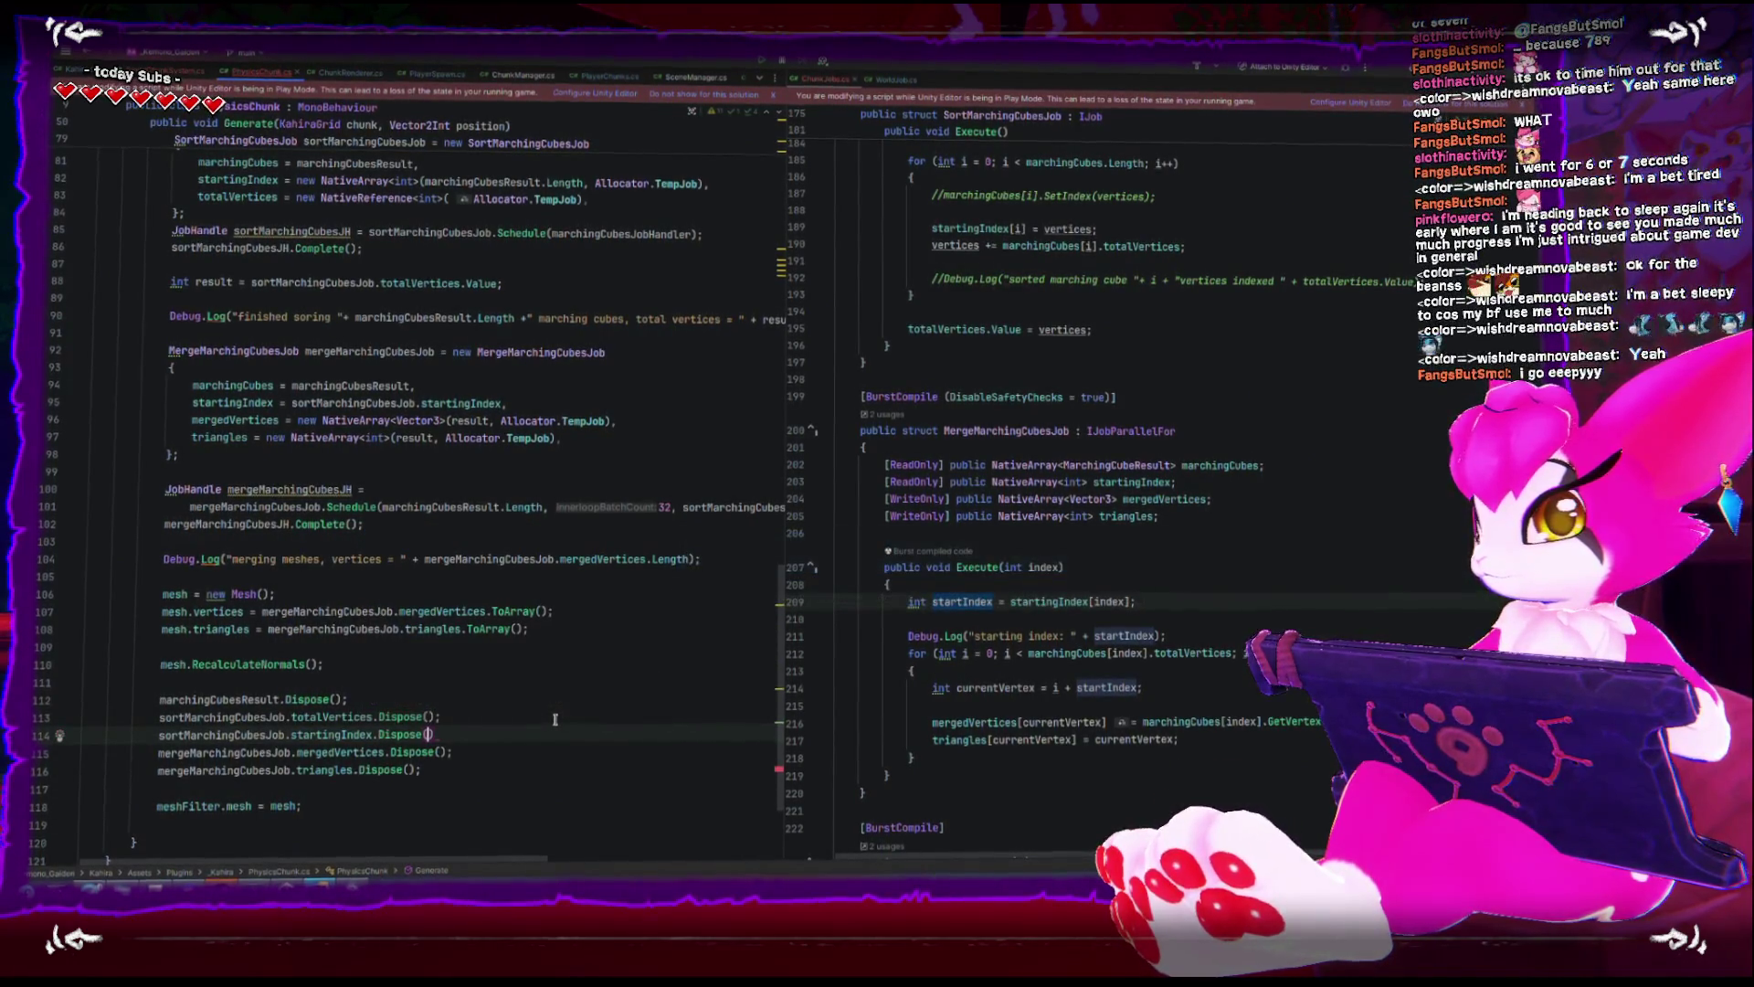
type(");")
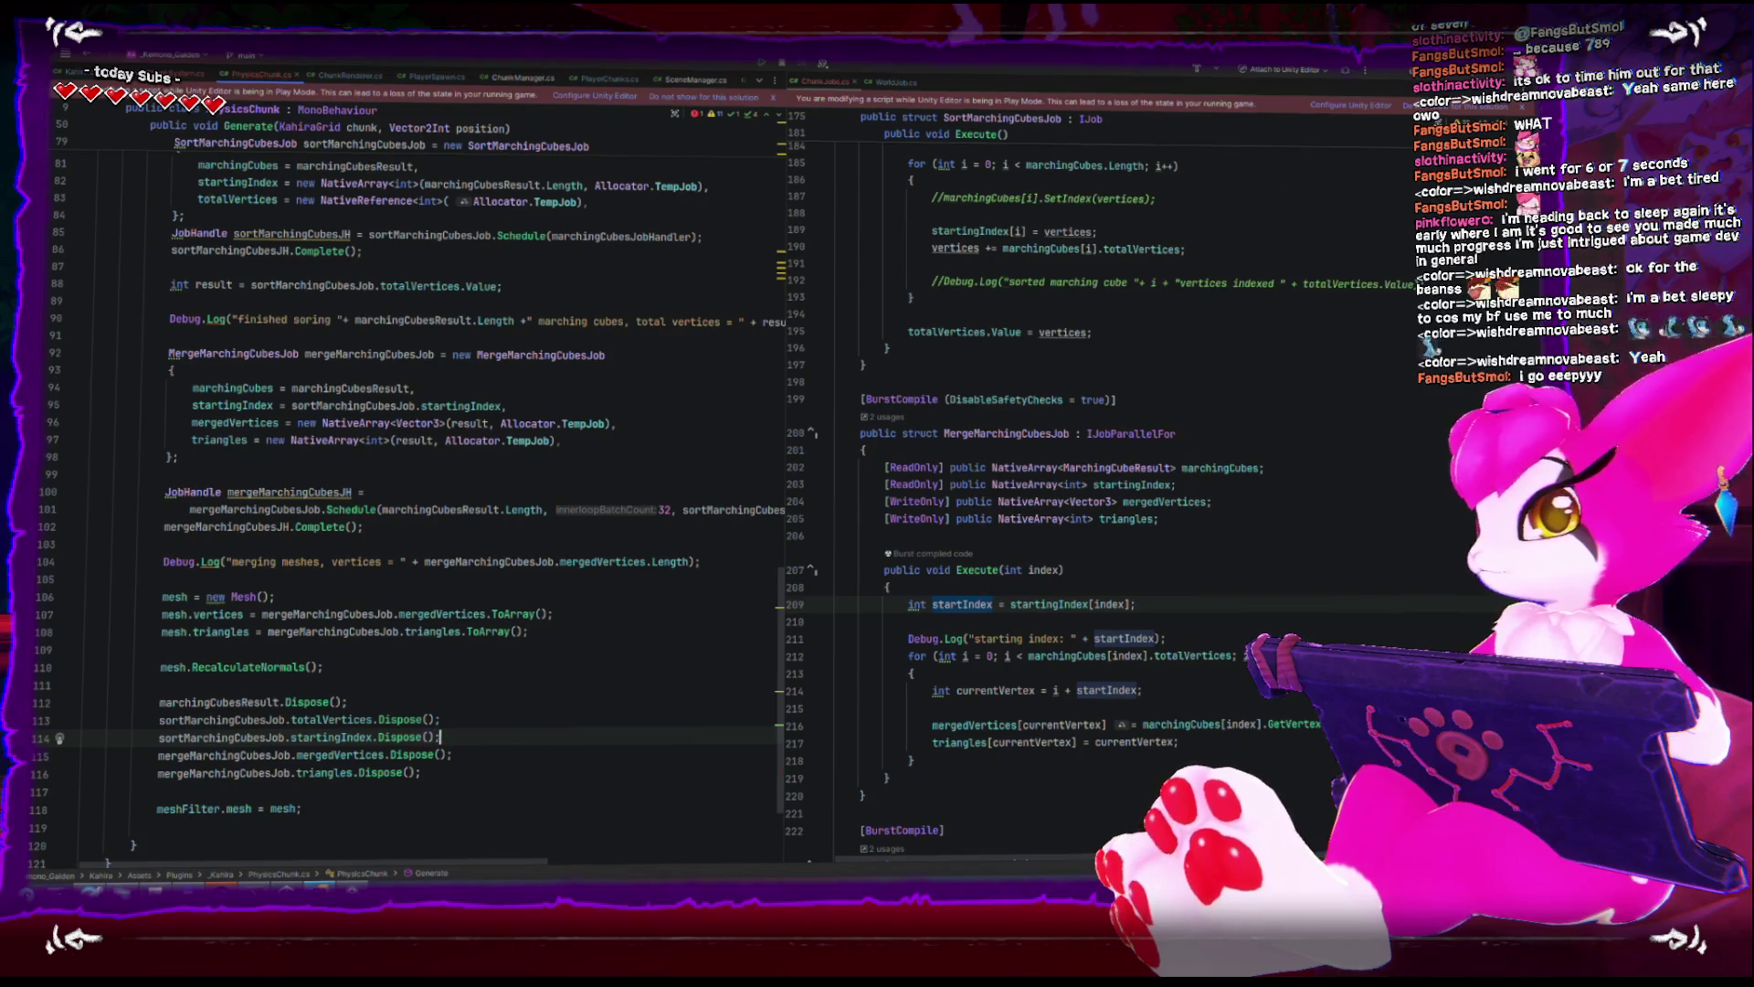
scroll(310, 729, "up", 3)
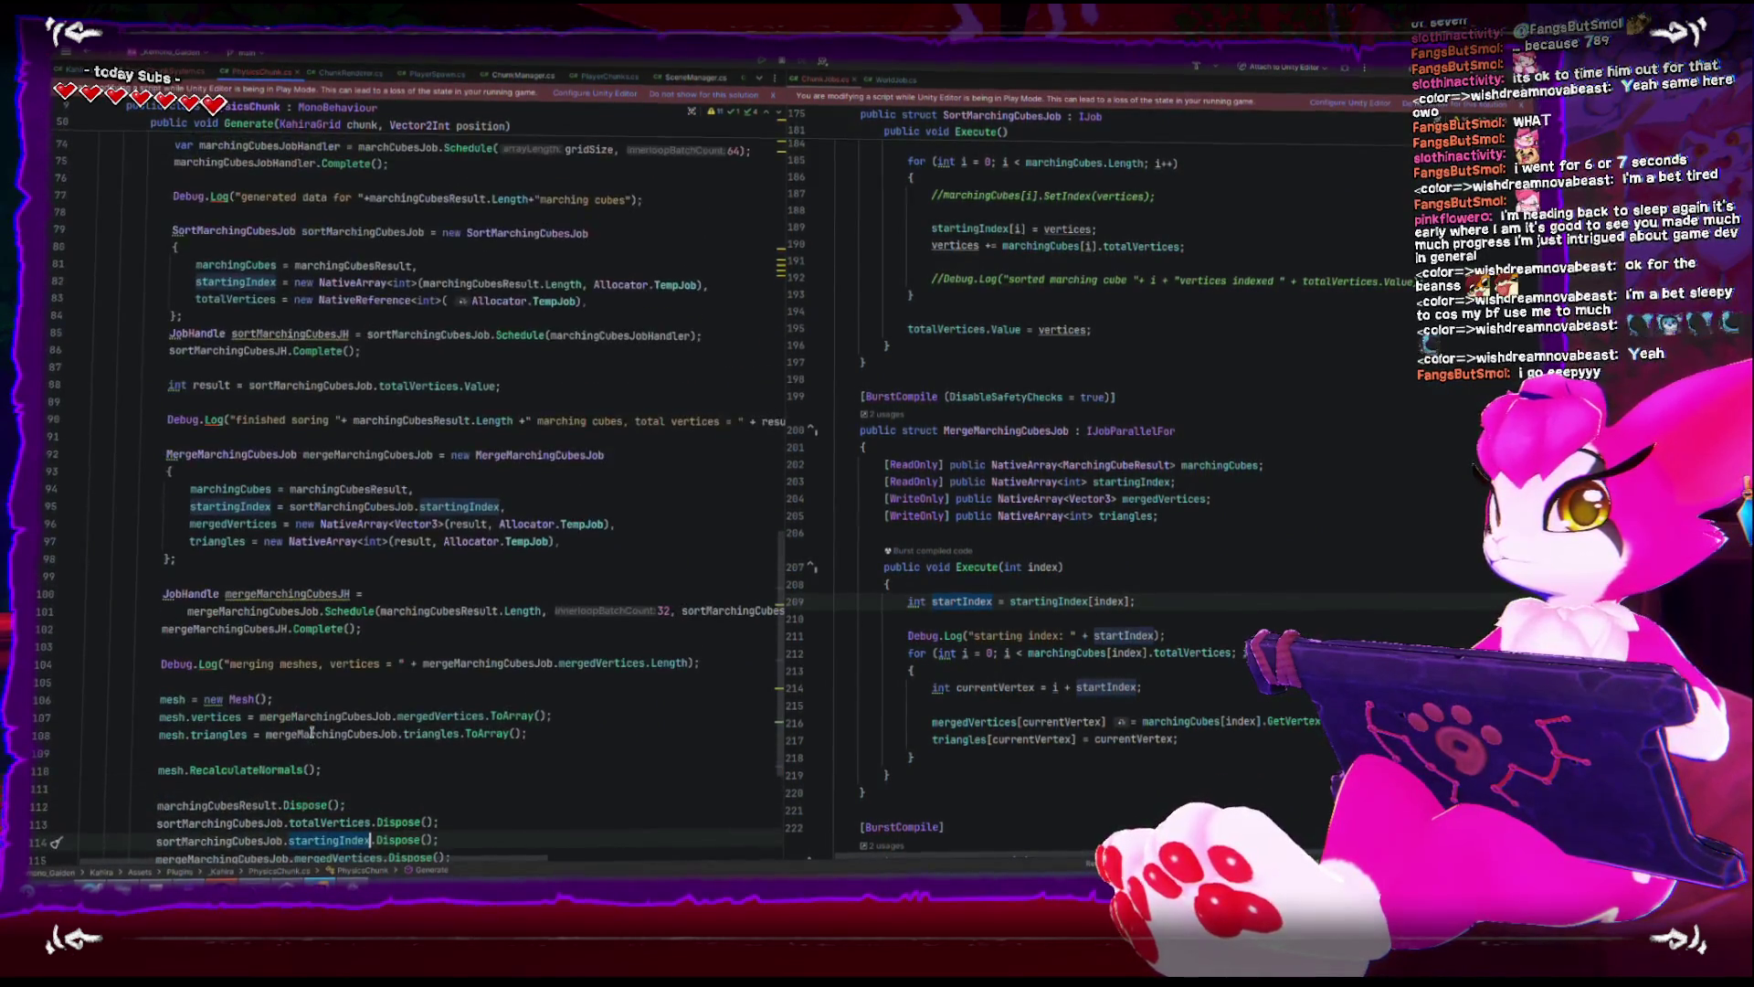
scroll(311, 736, "down", 5)
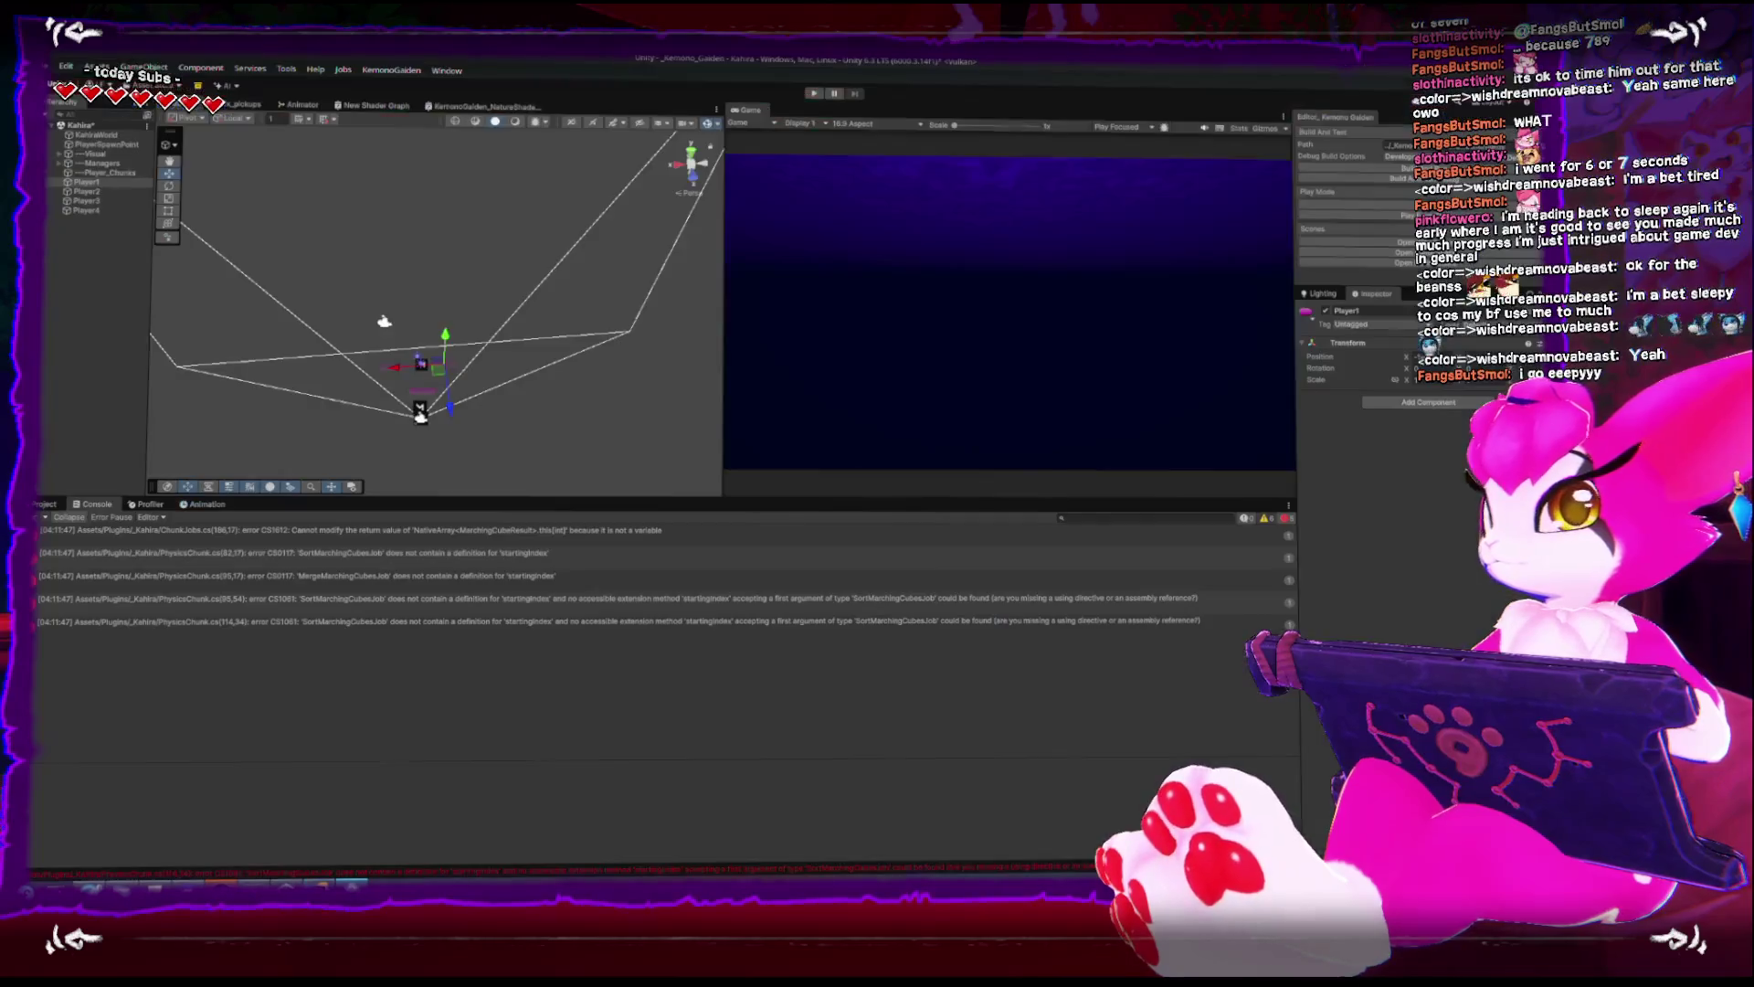
- Switch back to Unity so the edited job scripts recompile
key("alt+Tab")
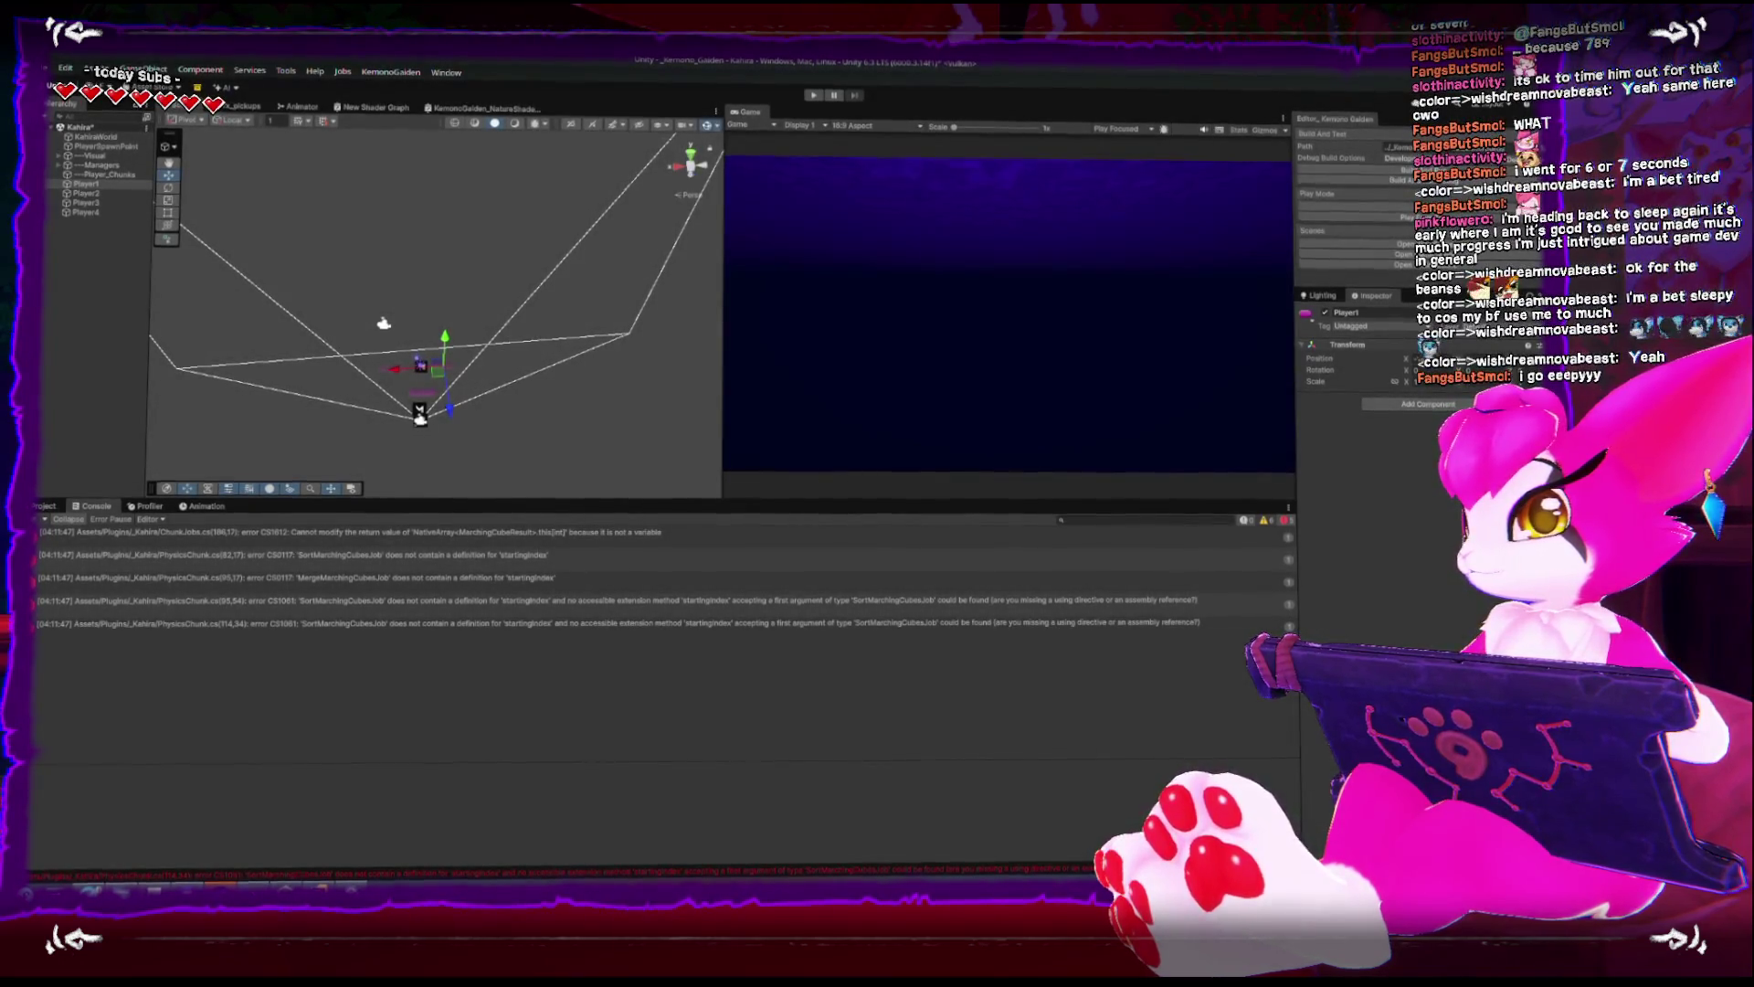
- Enter play mode, drag the player left along X to generate chunks, and select the starting index log
left_click(814, 98)
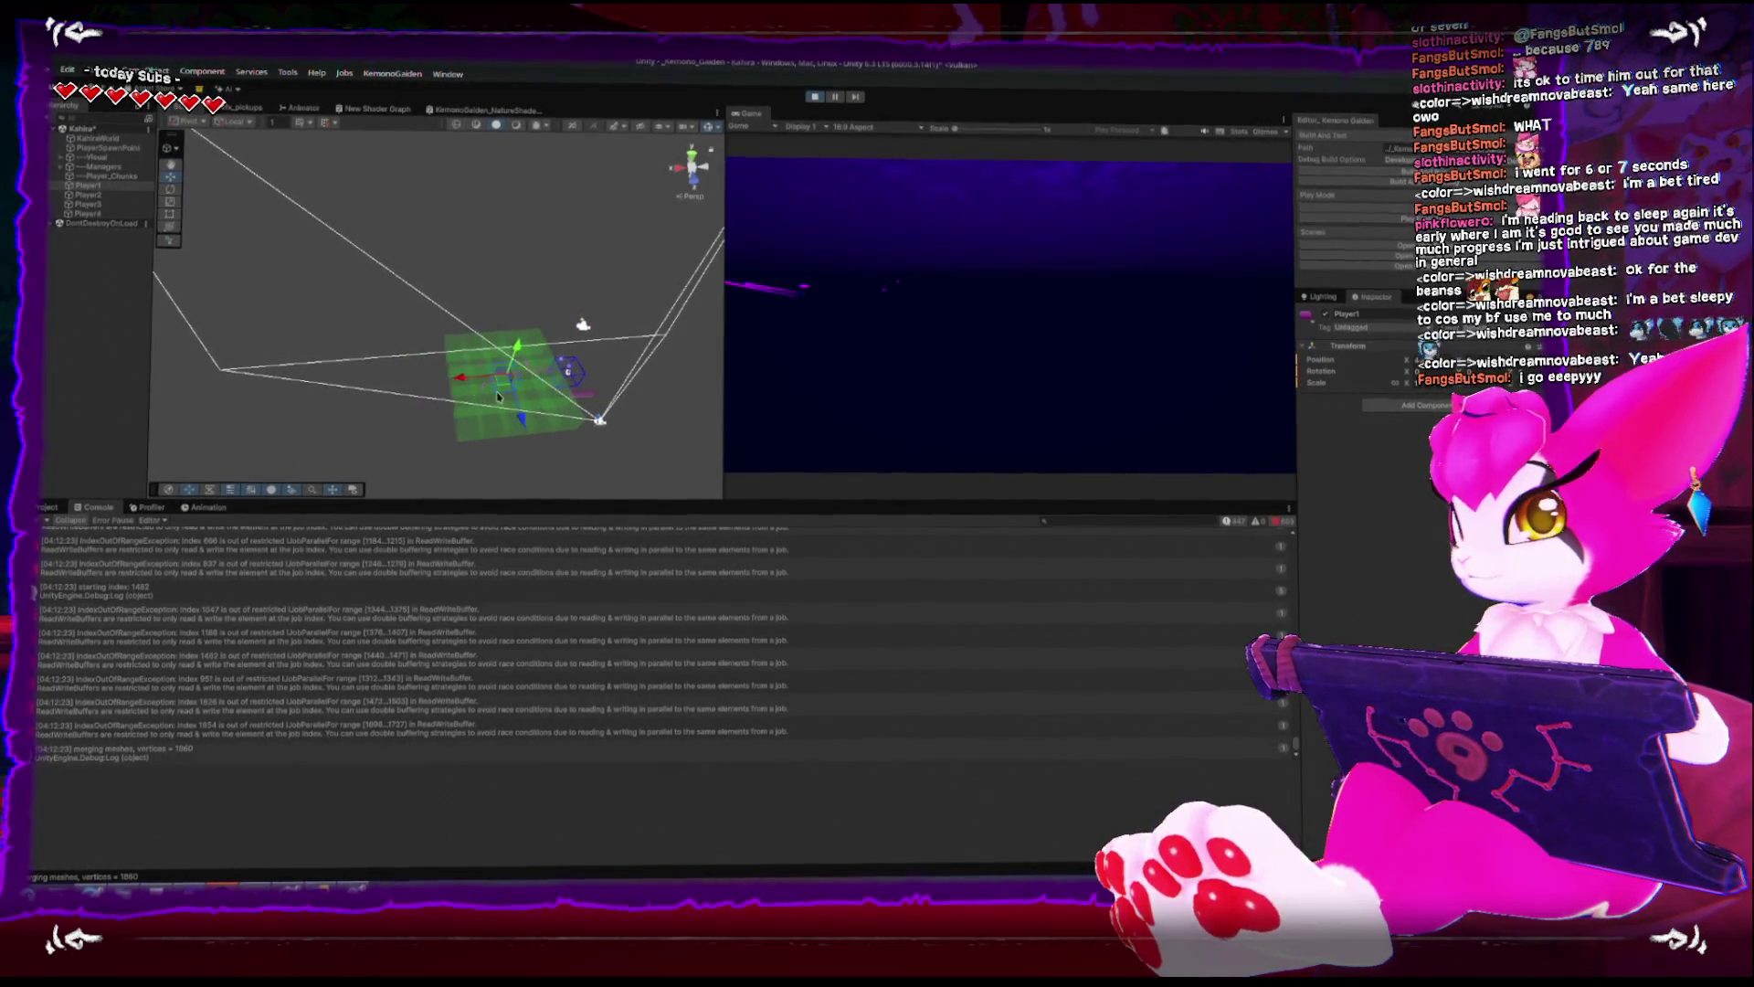
scroll(498, 395, "up", 5)
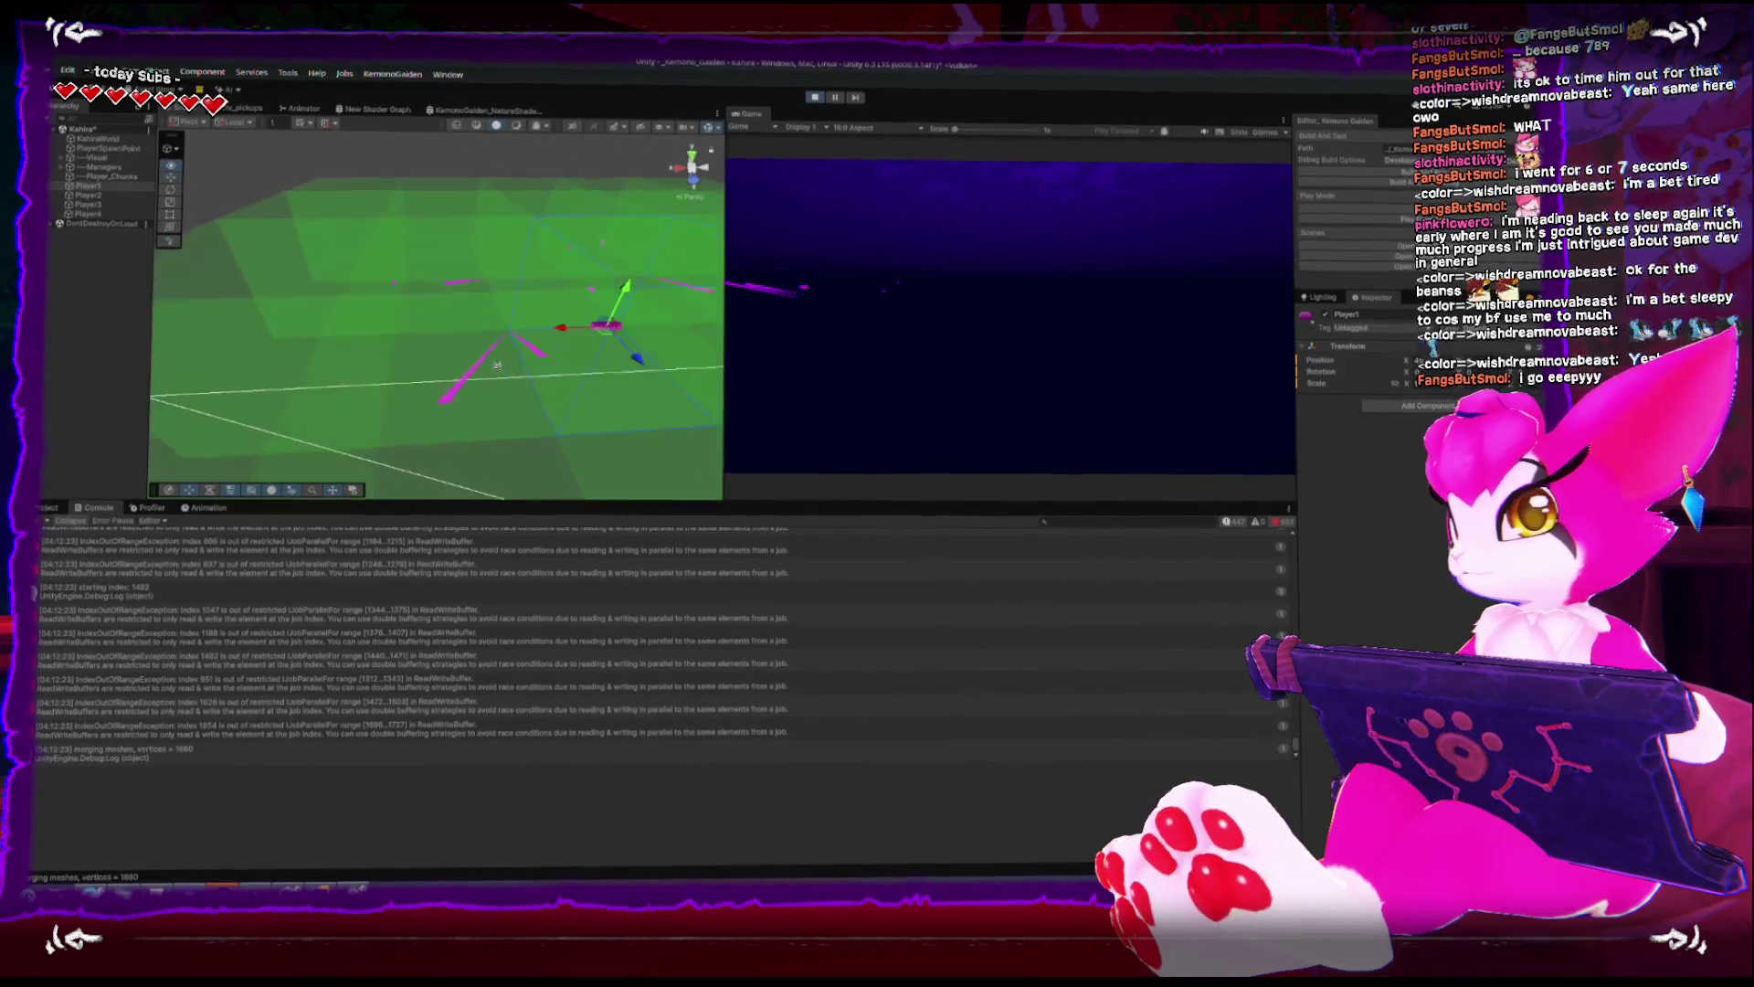
scroll(497, 366, "down", 5)
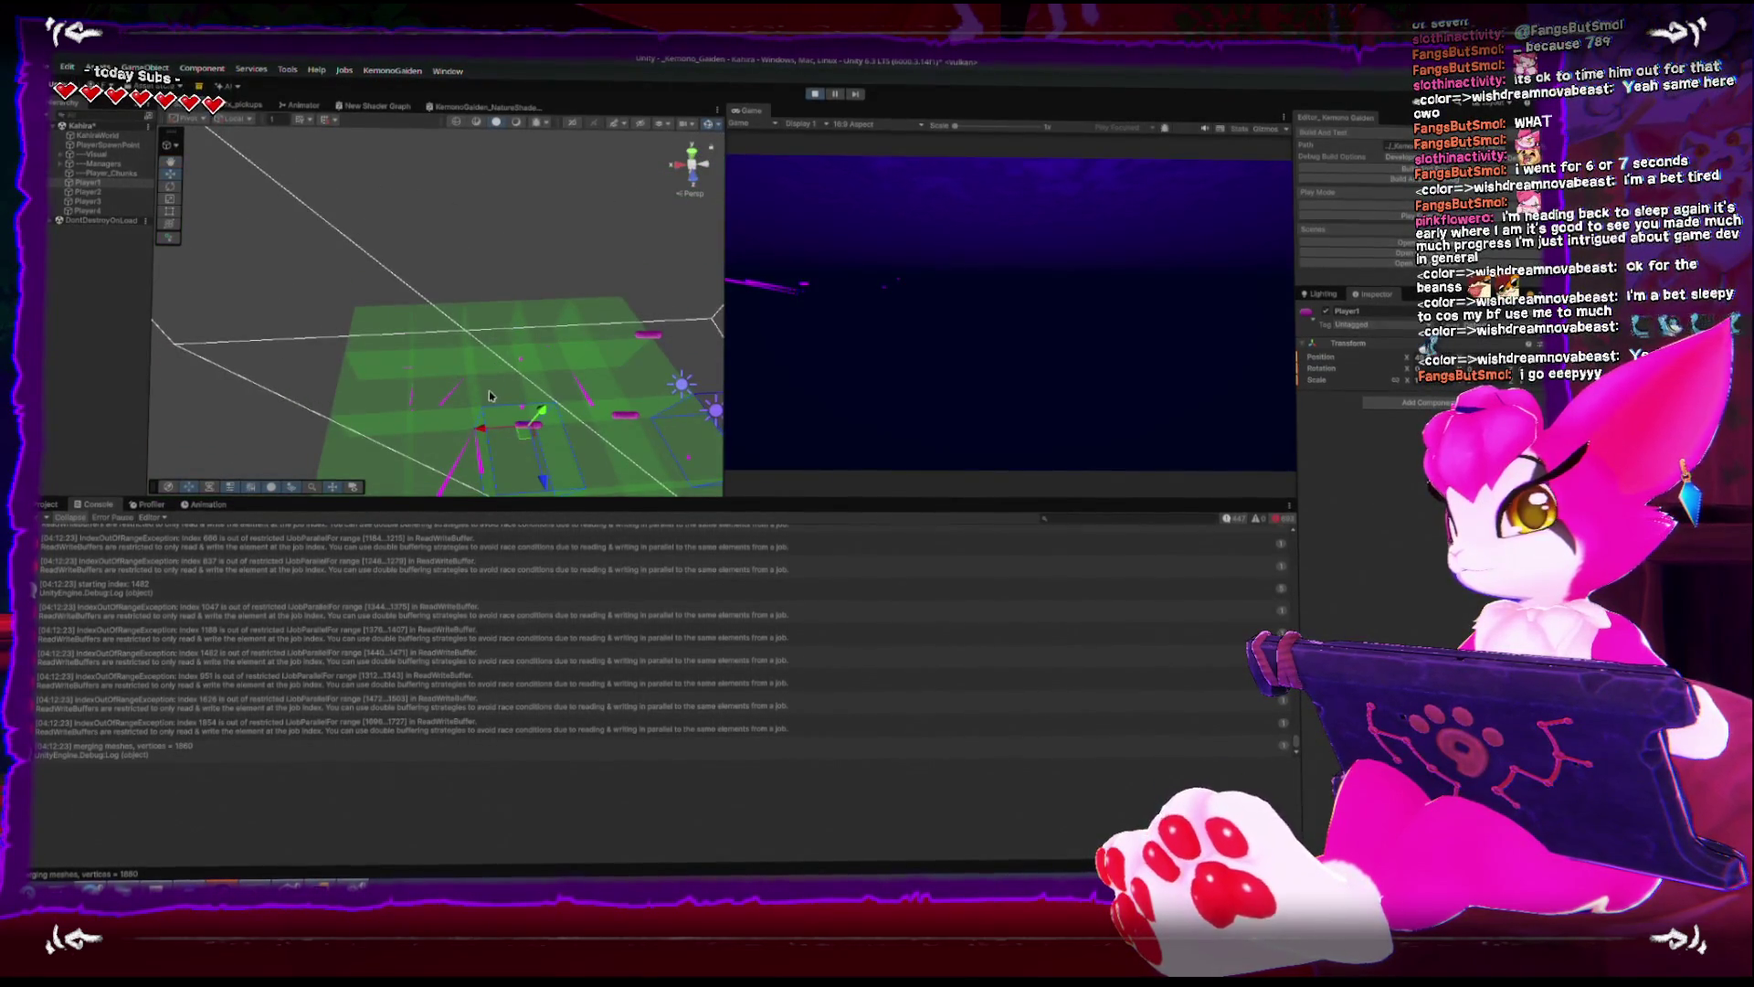
left_click_drag(489, 391, 487, 293)
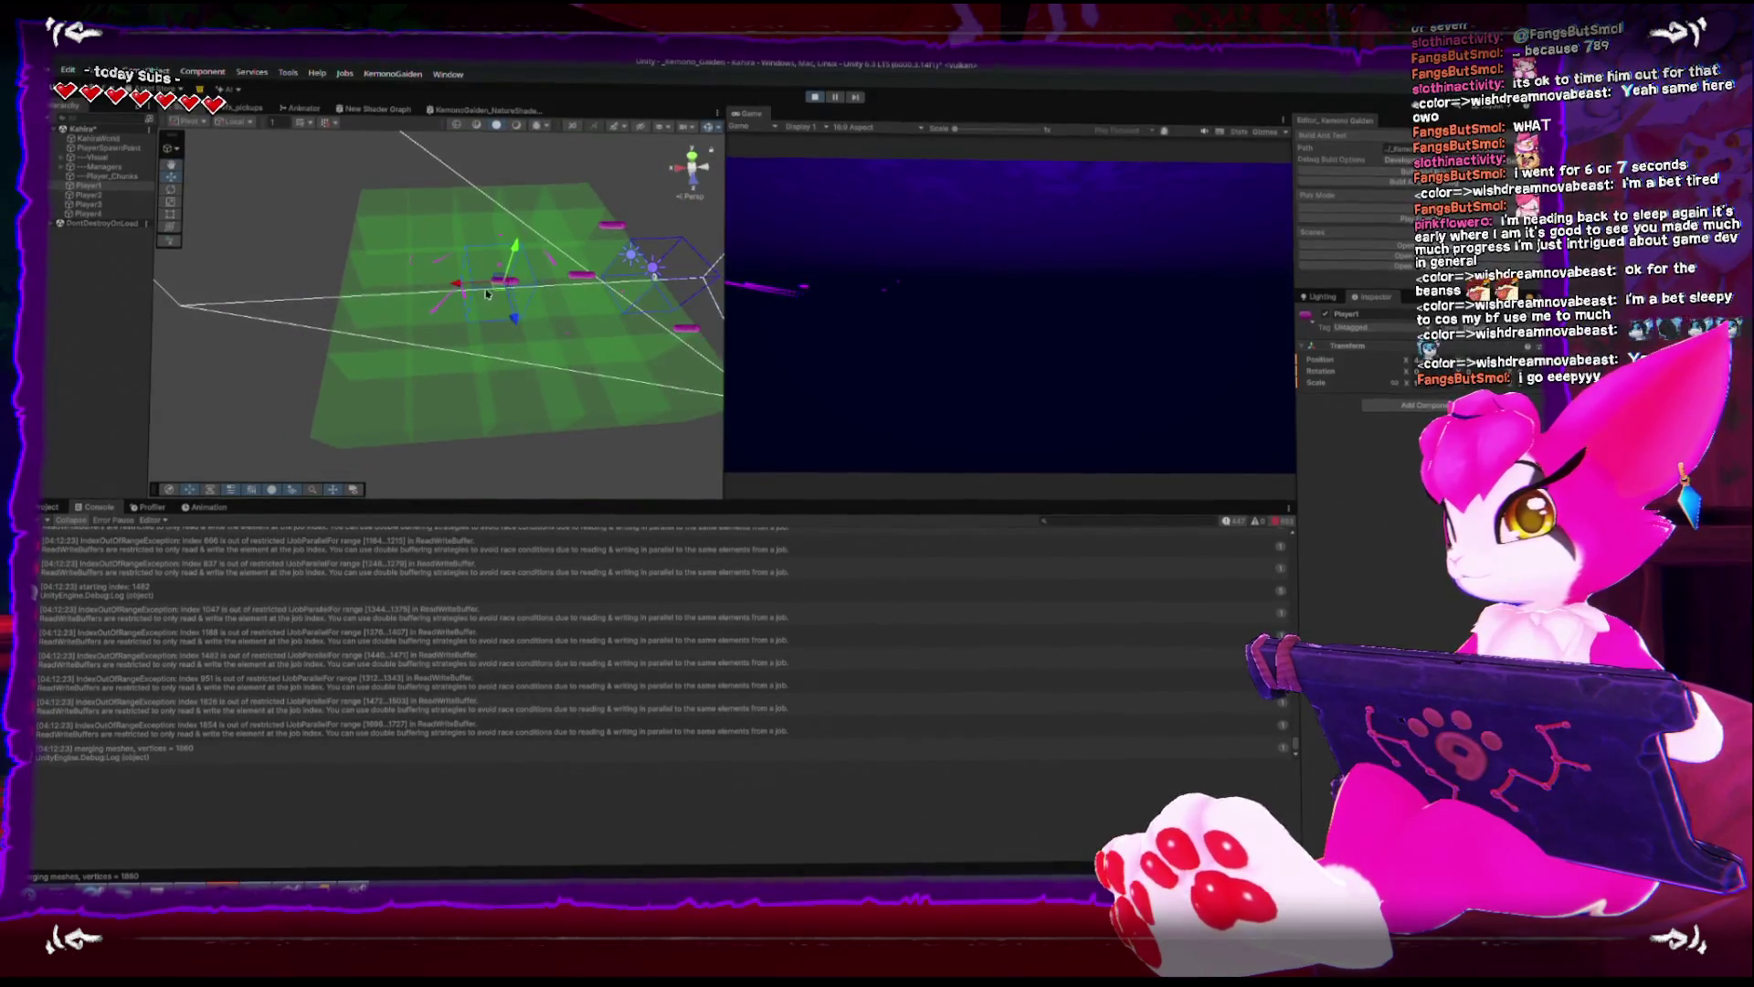
mouse_move(413, 298)
left_mouse_down()
mouse_move(355, 295)
mouse_move(340, 369)
left_mouse_up()
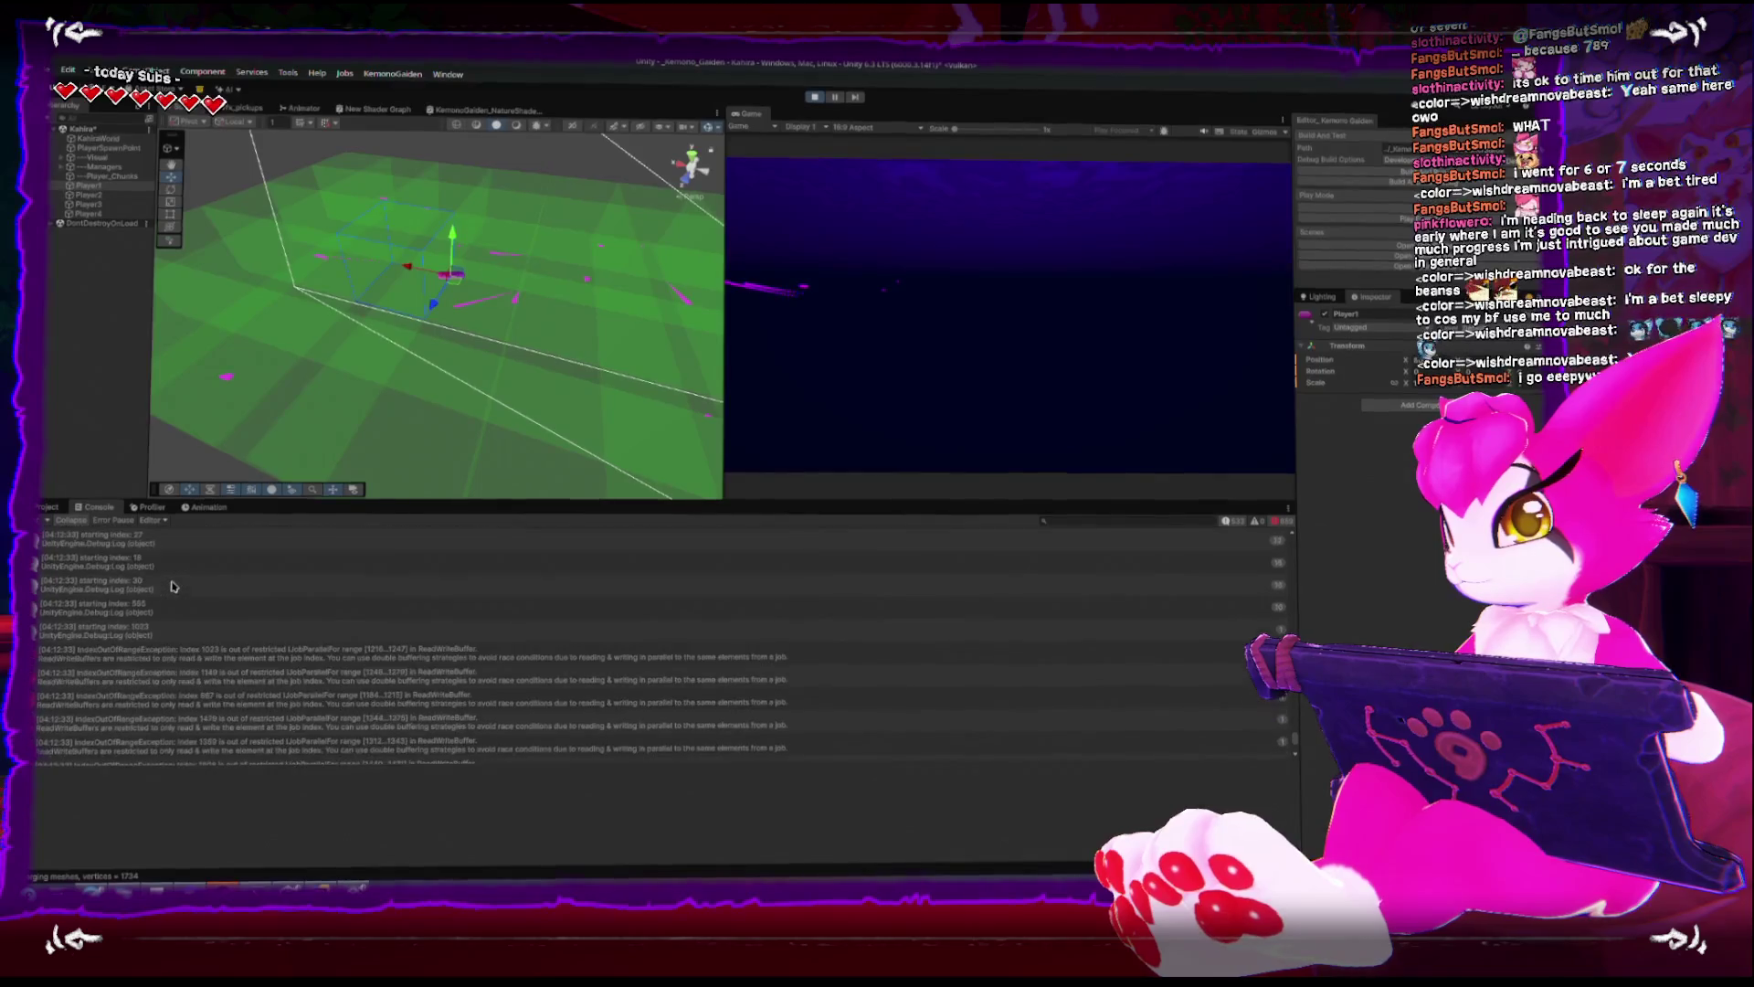
left_click(173, 586)
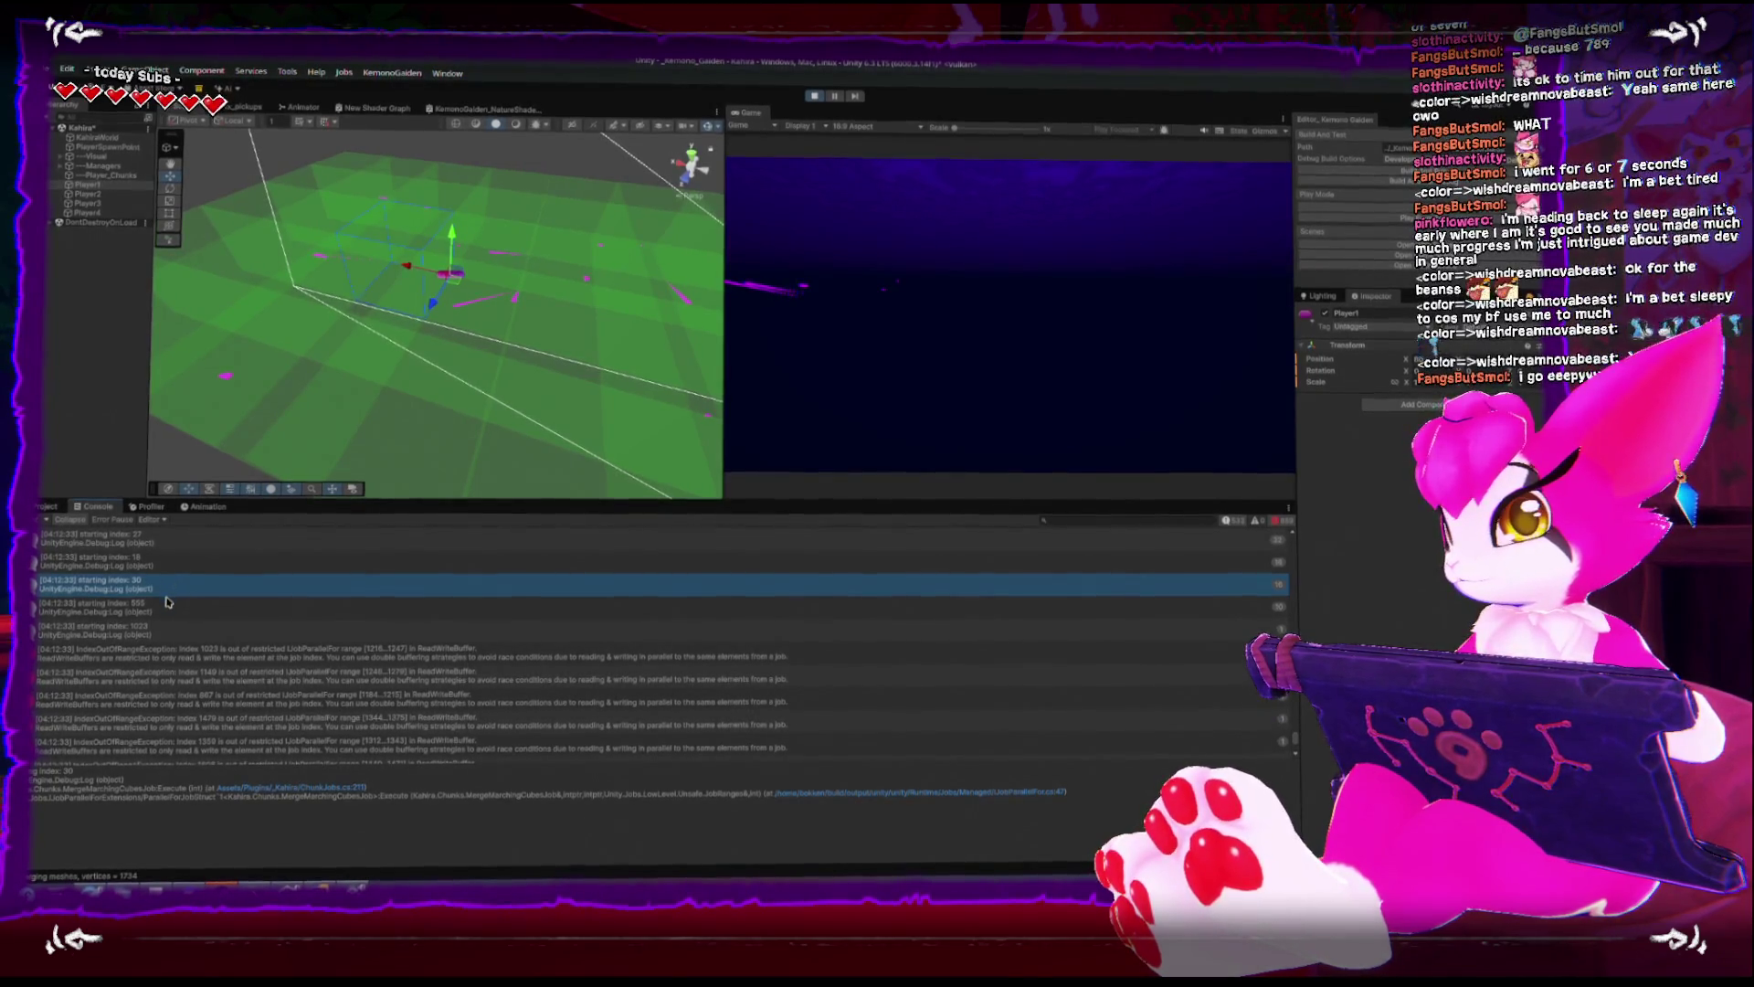
- Step through the starting index logs with Collapse turned off, then stop play and return to Rider
key("Down")
key("Down")
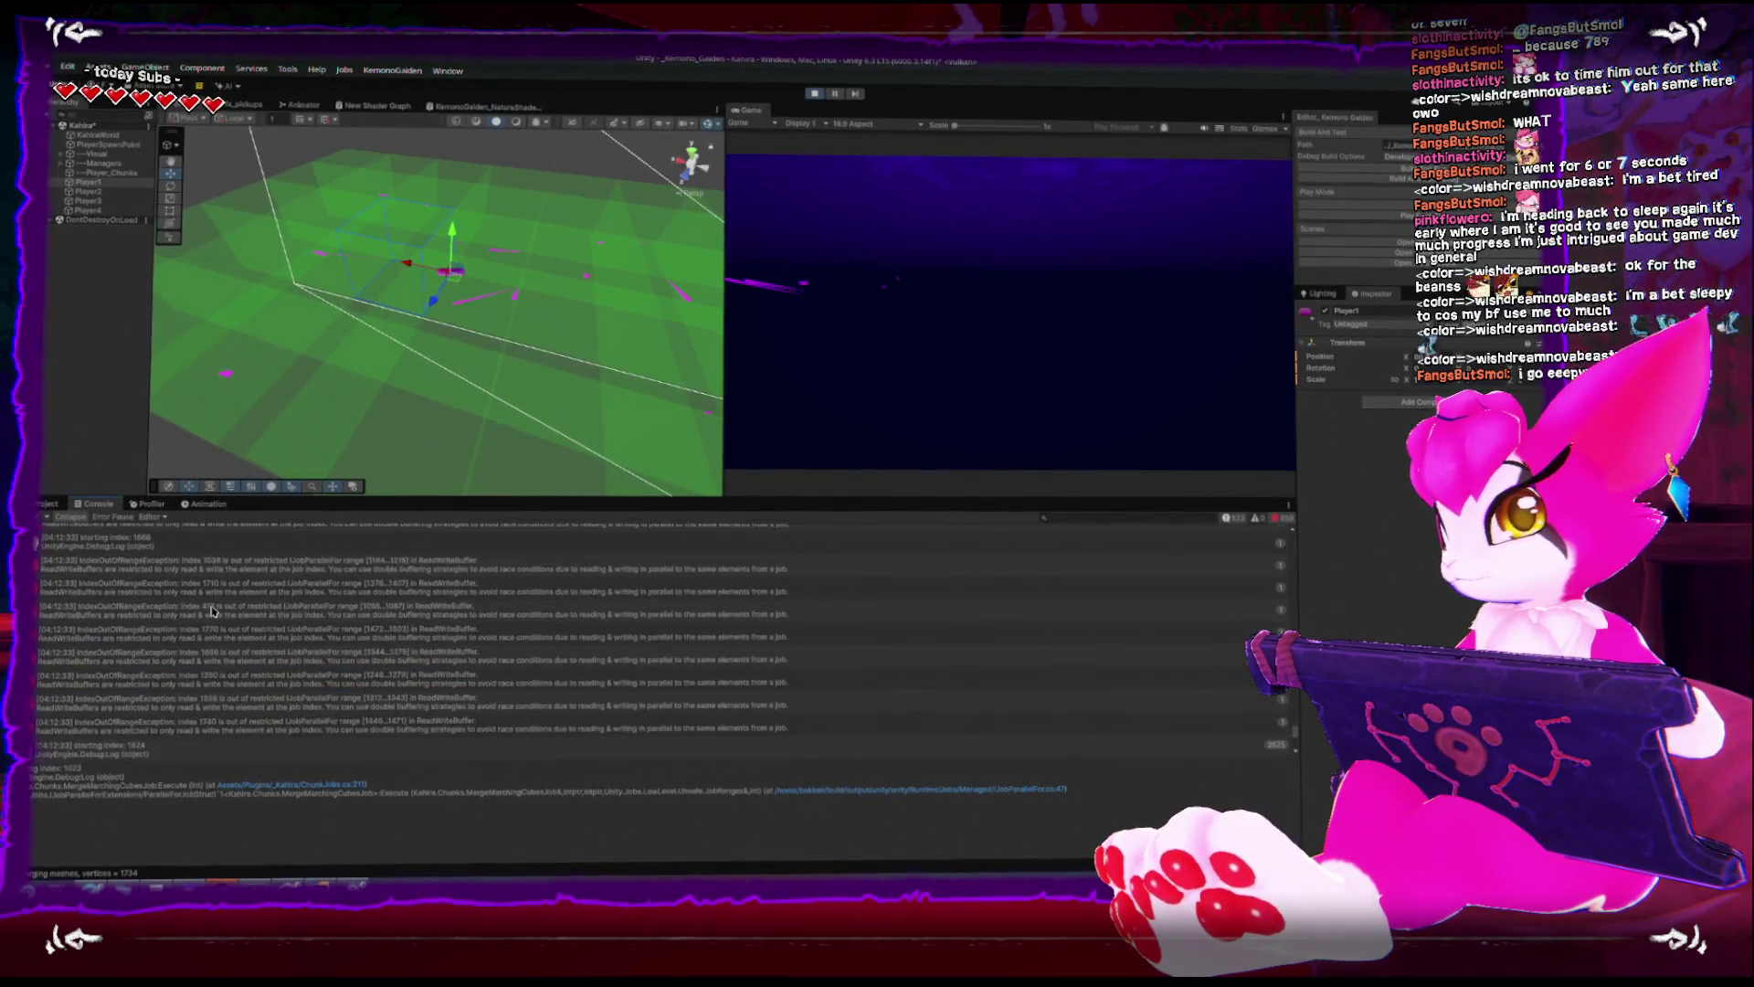
left_click(72, 520)
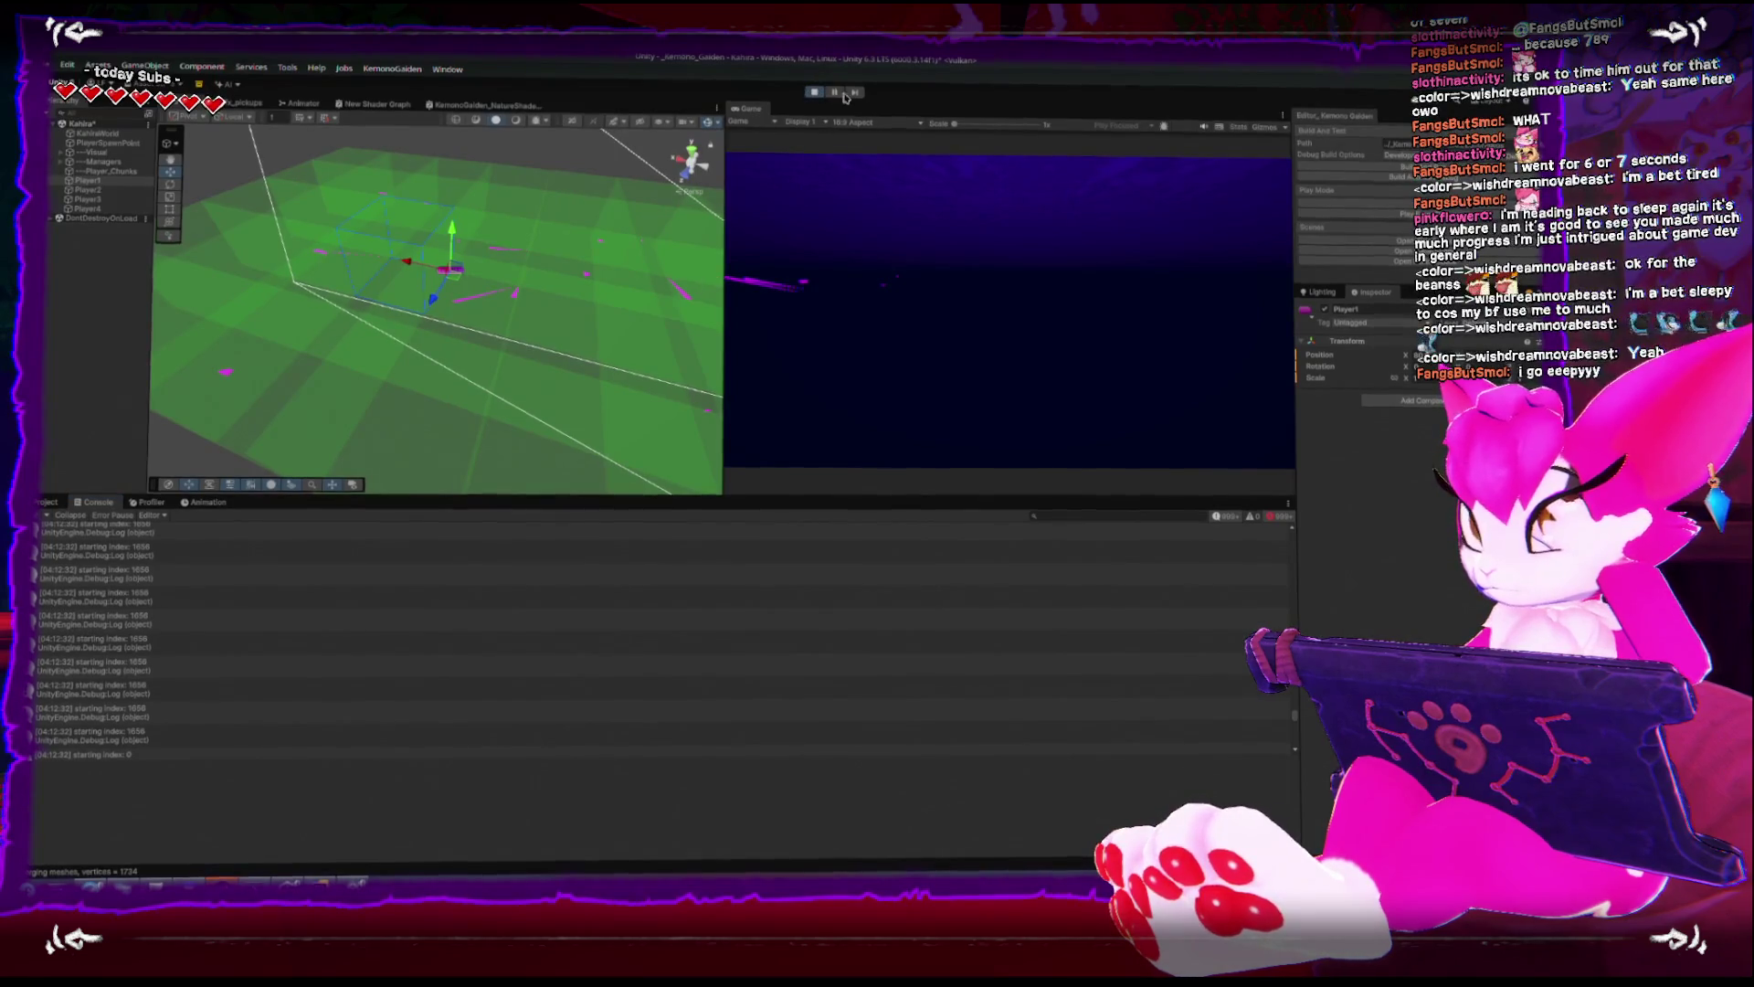
left_click(812, 92)
key("alt+Tab")
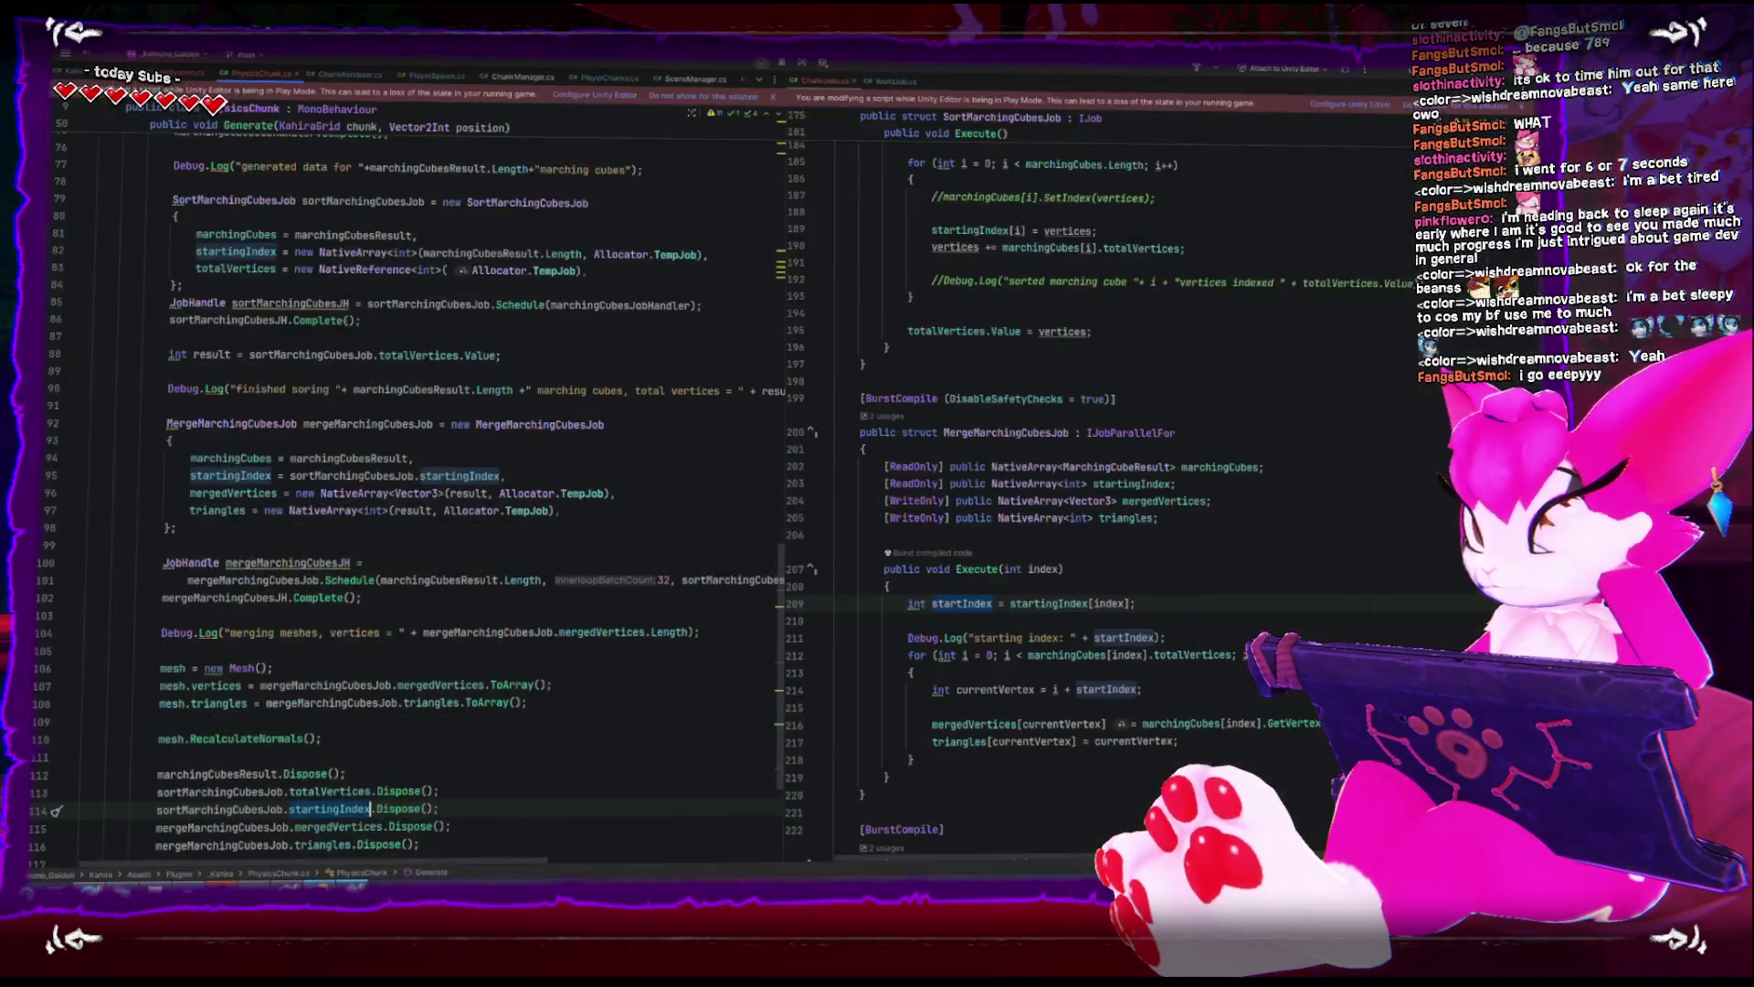
- Delete the stray blank line inside the for loop of MergeMarchingCubesJob.Execute
scroll(996, 583, "down", 2)
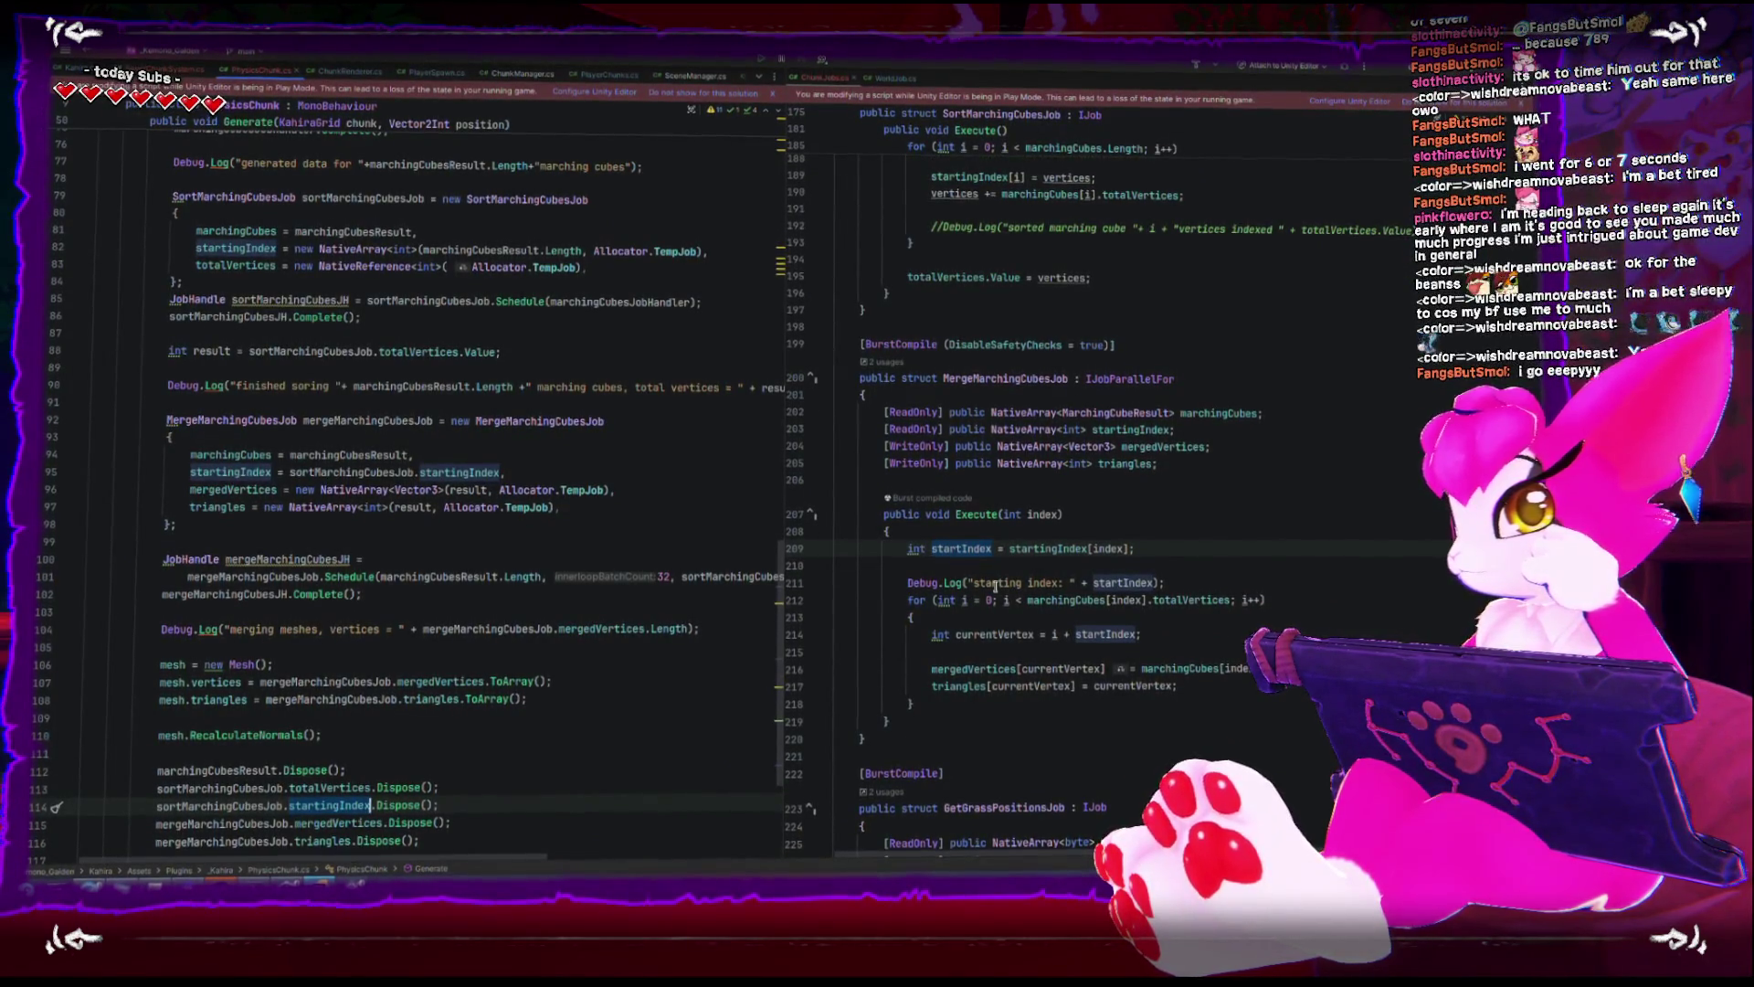
scroll(996, 583, "down", 2)
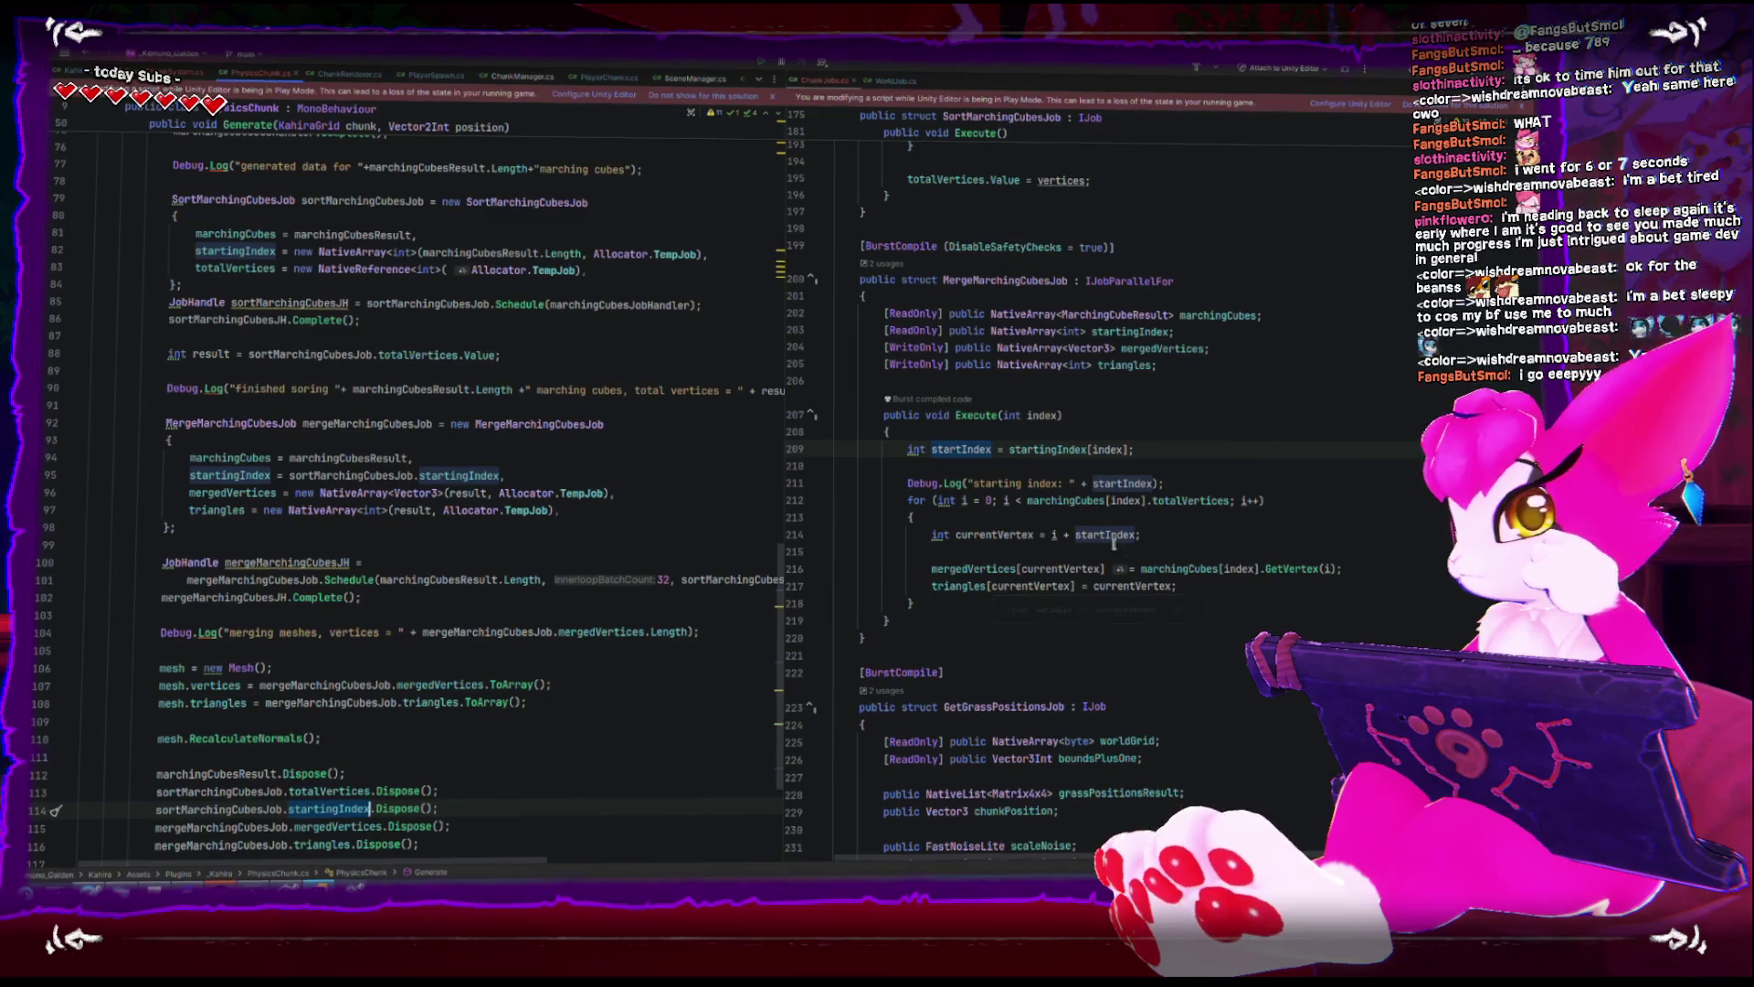
left_click(909, 482)
type("//")
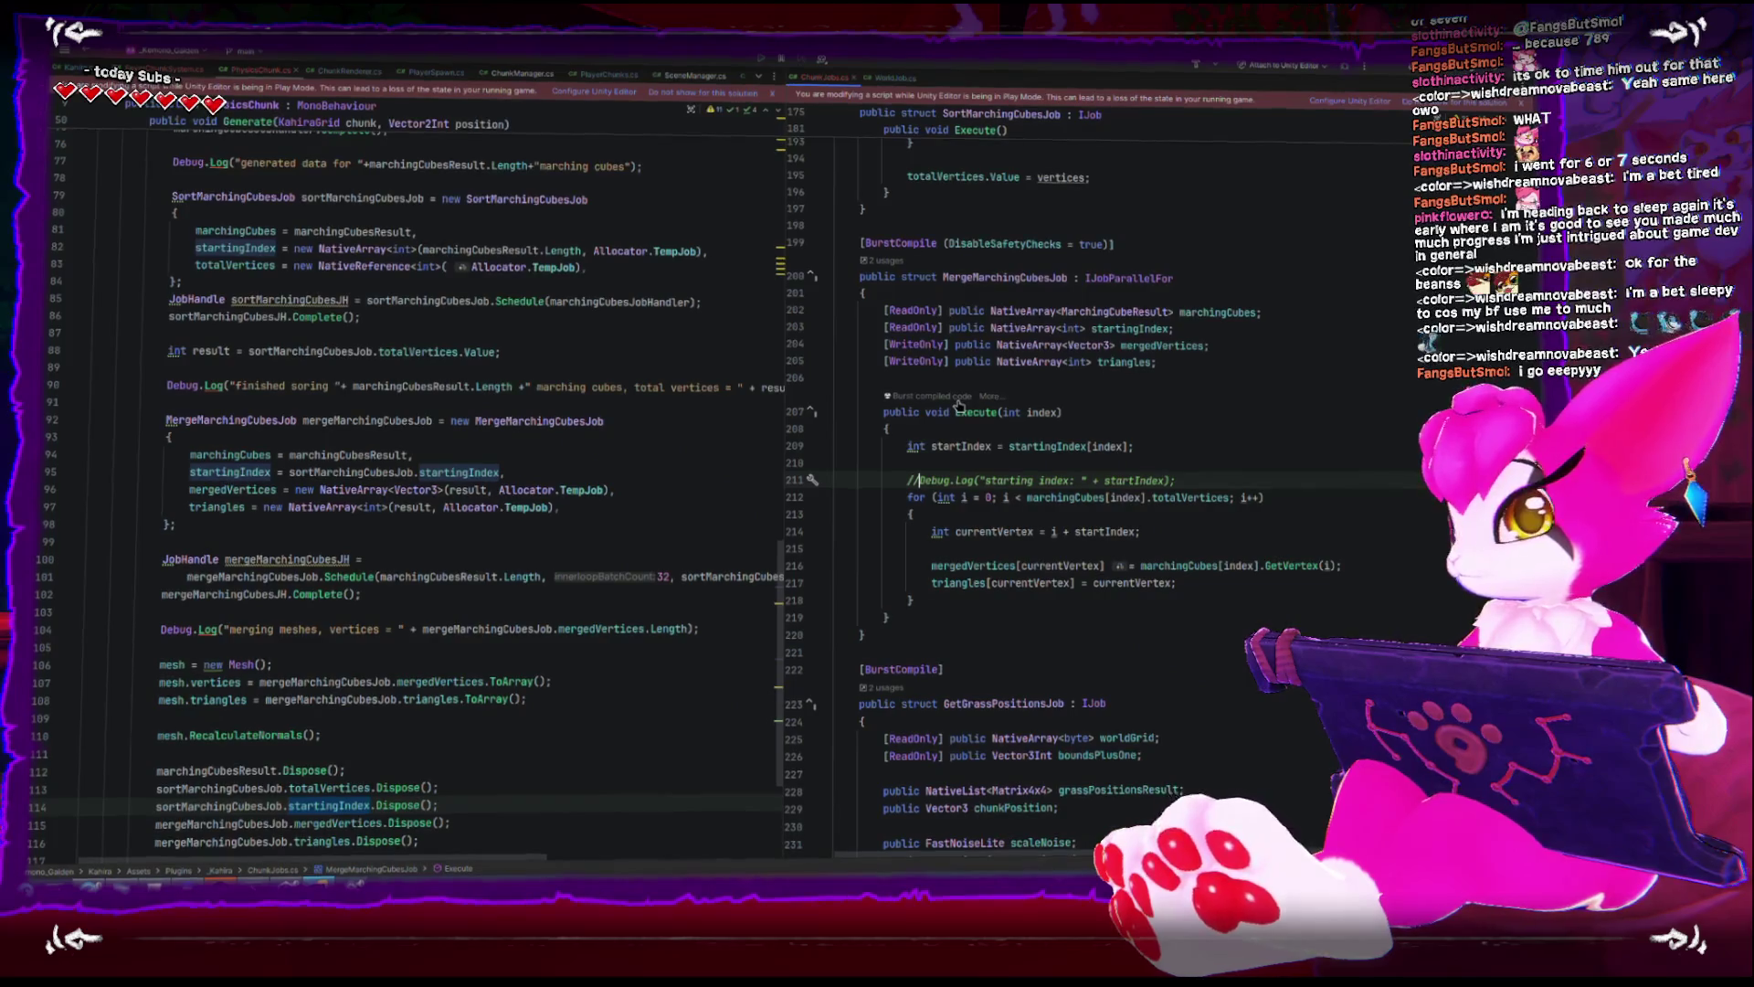
double_click(1087, 500)
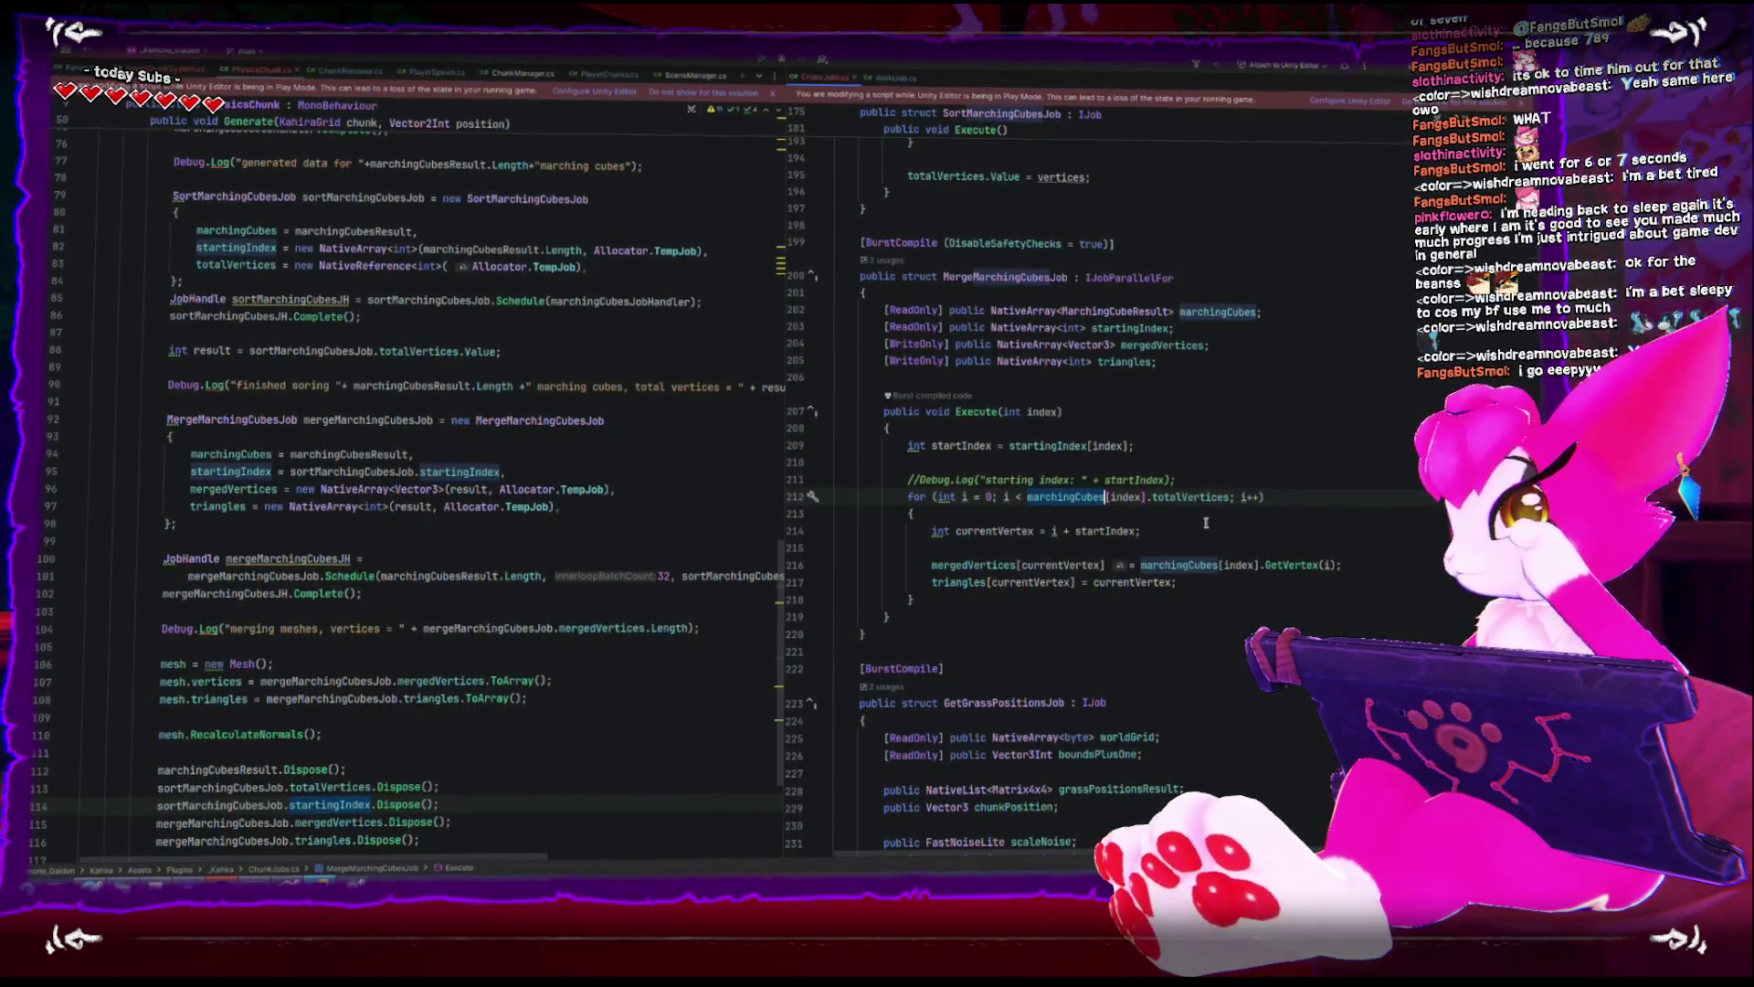
left_click(1074, 548)
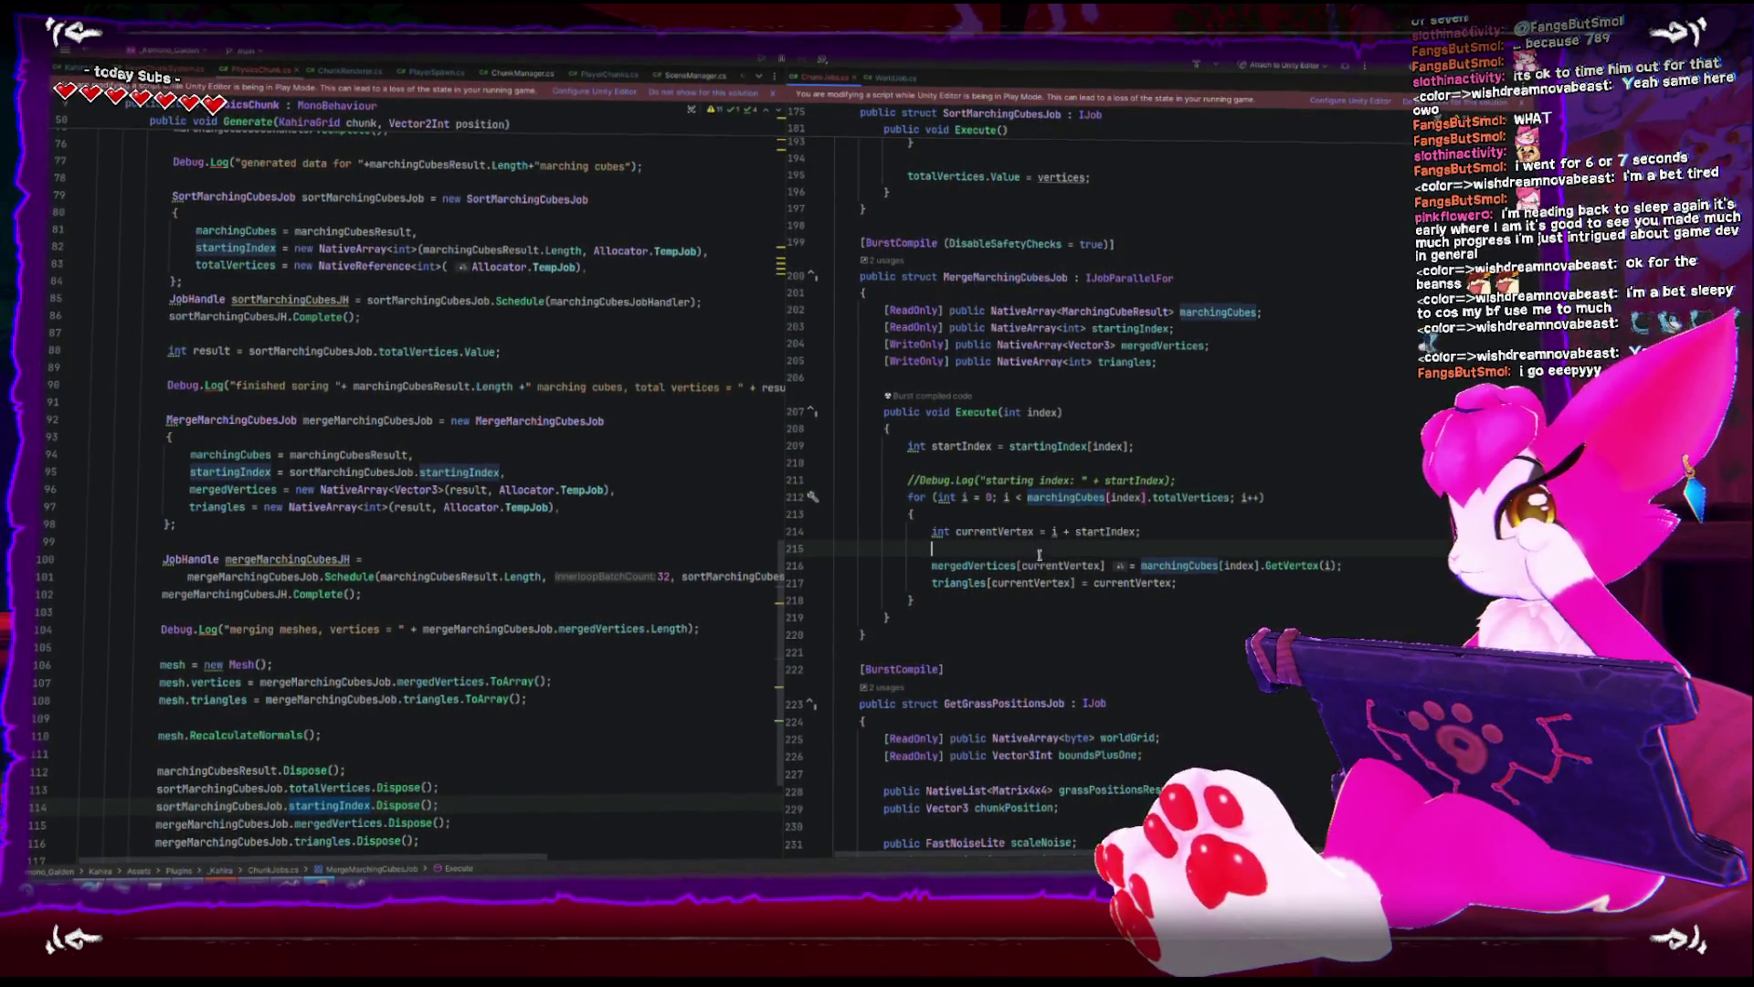
key("BackSpace")
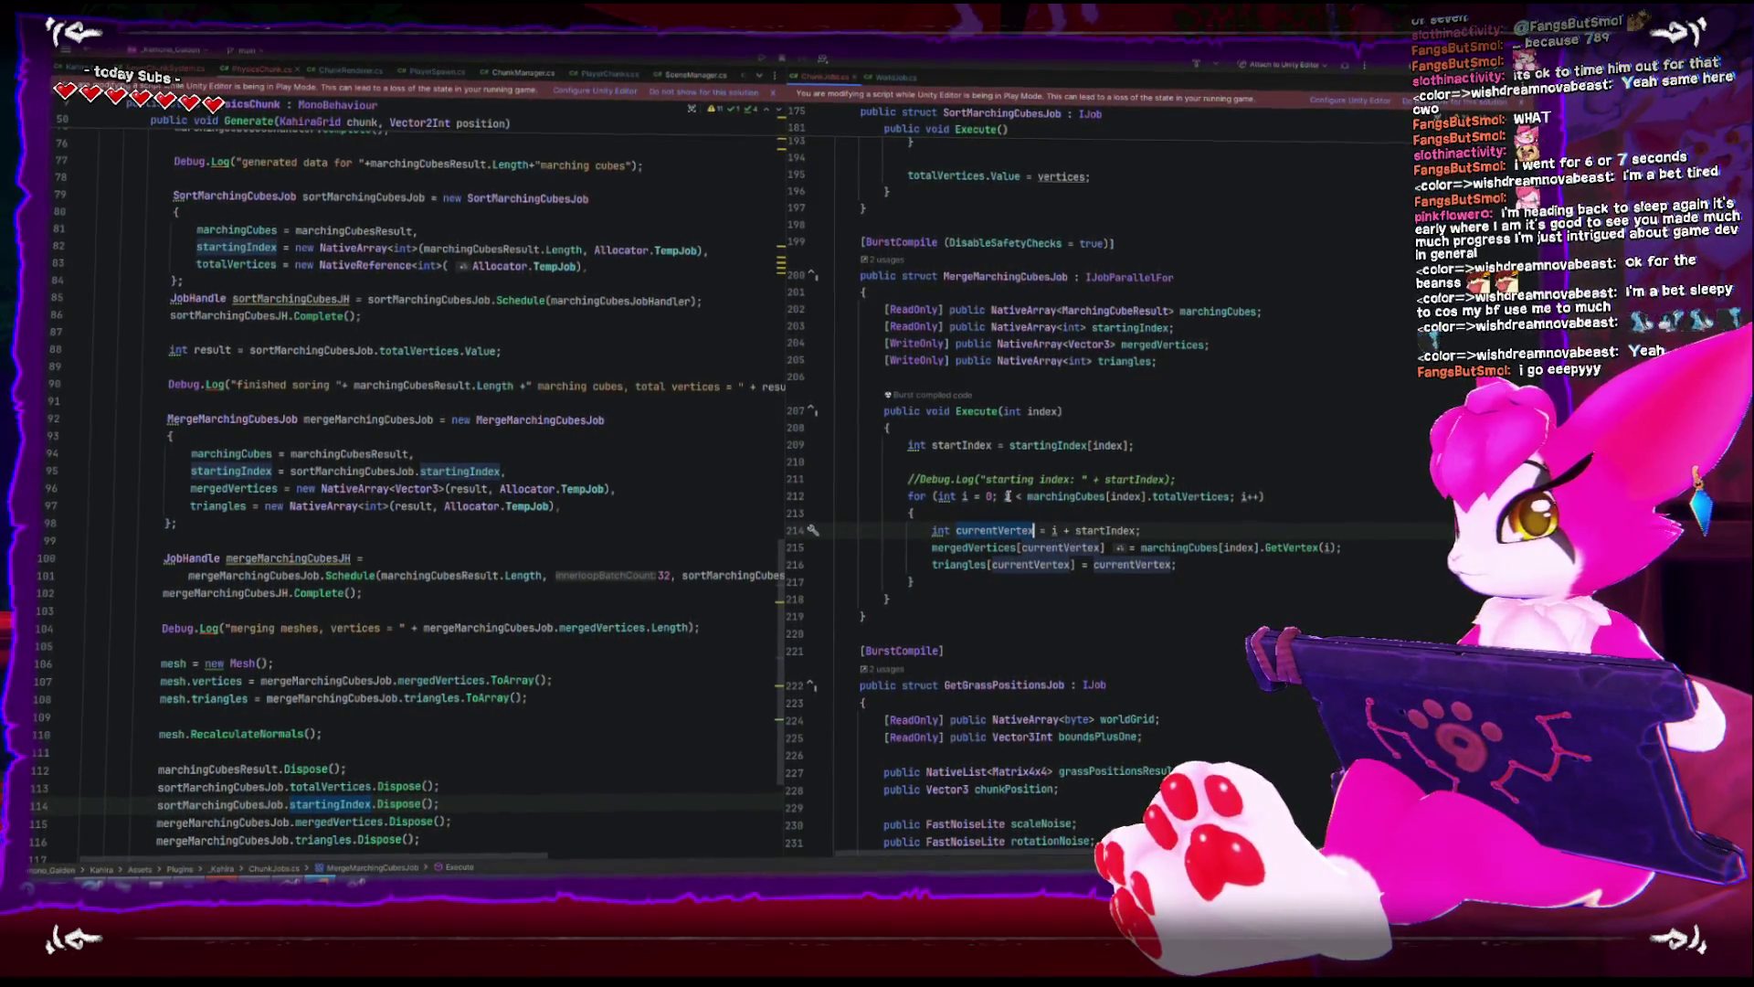
- Check startIndex and mergedVertices usages, delete the commented-out starting index log, and let Unity recompile
double_click(971, 445)
left_click(1048, 533)
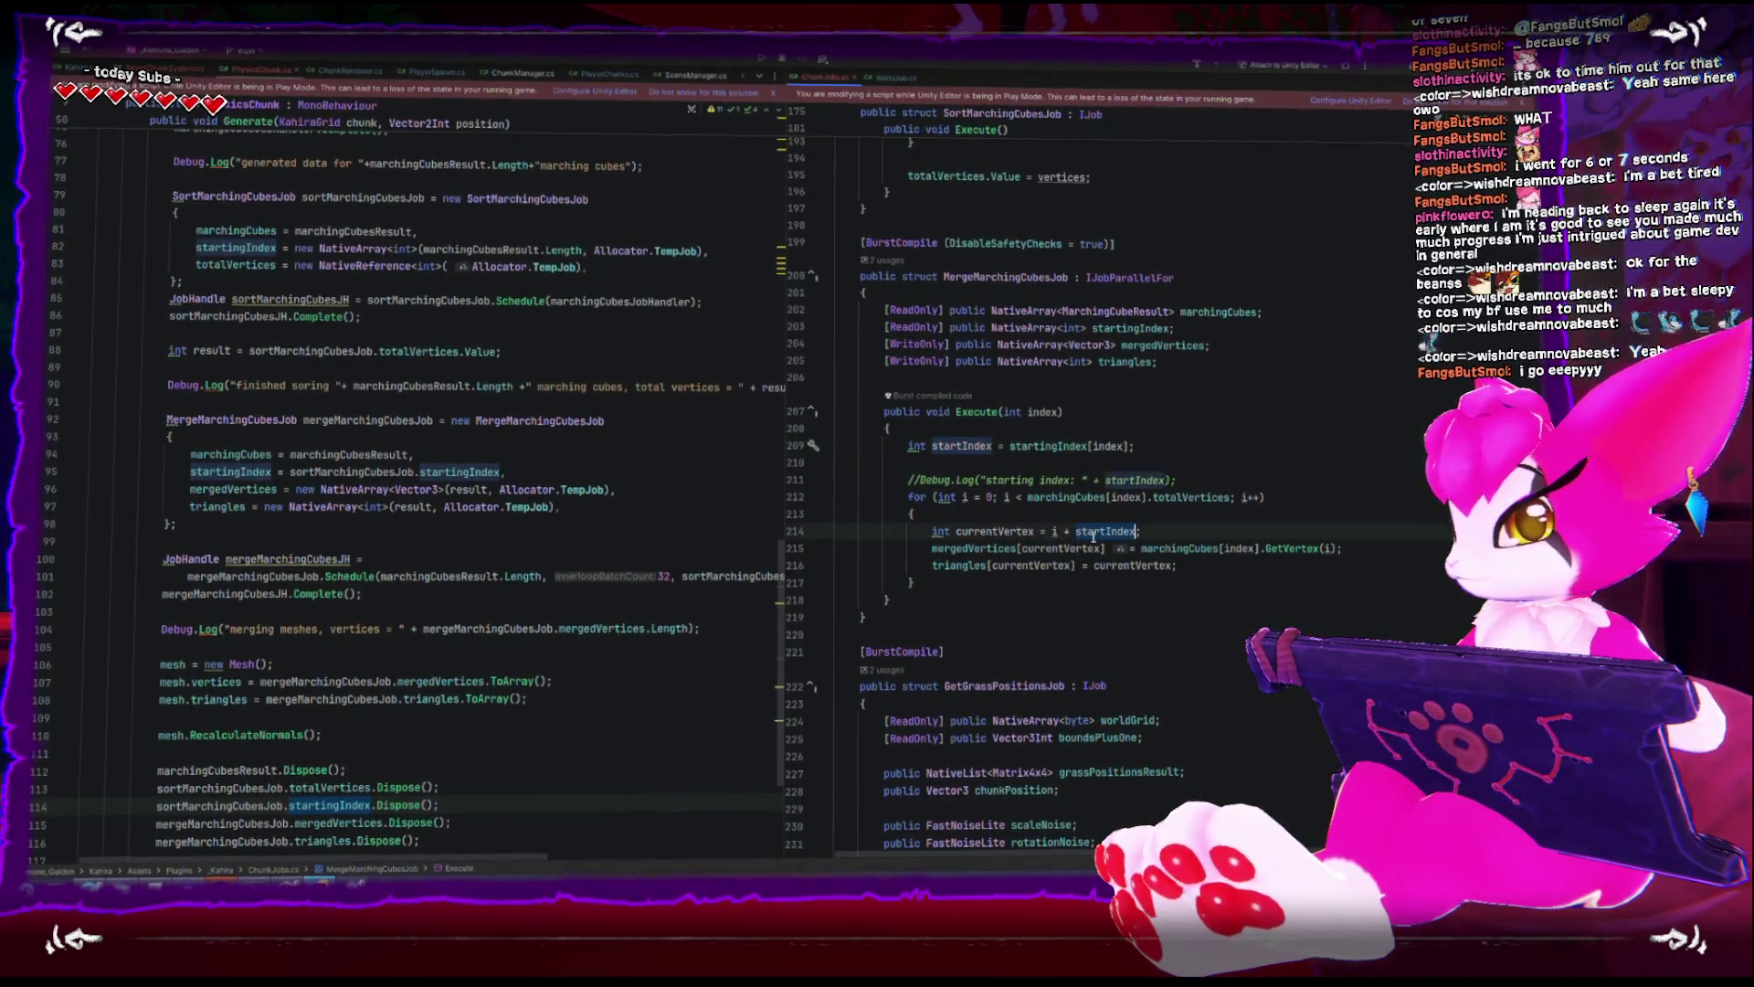
left_click(1020, 550)
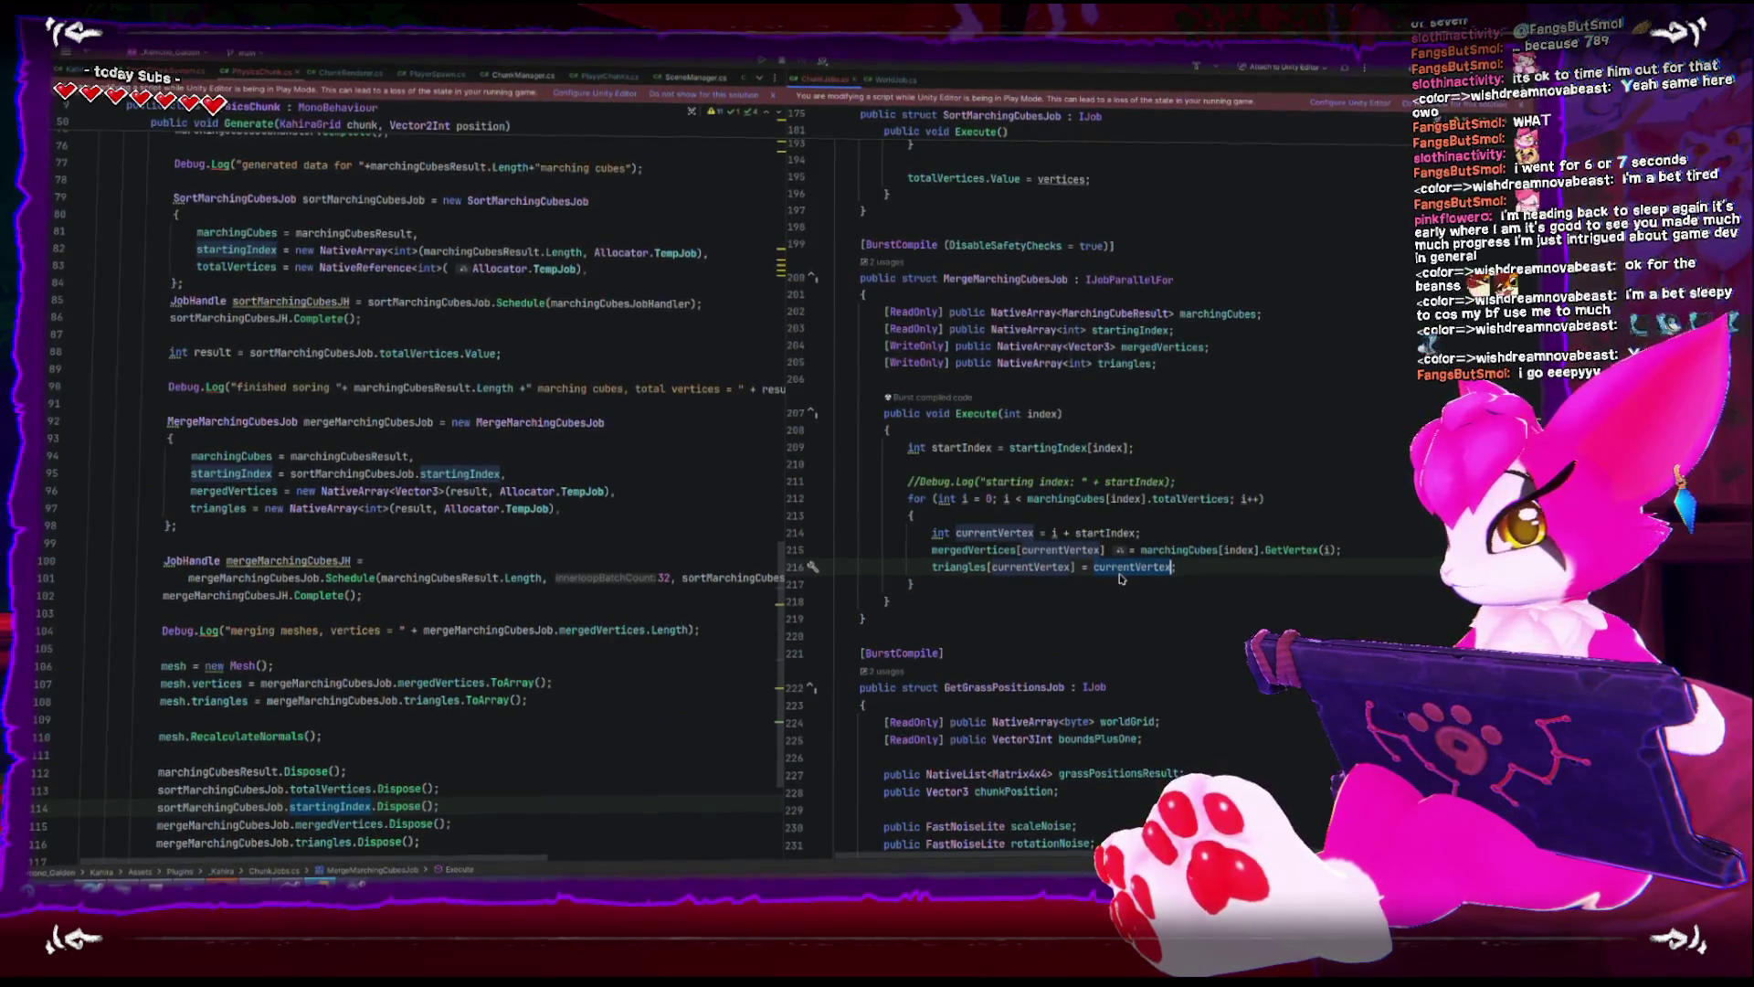
left_click(1143, 621)
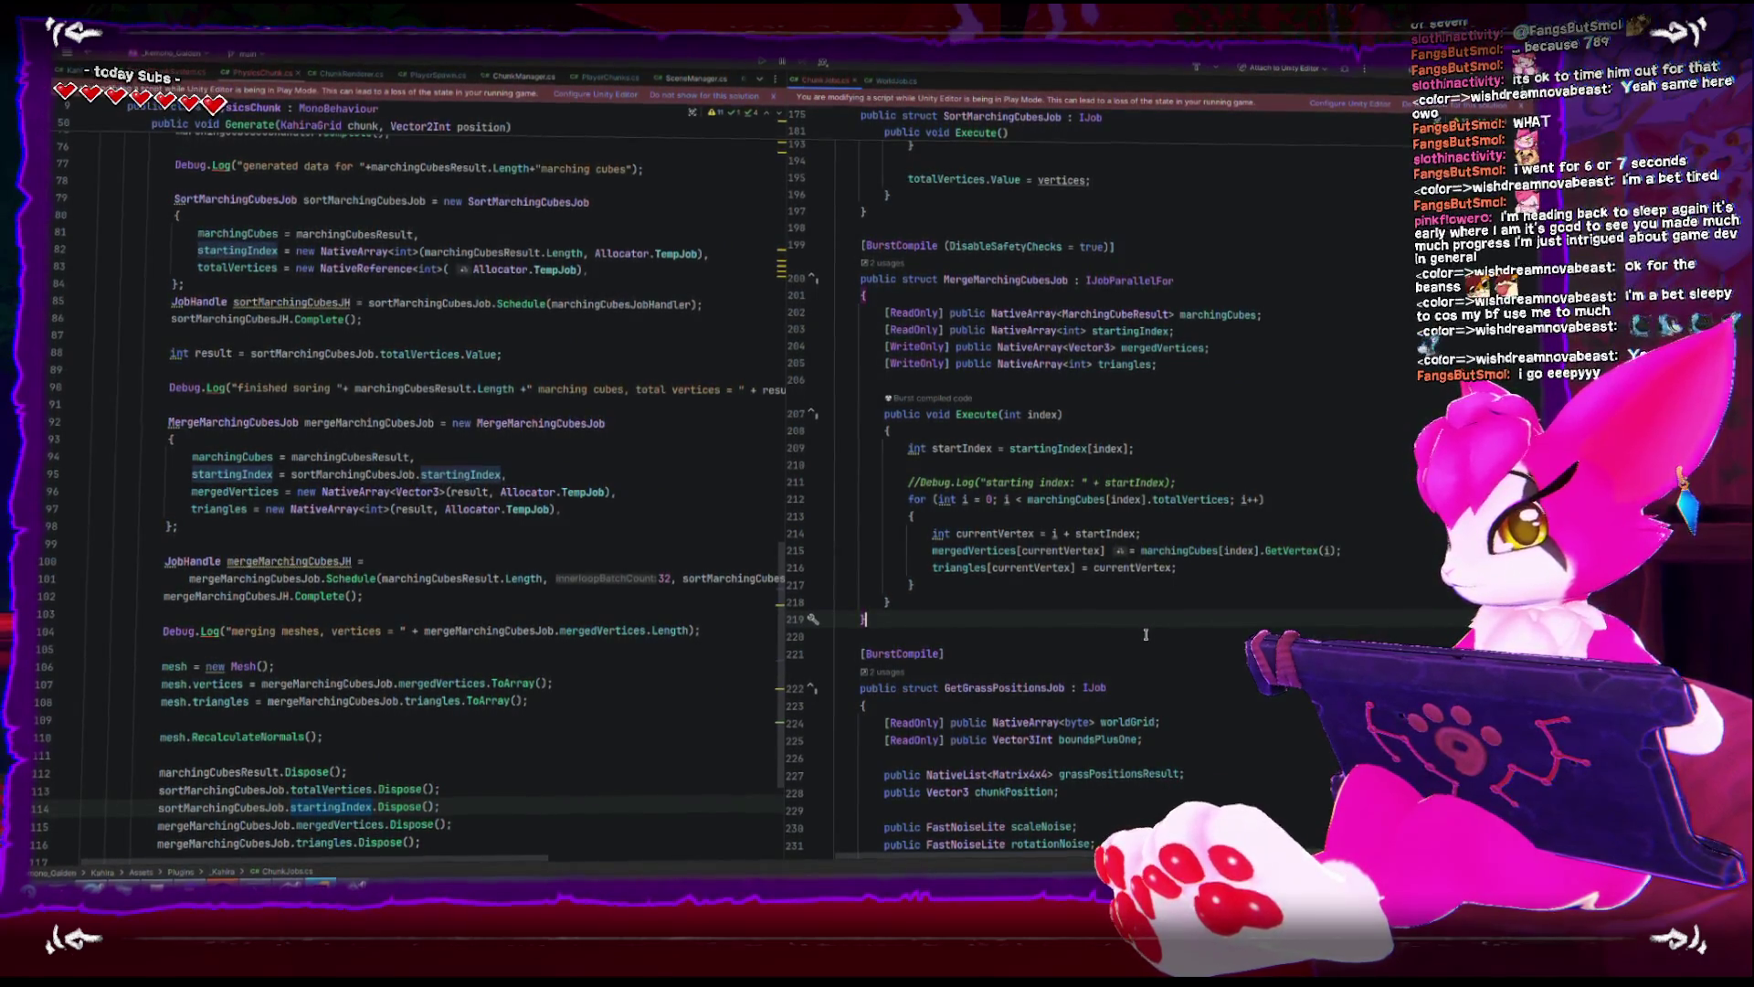
left_click(1223, 482)
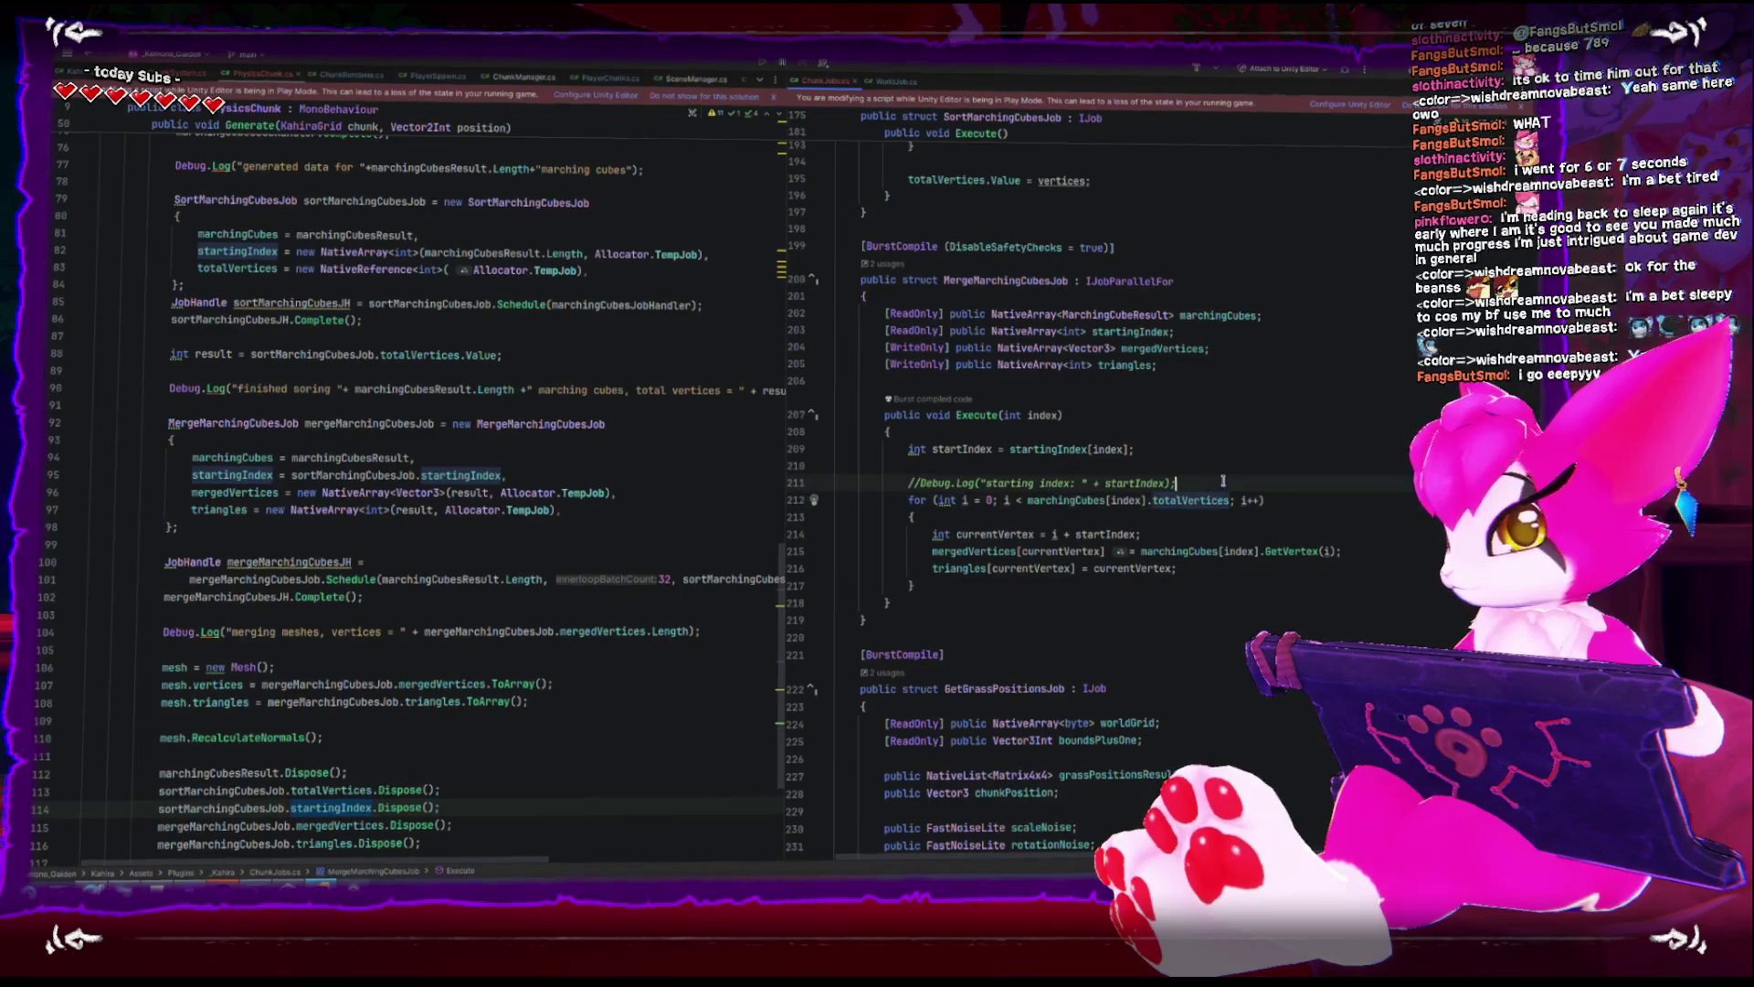
key("BackSpace")
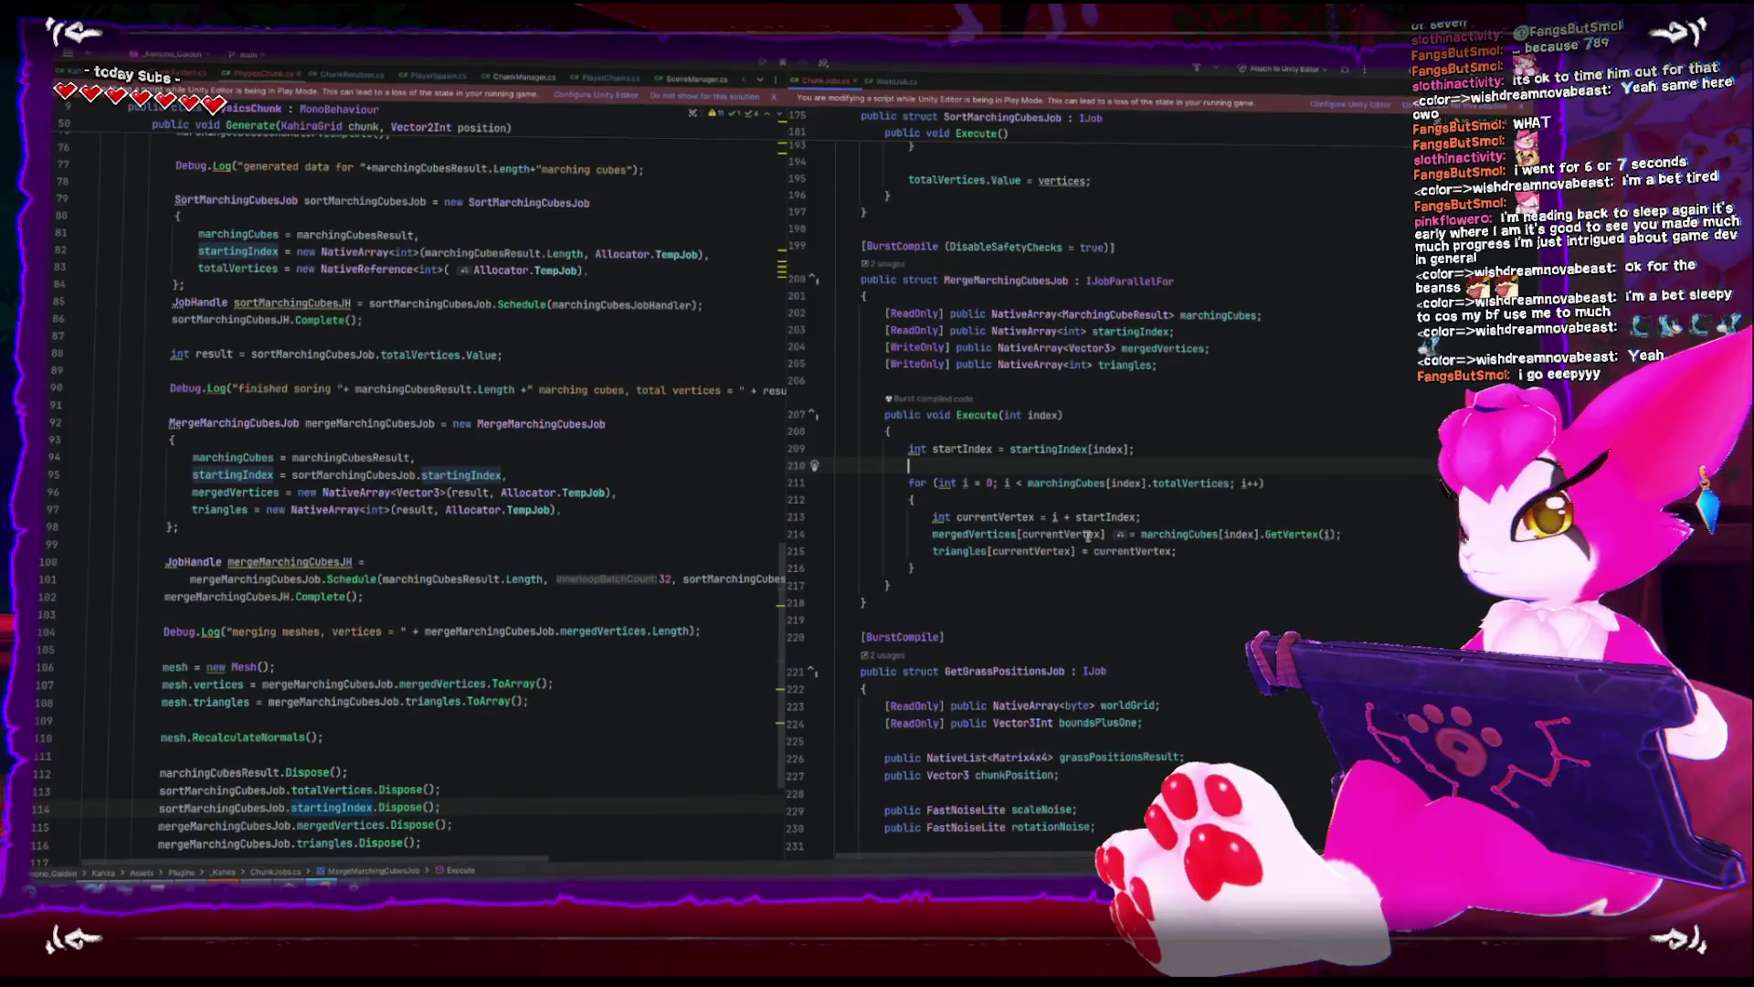
key("alt+Tab")
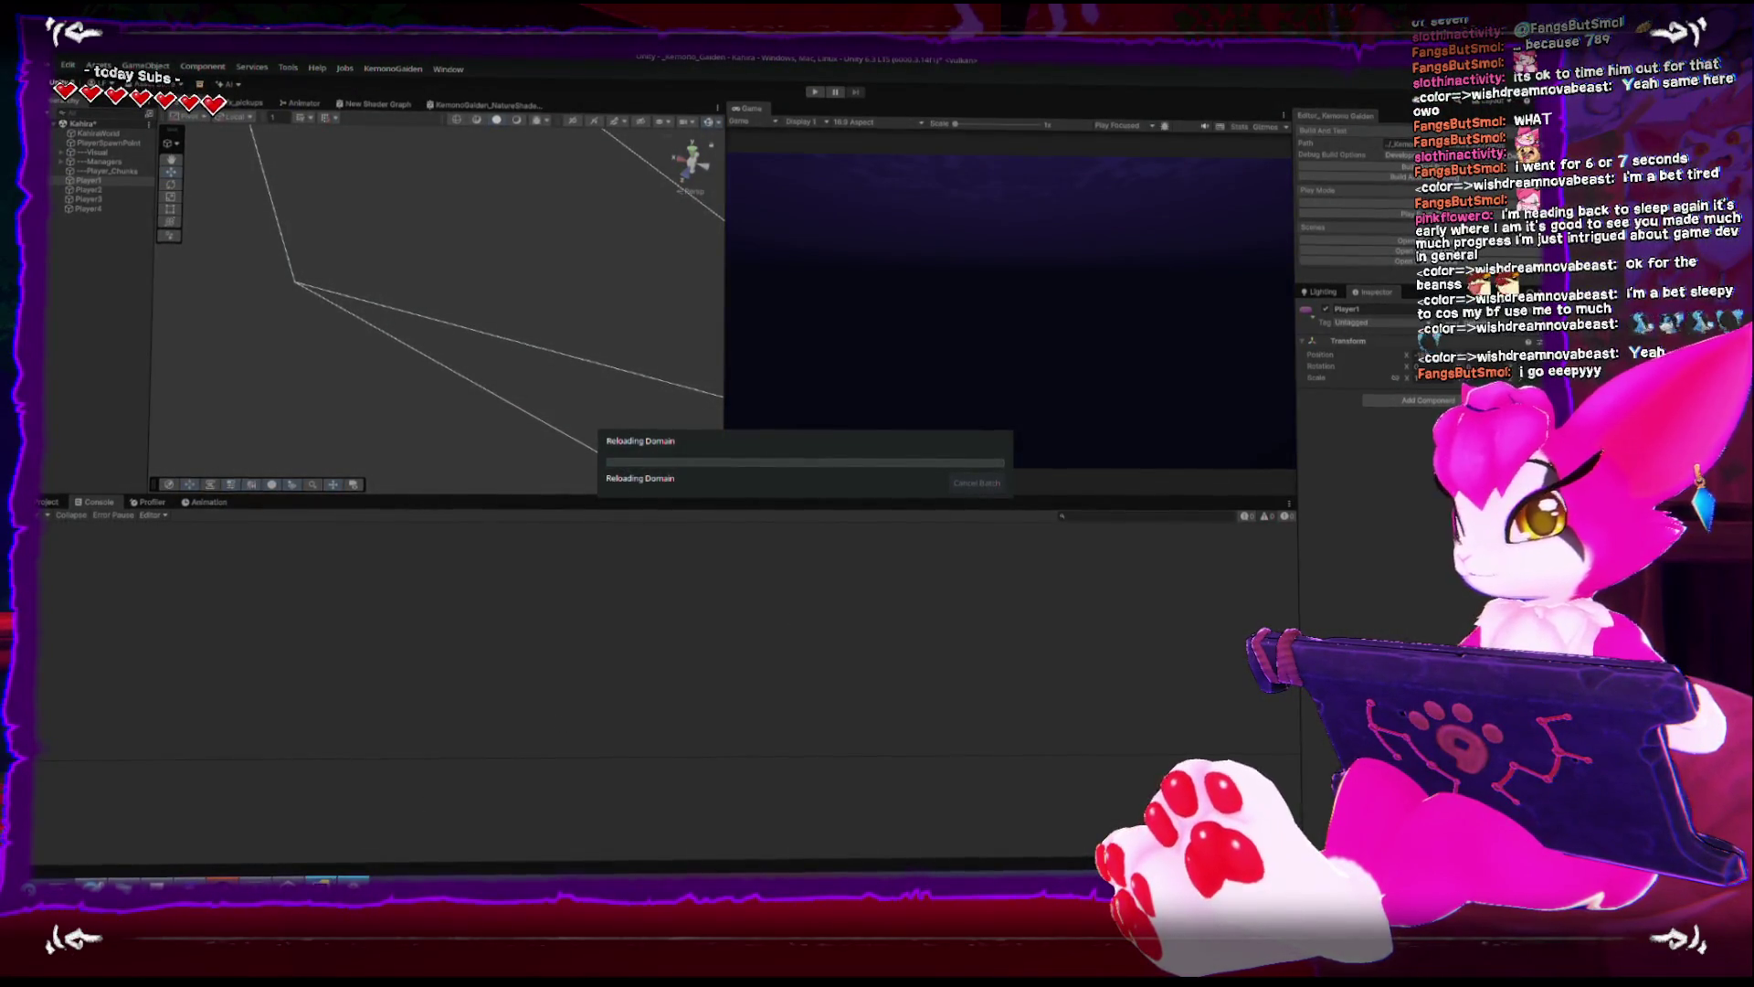
- Insert a blank line after the startingIndex field, separating ReadOnly inputs from WriteOnly outputs
key("alt+Tab")
mouse_move(885, 414)
left_mouse_down()
mouse_move(918, 585)
mouse_move(883, 415)
left_mouse_up()
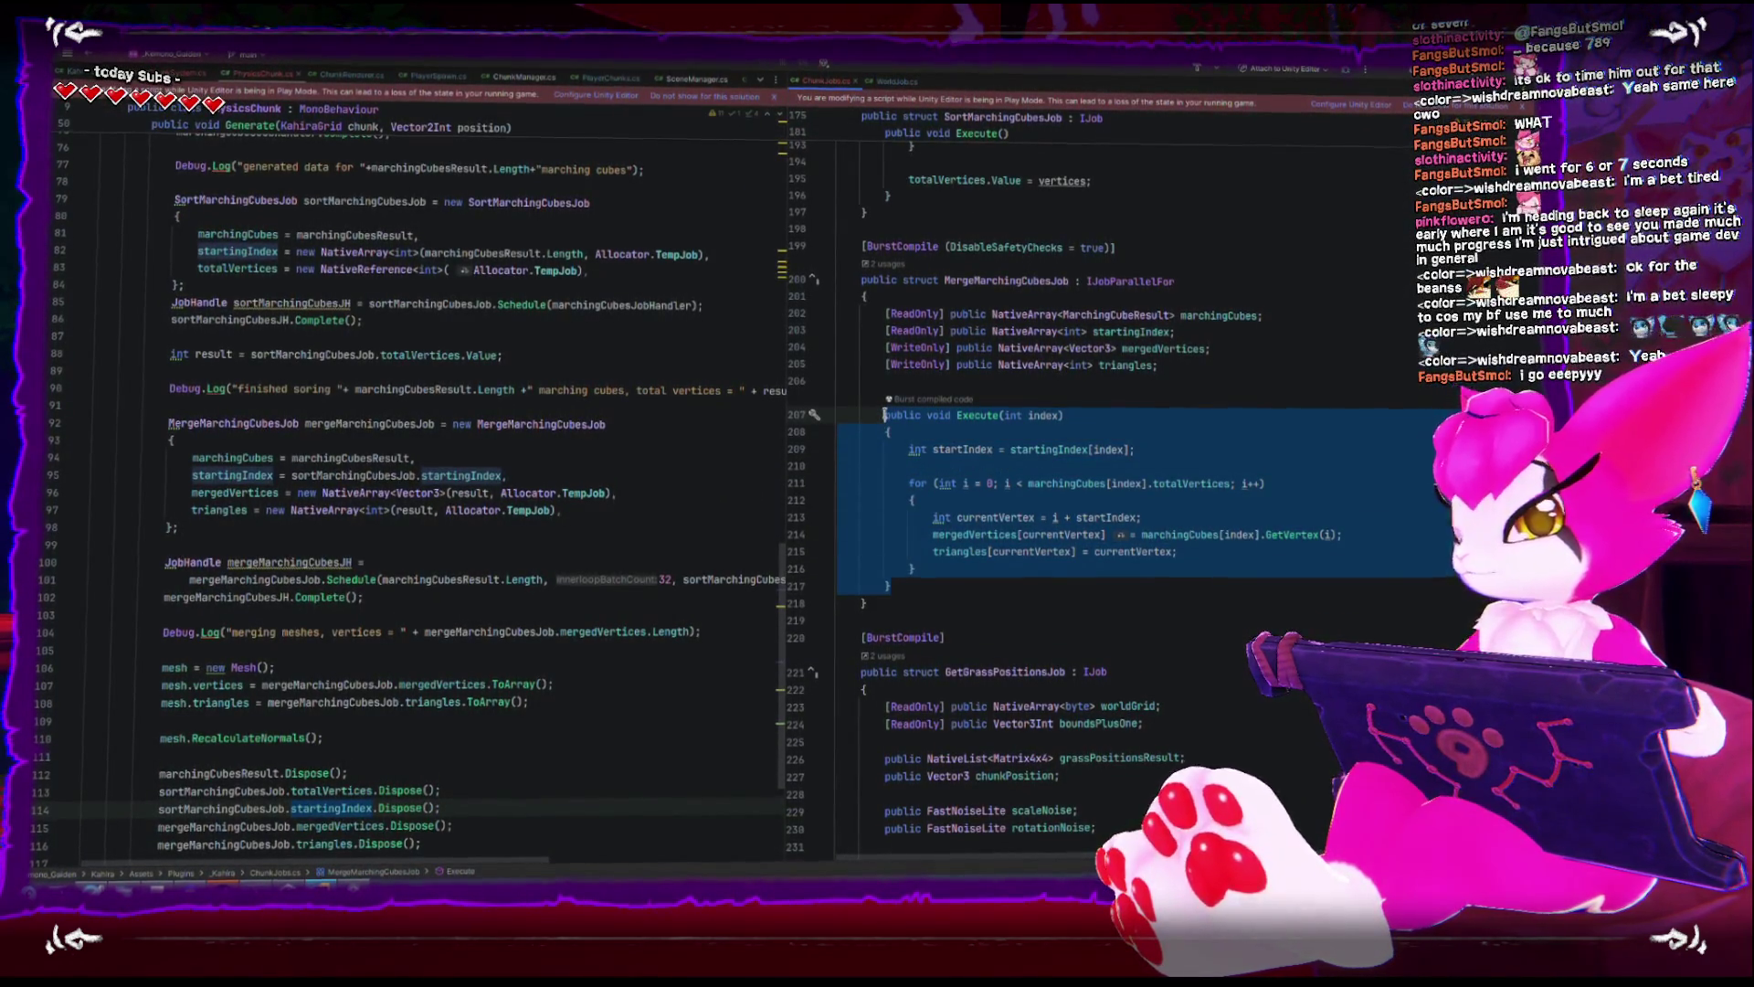
left_click(946, 585)
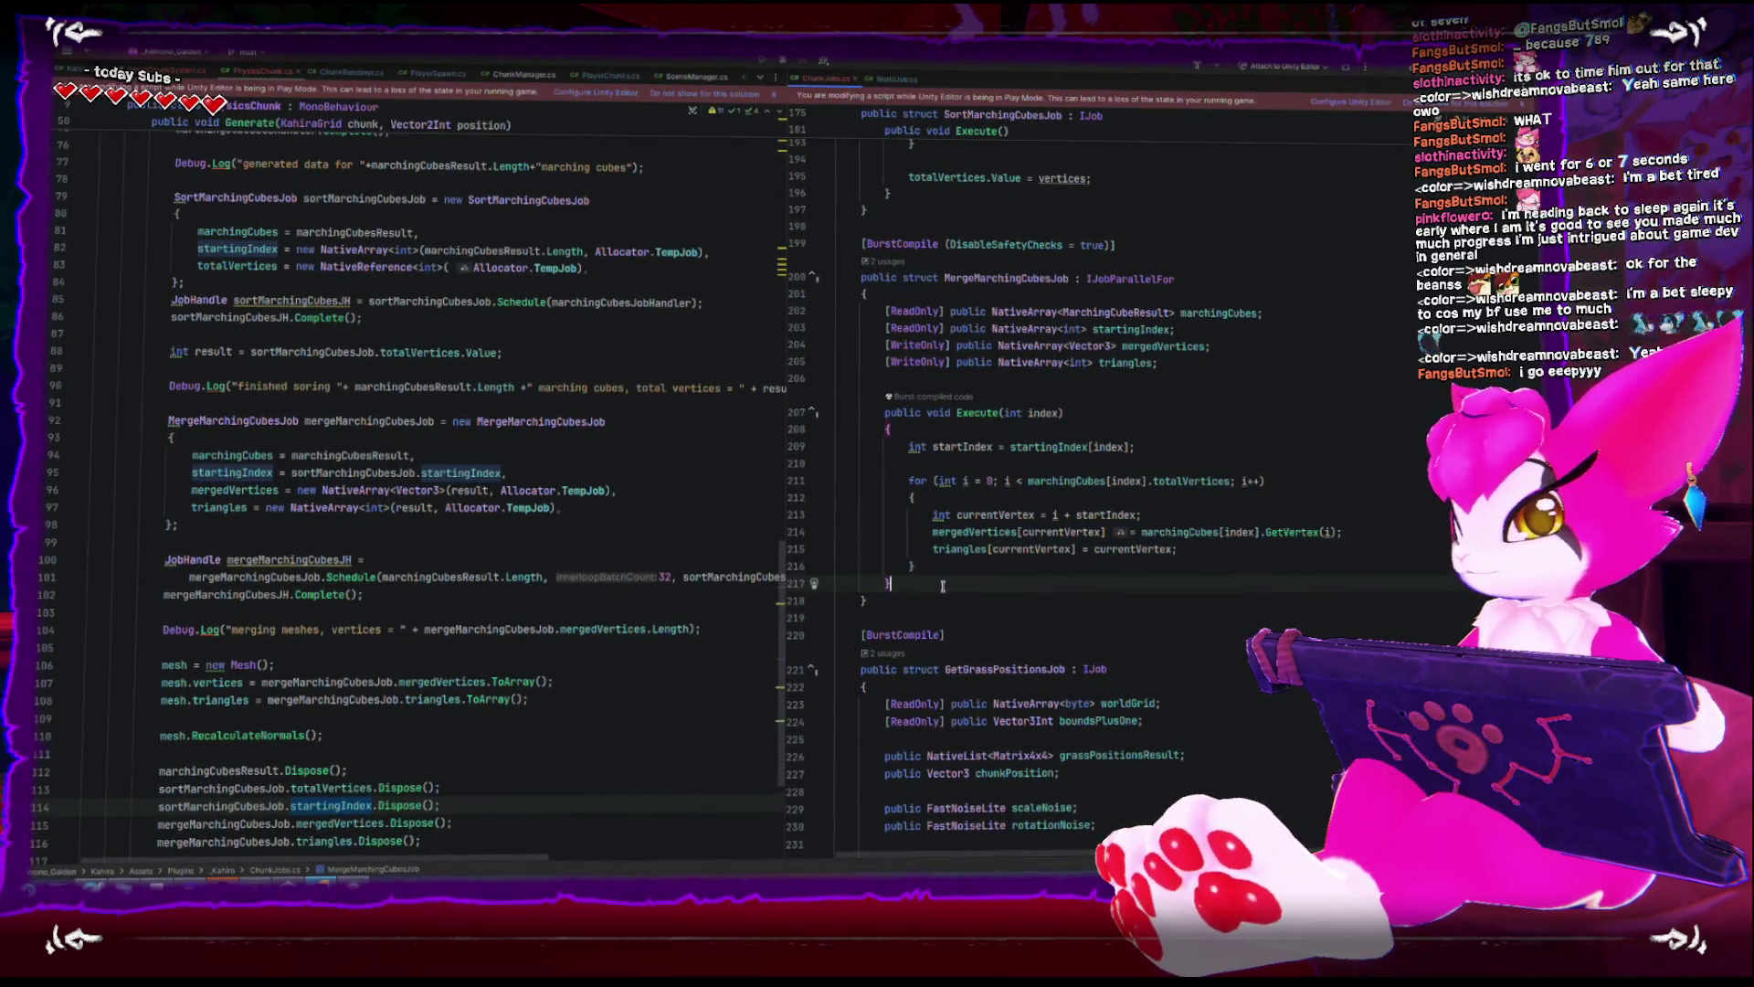
double_click(1062, 483)
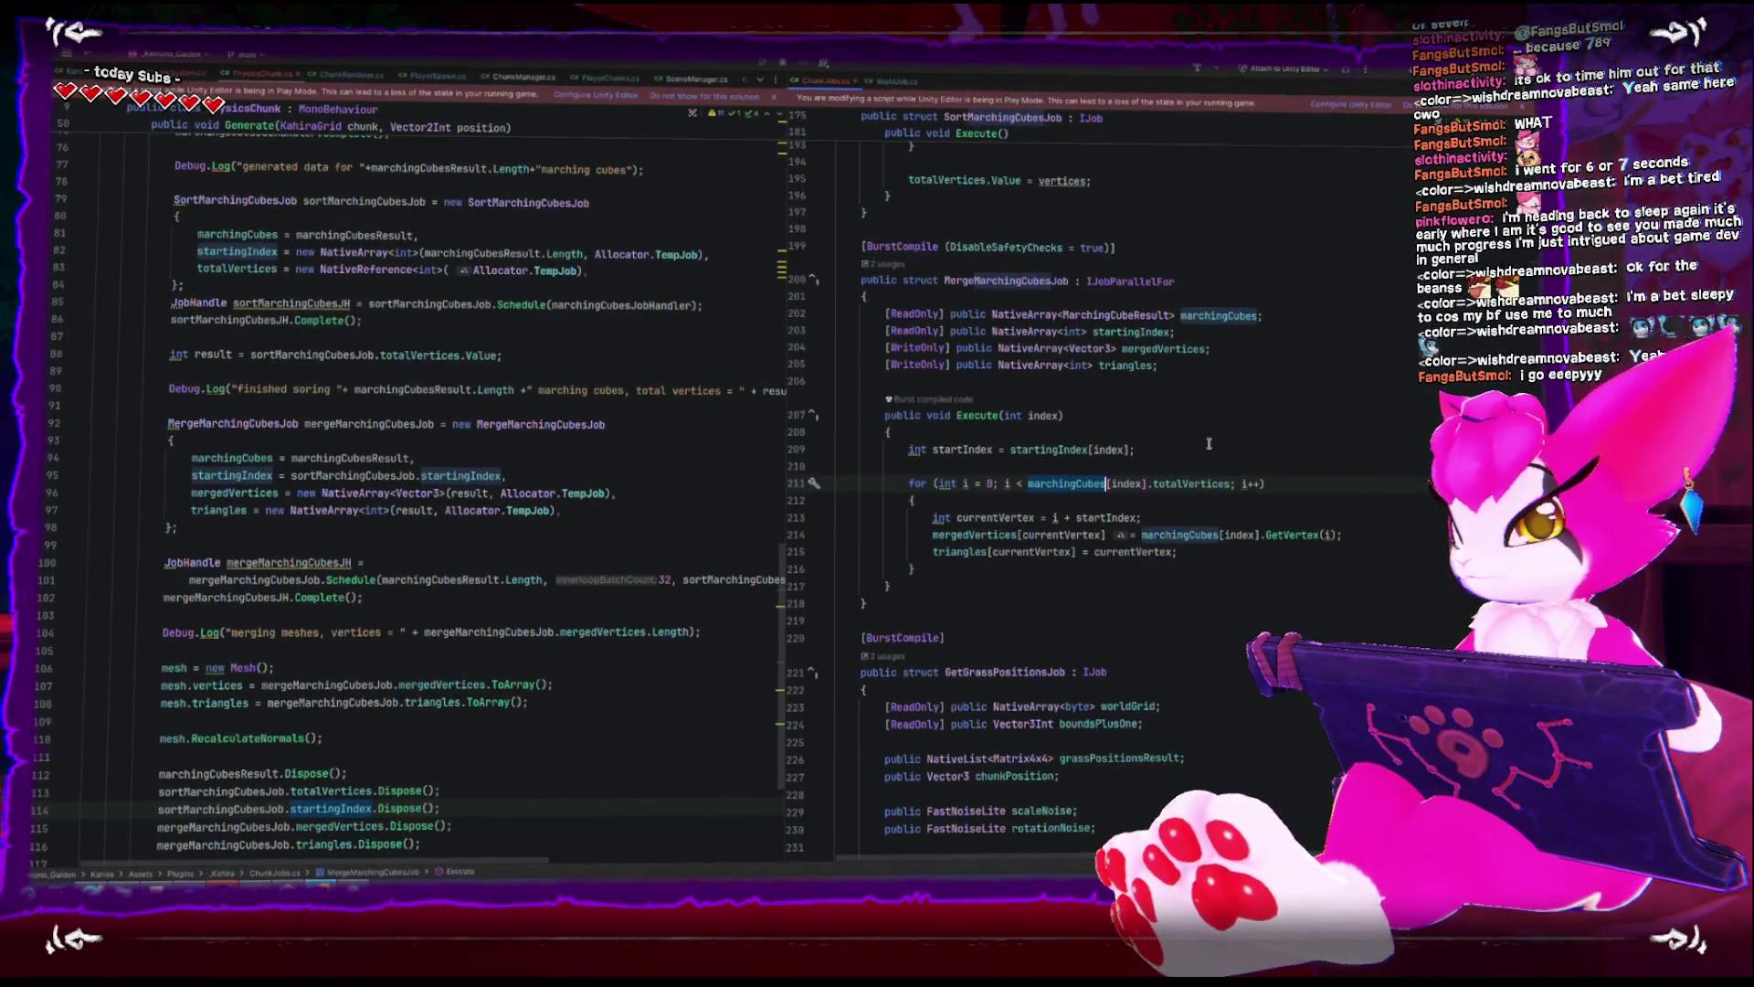
double_click(1129, 329)
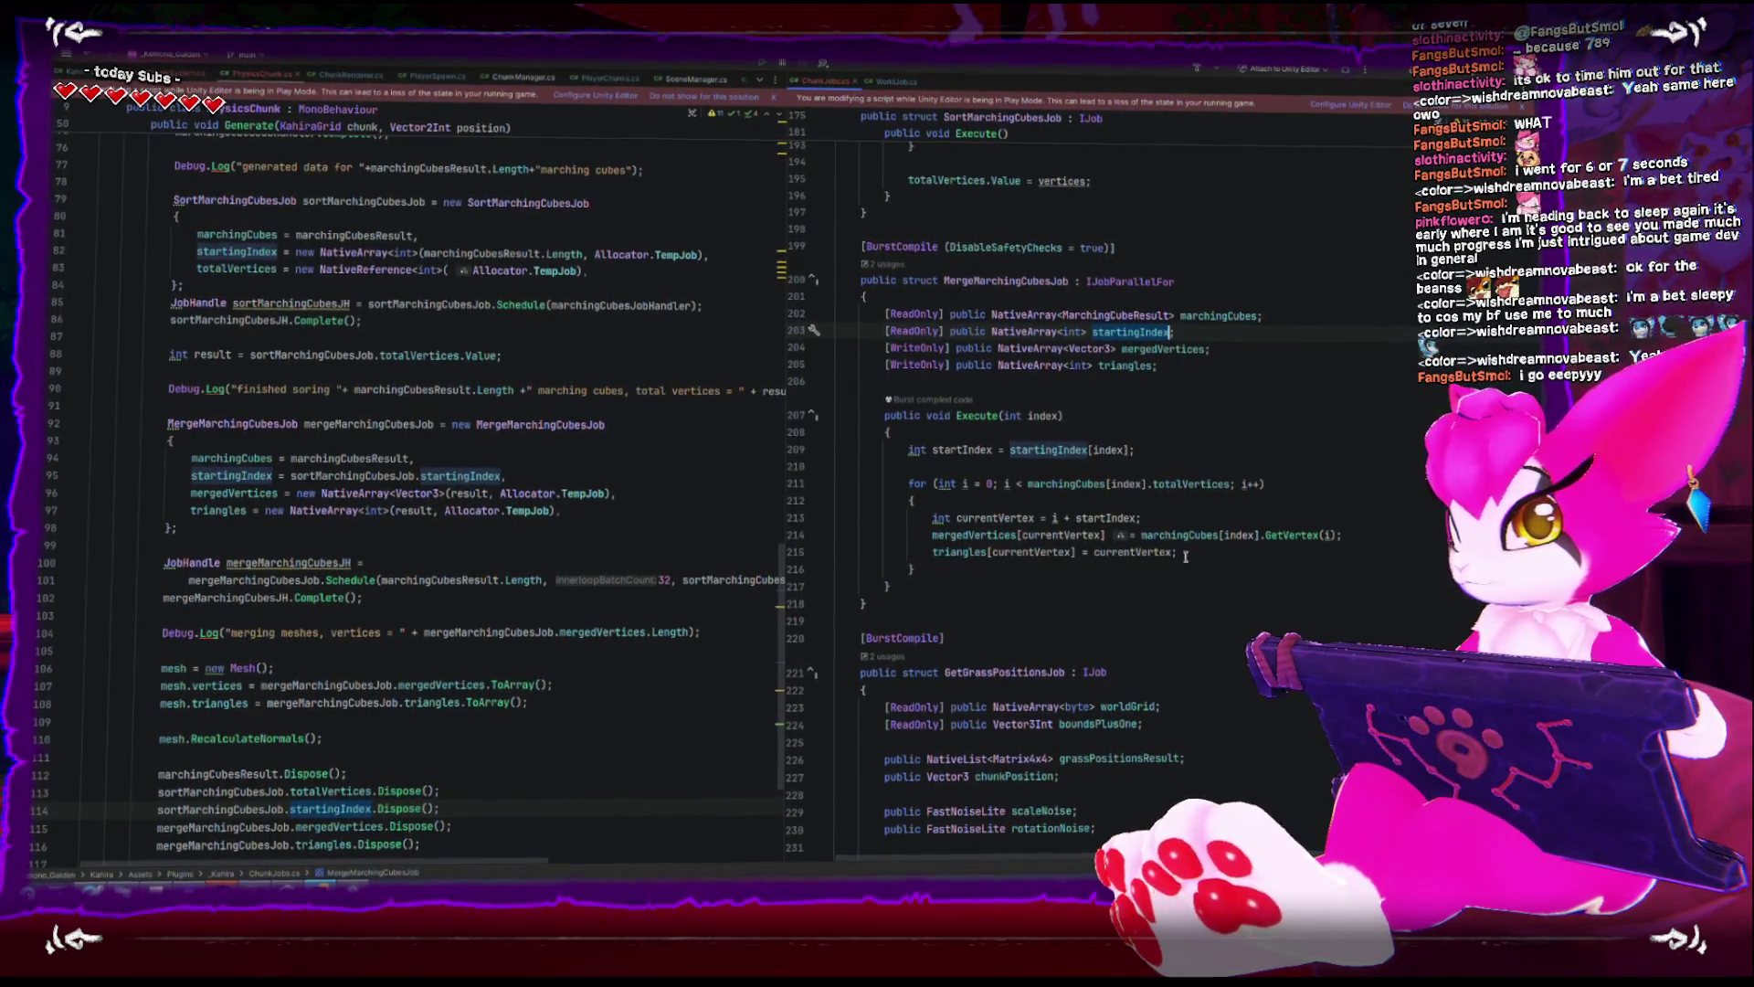
left_click(932, 533)
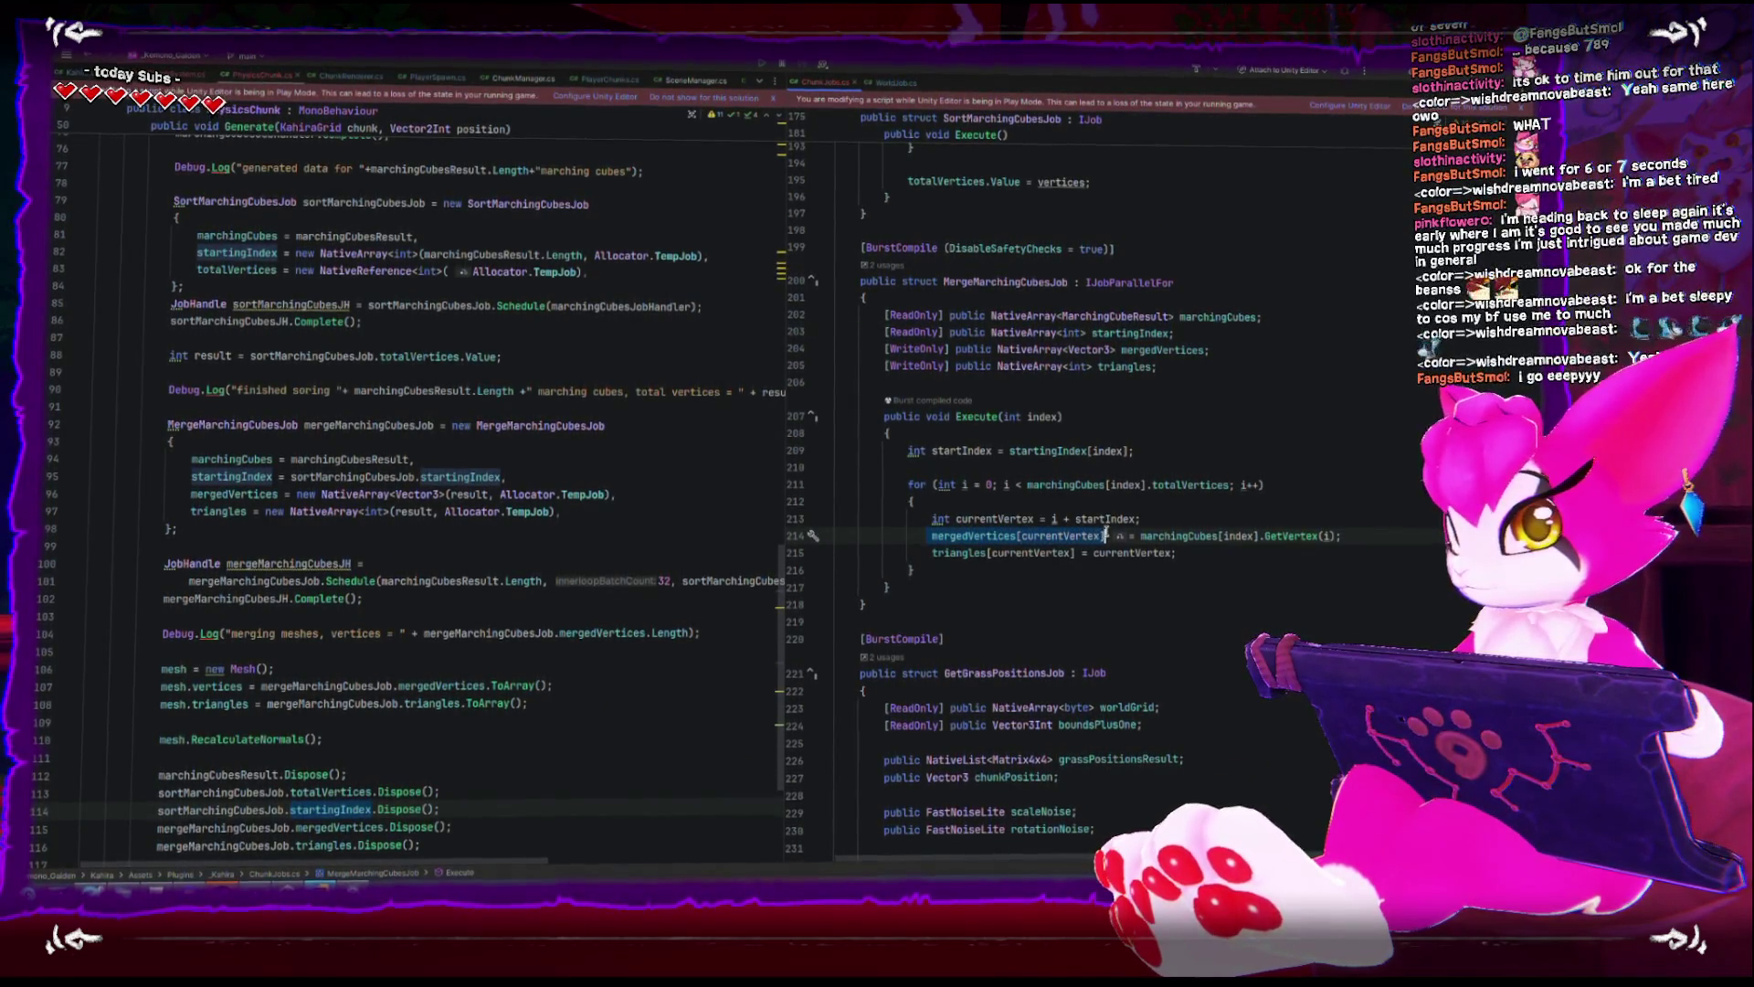
left_click(1193, 336)
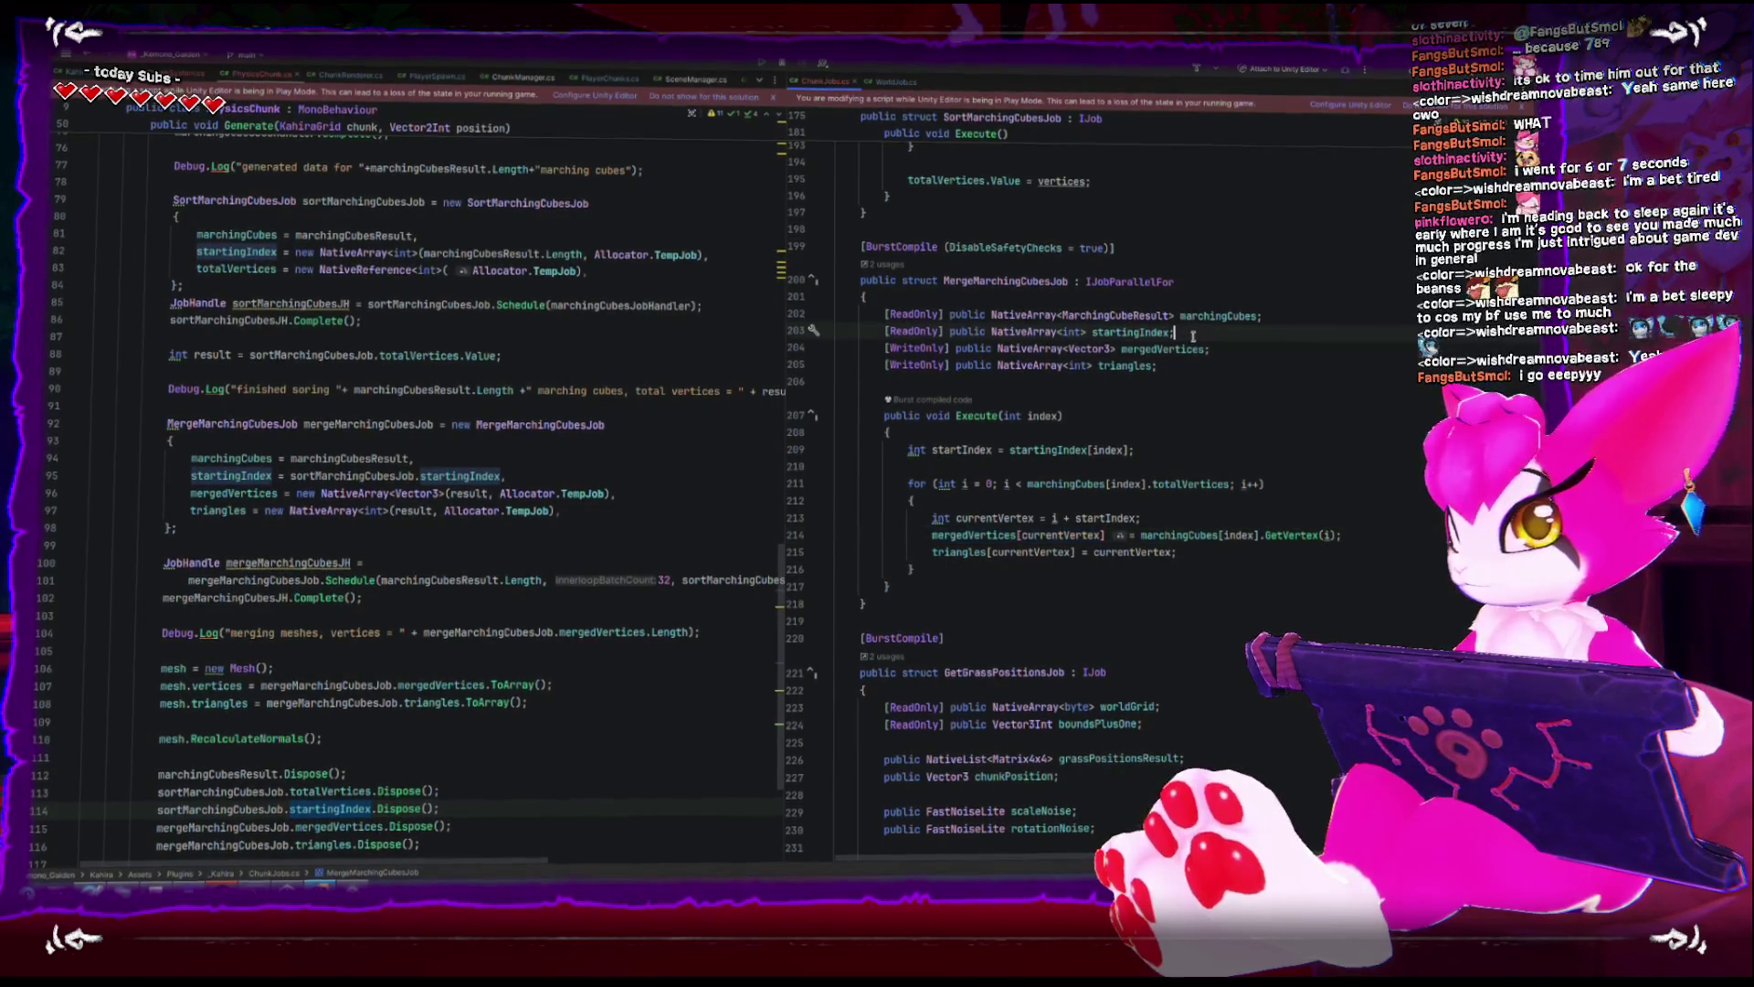
key("Return")
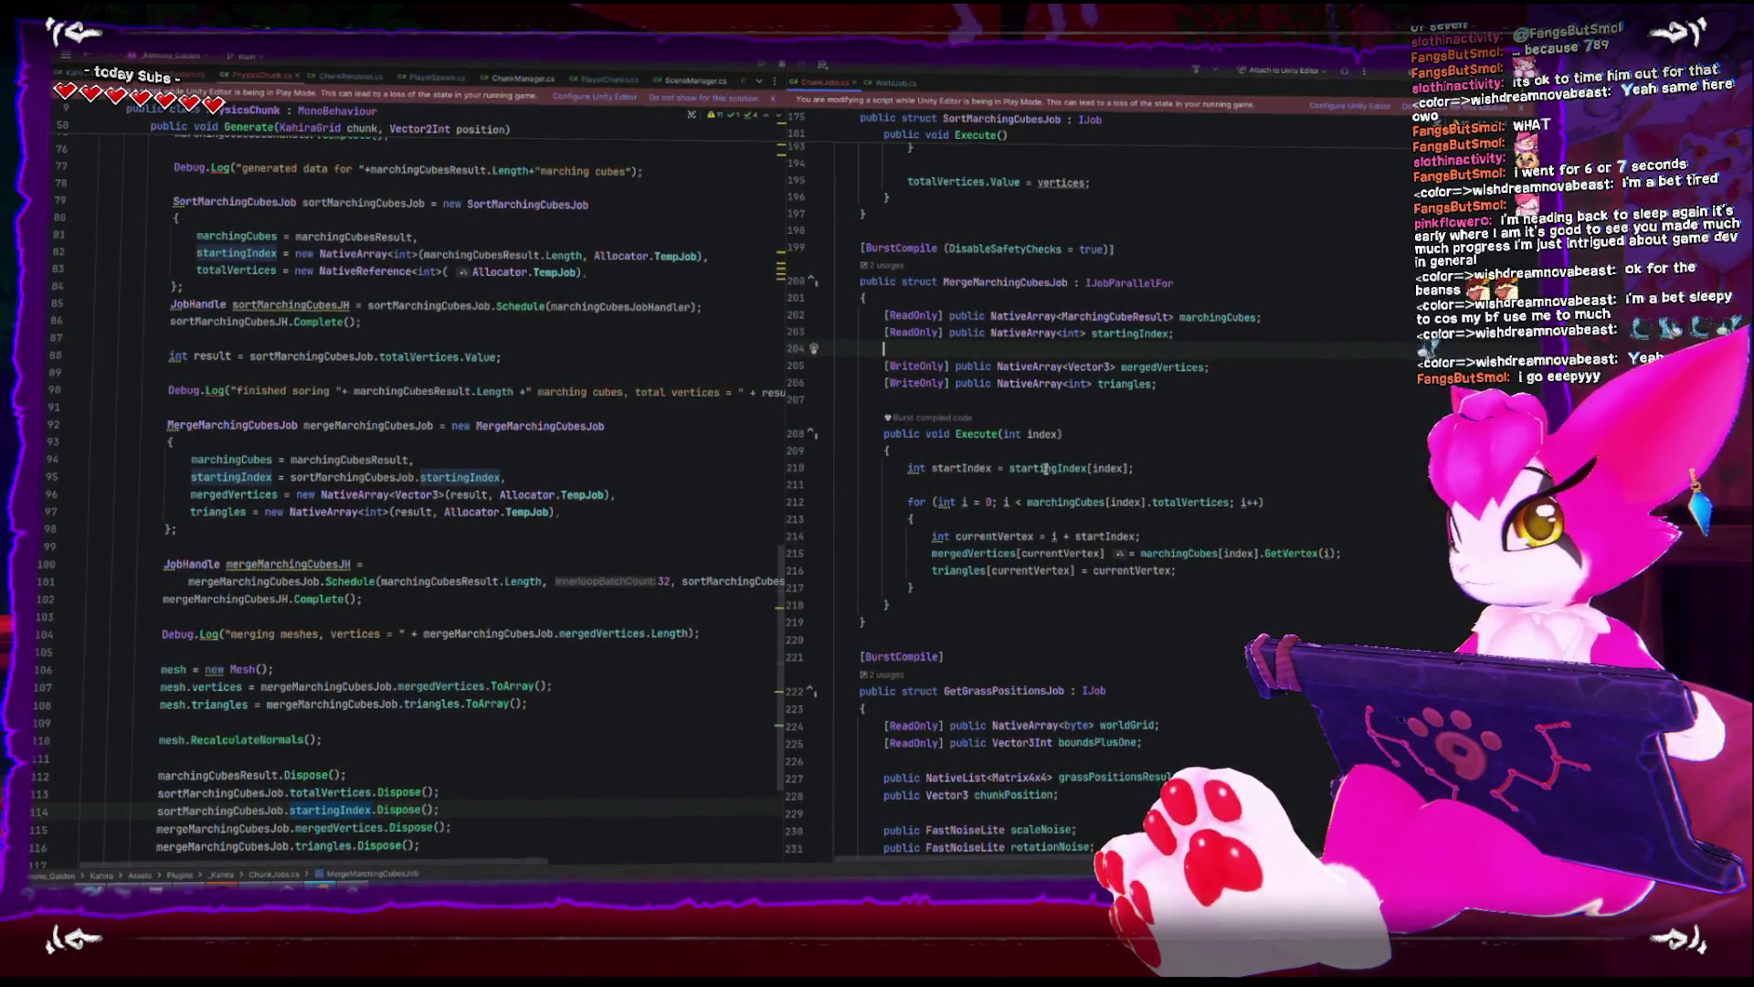
left_click(1046, 467)
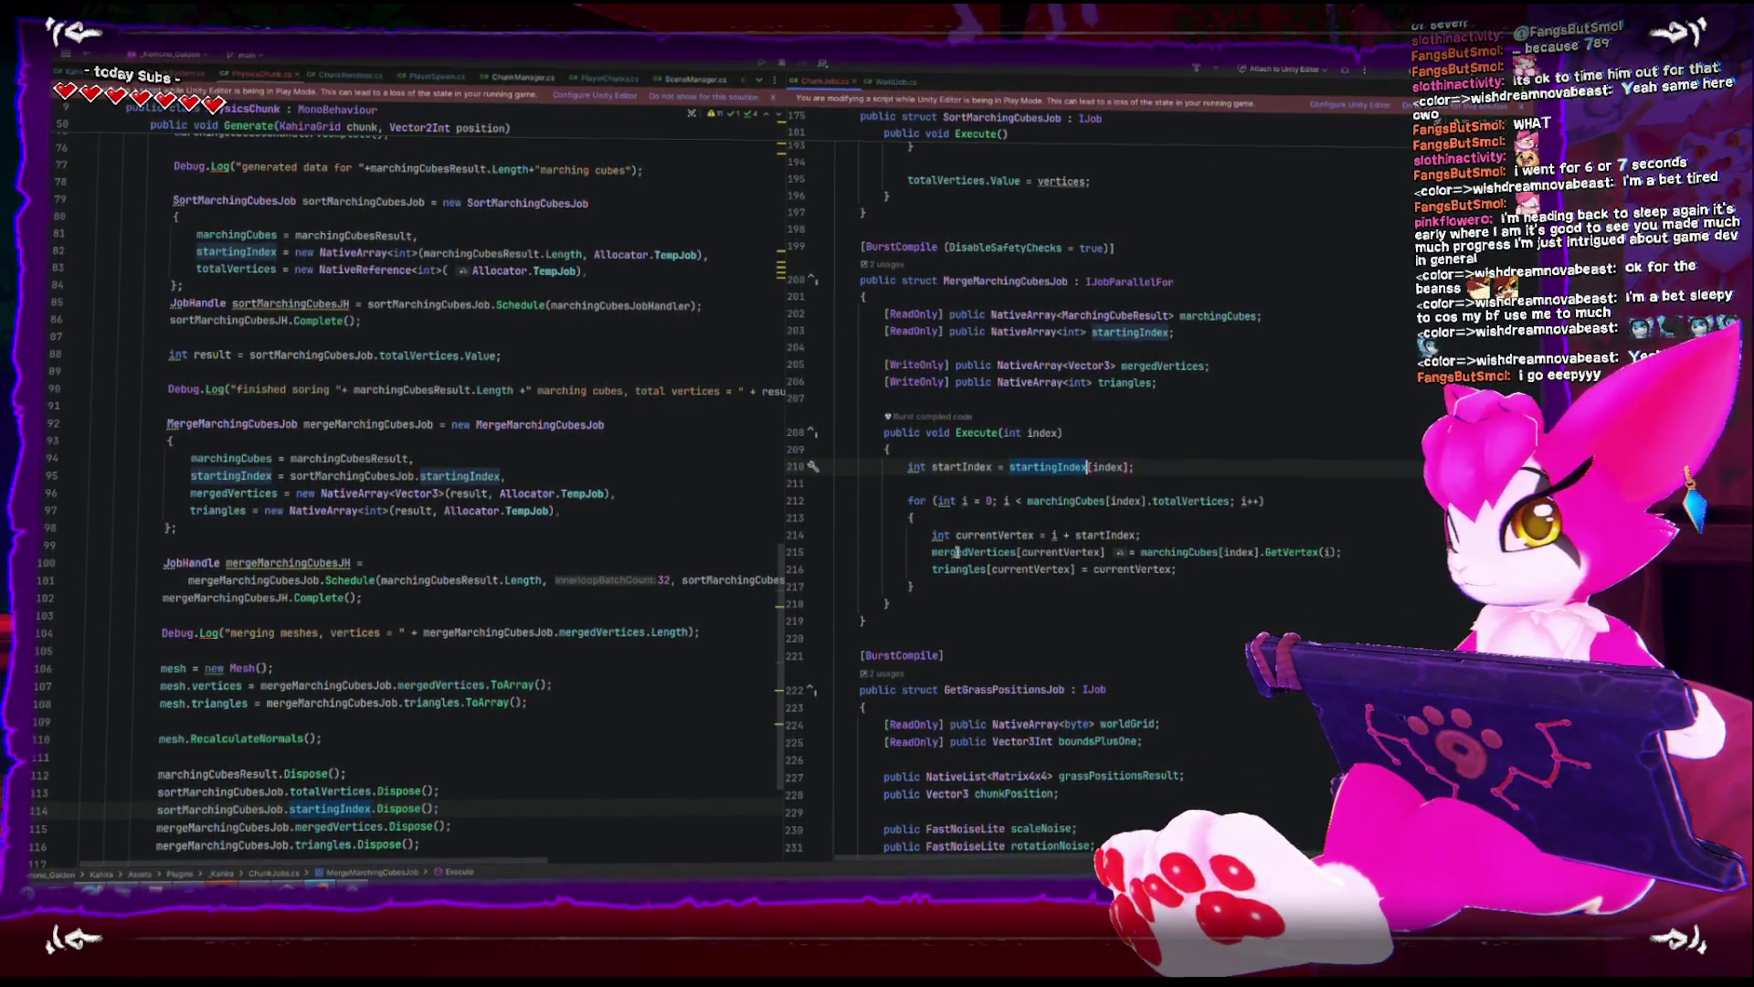
left_click(1016, 552)
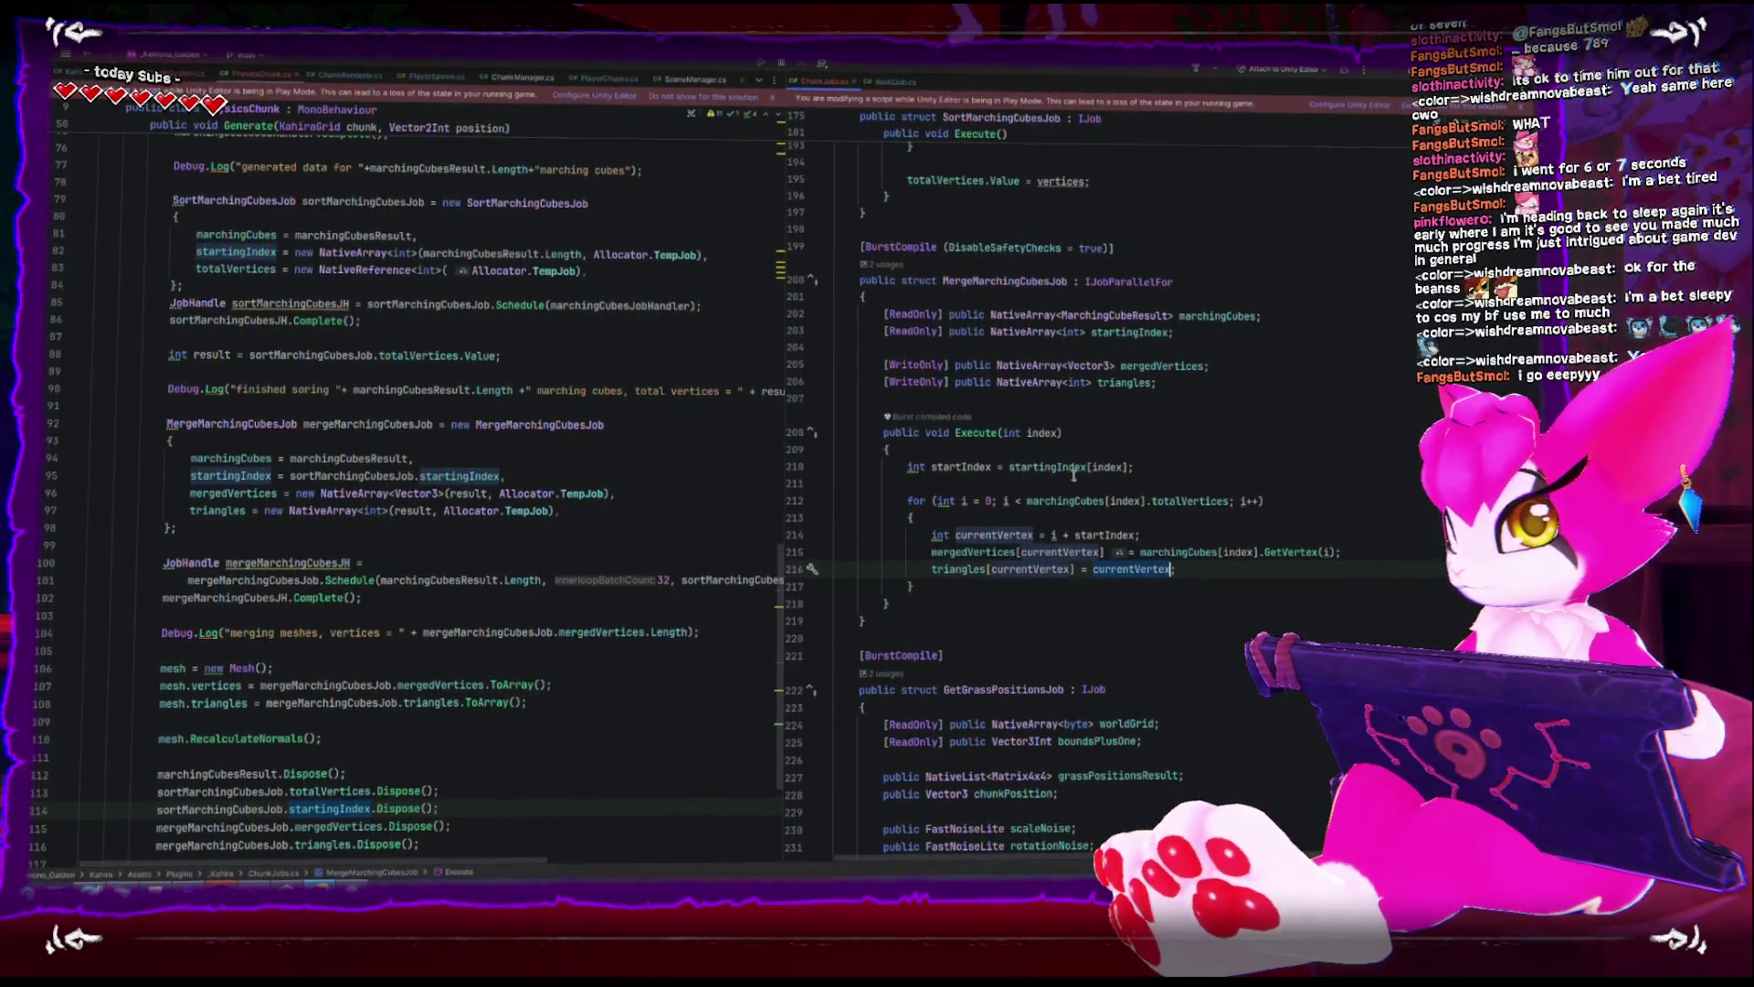
scroll(1075, 474, "down", 10)
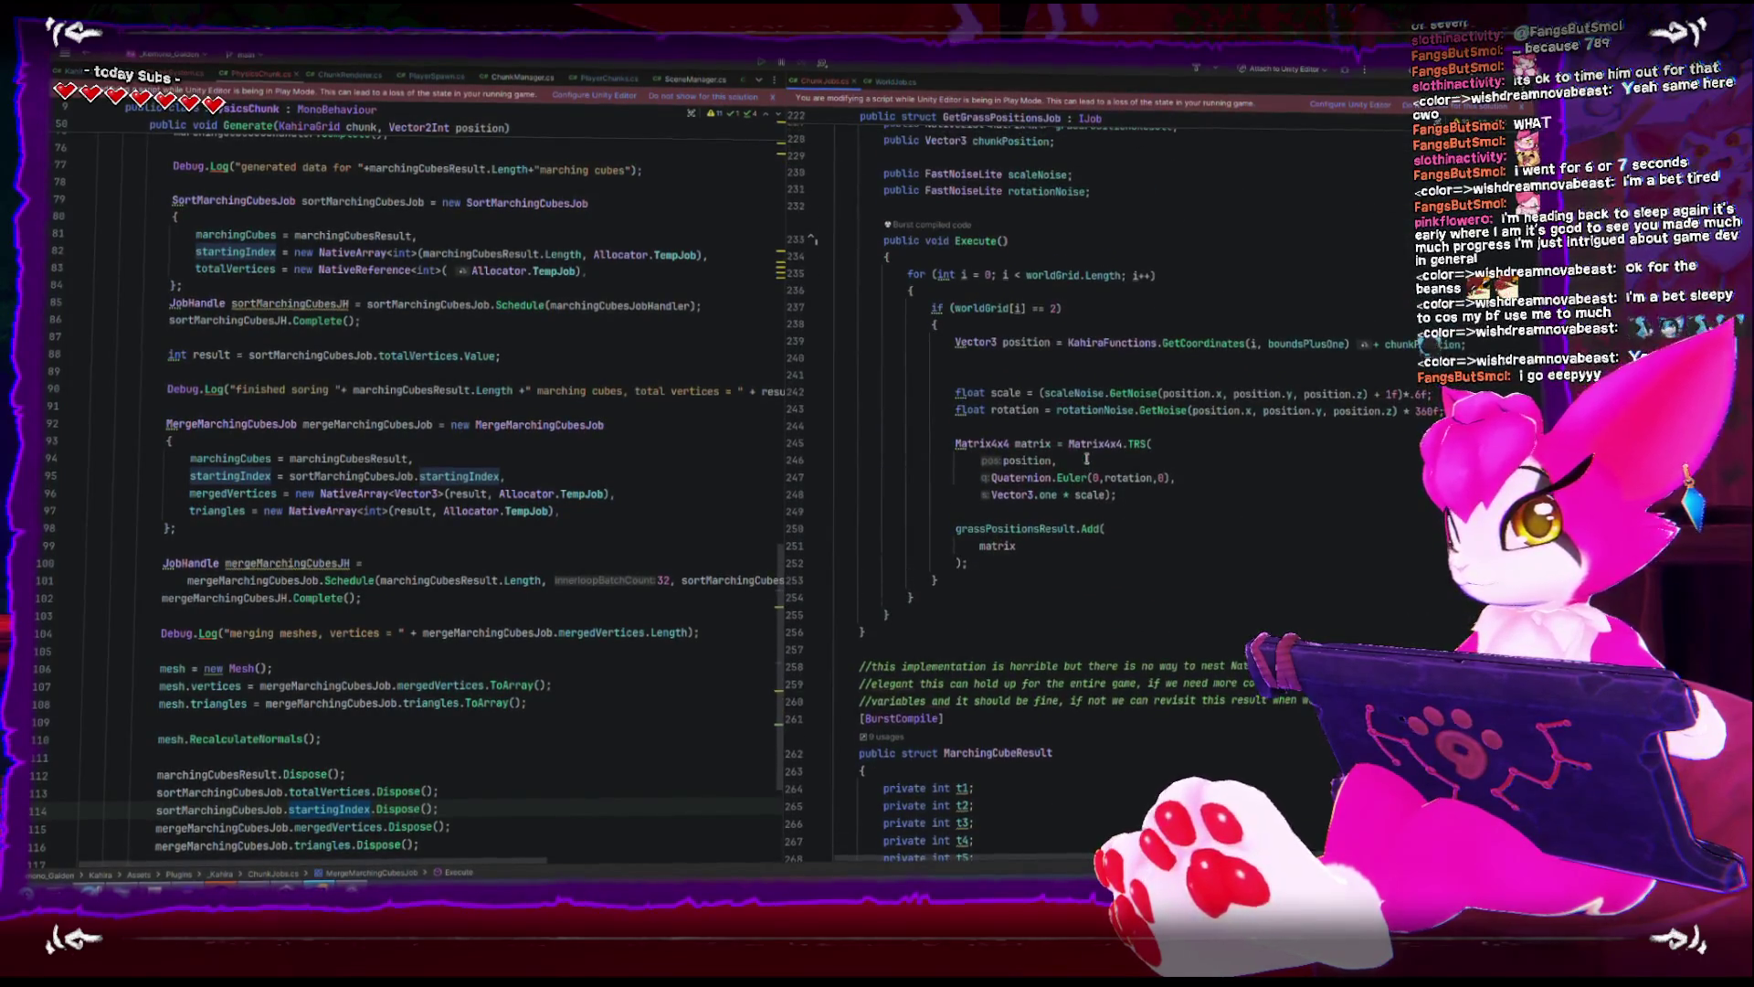
scroll(1086, 458, "down", 10)
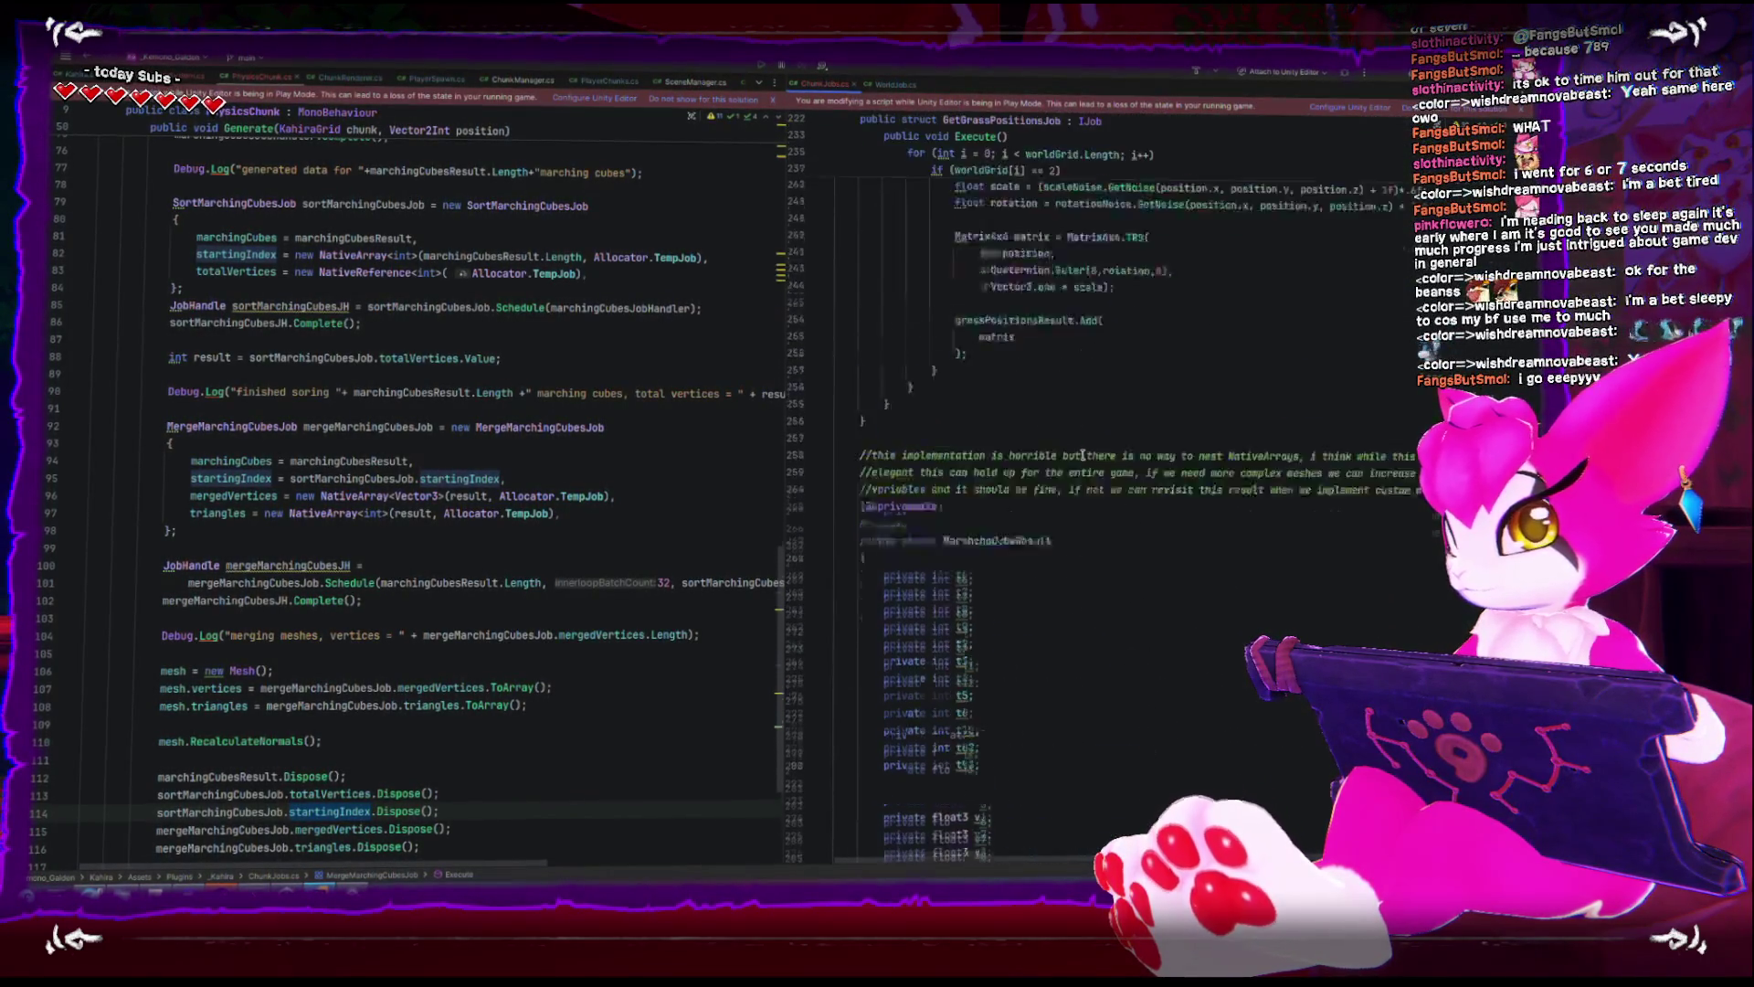
scroll(1083, 455, "up", 15)
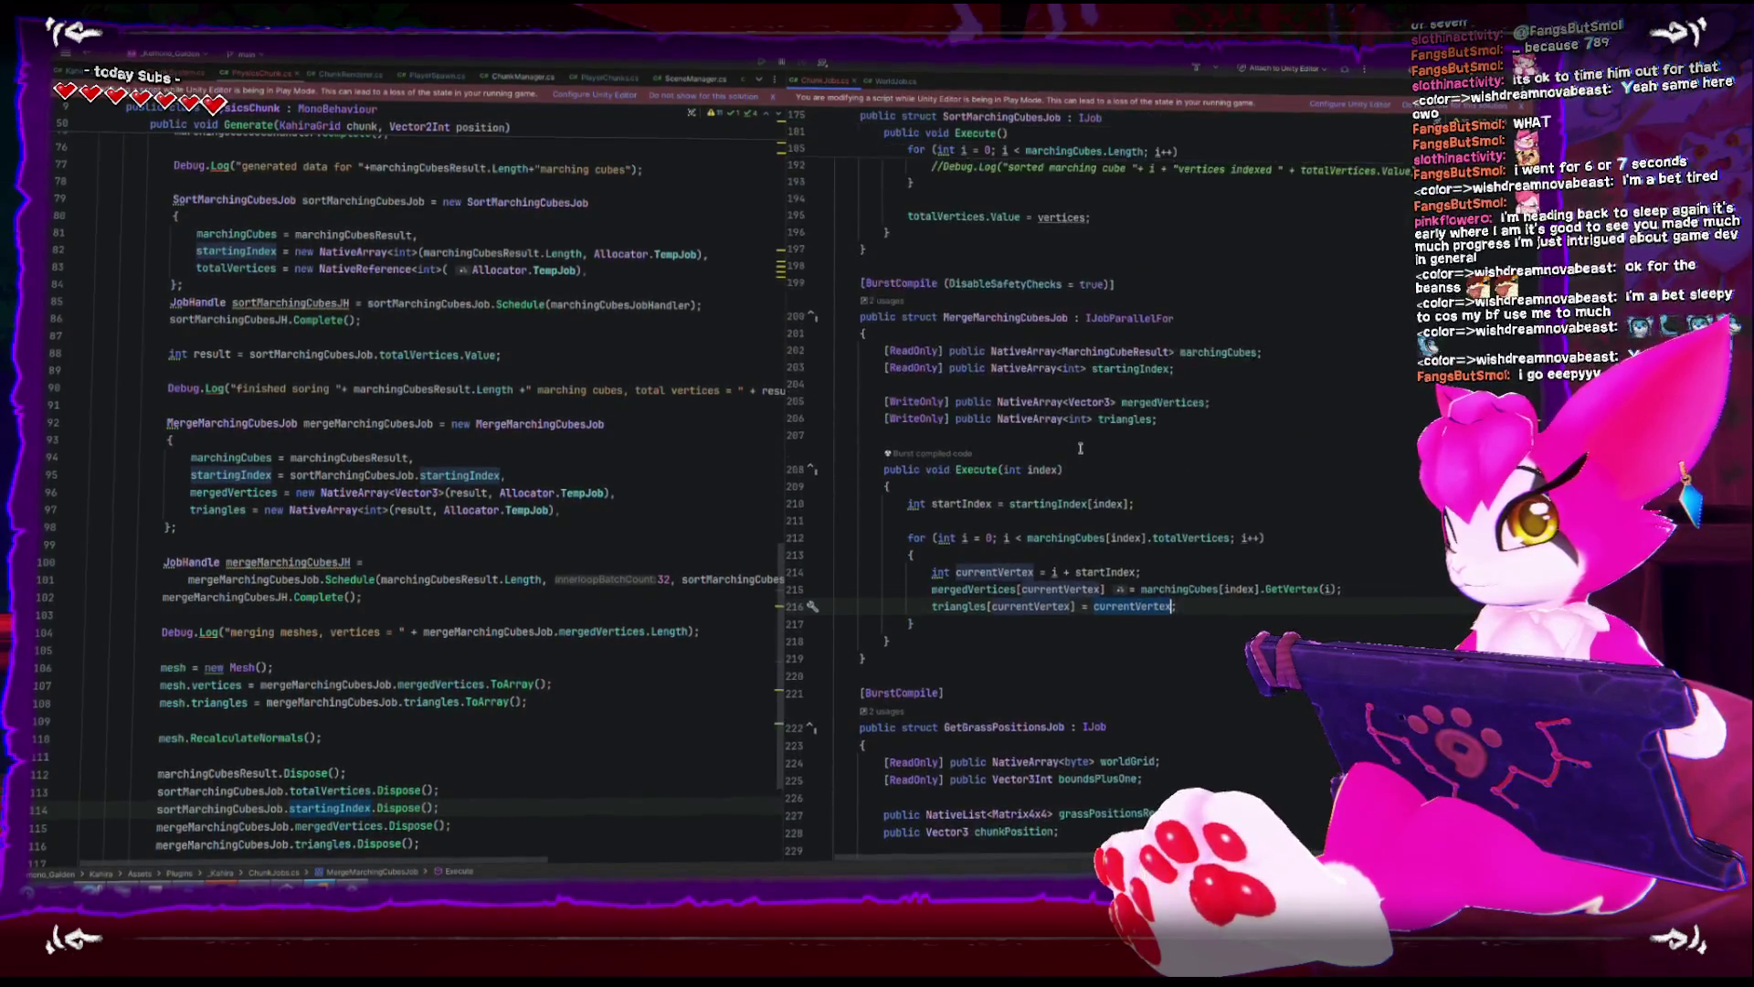
scroll(1080, 448, "up", 10)
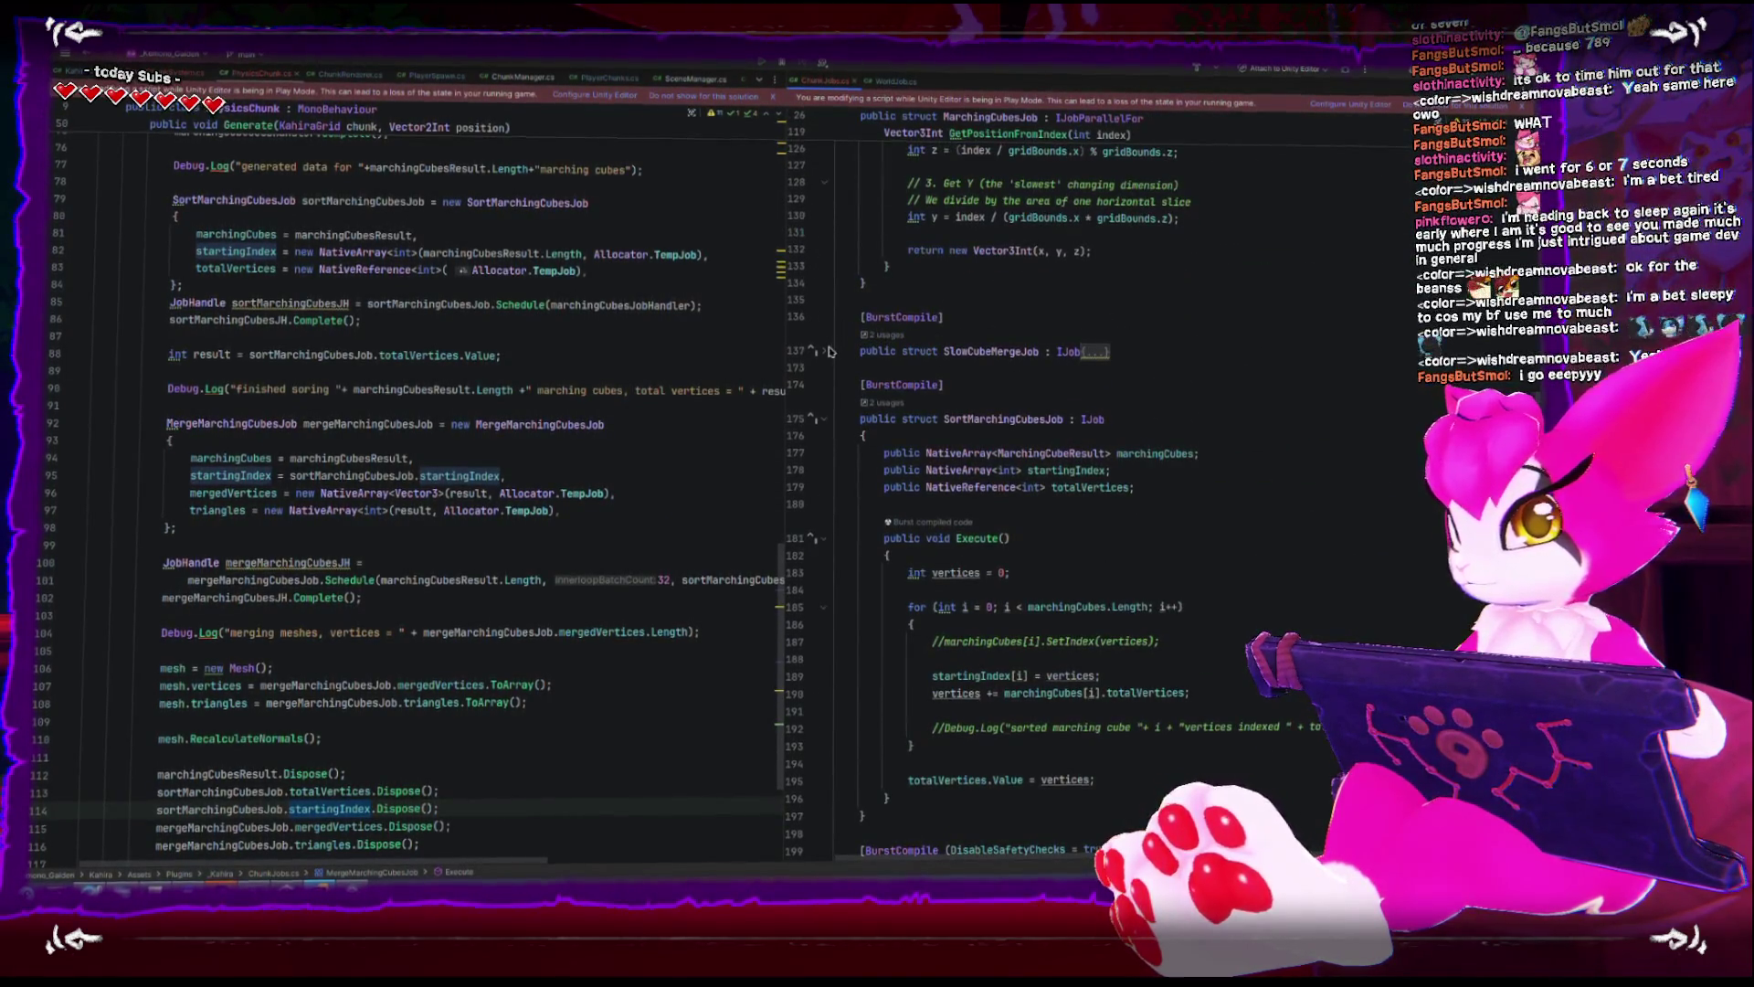
left_click(828, 350)
scroll(948, 403, "down", 5)
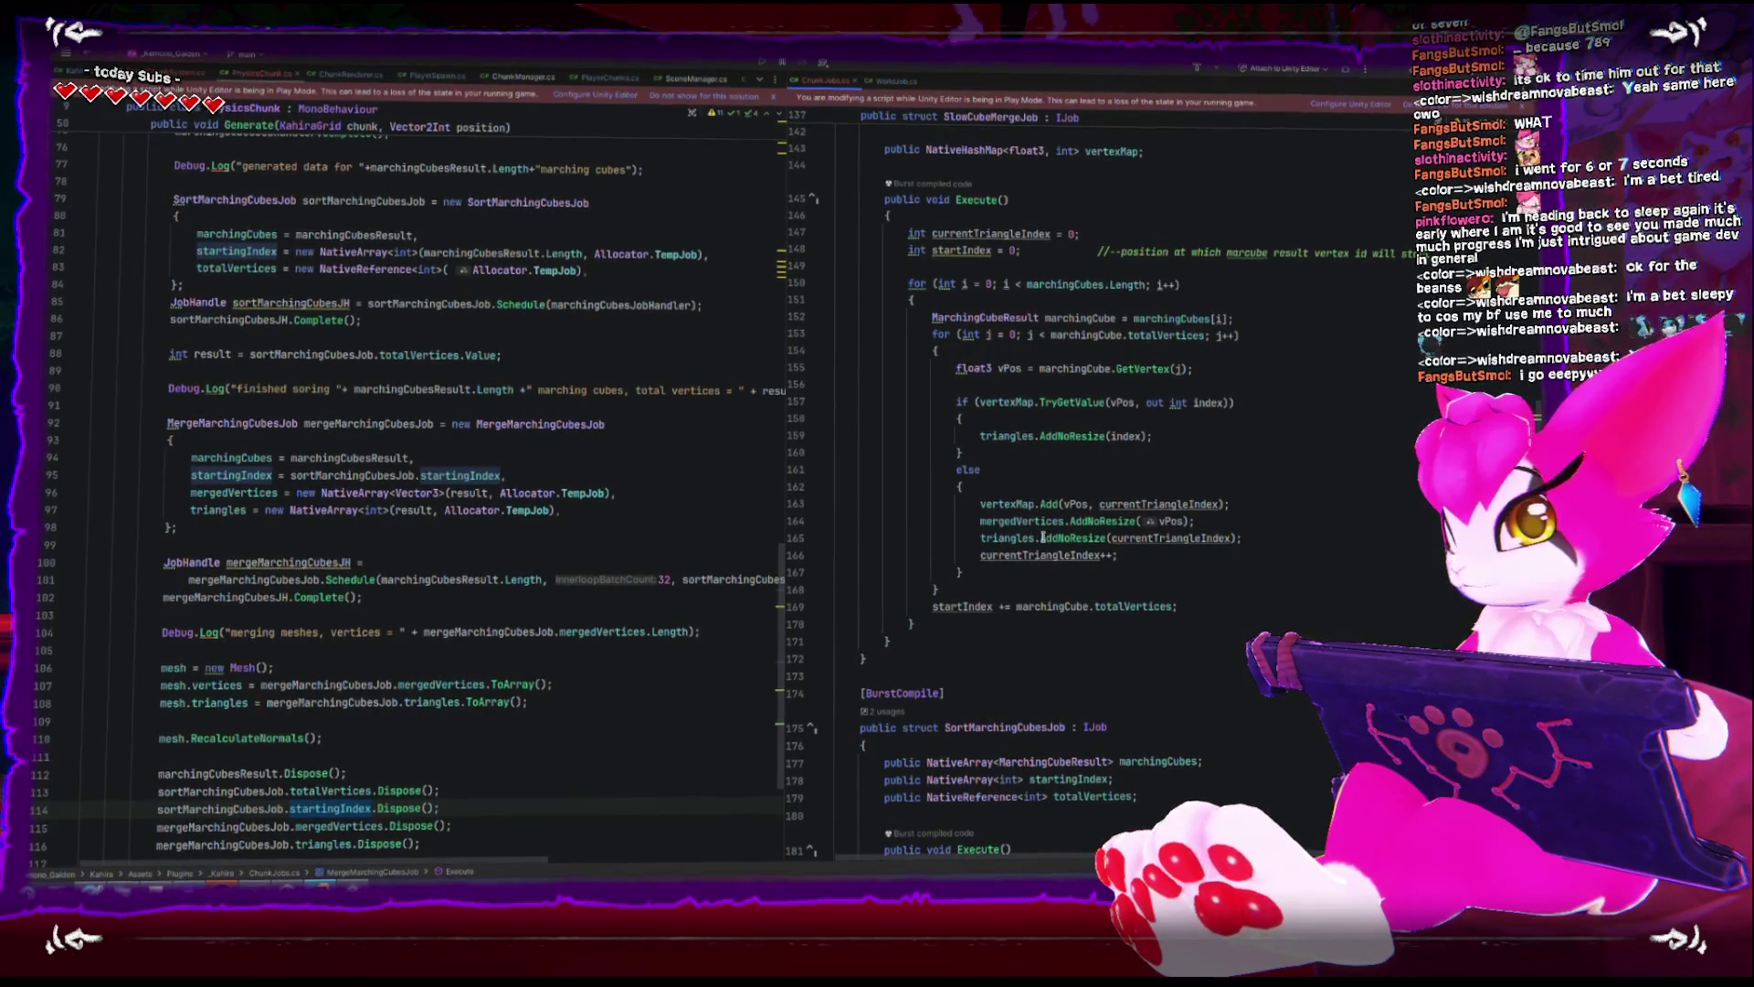
left_click(1106, 538)
scroll(1150, 539, "up", 1)
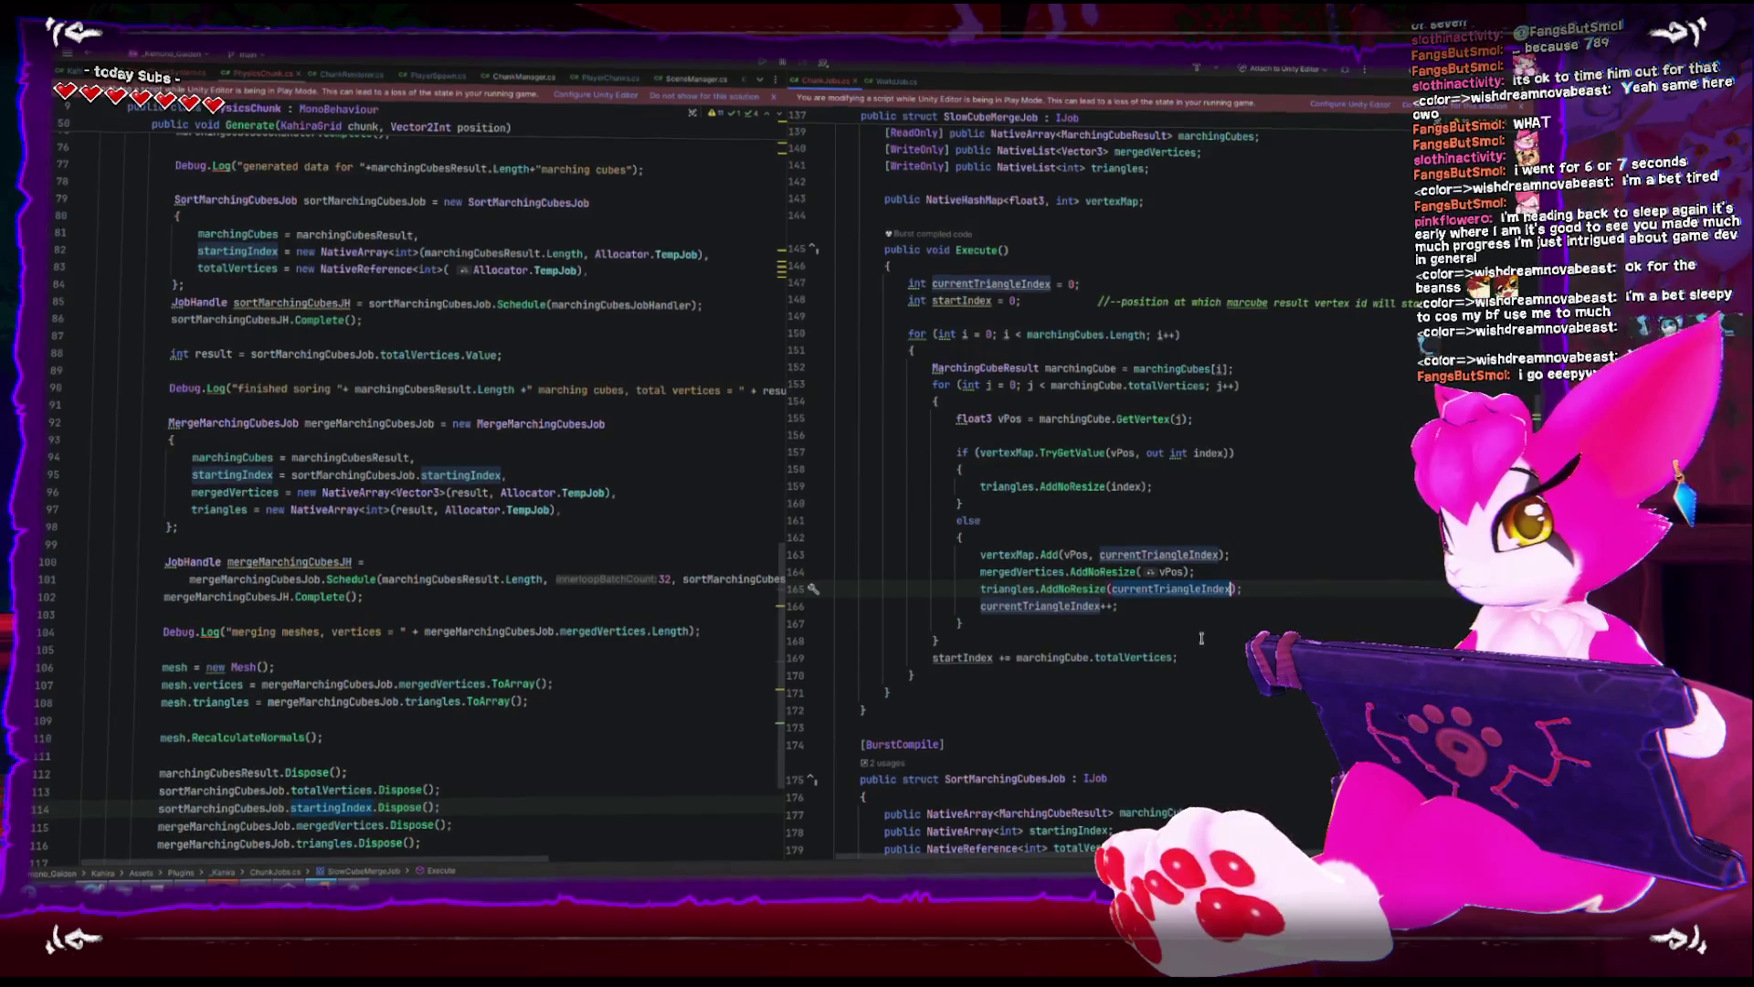
scroll(1196, 657, "down", 10)
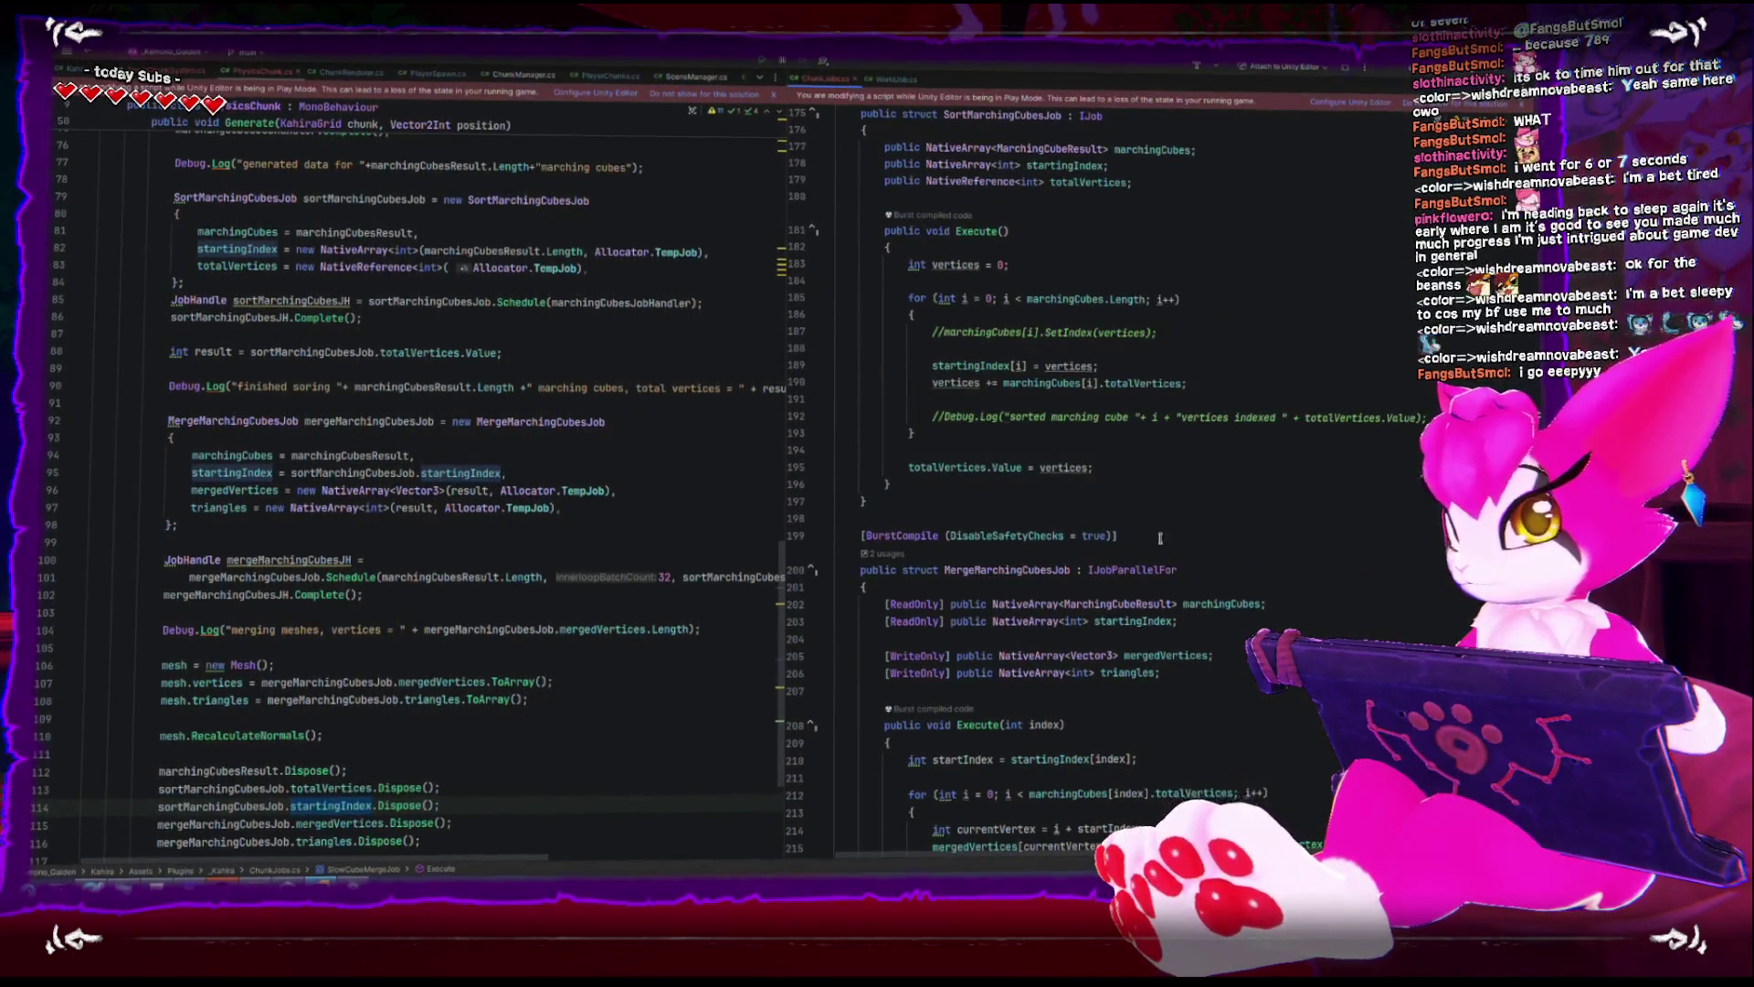
scroll(1160, 539, "down", 1)
scroll(1146, 518, "down", 3)
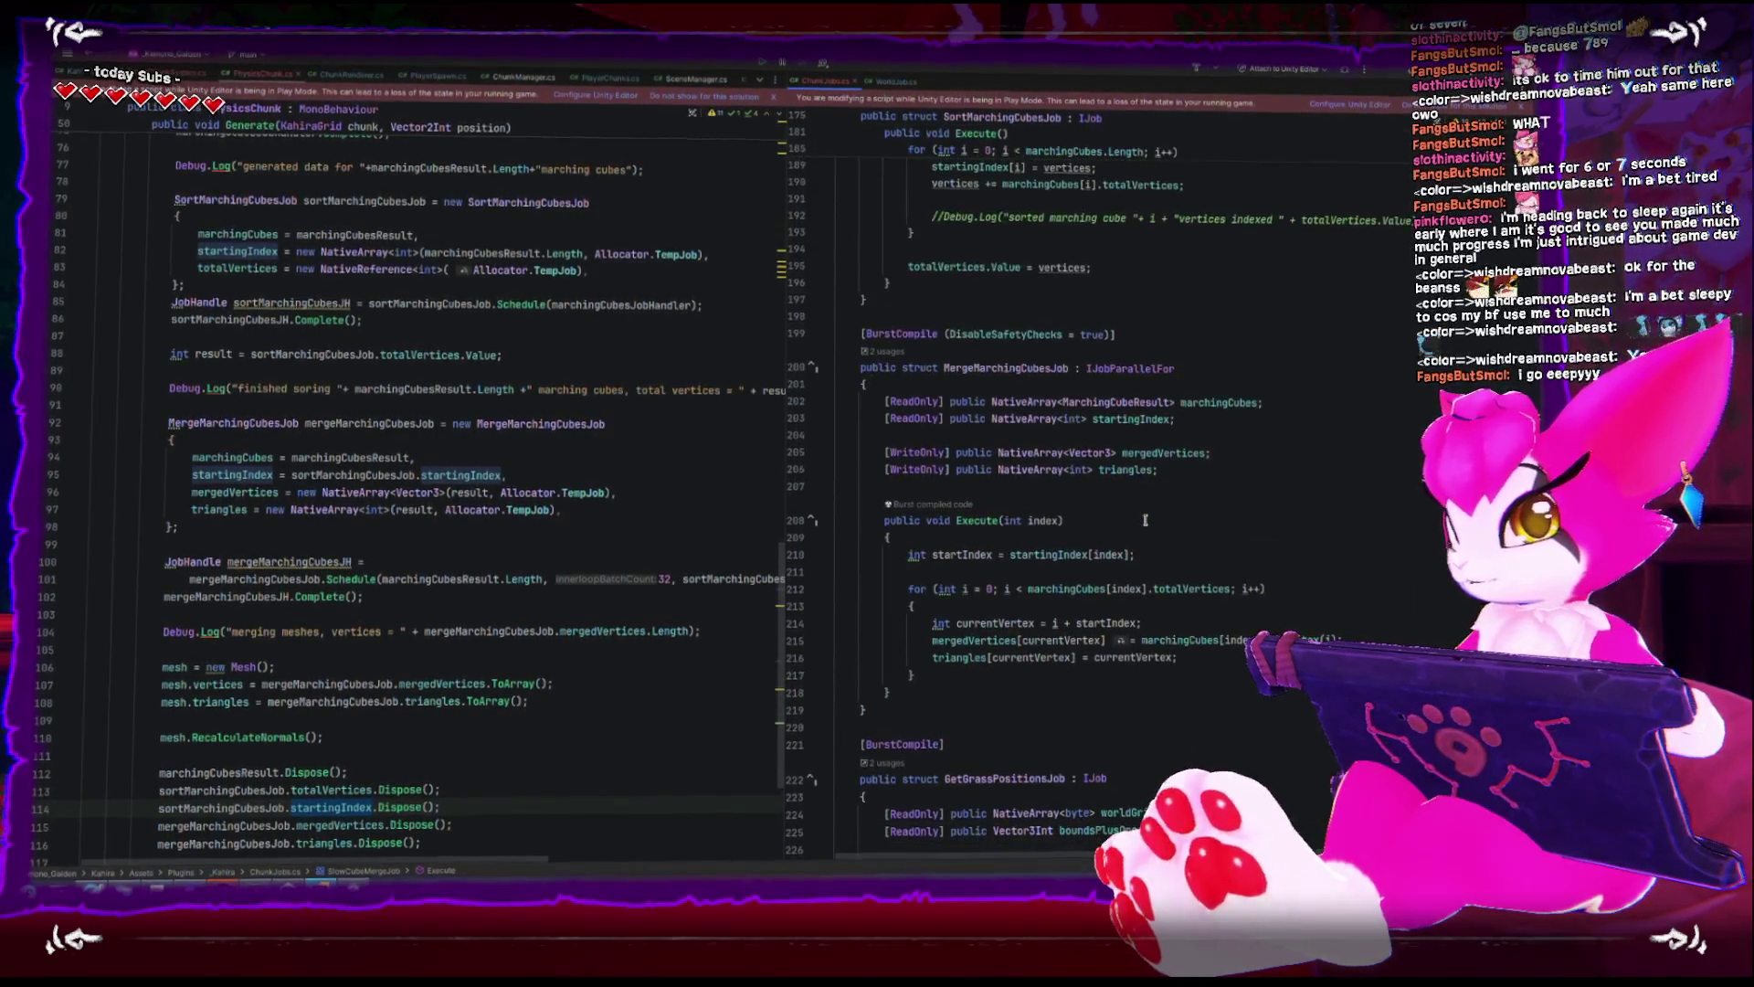
scroll(1143, 522, "down", 2)
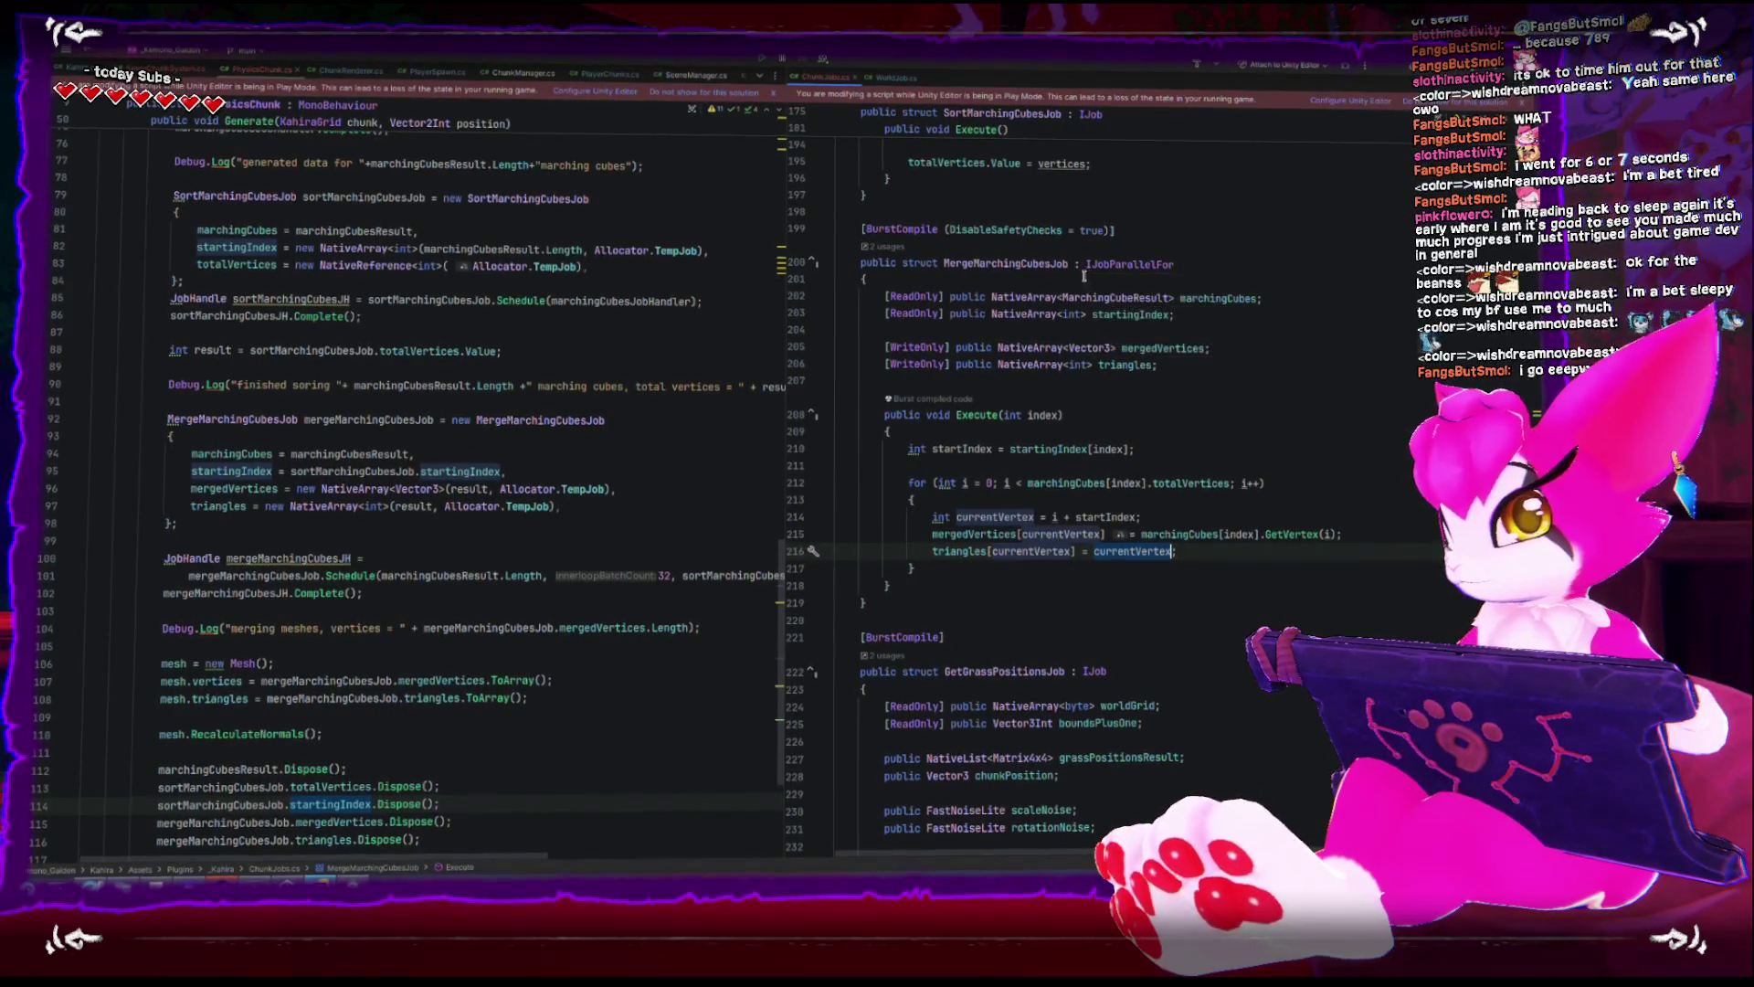
- Finish the triangles line adding startIndex to GetTriangle(i) and let Unity recompile
mouse_move(1090, 270)
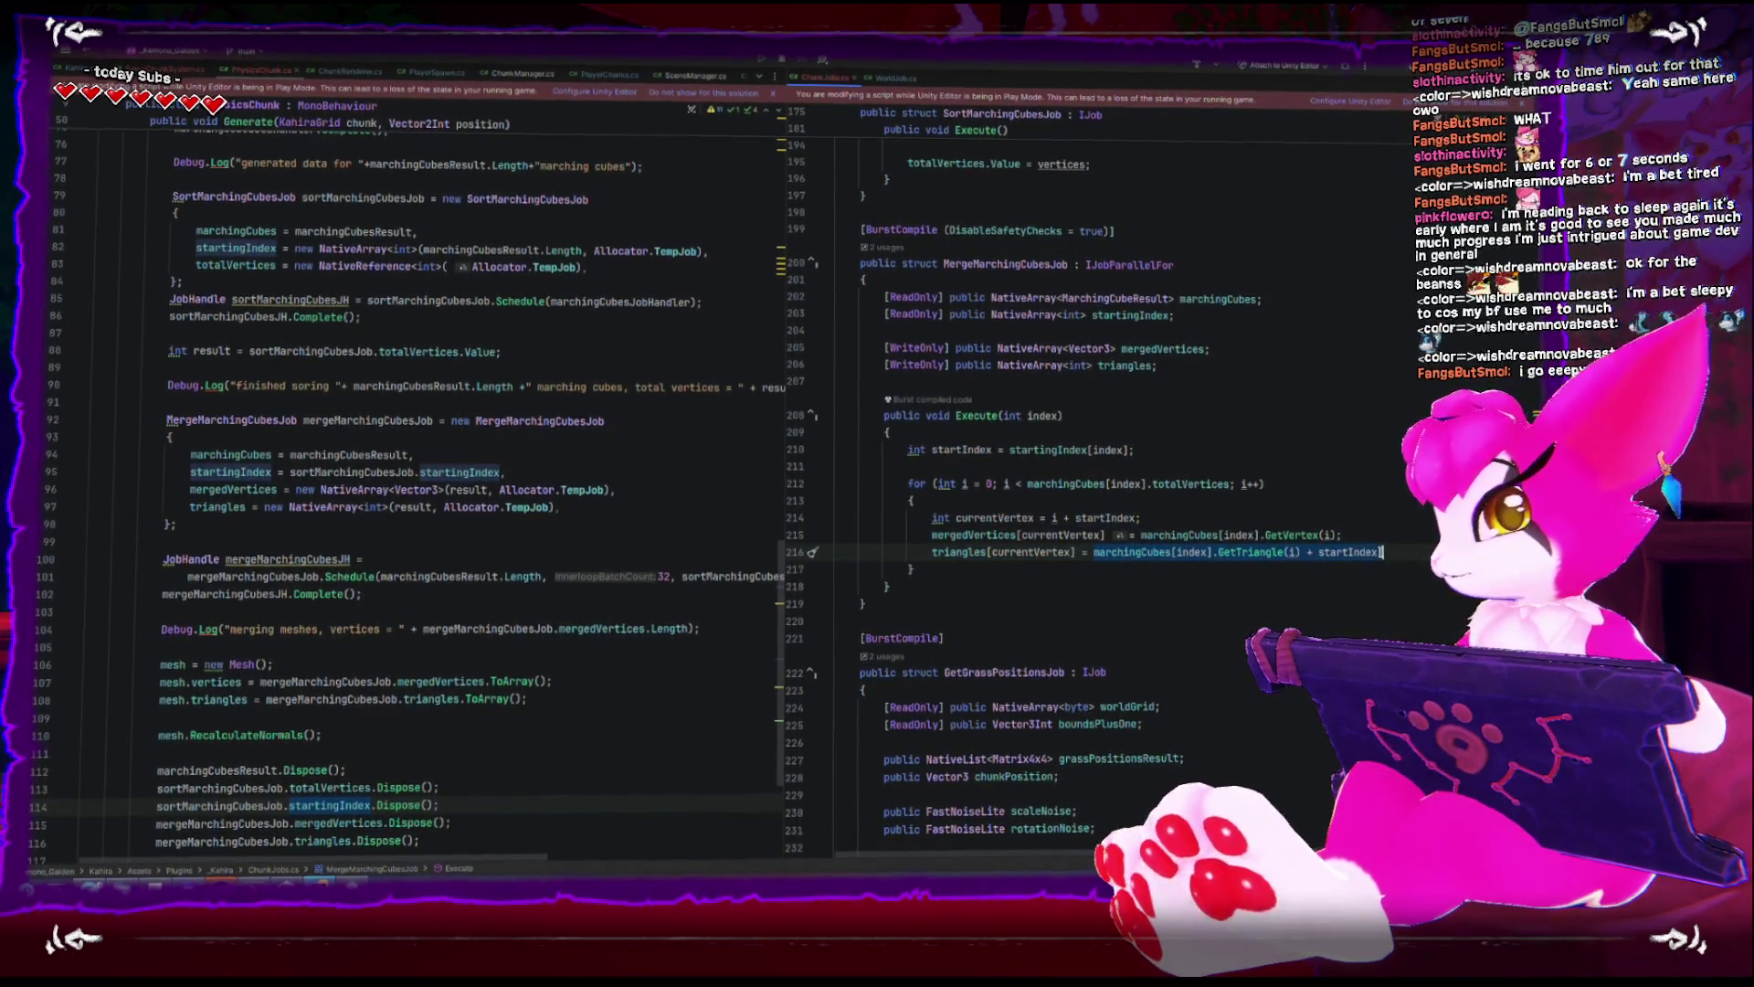
left_click(865, 277)
key("alt+Tab")
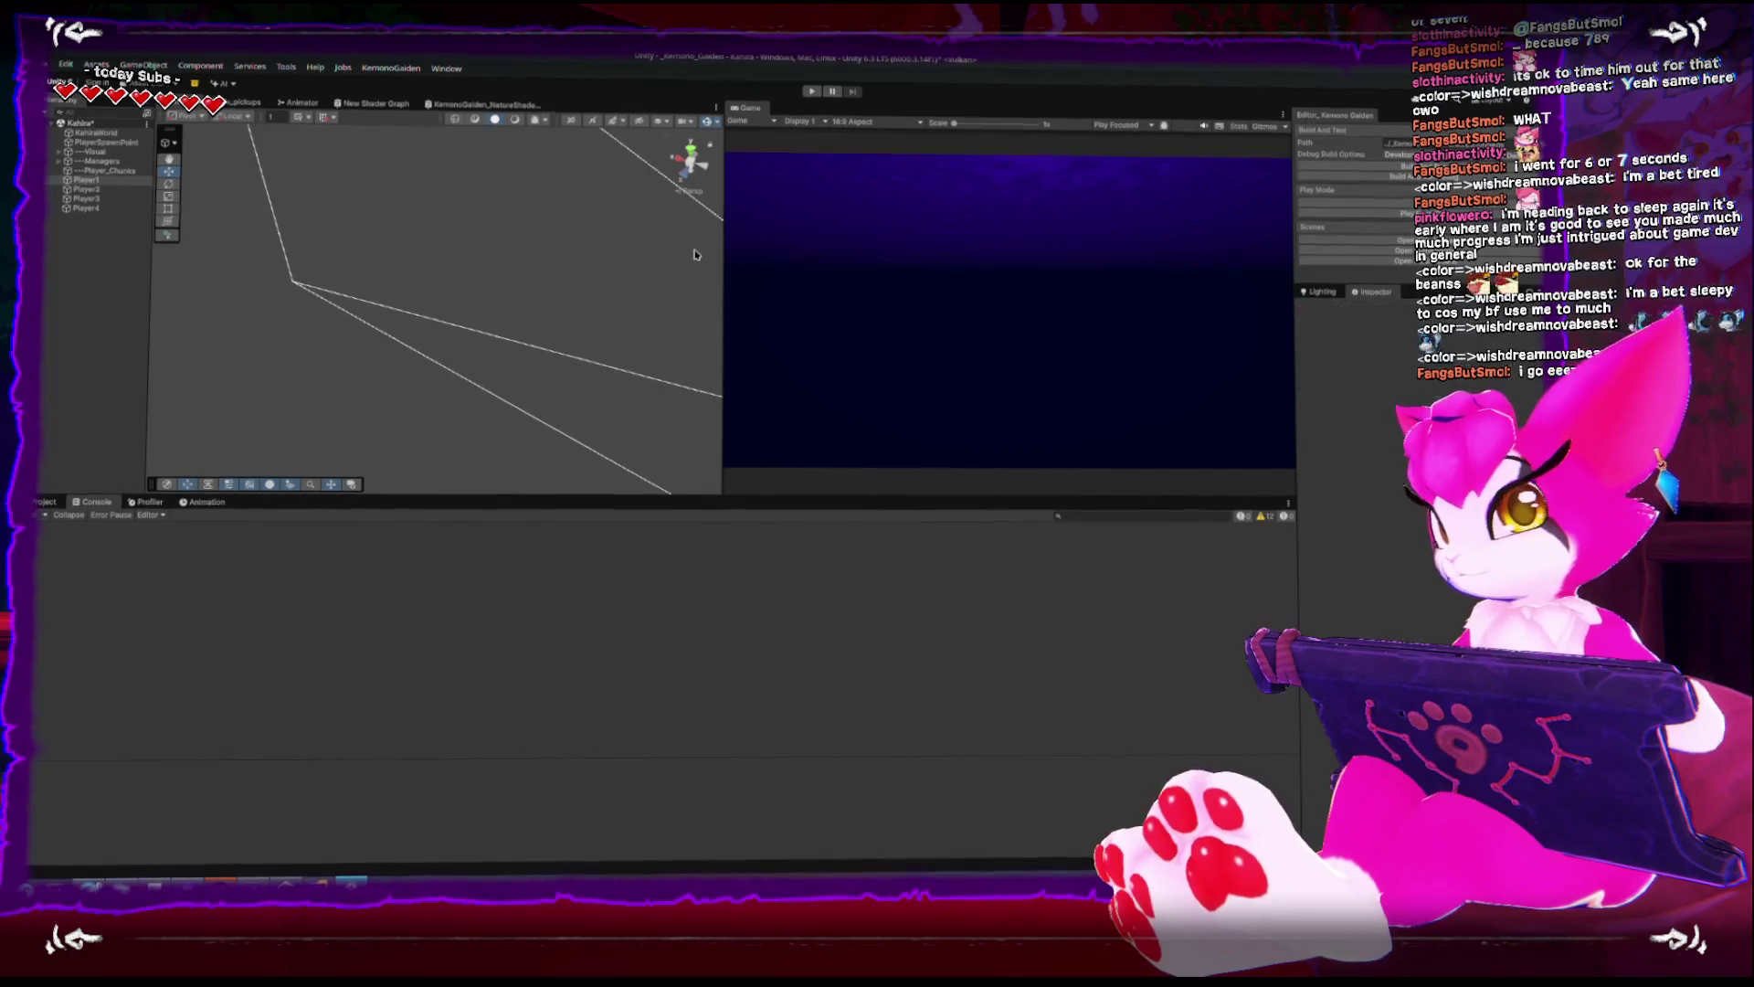
- Enter play mode, orbit to watch the magenta chunks appear, and select Player3
left_click(811, 89)
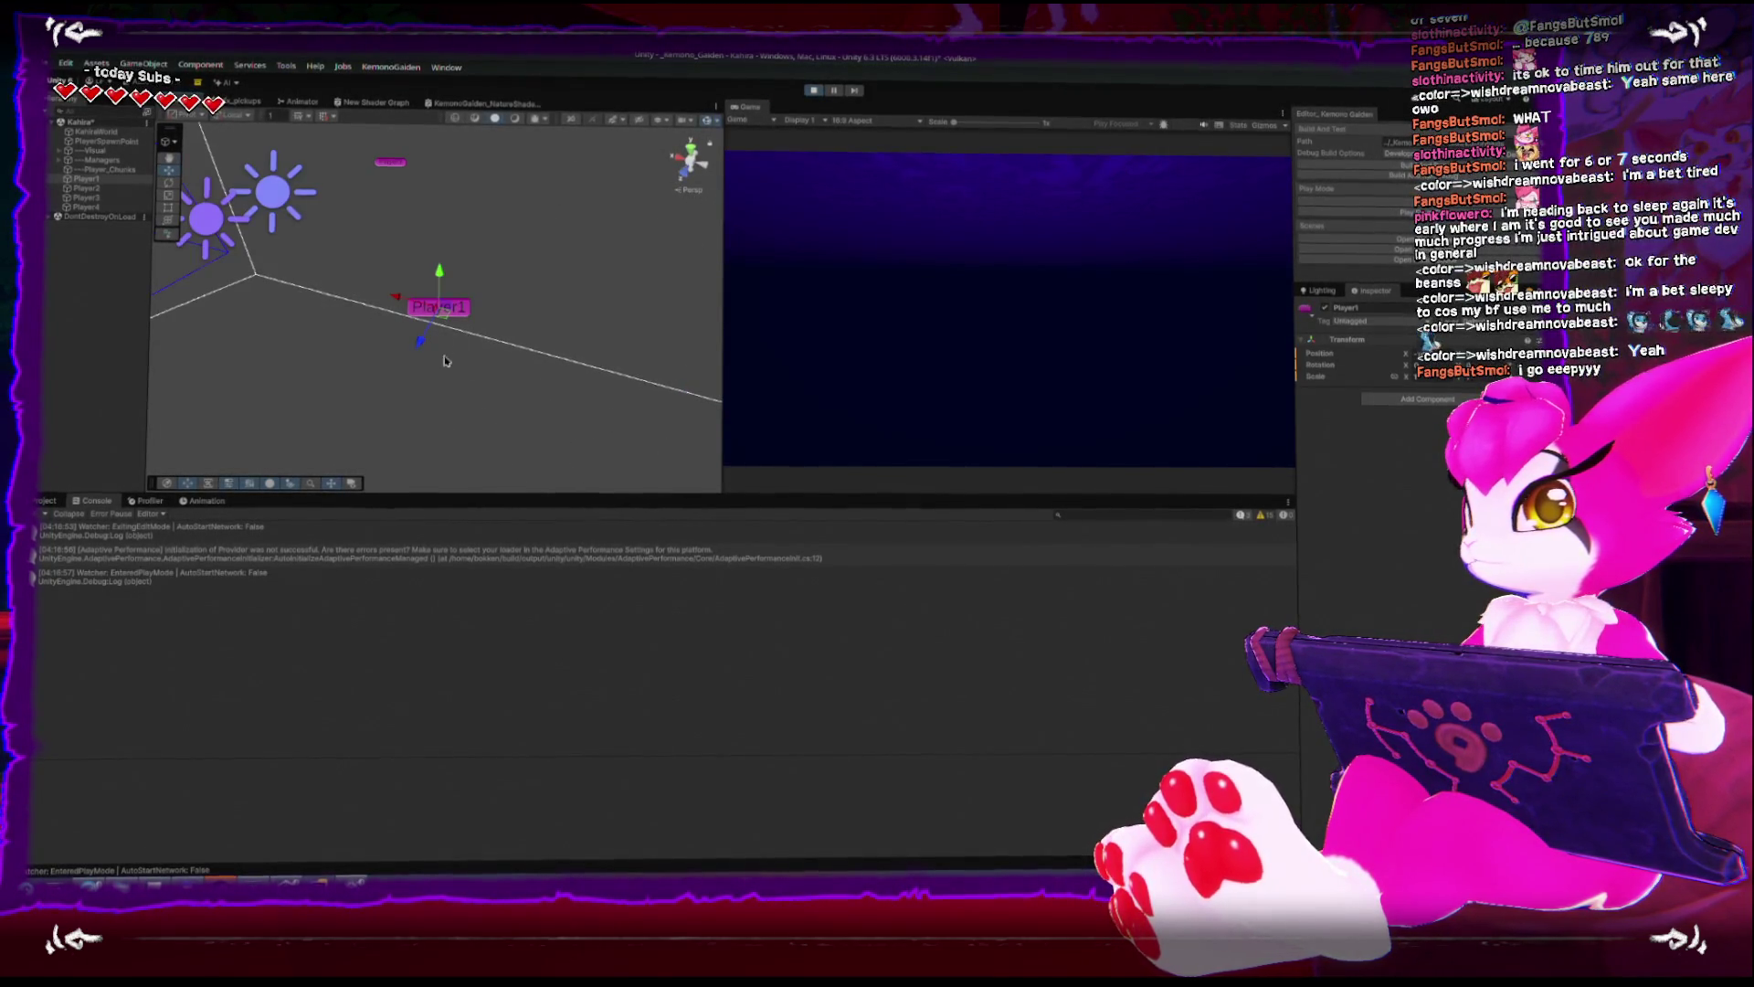
scroll(445, 361, "down", 5)
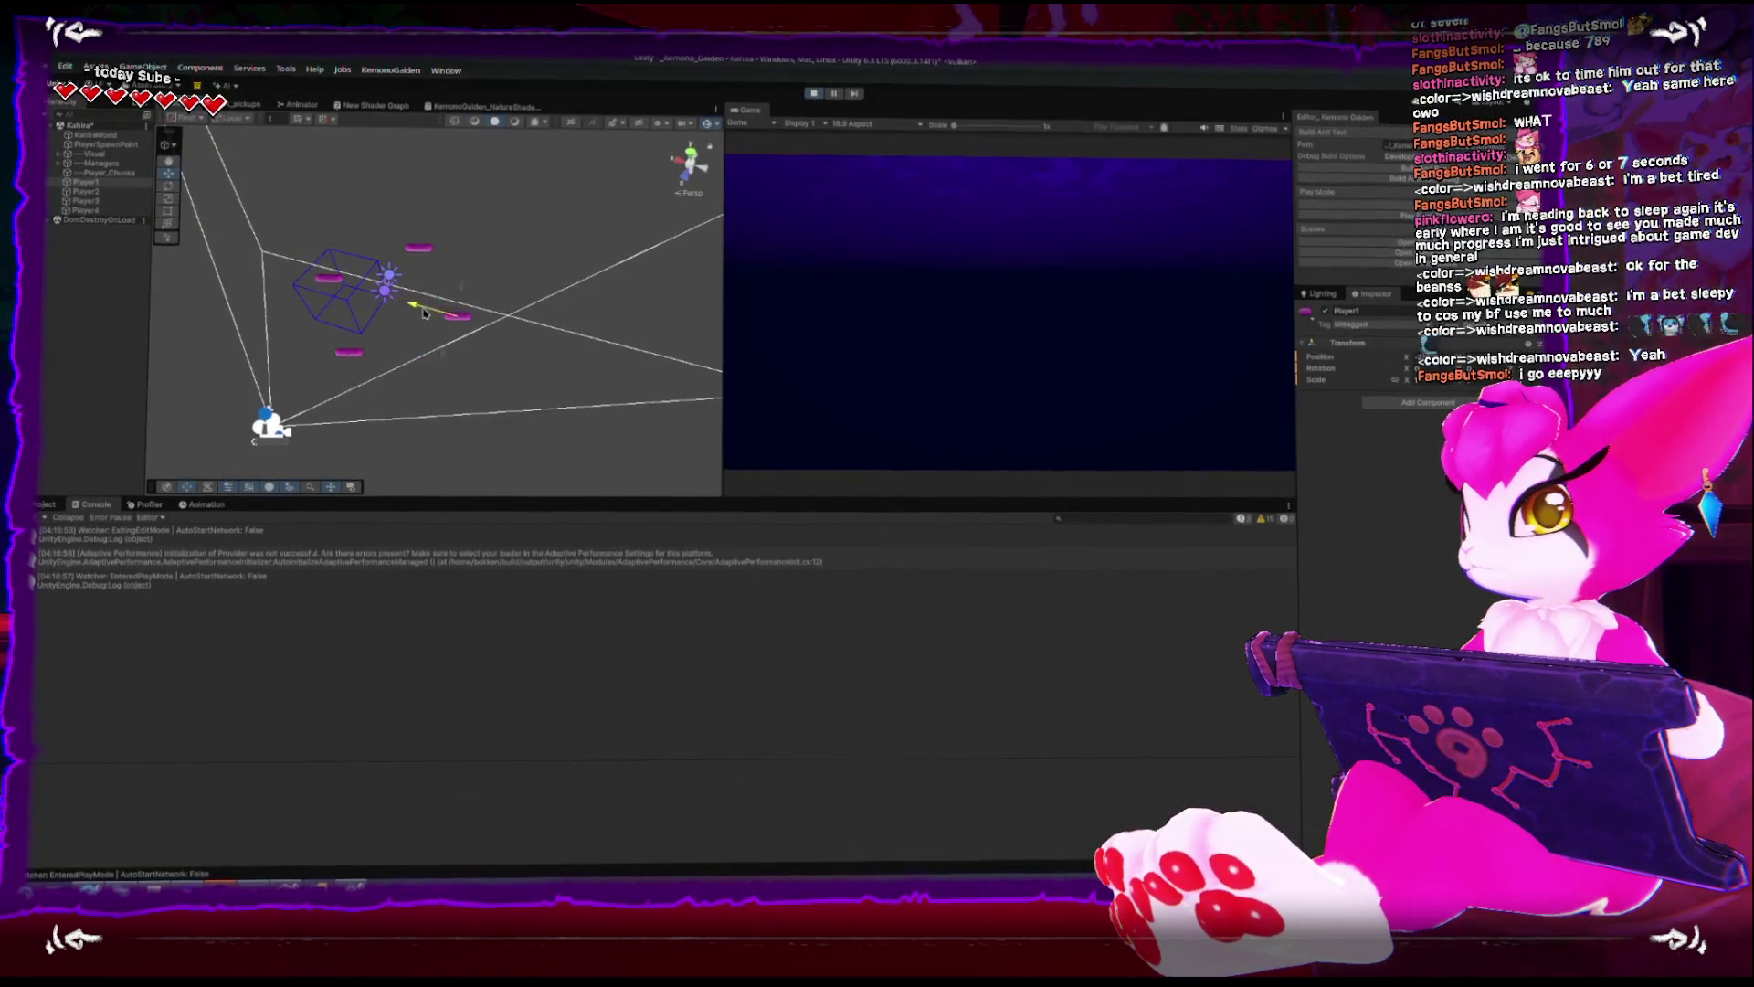
mouse_move(423, 313)
left_mouse_down()
mouse_move(455, 276)
mouse_move(370, 338)
mouse_move(579, 331)
mouse_move(528, 369)
mouse_move(345, 340)
mouse_move(380, 388)
mouse_move(694, 393)
mouse_move(539, 279)
mouse_move(501, 289)
left_mouse_up()
left_click(380, 388)
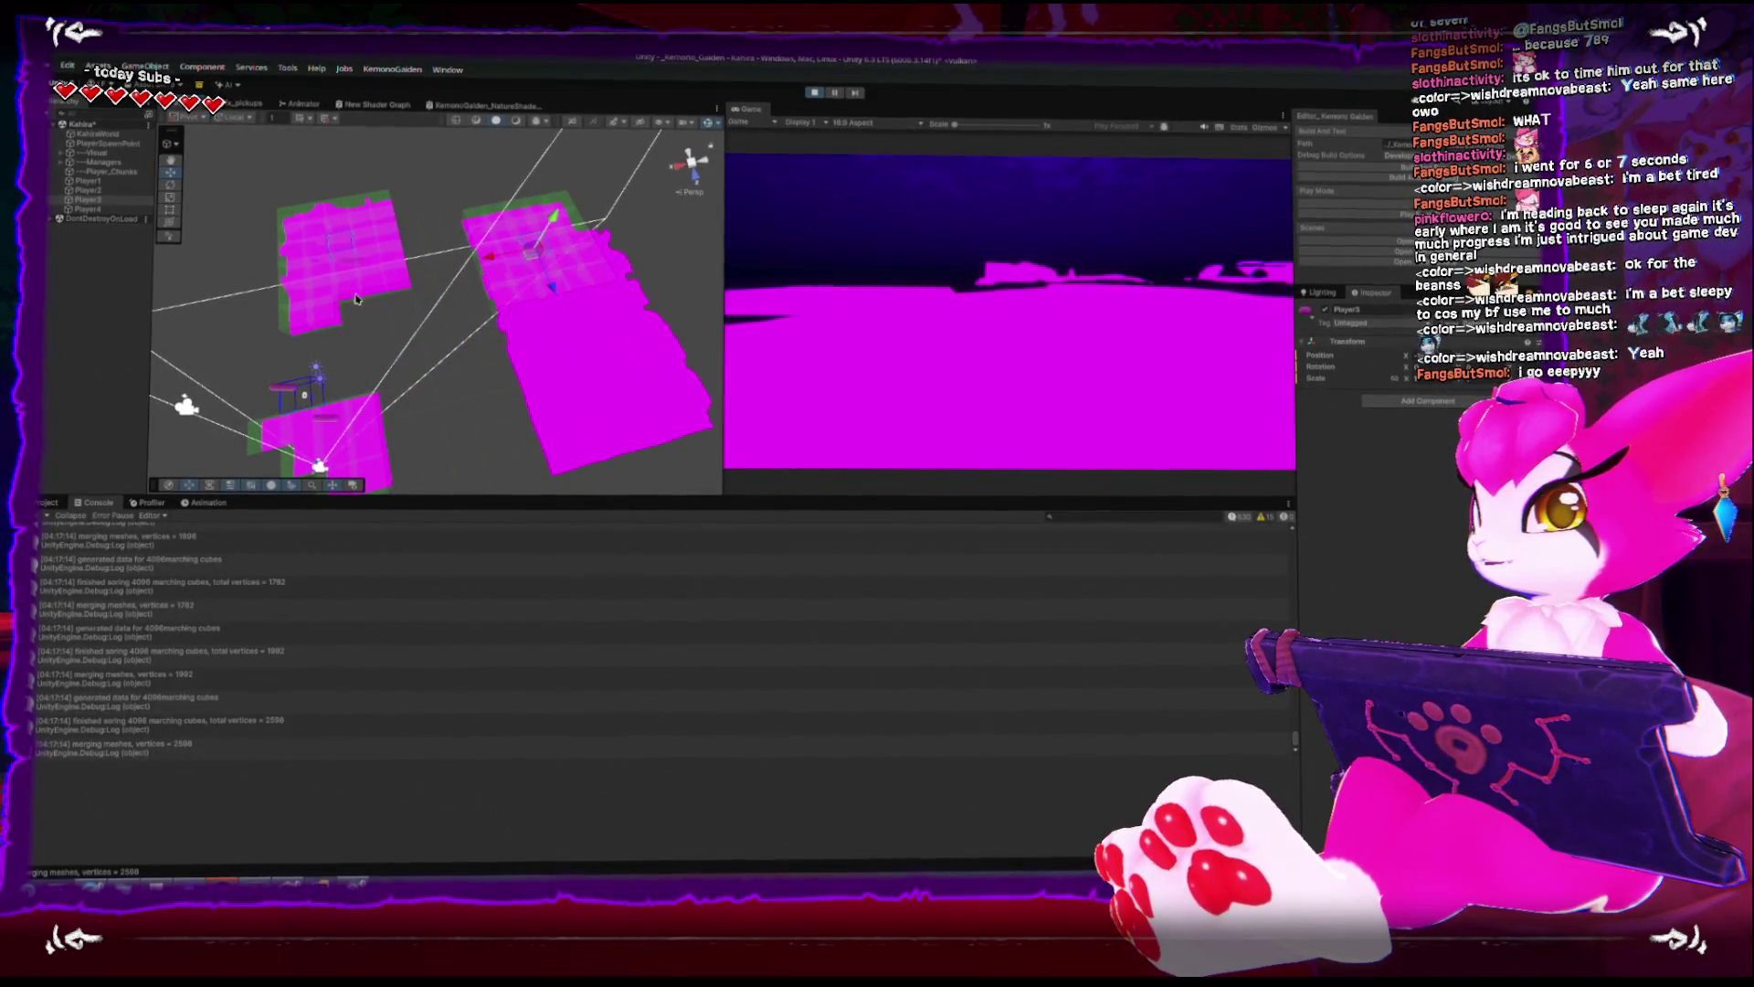
- Drag Player3 across the terrain in several directions so new chunks generate
mouse_move(353, 420)
left_mouse_down()
mouse_move(370, 395)
mouse_move(647, 410)
mouse_move(638, 396)
left_mouse_up()
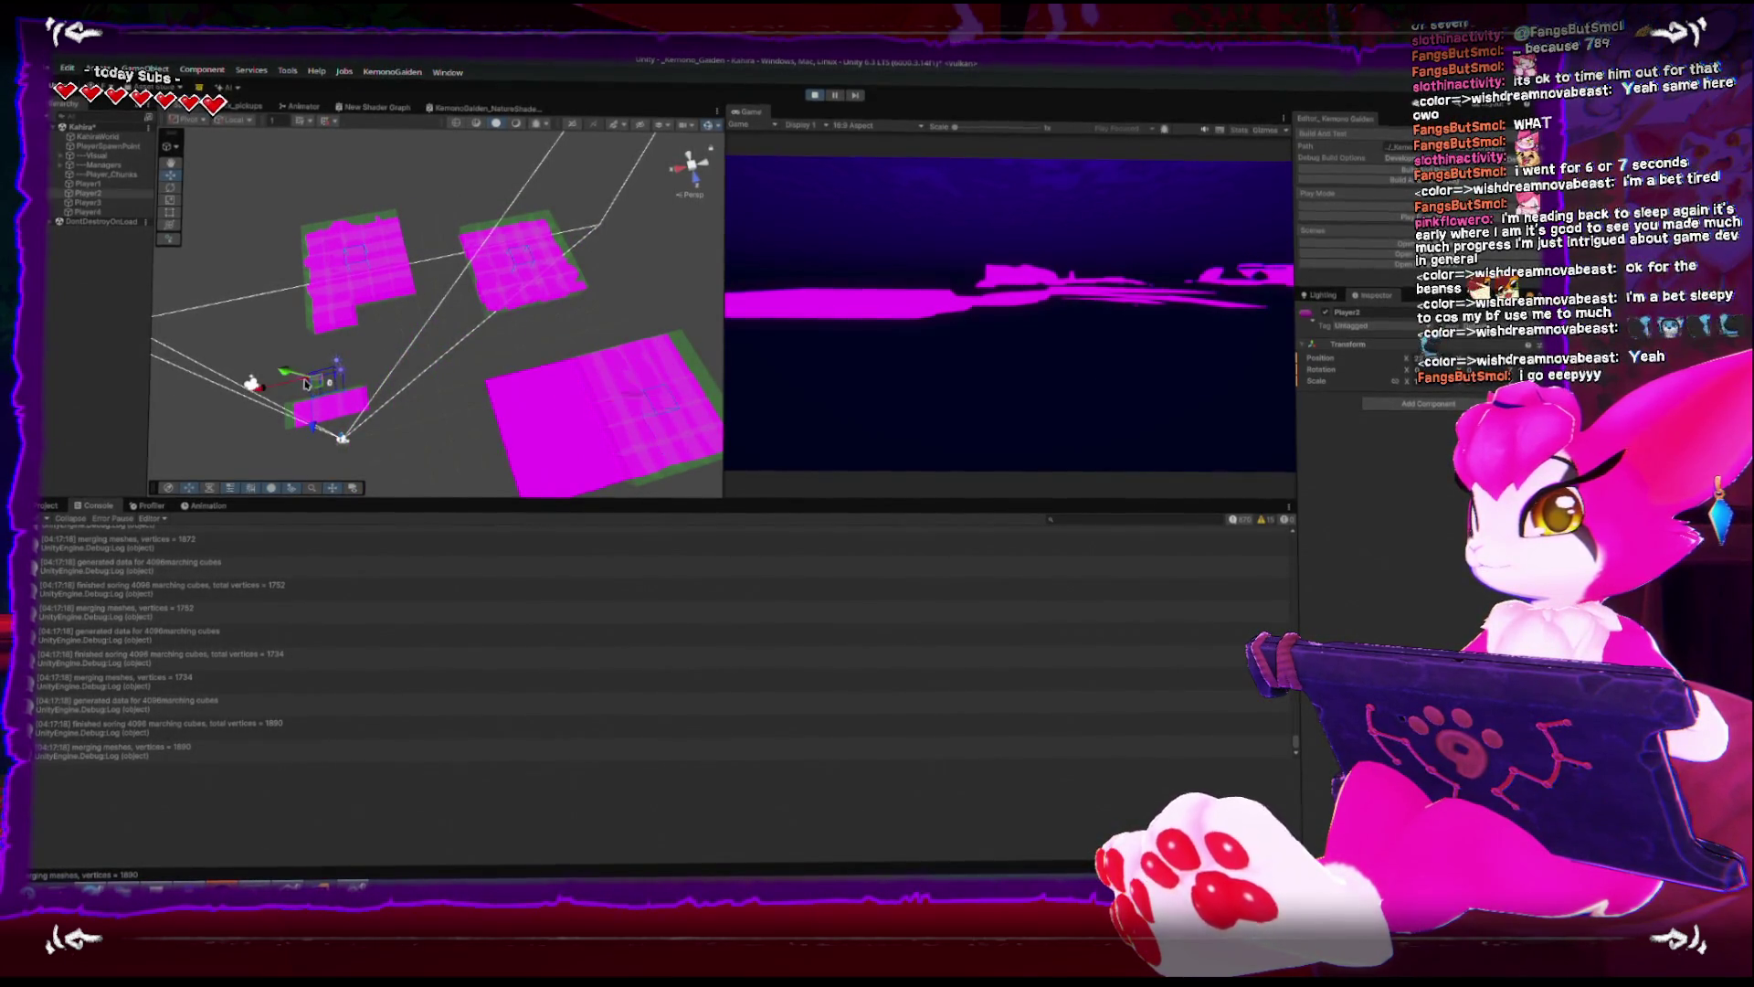
mouse_move(318, 390)
left_mouse_down()
mouse_move(243, 360)
mouse_move(278, 321)
mouse_move(237, 287)
mouse_move(281, 293)
mouse_move(305, 345)
mouse_move(411, 360)
mouse_move(494, 408)
mouse_move(425, 286)
mouse_move(431, 313)
mouse_move(346, 230)
mouse_move(486, 267)
left_mouse_up()
scroll(426, 286, "up", 5)
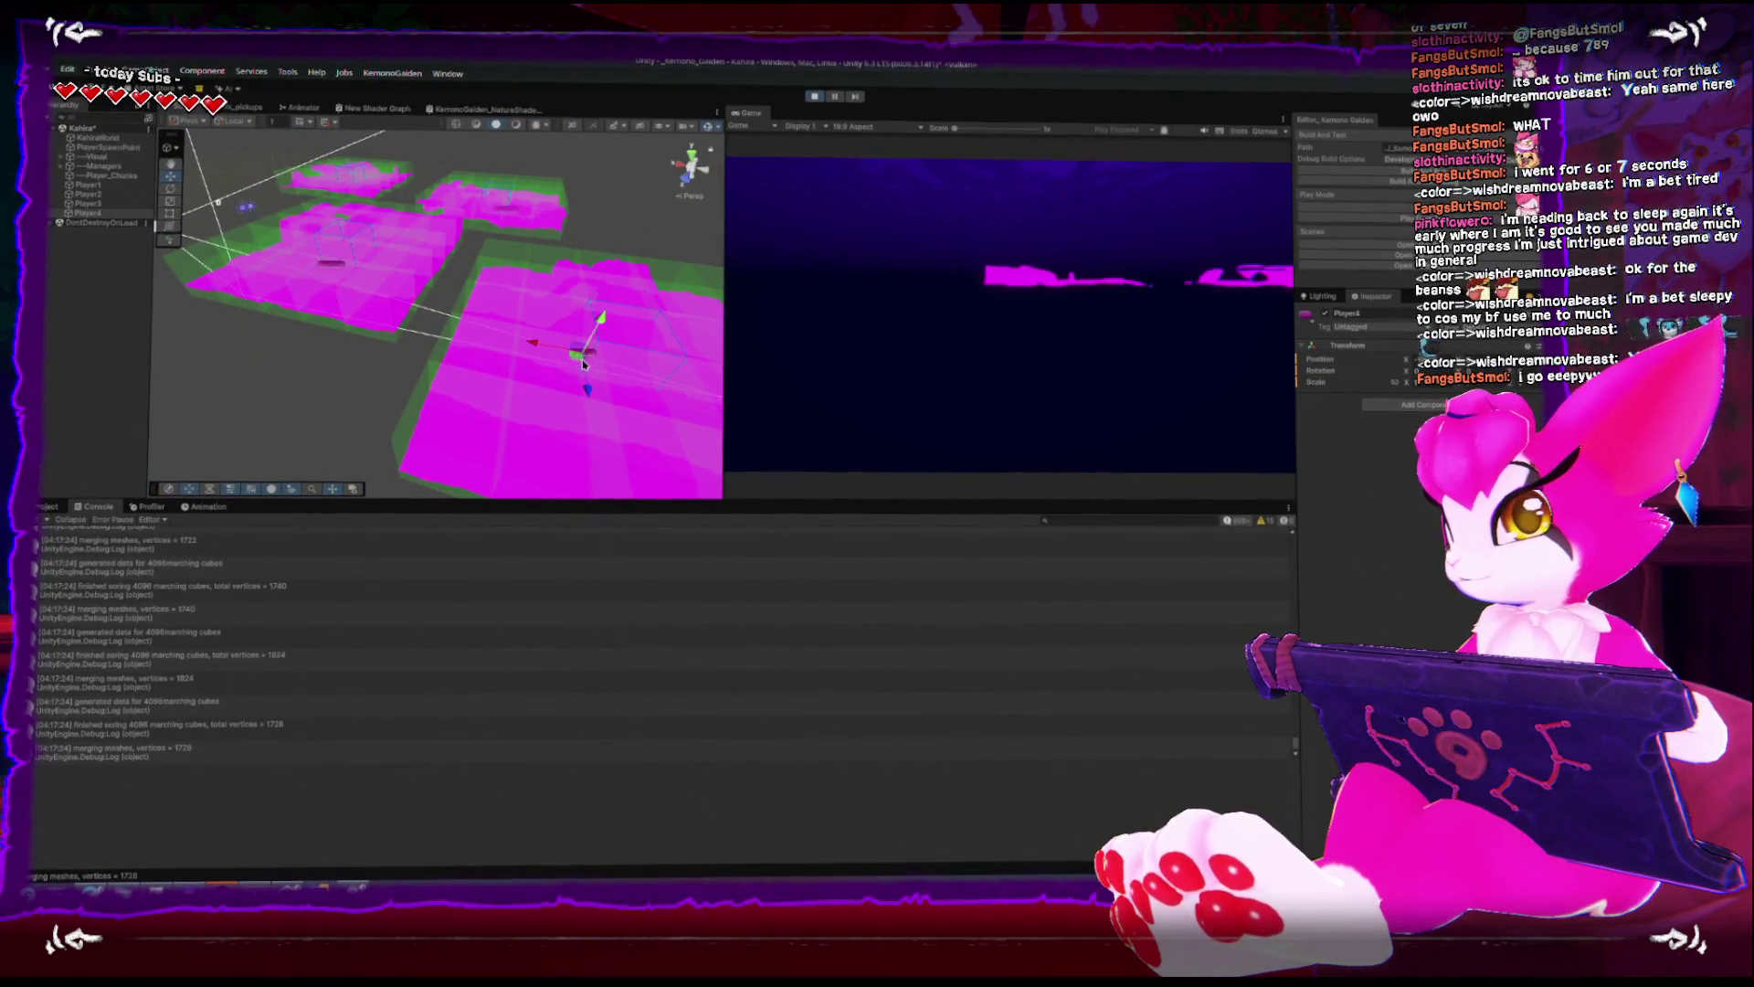
mouse_move(540, 382)
left_mouse_down()
mouse_move(489, 411)
mouse_move(378, 389)
mouse_move(390, 244)
left_mouse_up()
mouse_move(387, 402)
left_mouse_down()
mouse_move(434, 352)
mouse_move(516, 335)
left_mouse_up()
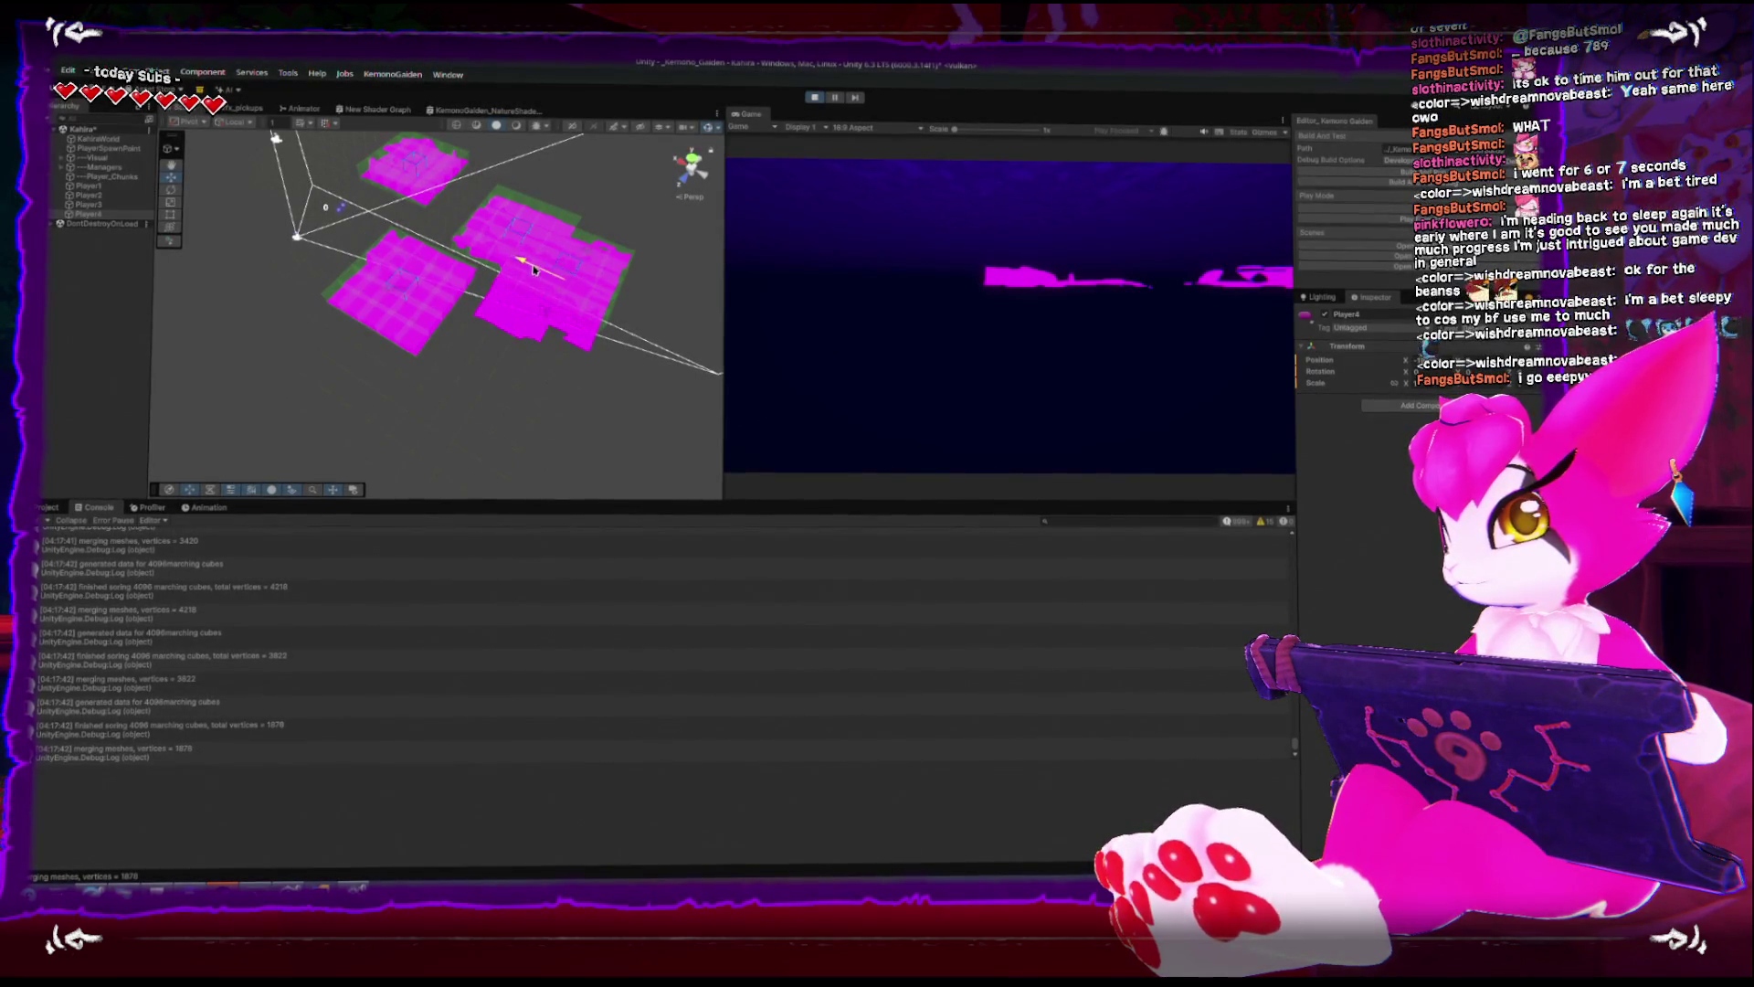
mouse_move(566, 281)
left_mouse_down()
mouse_move(585, 285)
mouse_move(564, 301)
left_mouse_up()
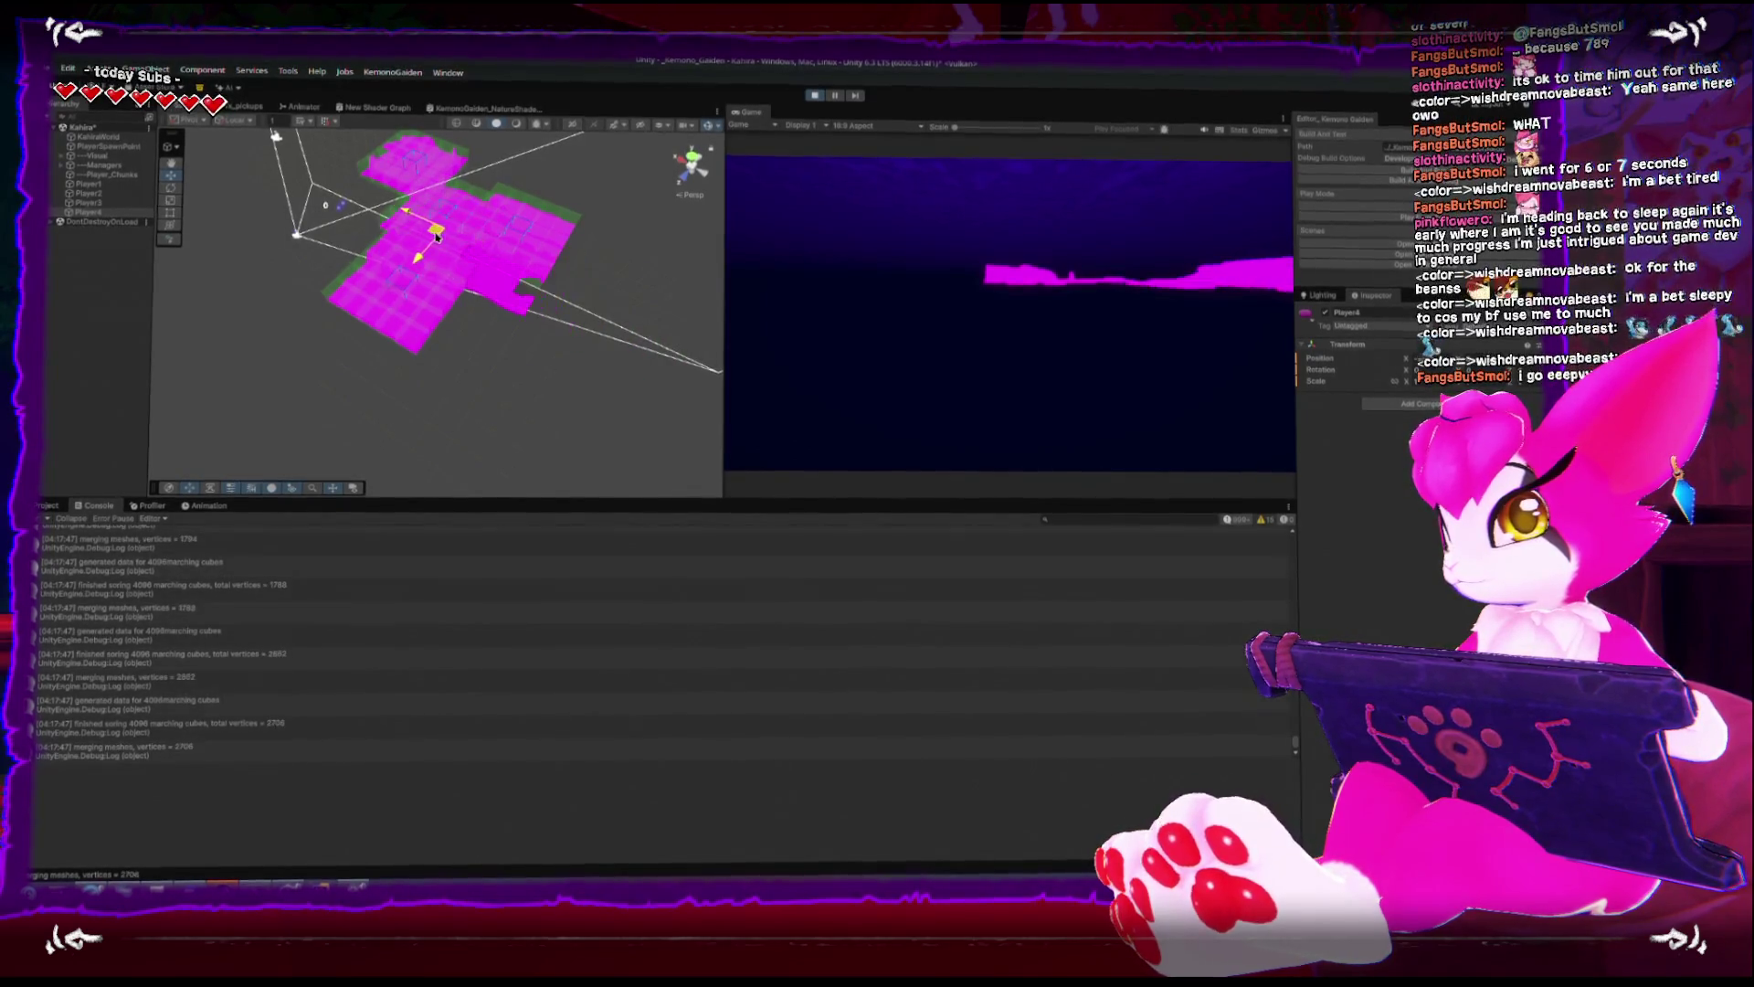
mouse_move(416, 232)
left_mouse_down()
mouse_move(341, 259)
mouse_move(310, 297)
mouse_move(302, 360)
mouse_move(430, 406)
mouse_move(568, 371)
mouse_move(575, 344)
mouse_move(543, 300)
mouse_move(477, 311)
mouse_move(500, 316)
left_mouse_up()
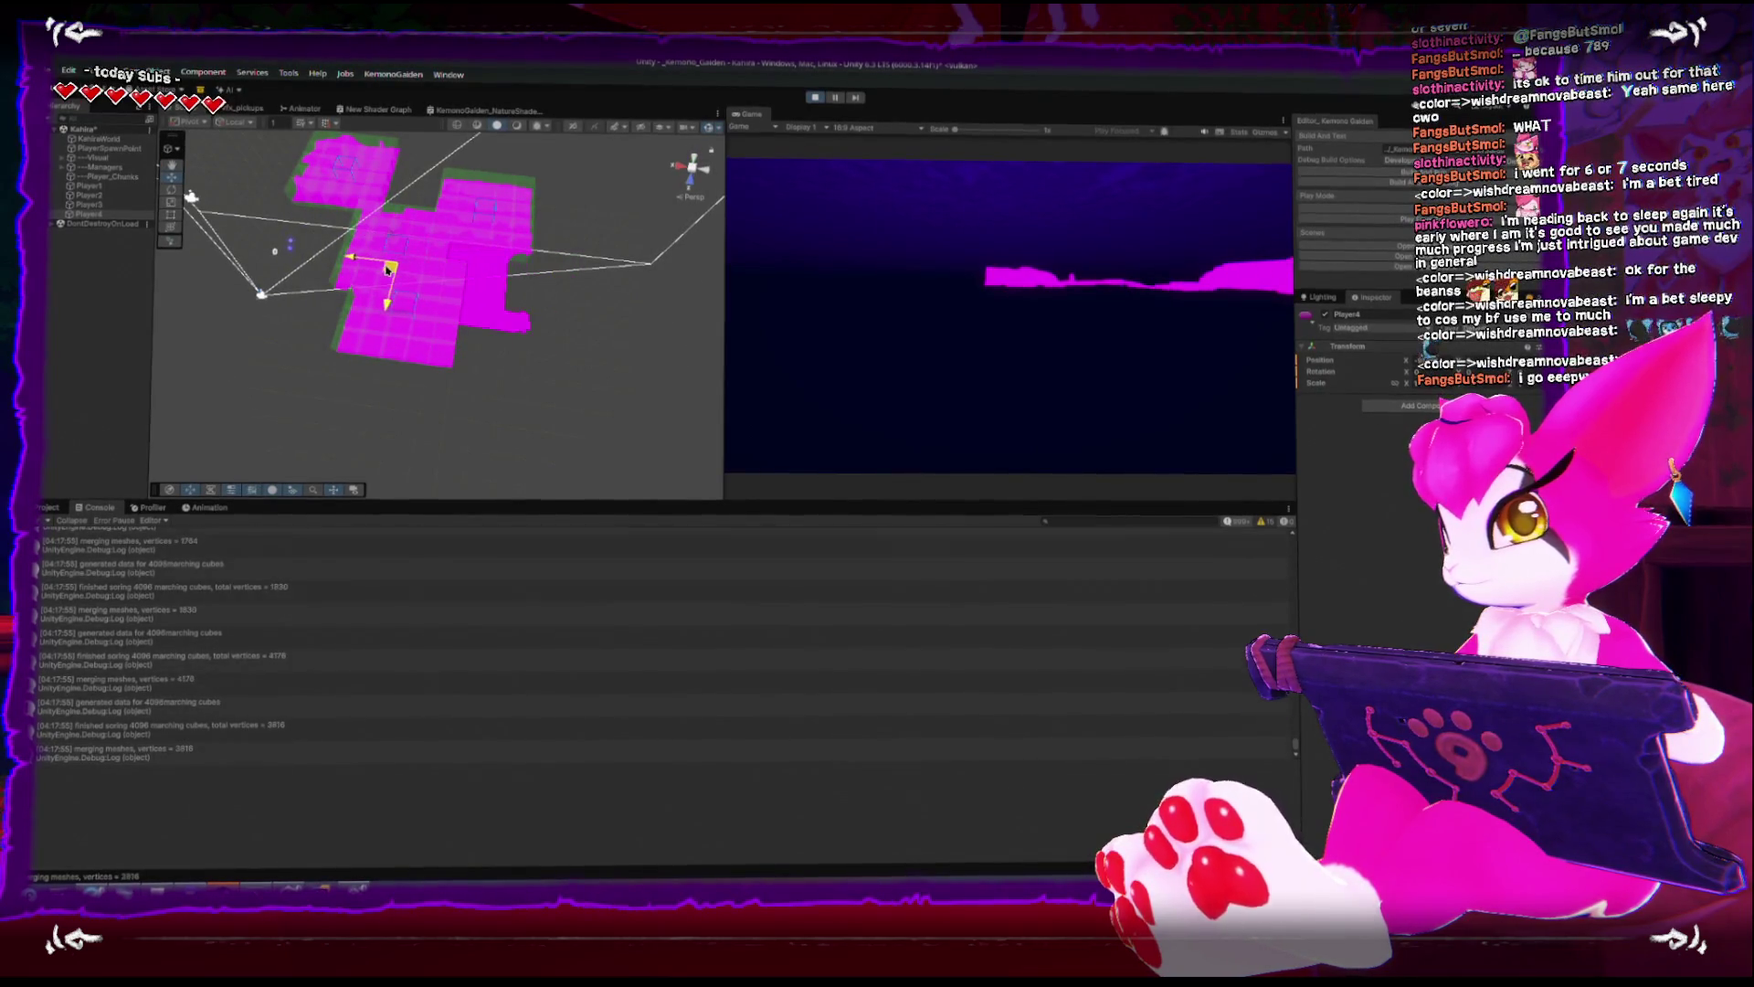
- Carry the player onto the upper chunk, view it from several angles, and show collider wireframes
left_click_drag(364, 253, 267, 186)
scroll(266, 186, "up", 5)
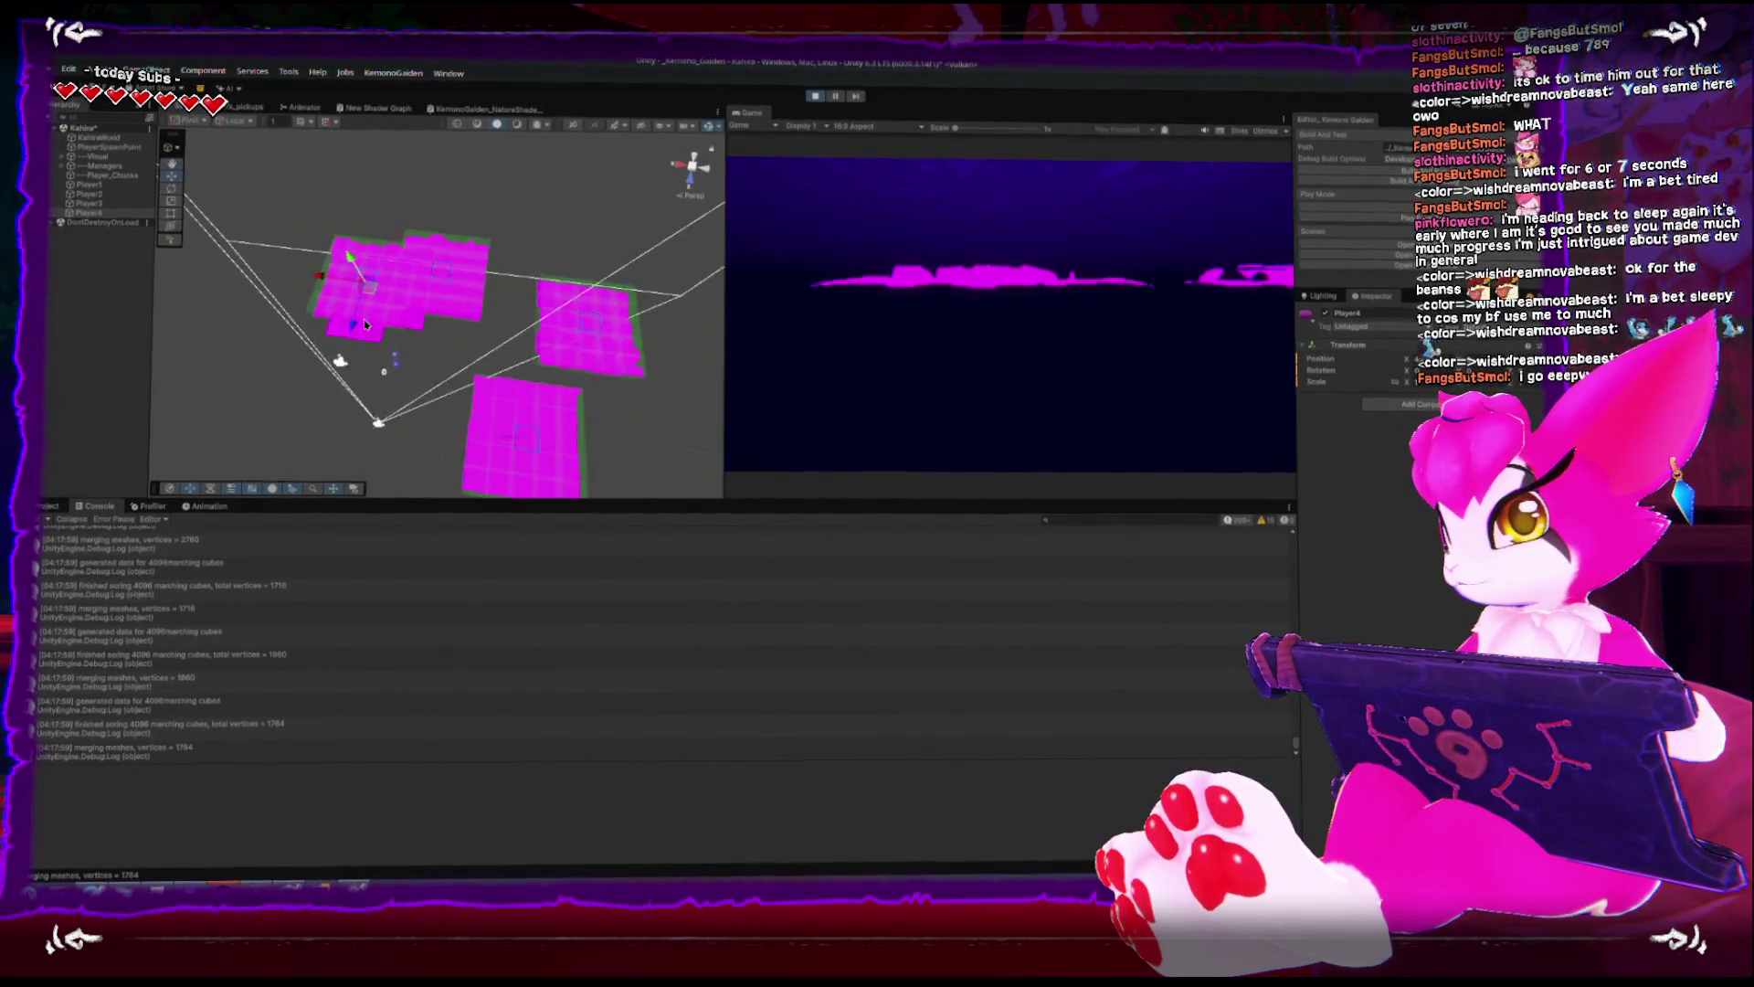
mouse_move(485, 175)
left_mouse_down()
mouse_move(509, 435)
mouse_move(505, 289)
mouse_move(650, 165)
left_mouse_up()
scroll(567, 229, "down", 5)
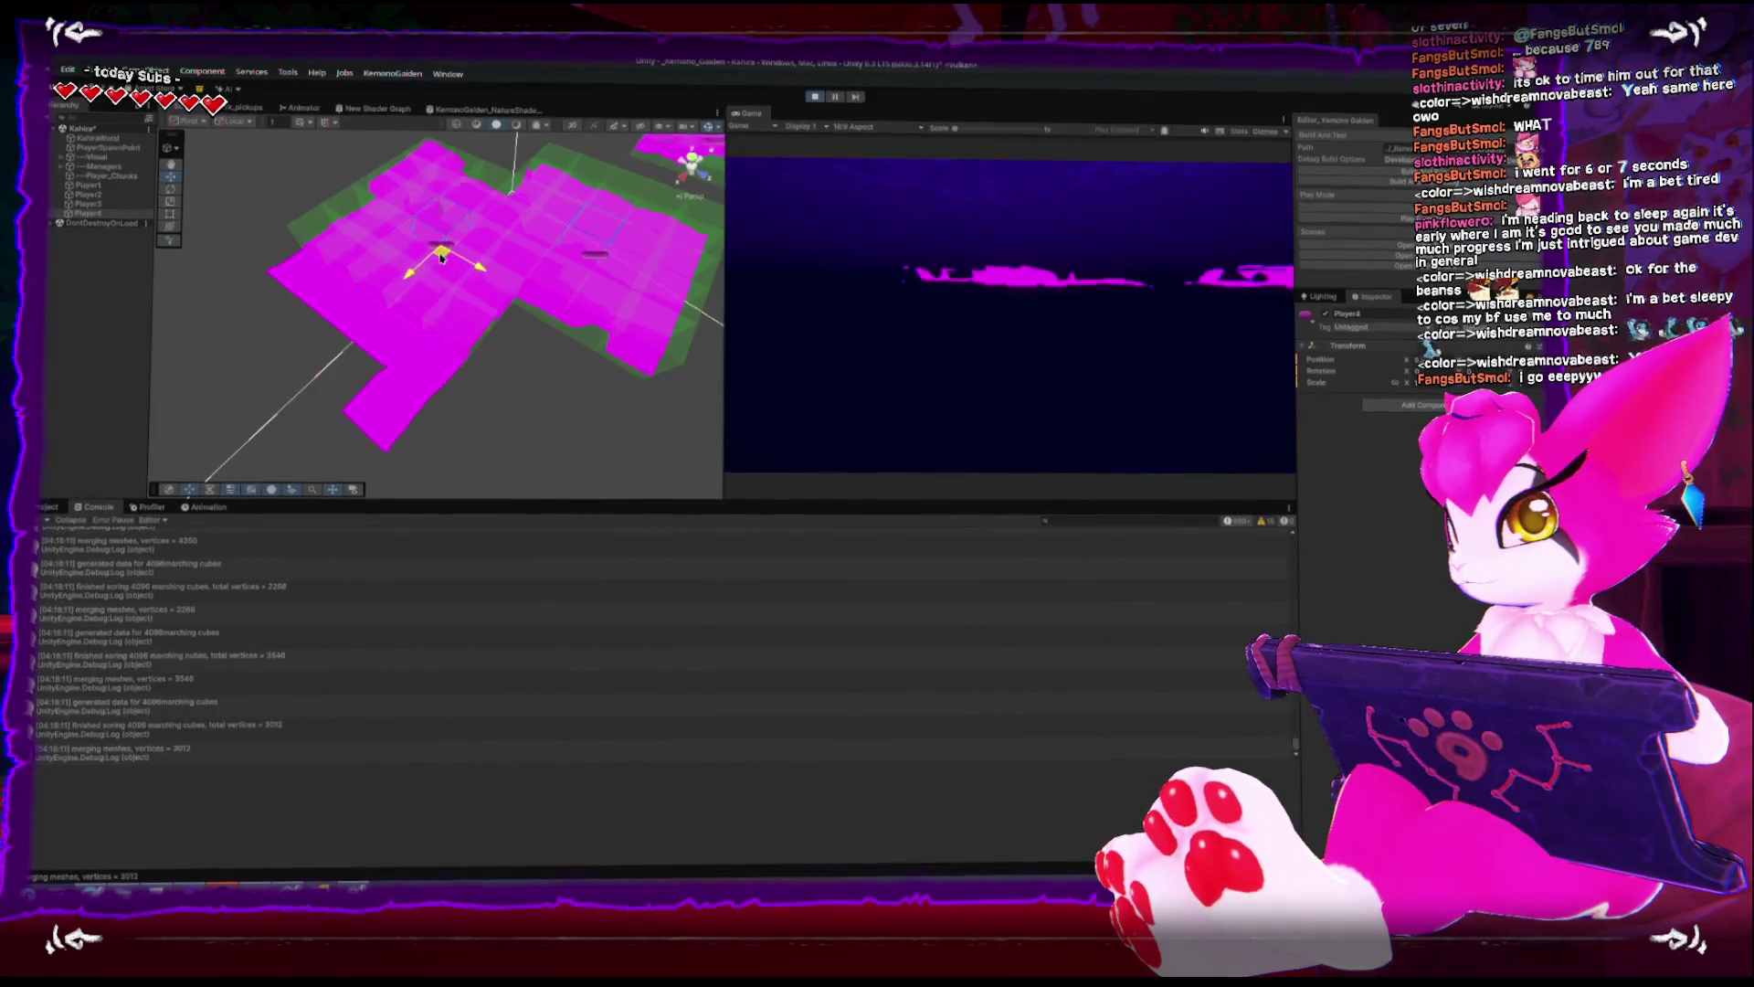
left_click_drag(452, 236, 391, 368)
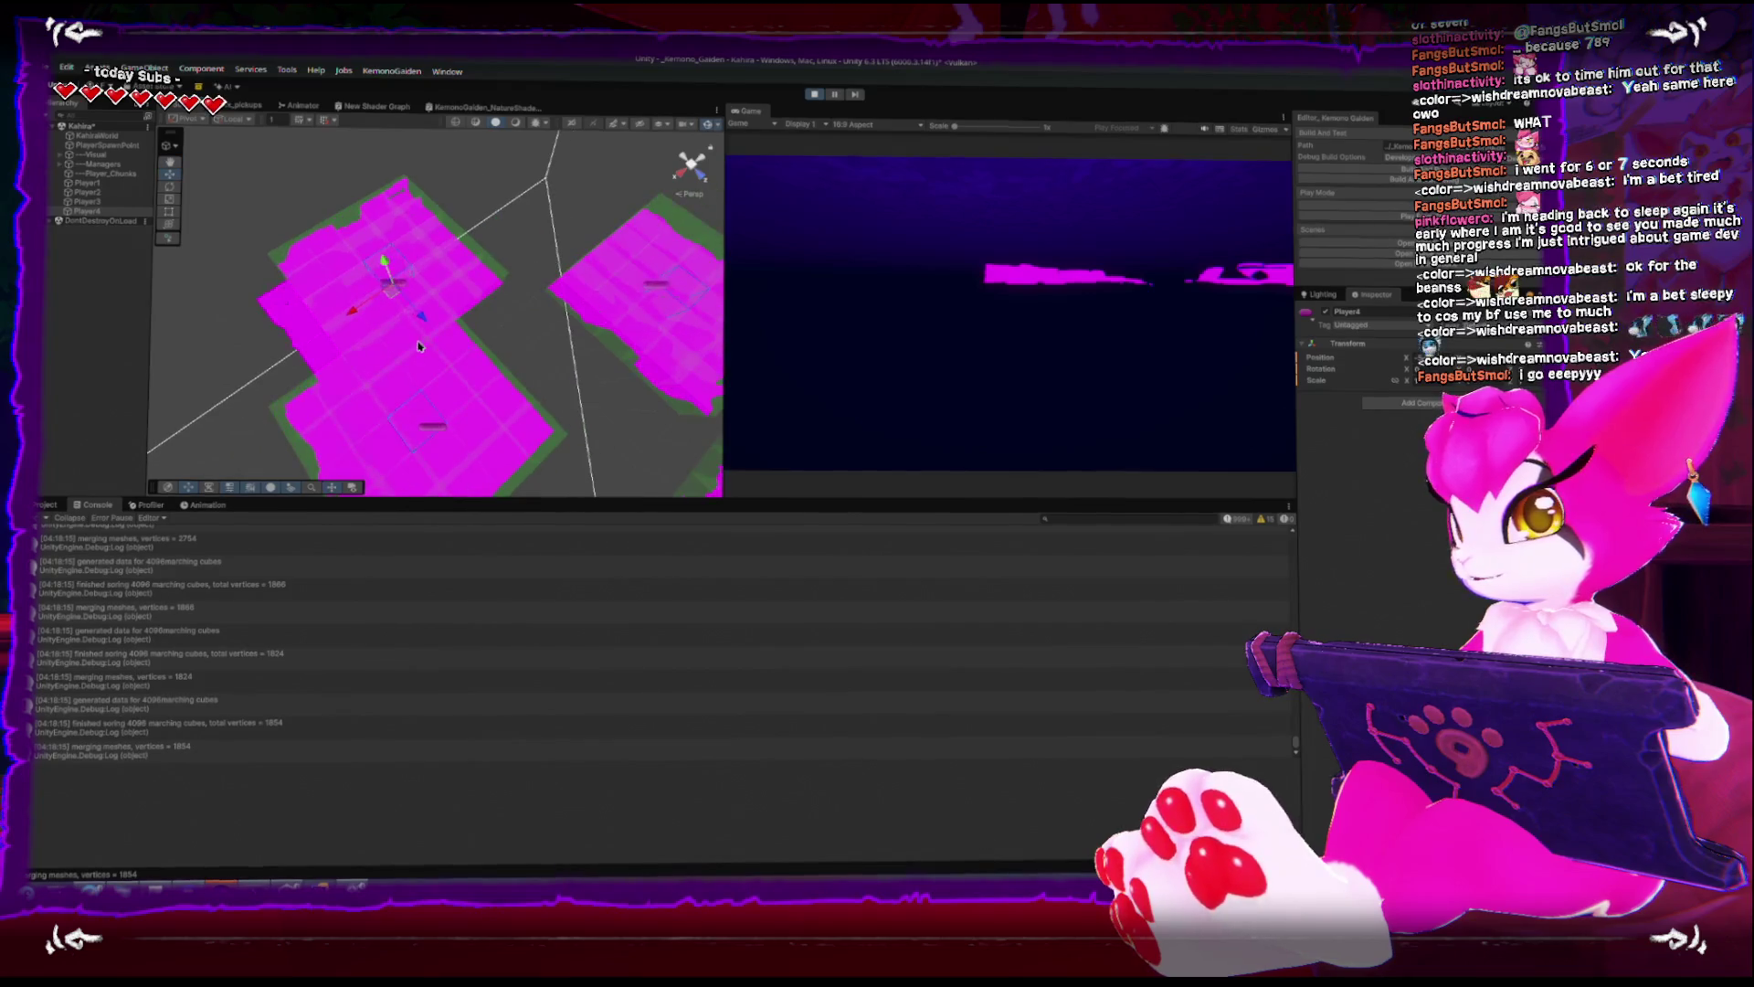
mouse_move(394, 290)
left_mouse_down()
mouse_move(457, 324)
mouse_move(457, 233)
mouse_move(442, 305)
mouse_move(413, 316)
left_mouse_up()
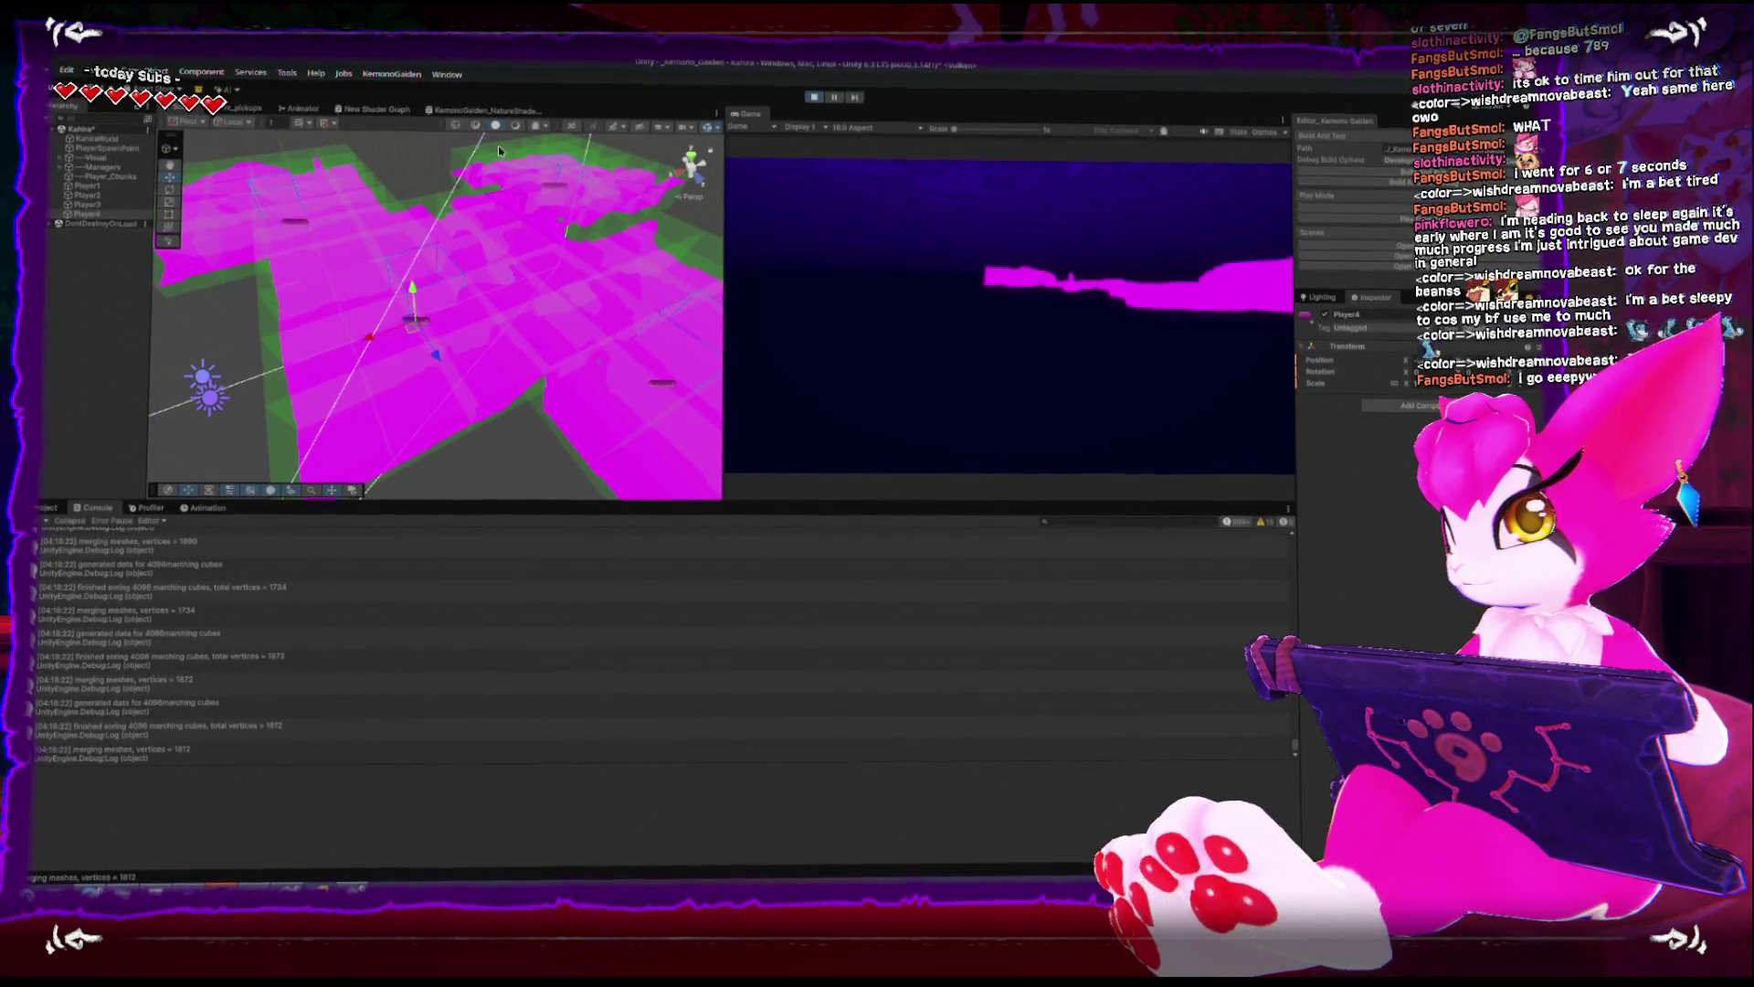
left_click(457, 128)
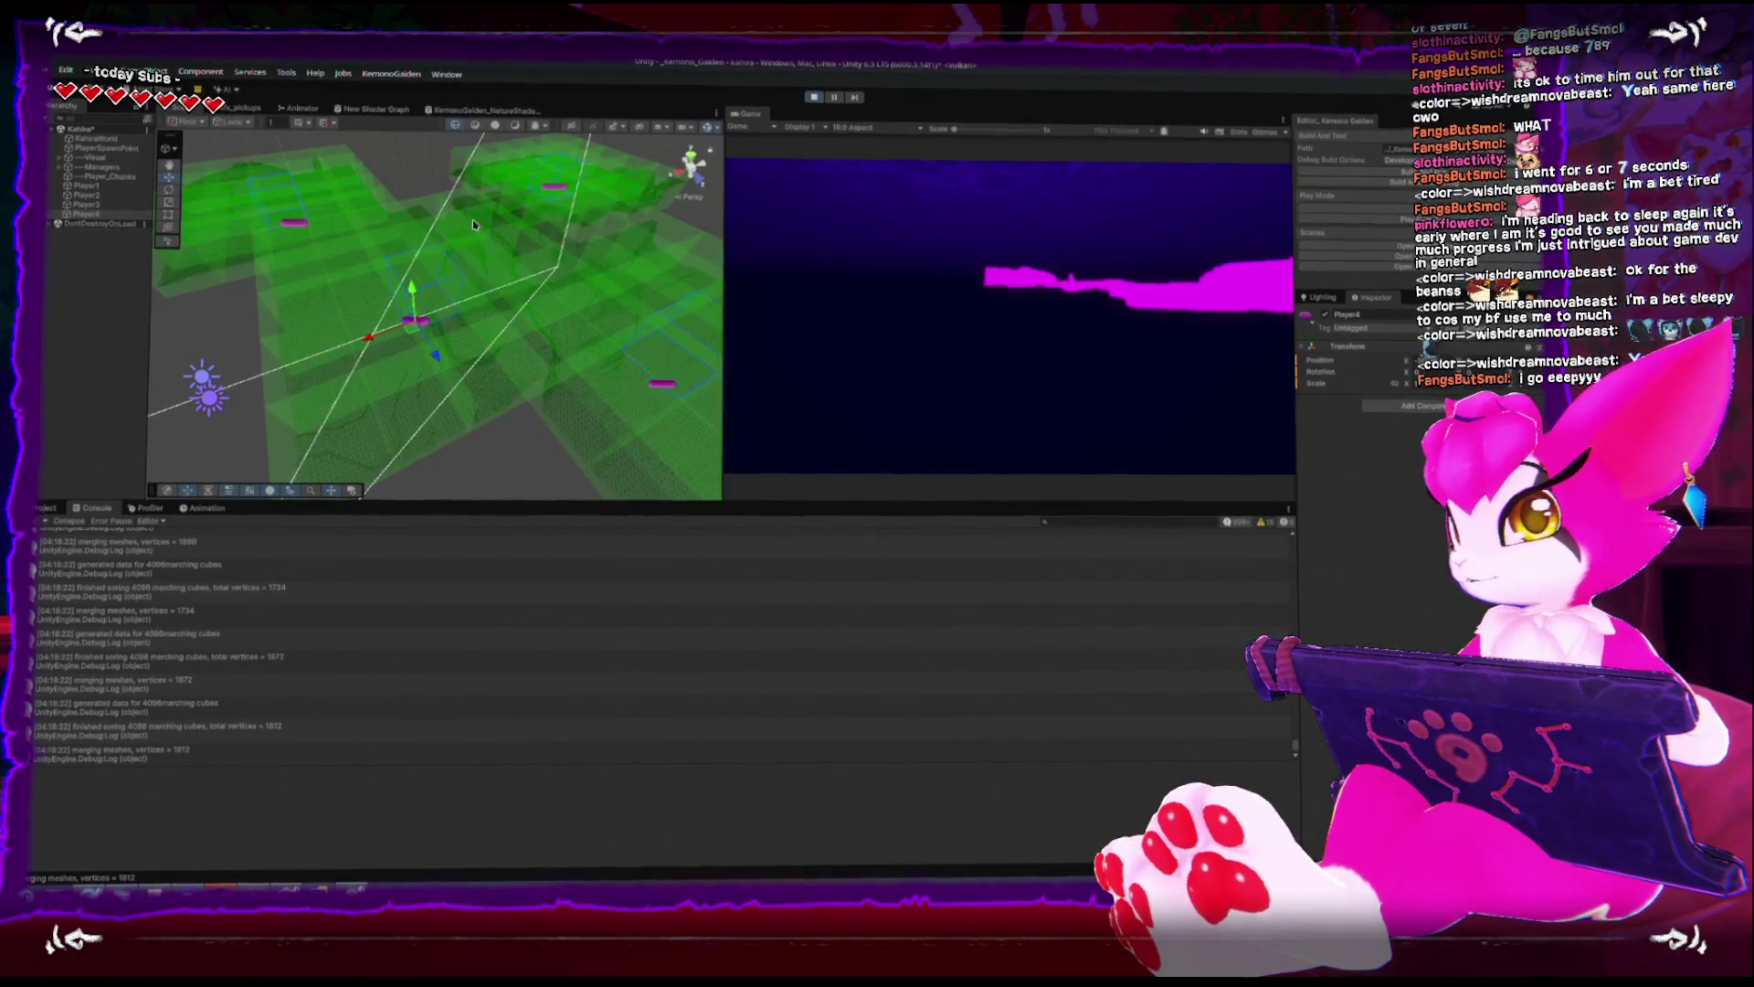
- Inspect the collider wireframes from above, hide the overlay, and move the player across the terrain
scroll(512, 274, "up", 5)
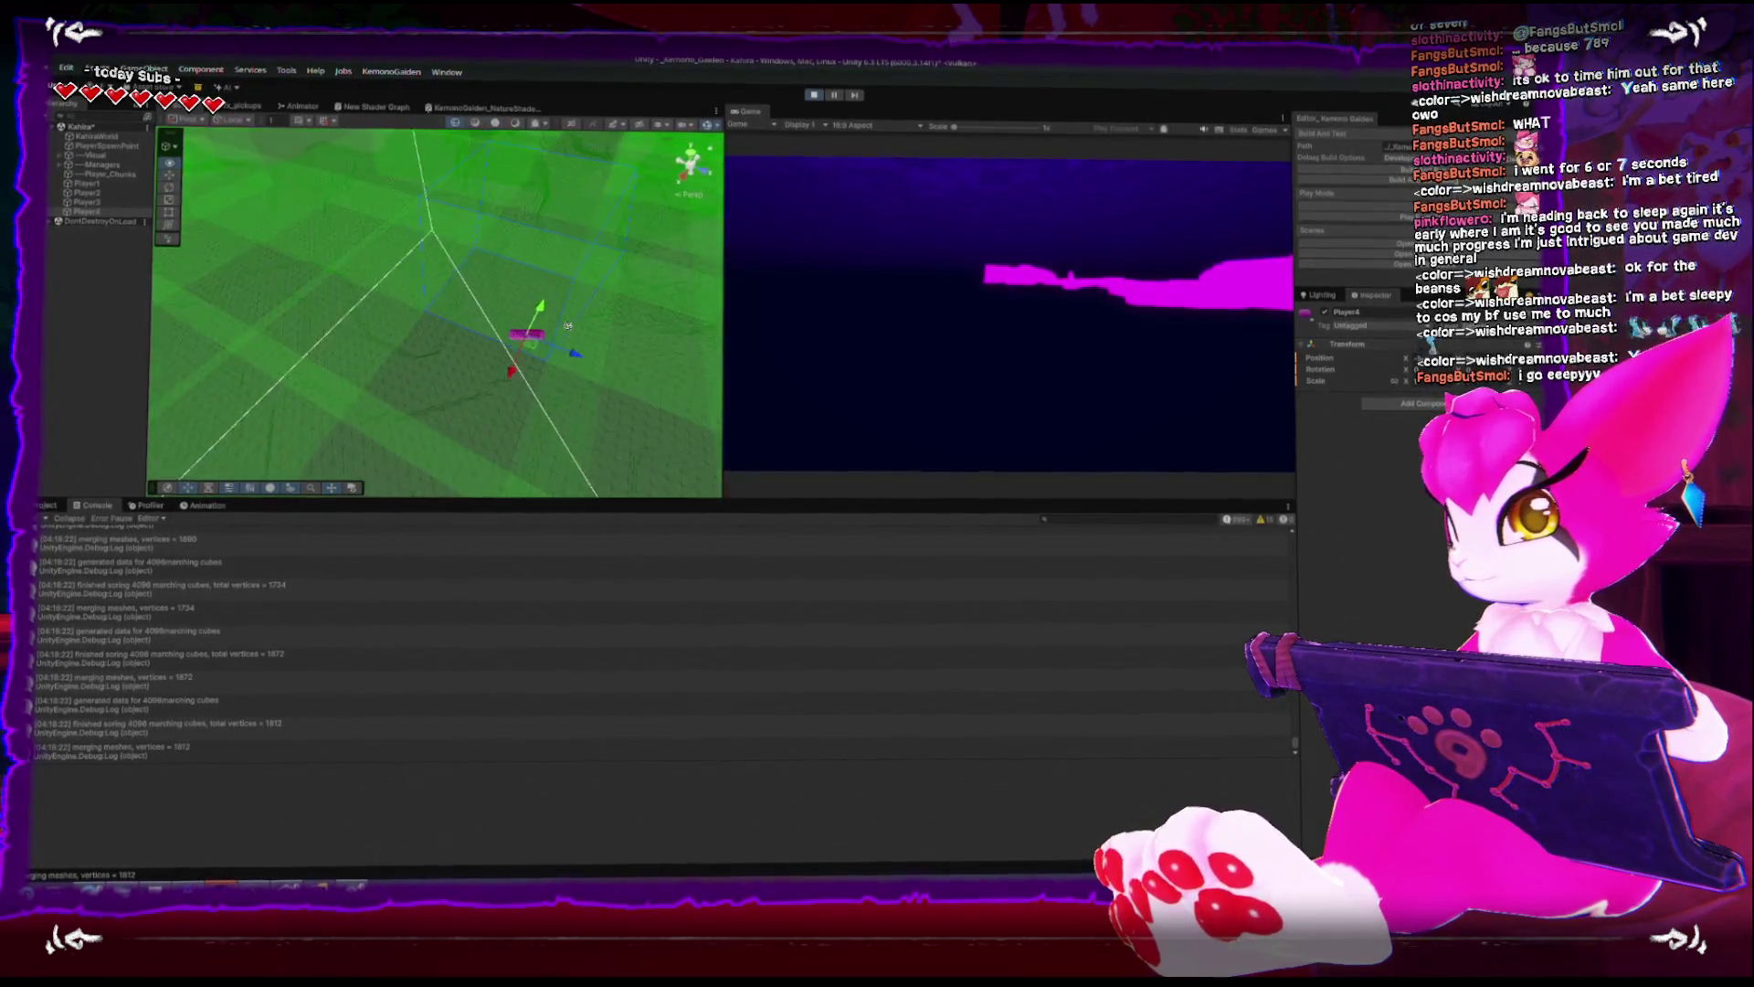
left_click_drag(568, 325, 644, 250)
left_click(707, 127)
scroll(467, 272, "down", 6)
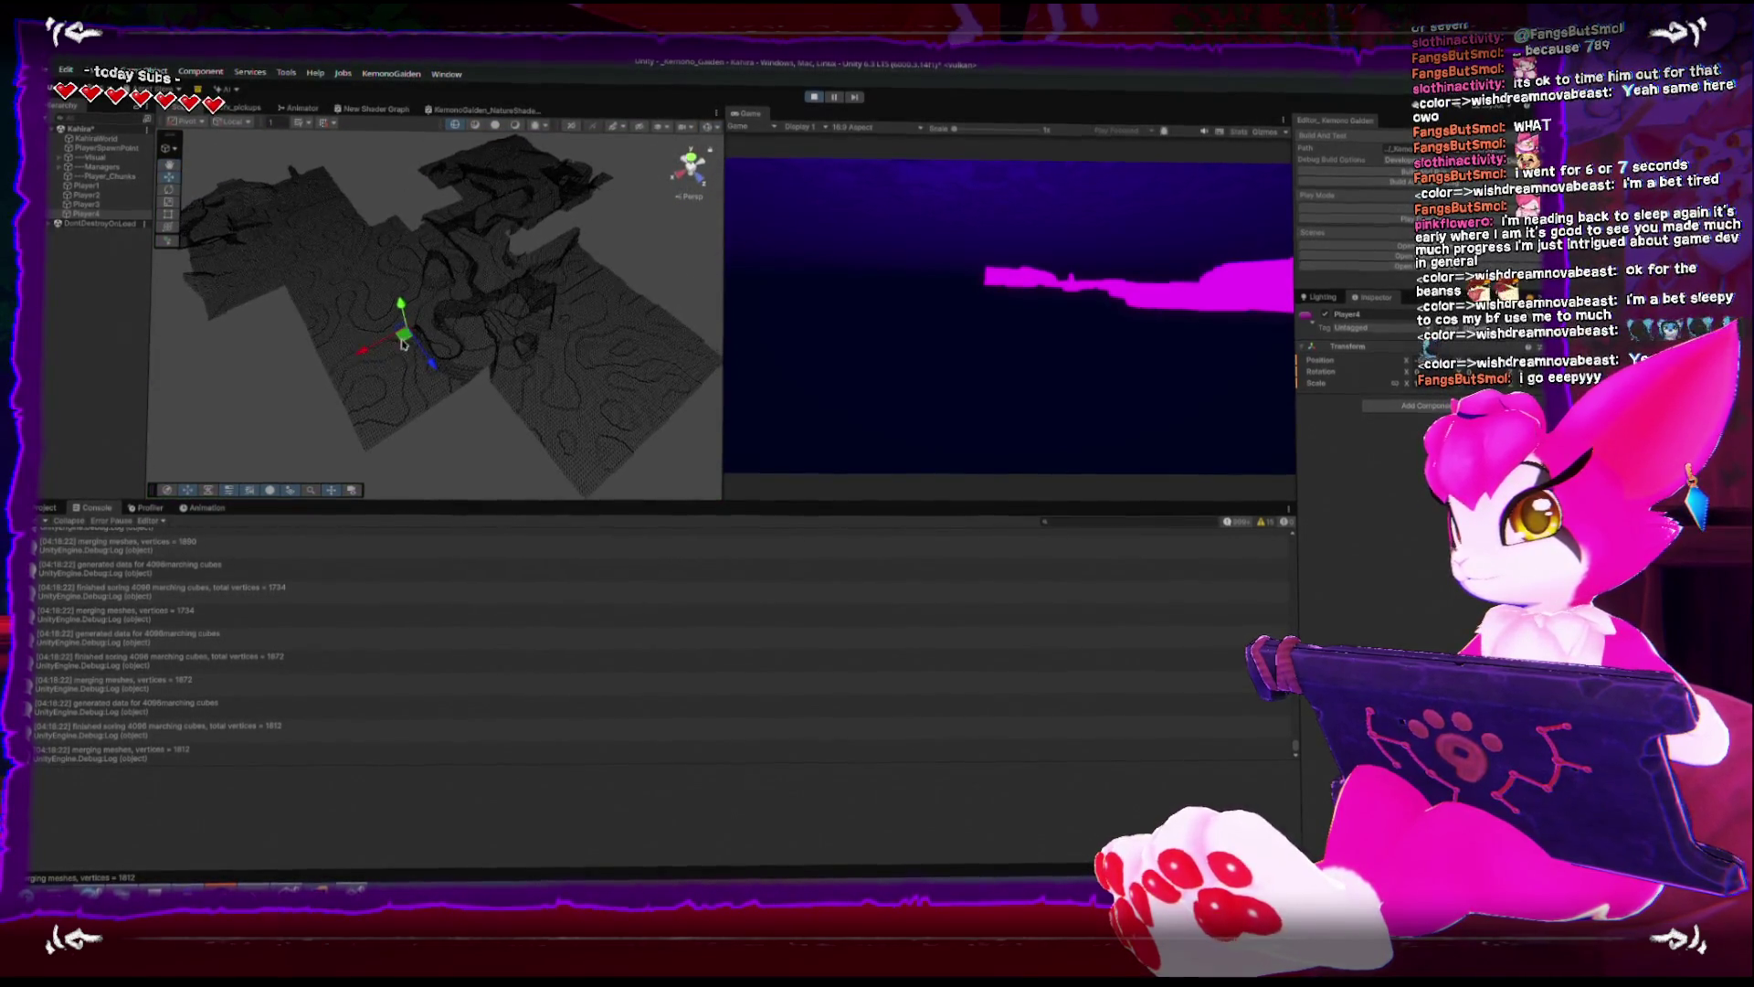
mouse_move(417, 314)
left_mouse_down()
mouse_move(469, 372)
mouse_move(458, 392)
mouse_move(340, 429)
mouse_move(247, 366)
mouse_move(333, 305)
mouse_move(606, 235)
mouse_move(470, 391)
mouse_move(325, 415)
mouse_move(331, 367)
left_mouse_up()
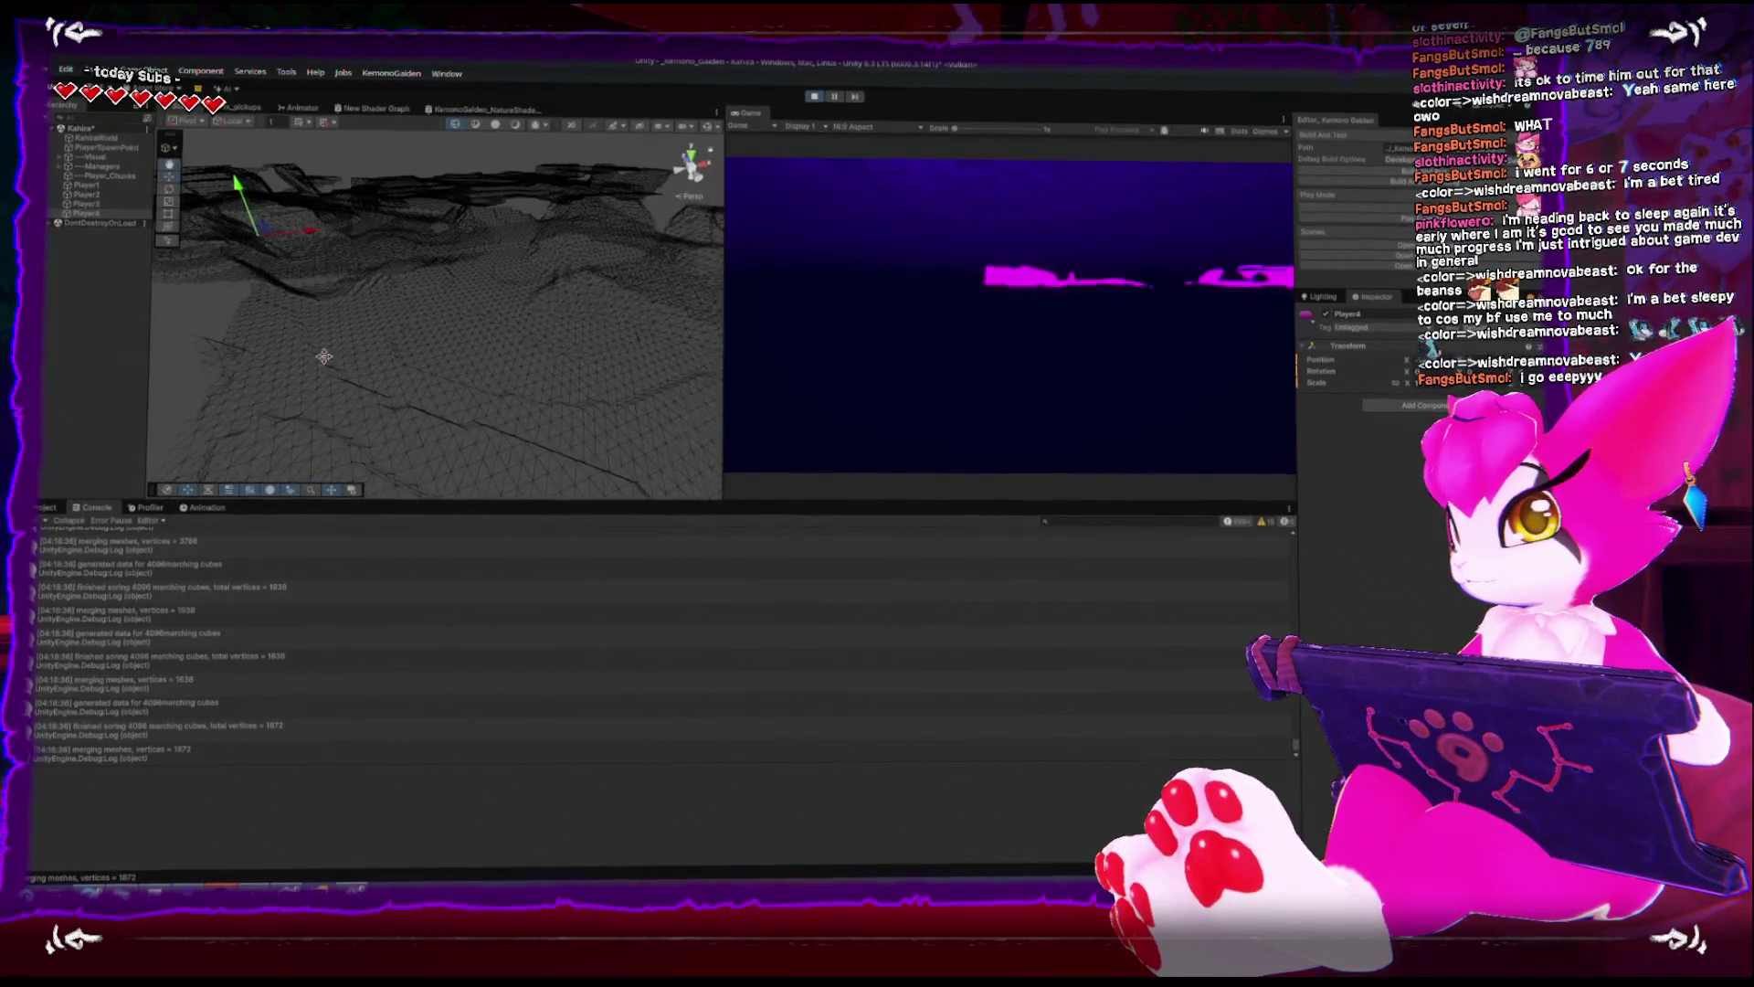
- Orbit low around the player to view the terrain, then stop play mode
mouse_move(418, 440)
left_mouse_down()
mouse_move(370, 323)
mouse_move(451, 380)
left_mouse_up()
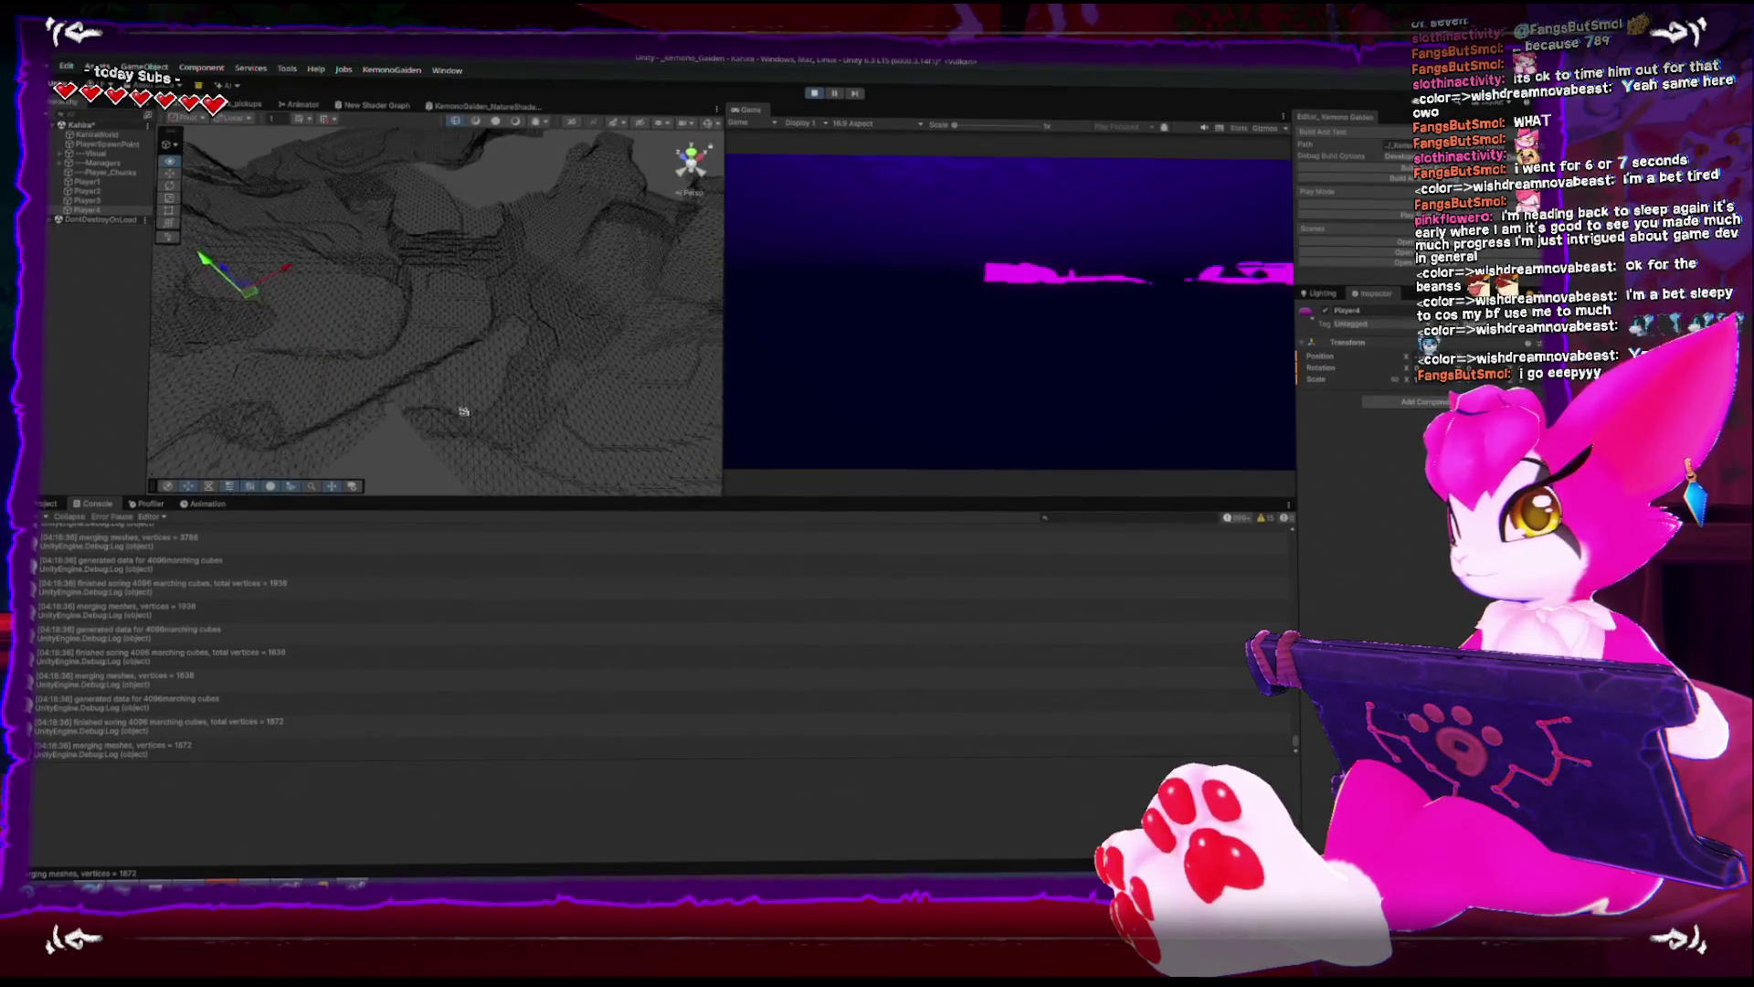
mouse_move(476, 466)
left_mouse_down()
mouse_move(372, 360)
mouse_move(443, 305)
mouse_move(412, 276)
mouse_move(482, 359)
left_mouse_up()
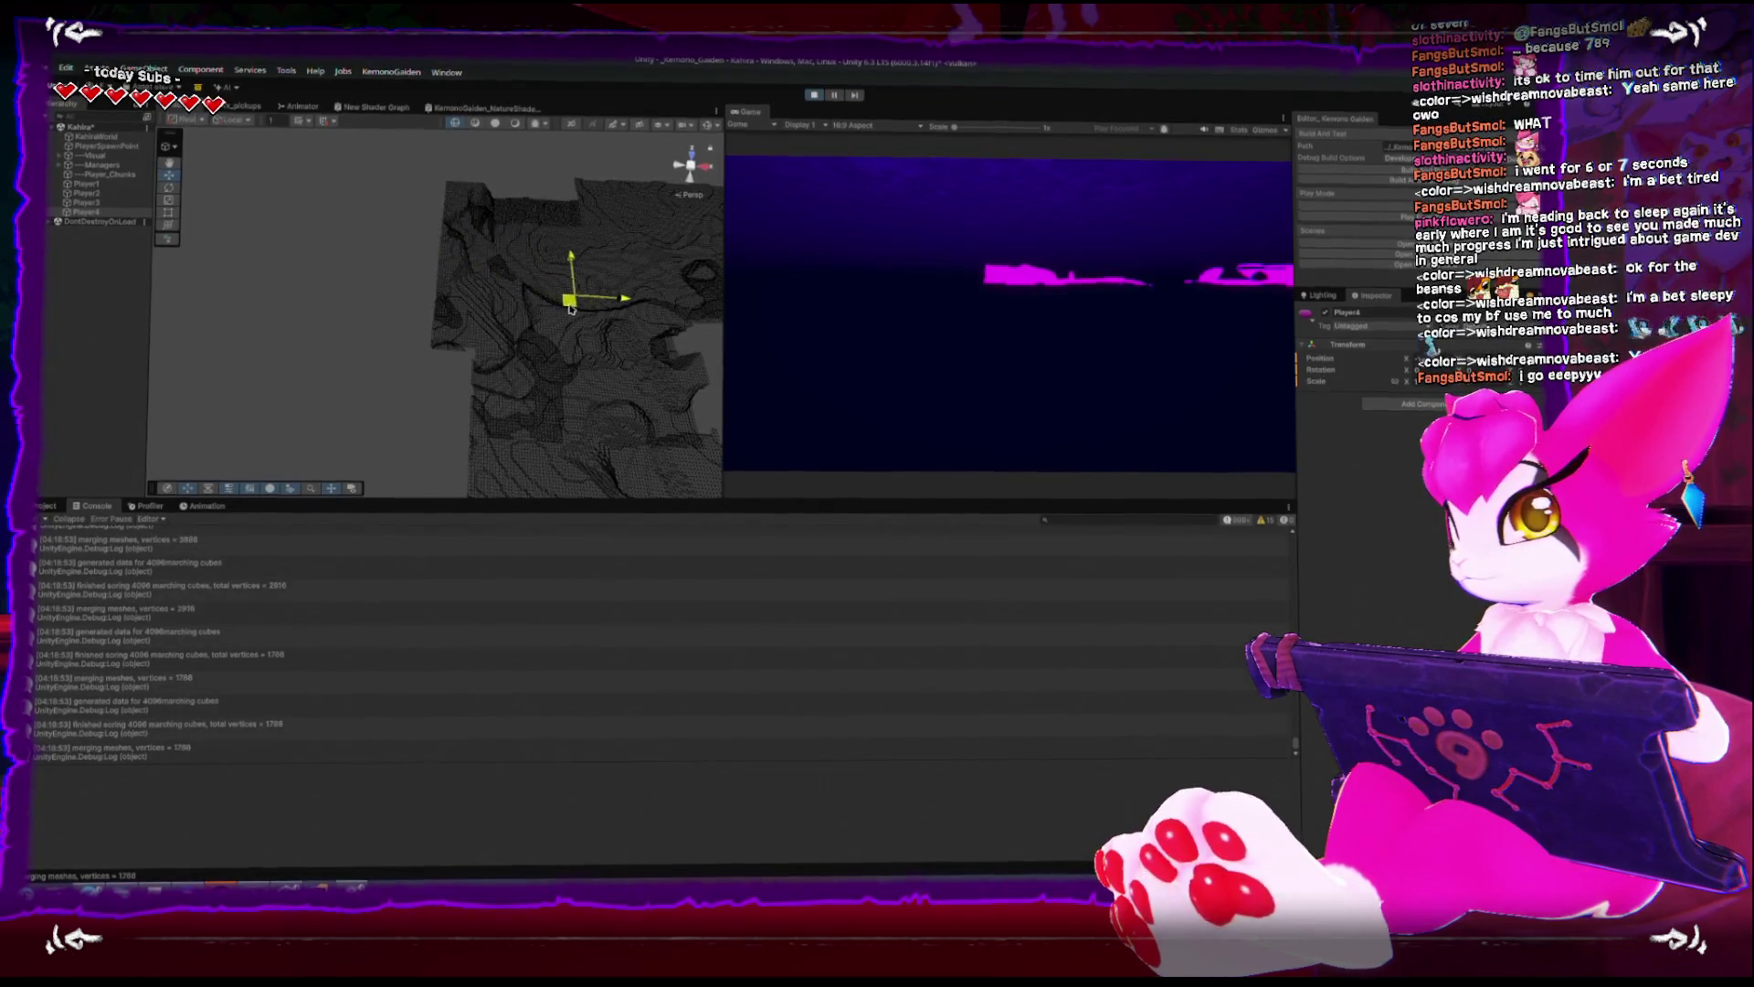
left_click_drag(570, 309, 489, 323)
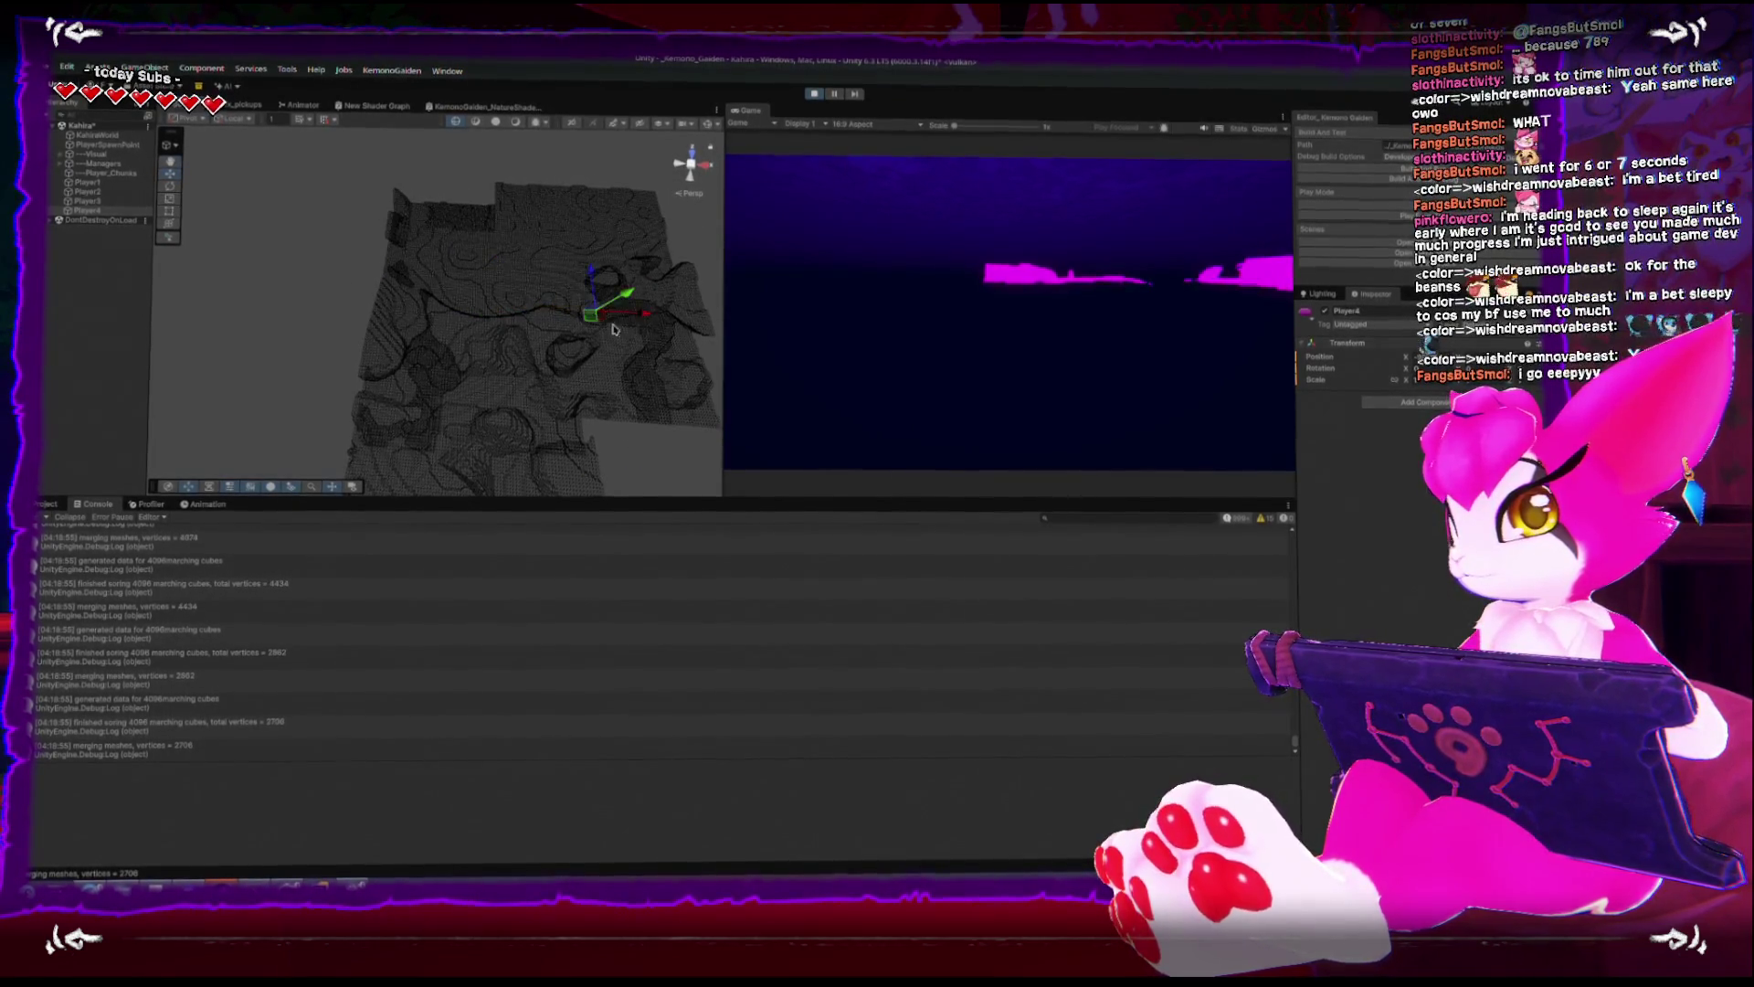
mouse_move(614, 329)
left_mouse_down()
mouse_move(524, 318)
mouse_move(576, 301)
mouse_move(575, 283)
mouse_move(490, 276)
mouse_move(480, 297)
left_mouse_up()
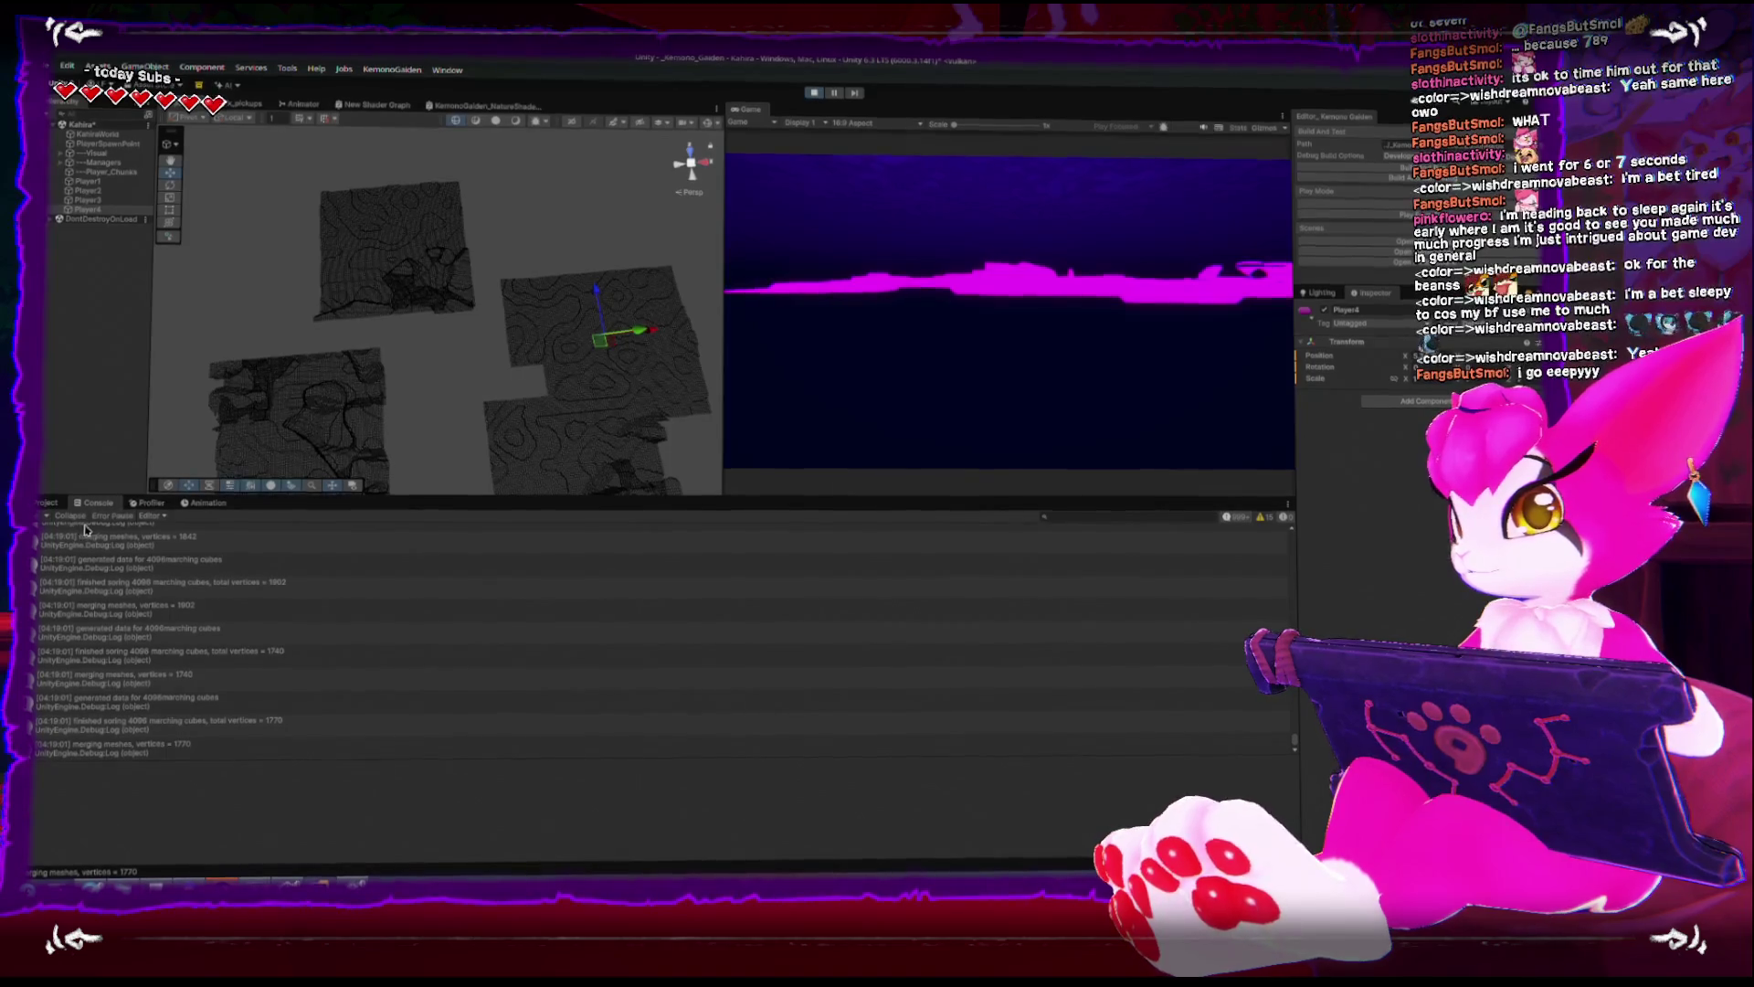
left_click(814, 92)
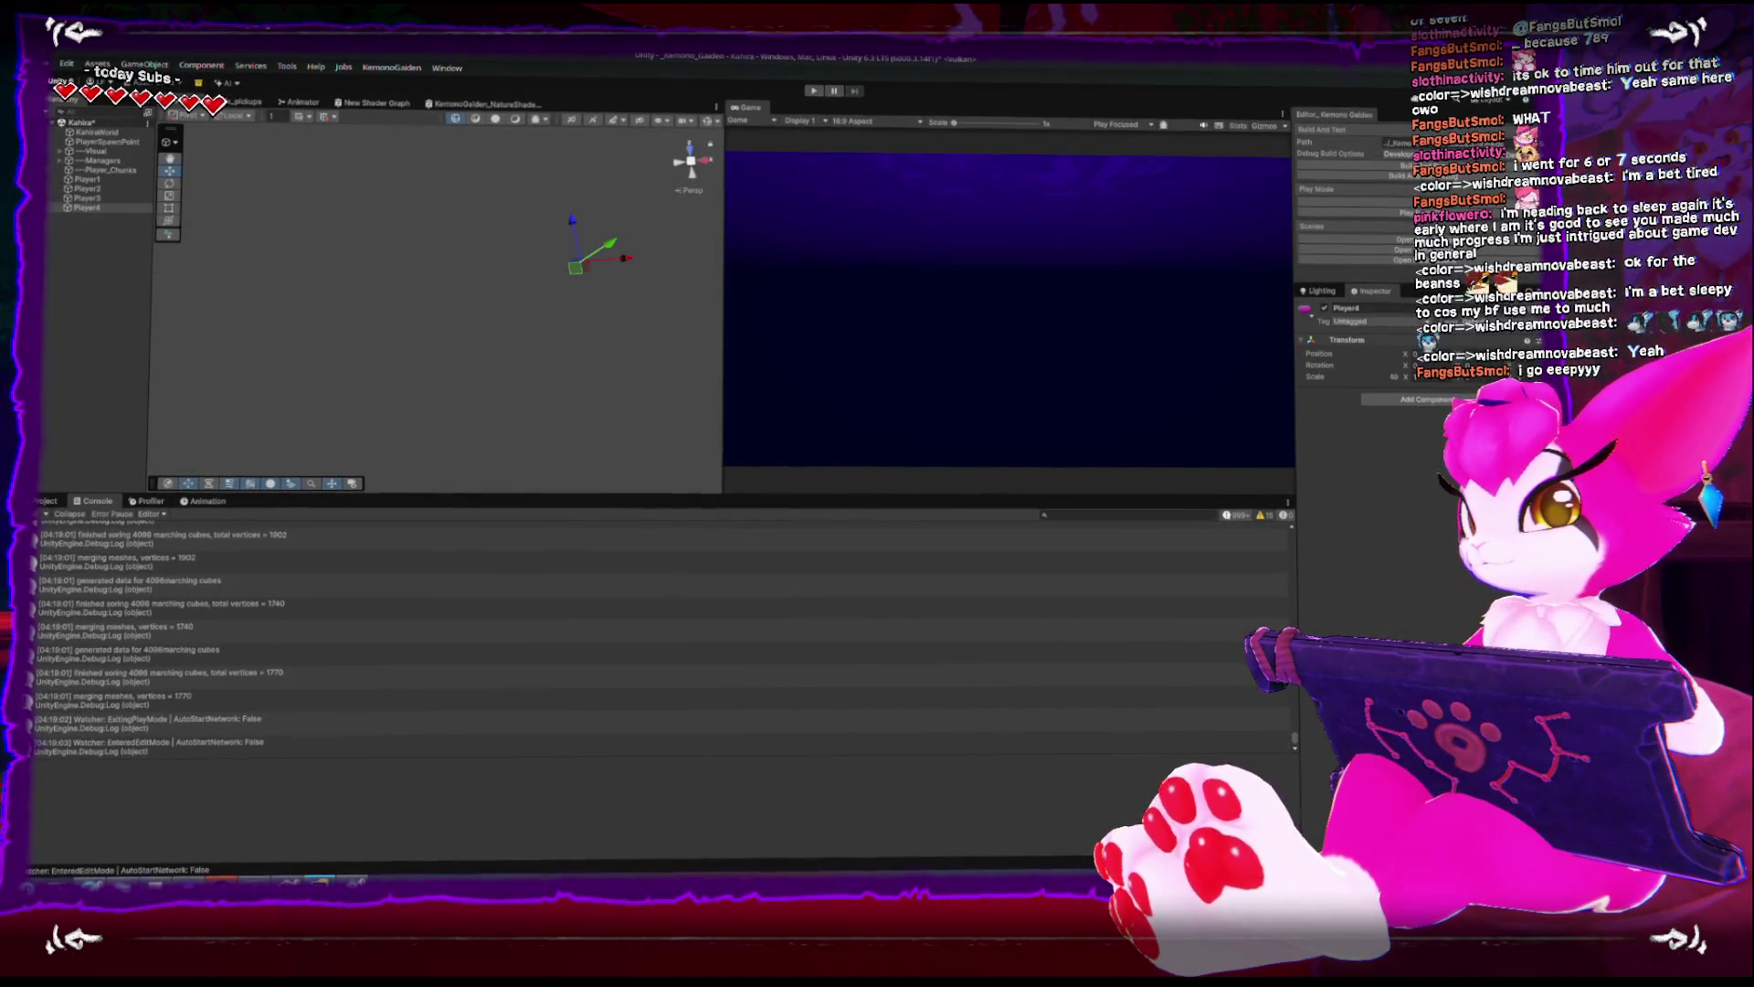
- Comment out the merging meshes, finished sorting and generated data Debug.Log lines in PhysicsChunk.cs
key("alt+Tab")
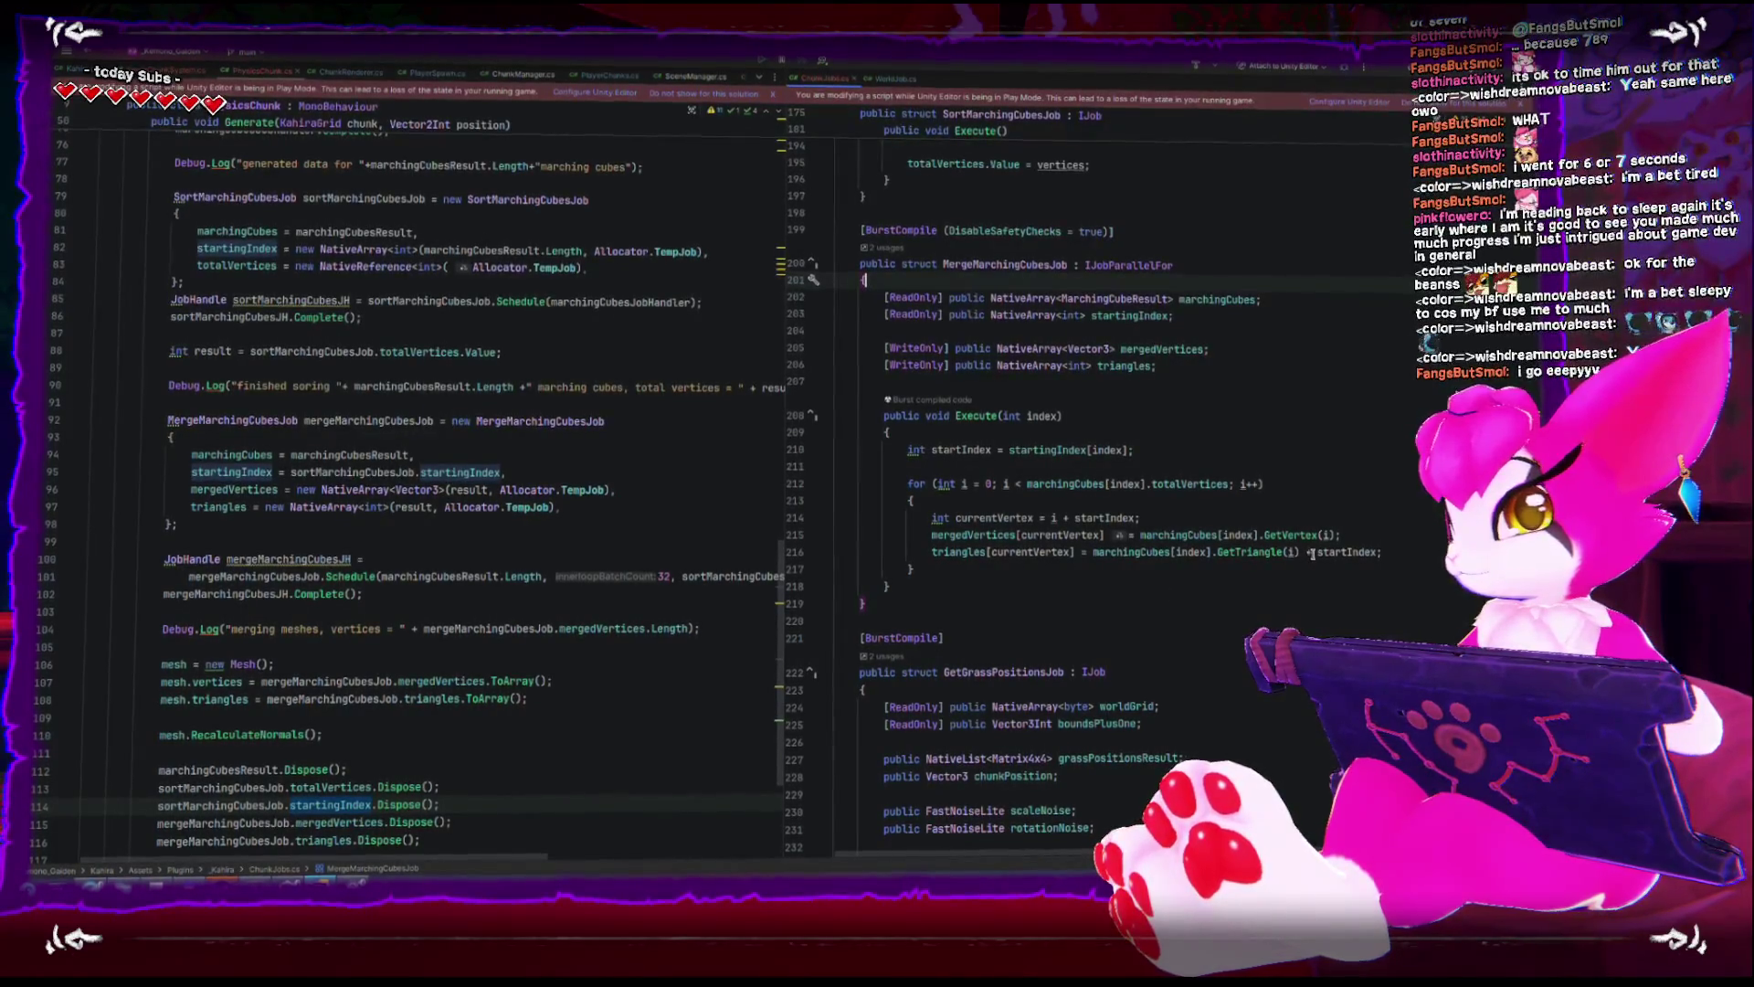
scroll(1303, 554, "down", 15)
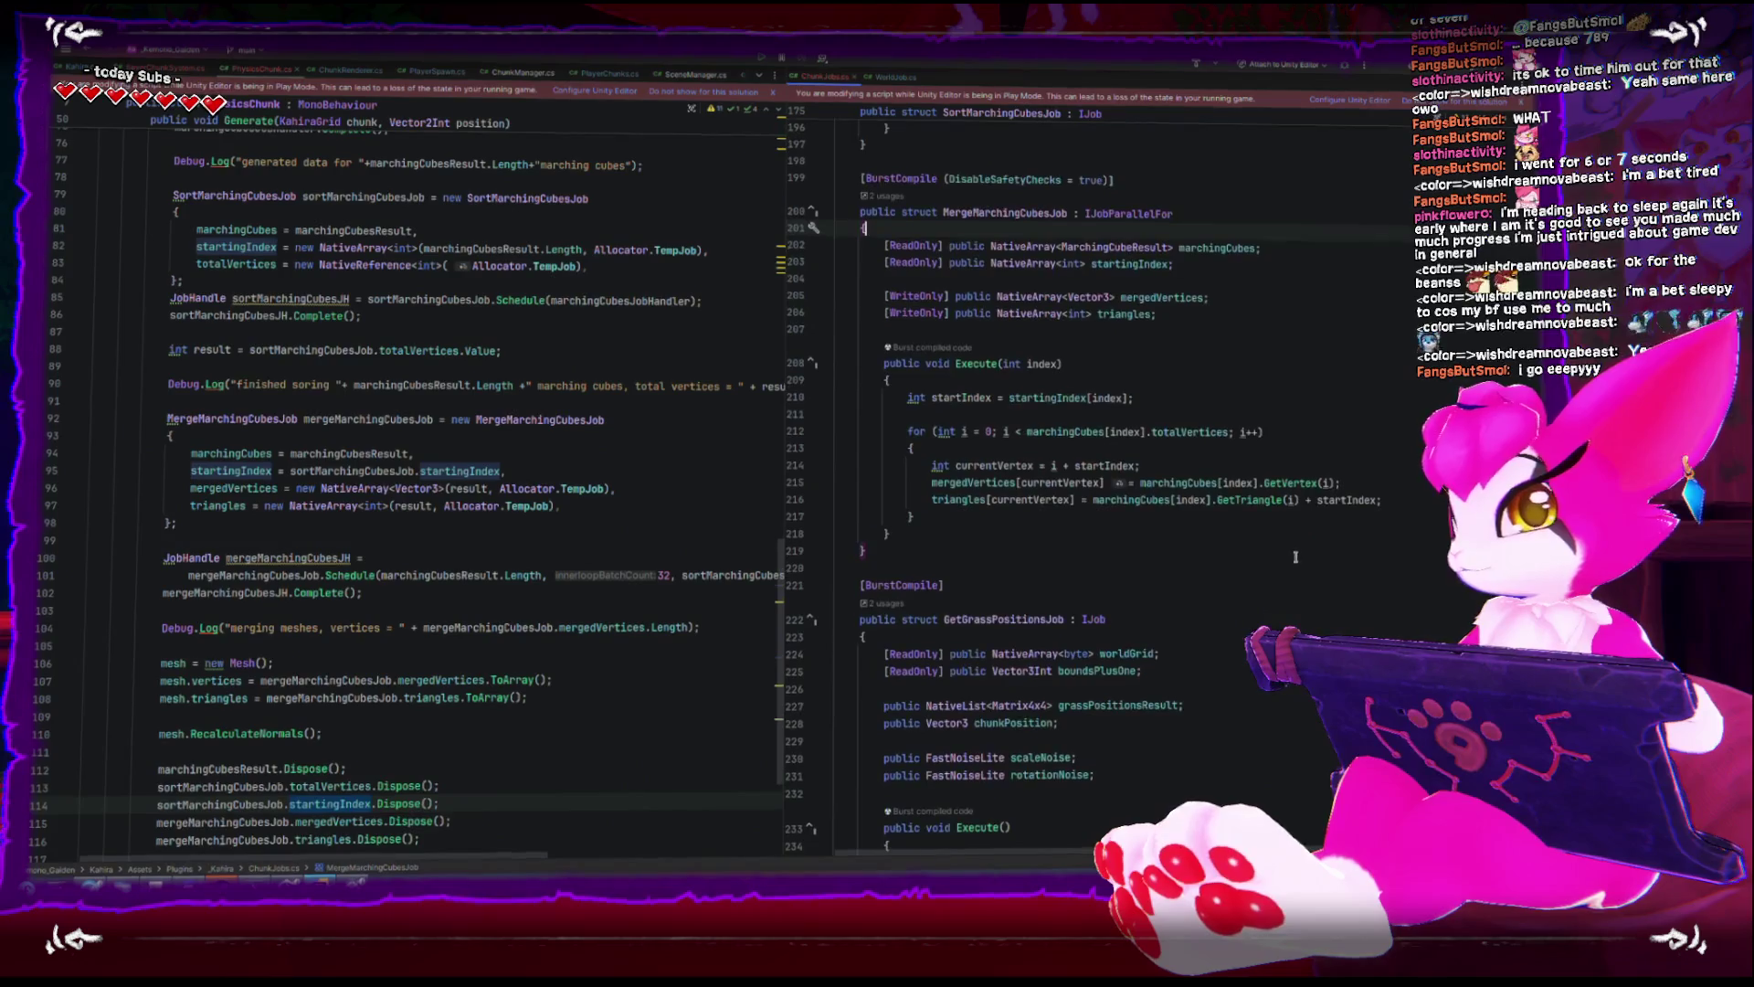
scroll(1231, 578, "down", 2)
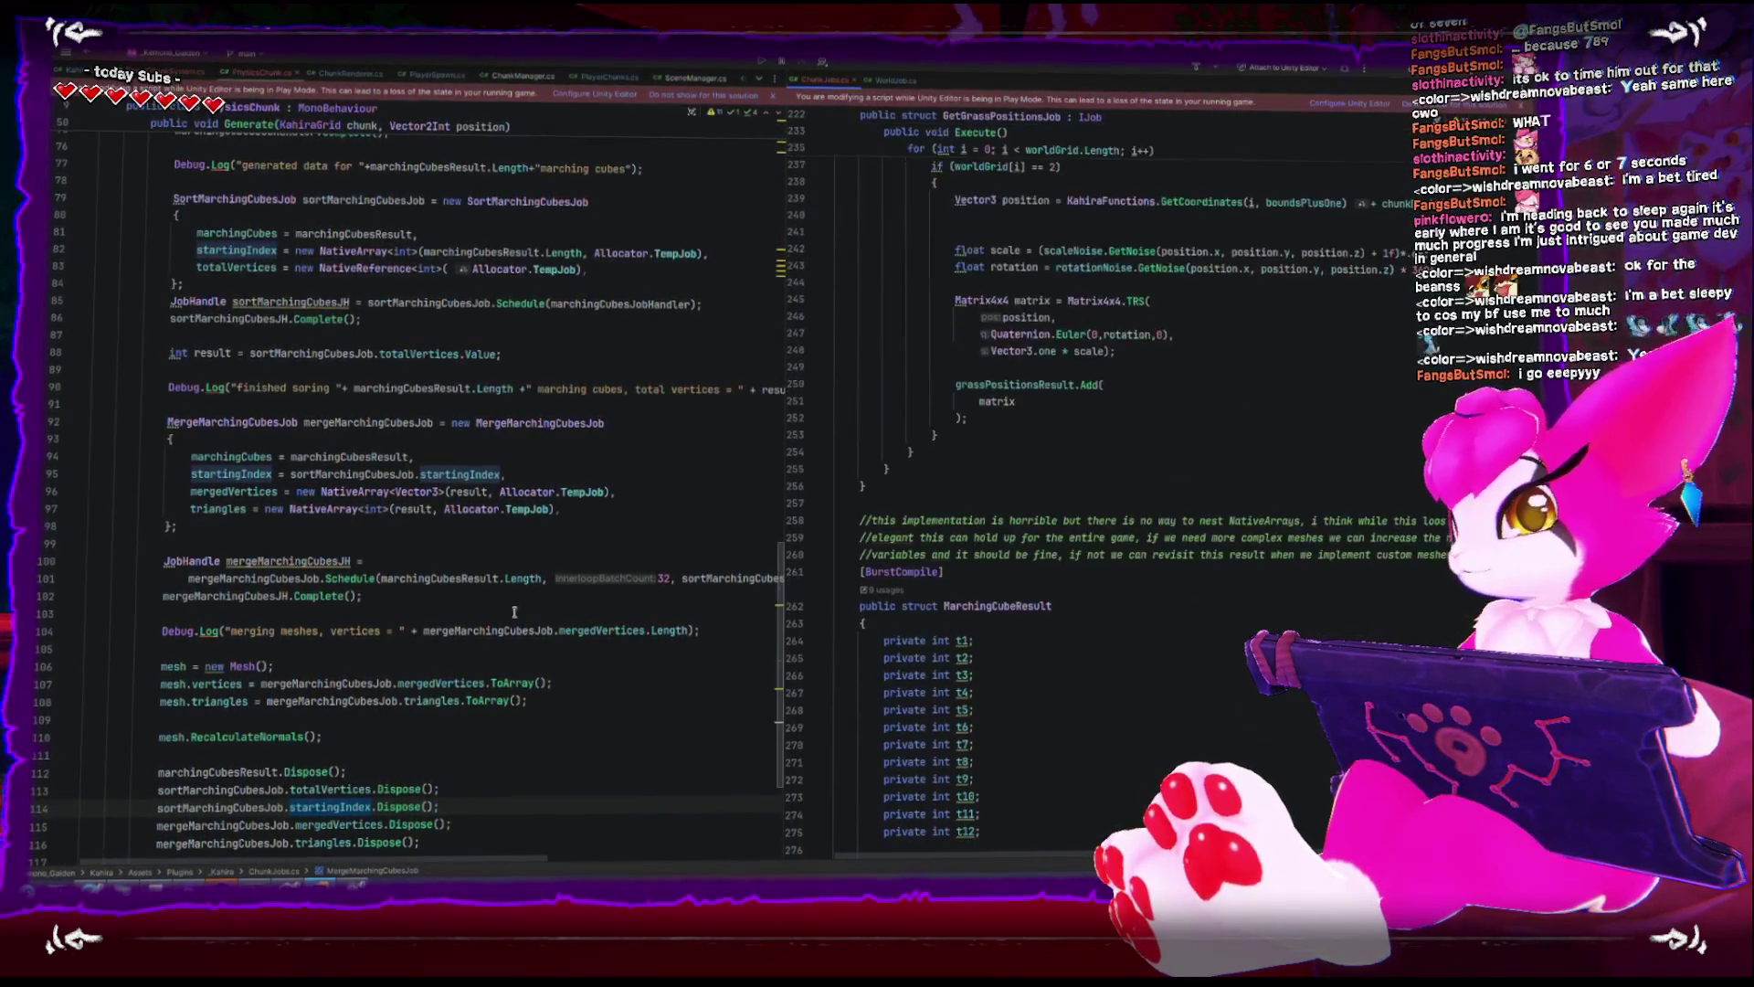
left_click(645, 616)
key("Down")
key("End")
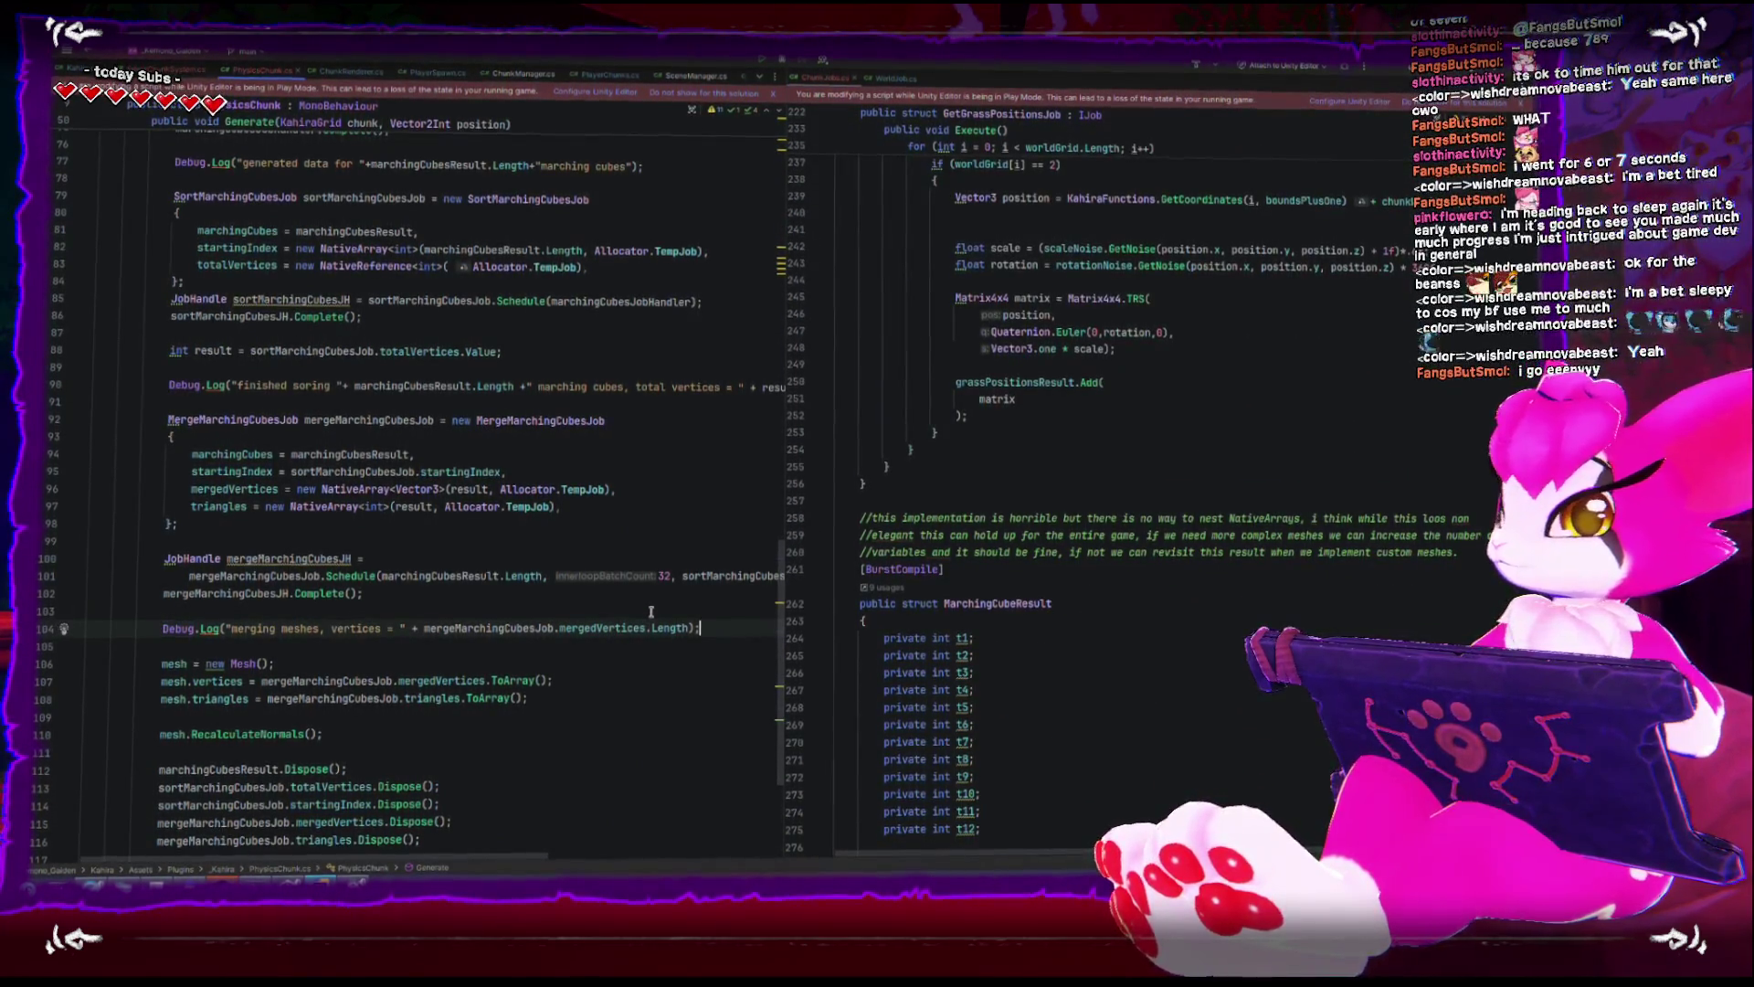
left_click(437, 386)
type("//")
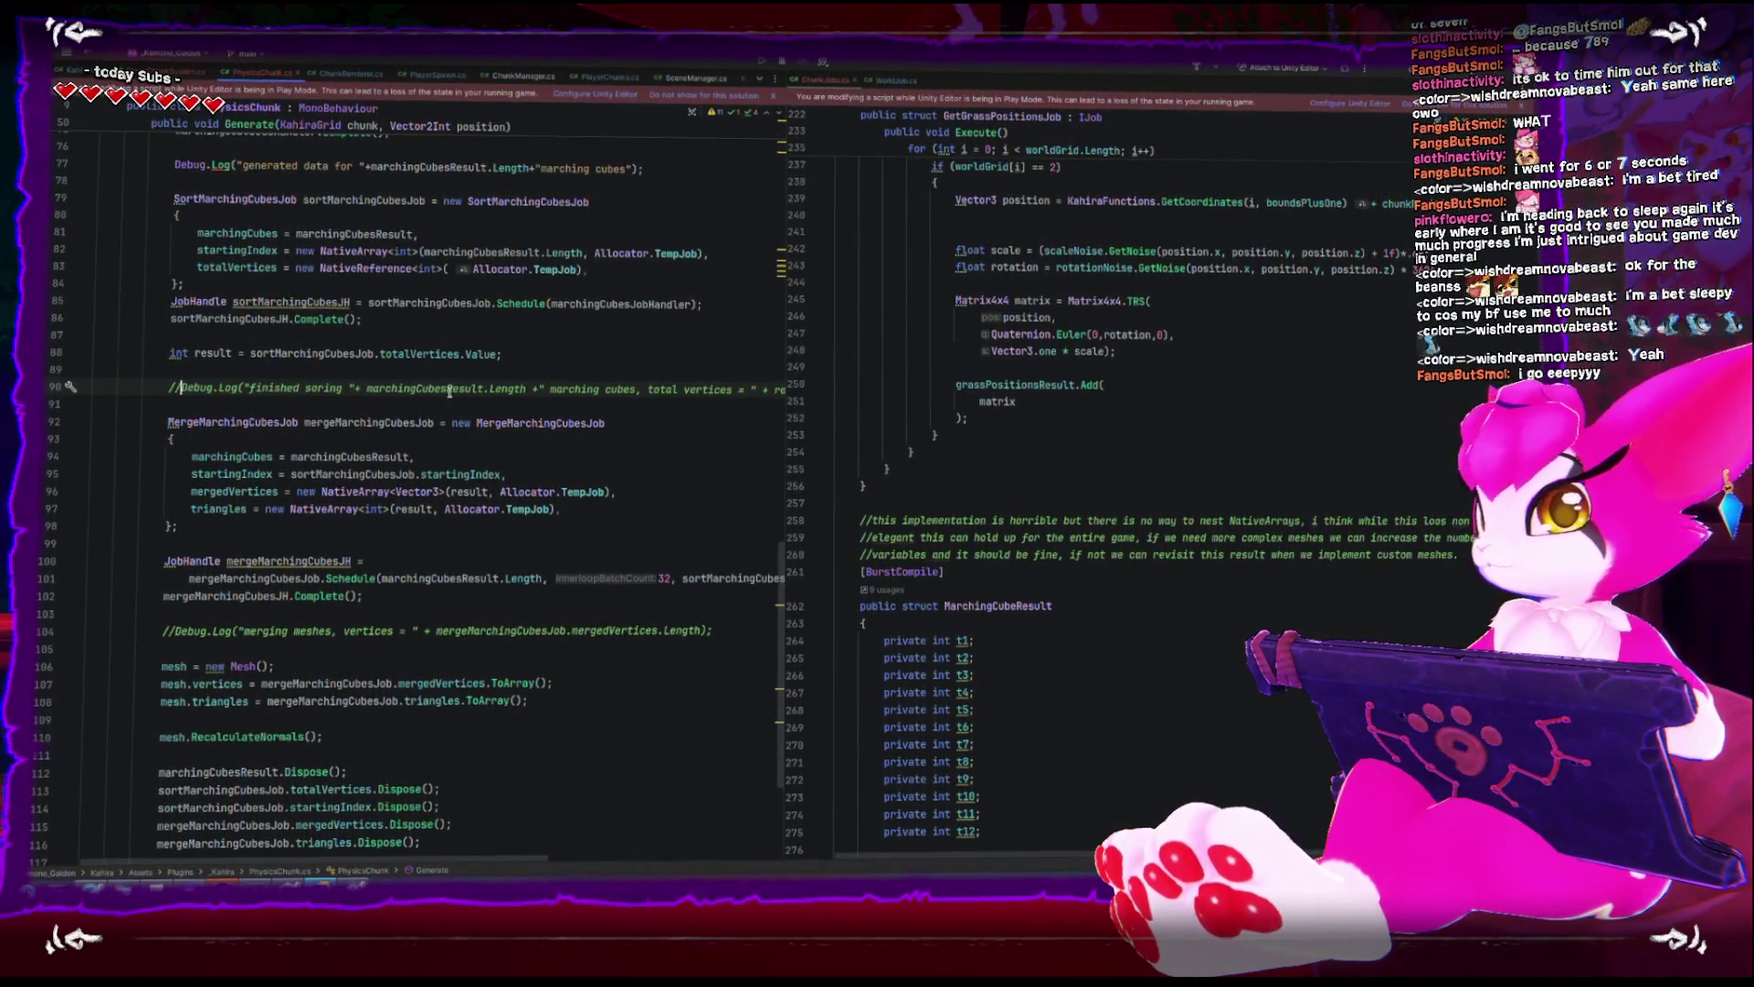
scroll(450, 391, "up", 3)
left_click(177, 317)
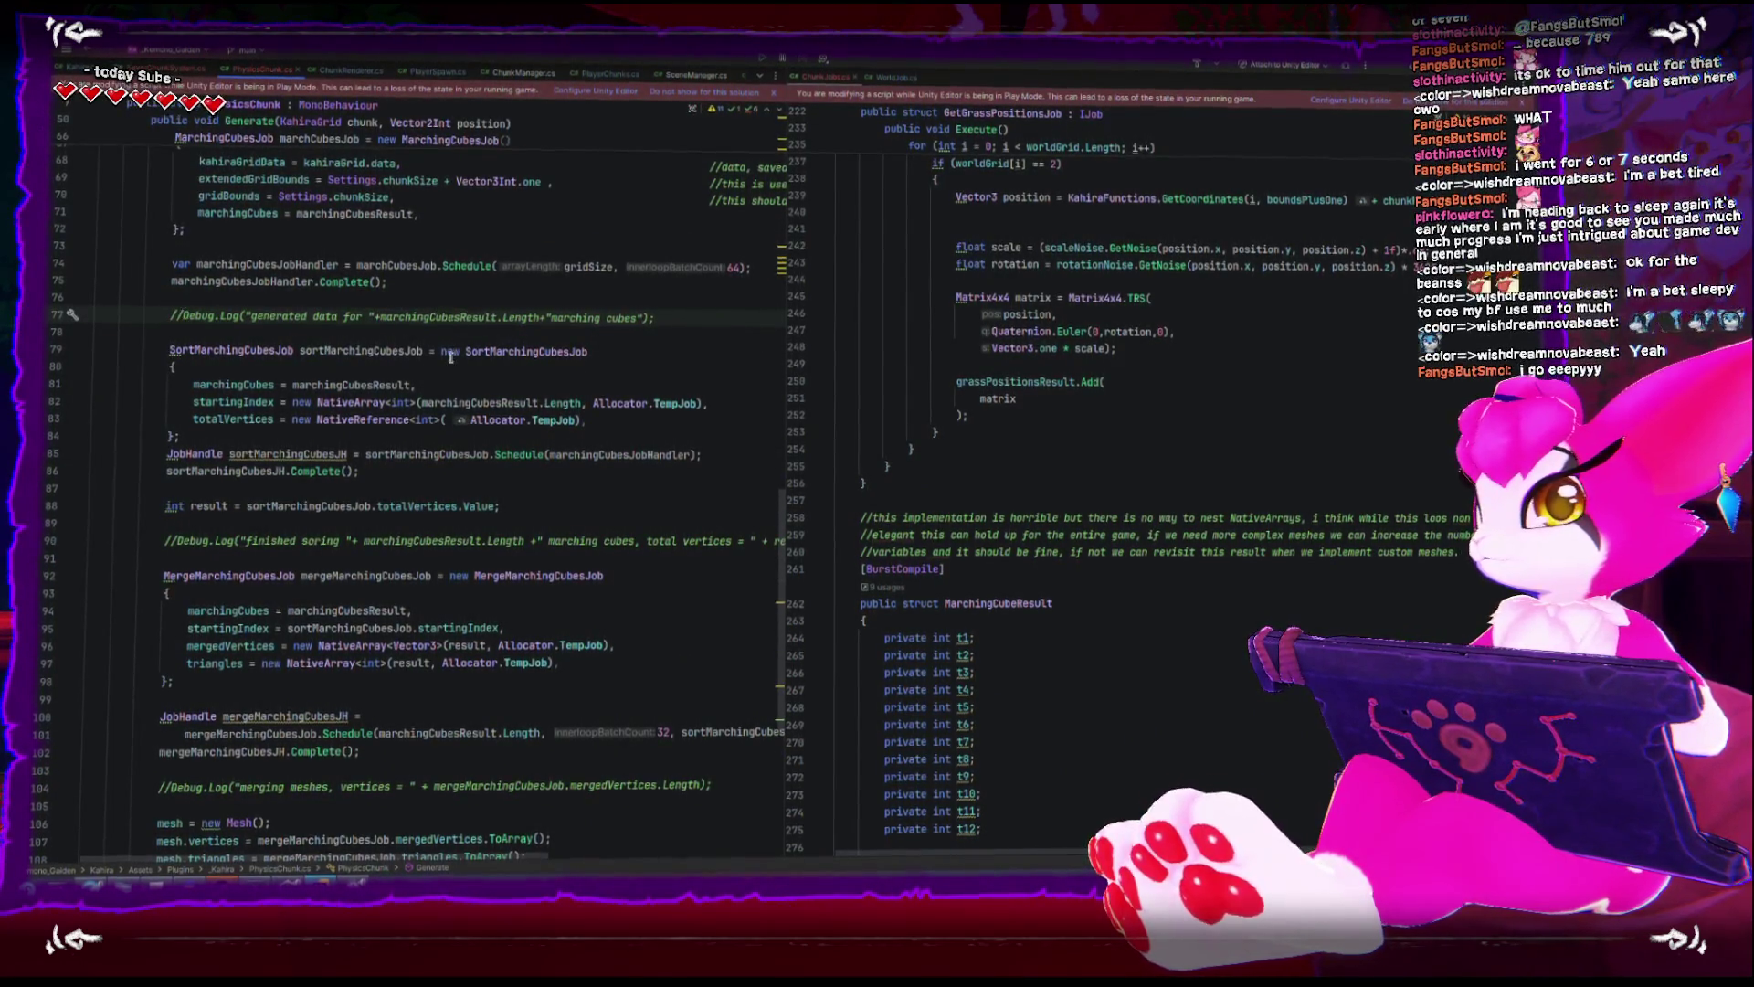
scroll(451, 356, "up", 7)
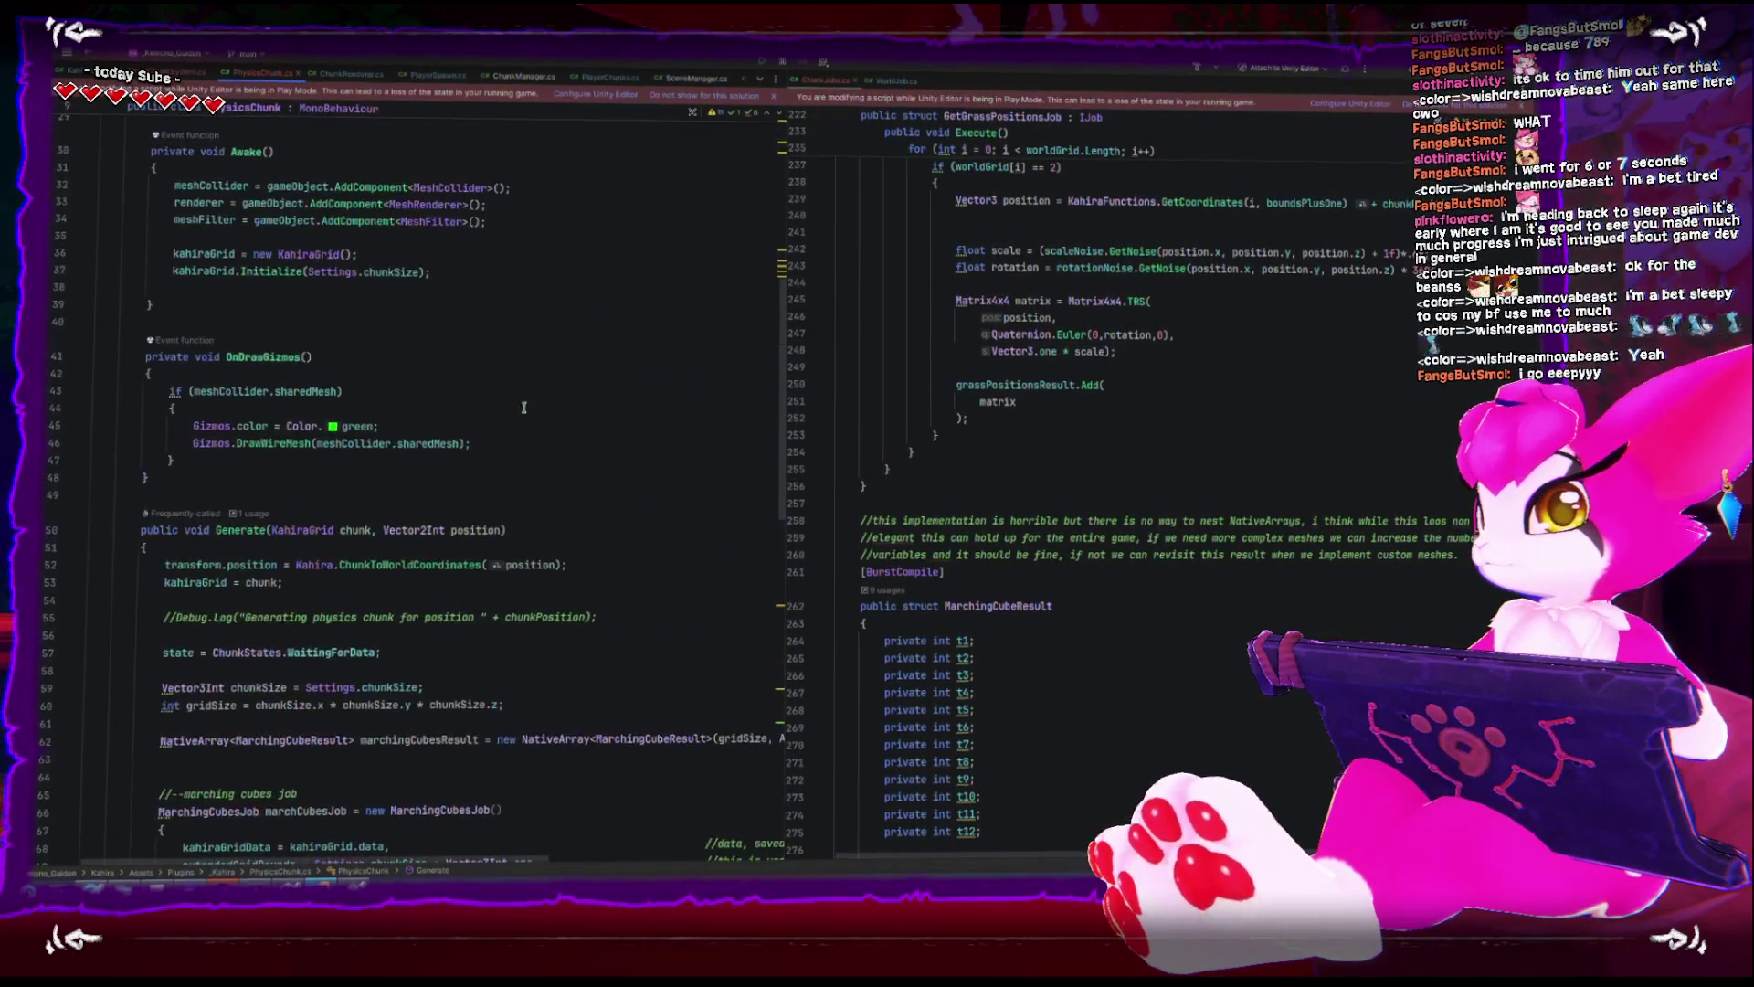
- Delete the blank line after GetChunk in SectorChunkSystem.cs and return to Unity
key("ctrl+minus")
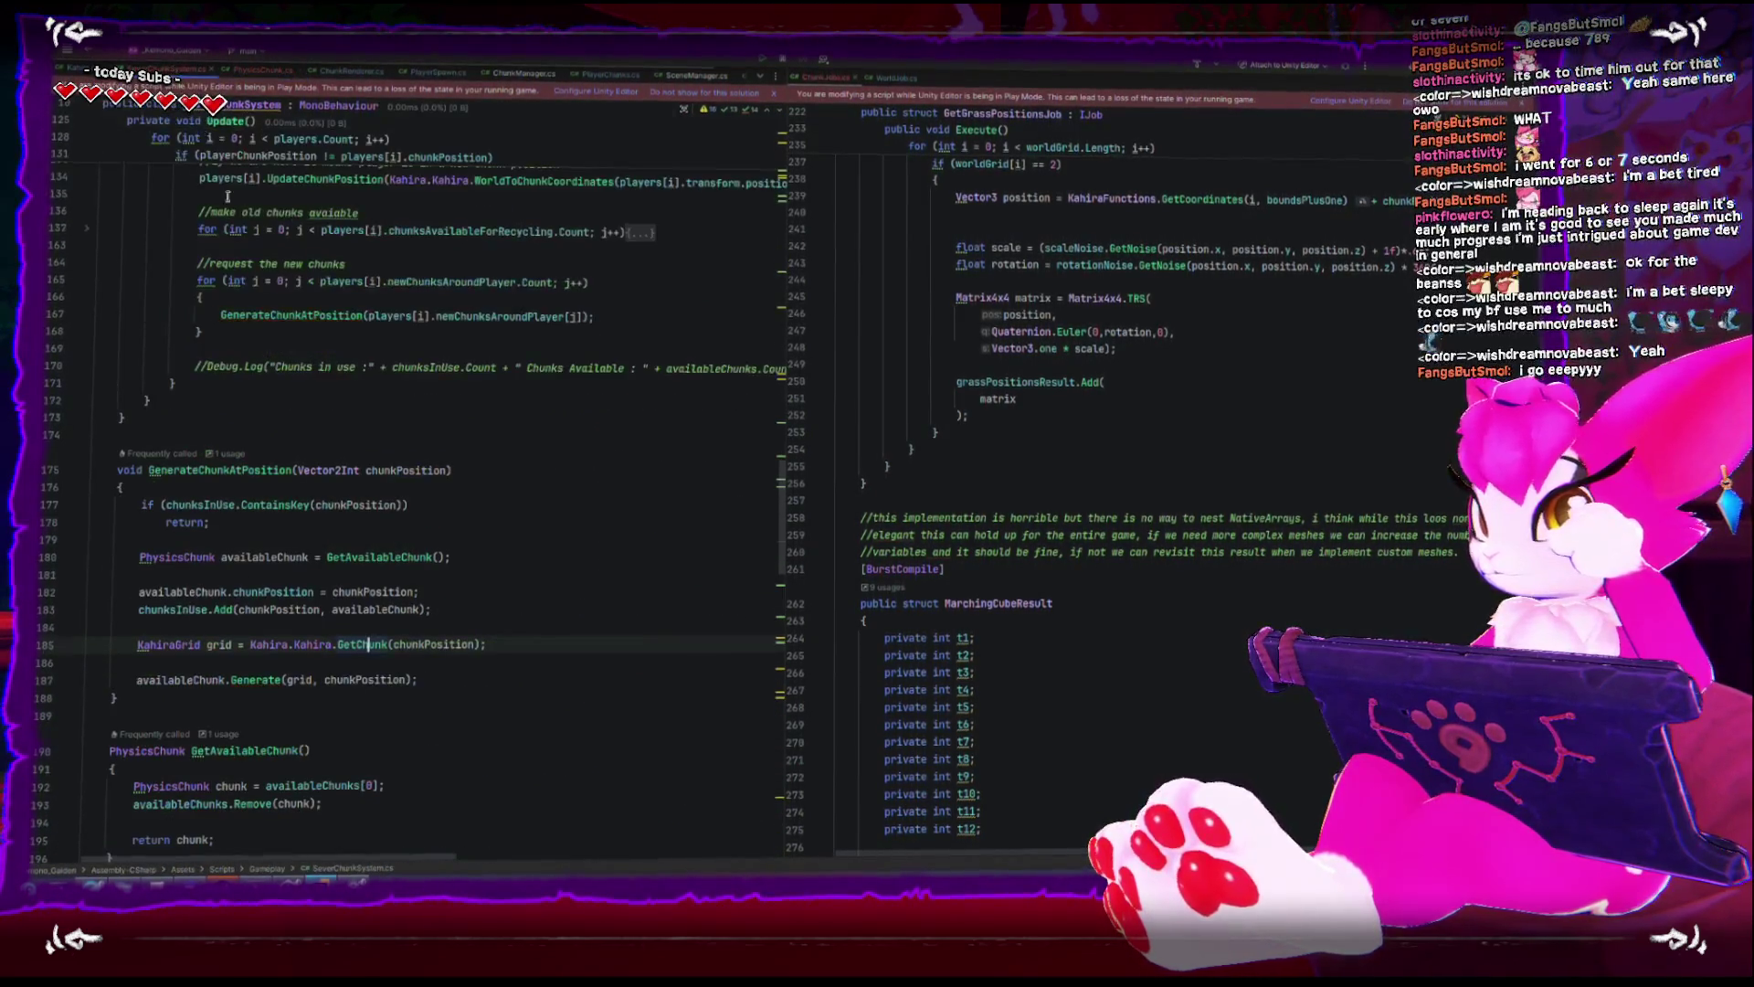
scroll(438, 542, "down", 2)
key("Down")
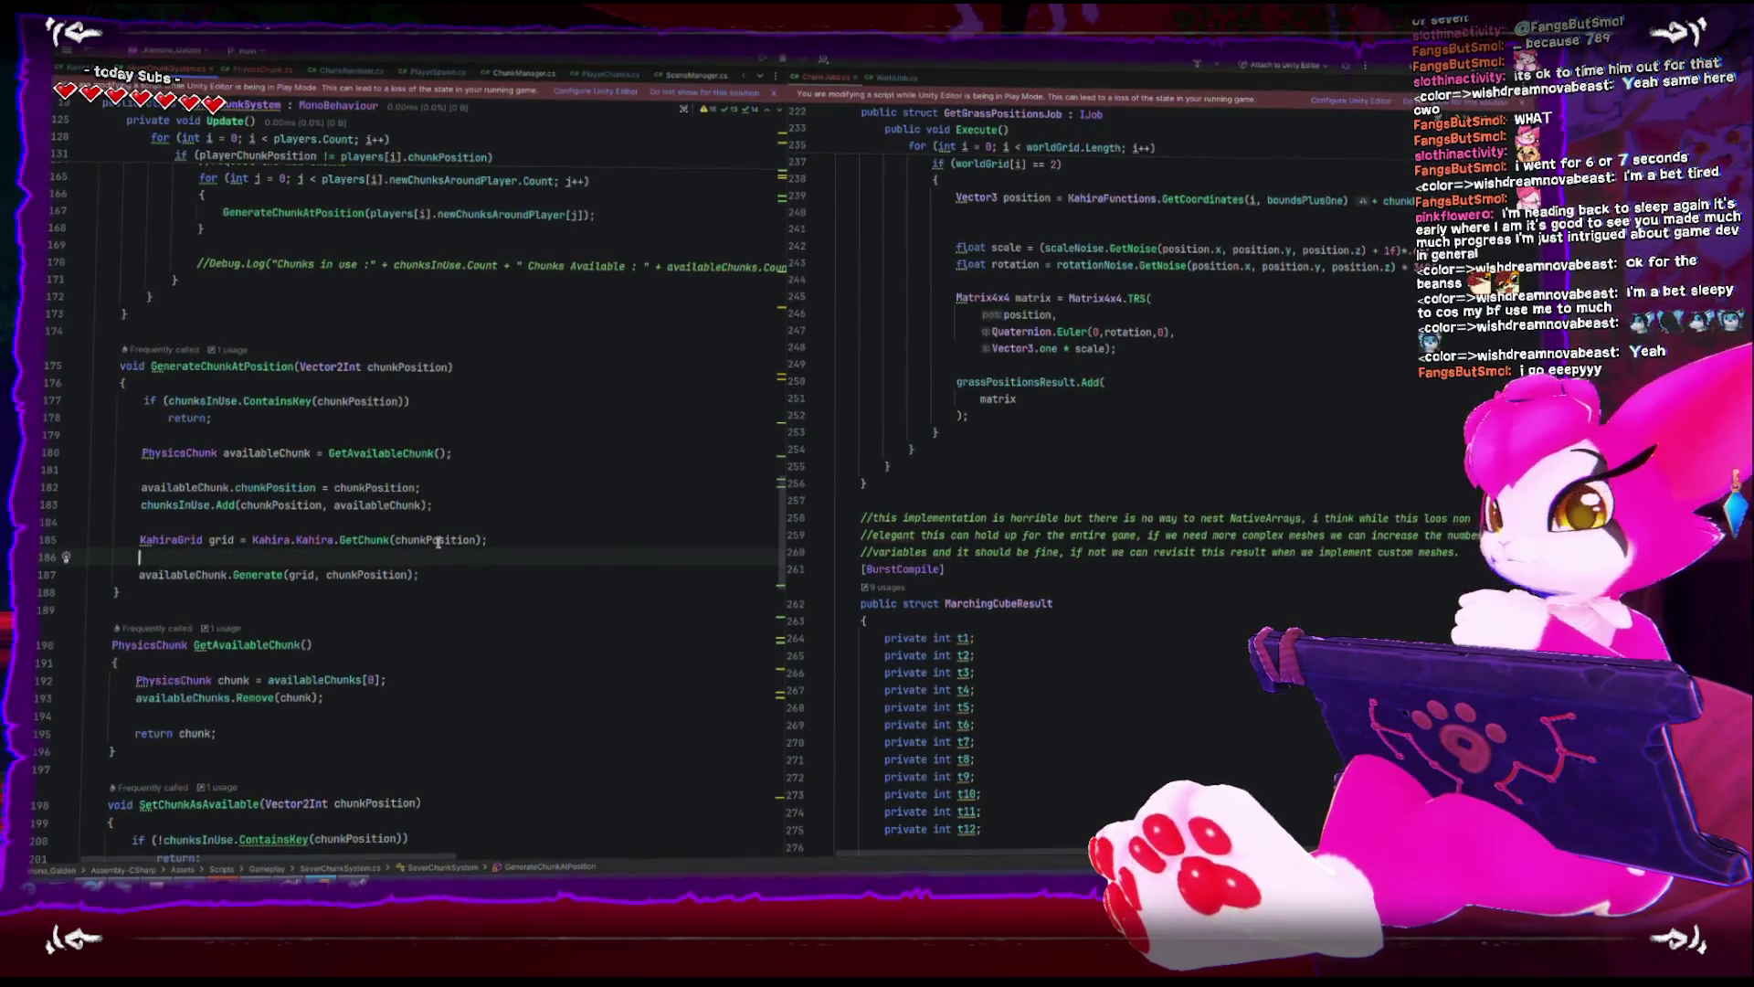
key("BackSpace")
scroll(409, 568, "down", 5)
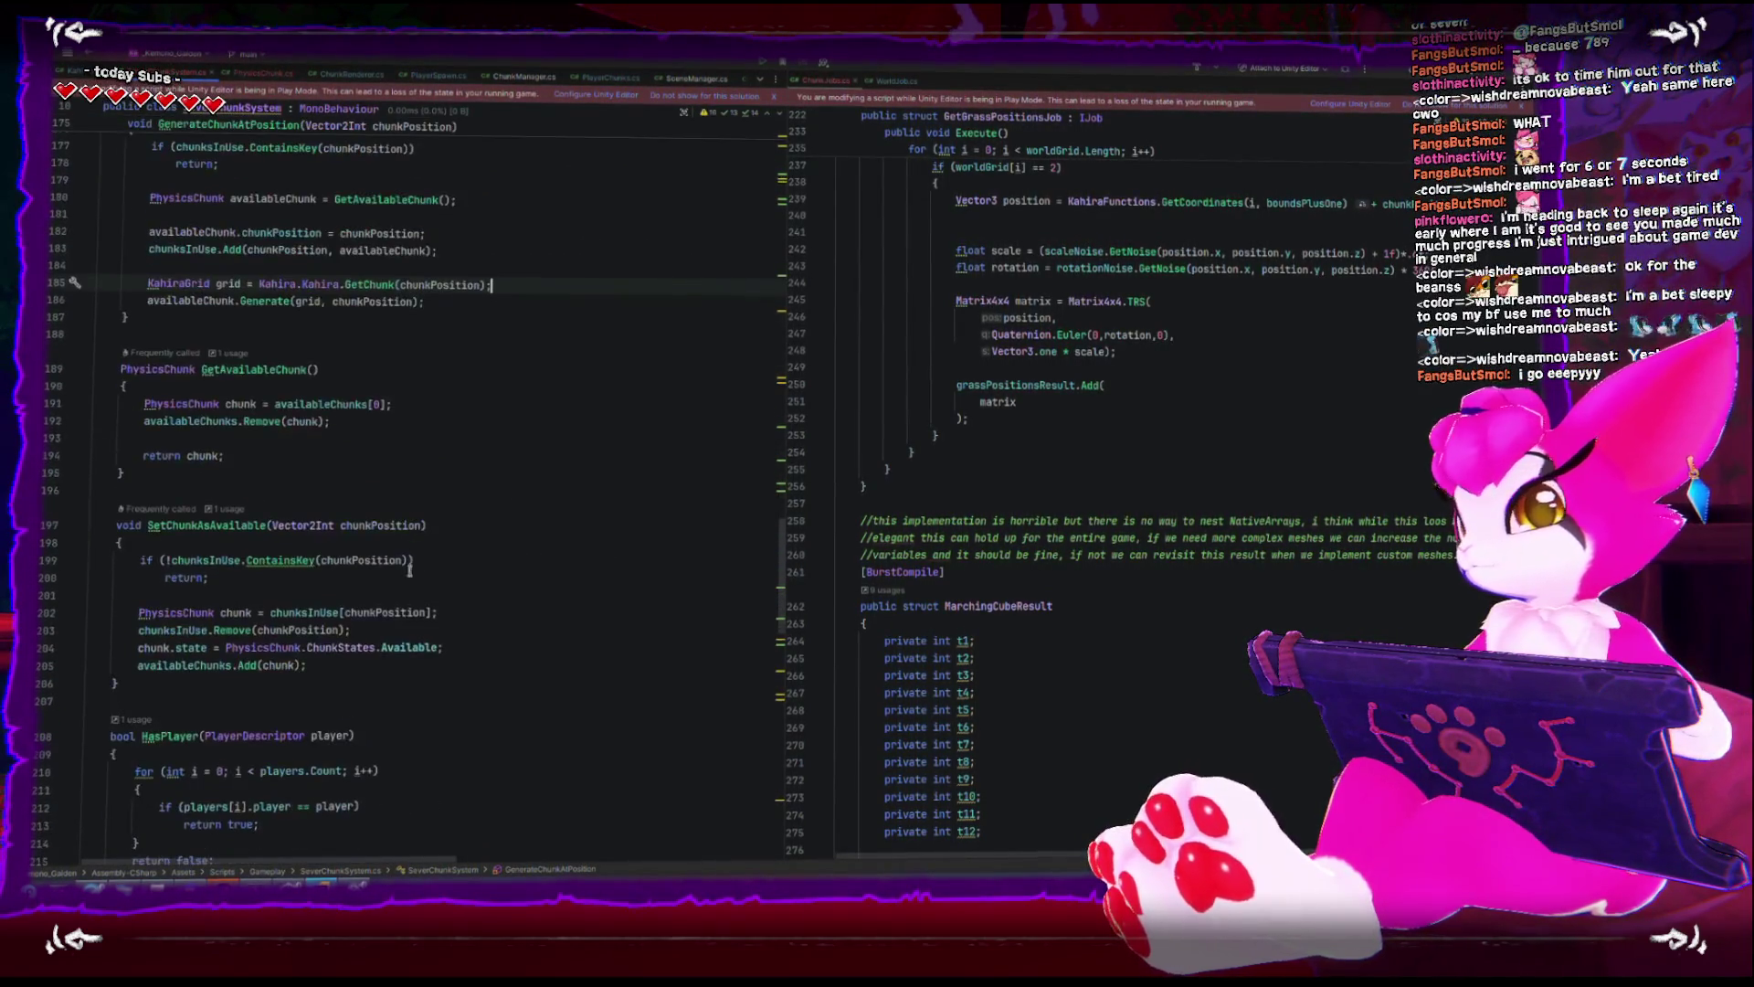
key("alt+Tab")
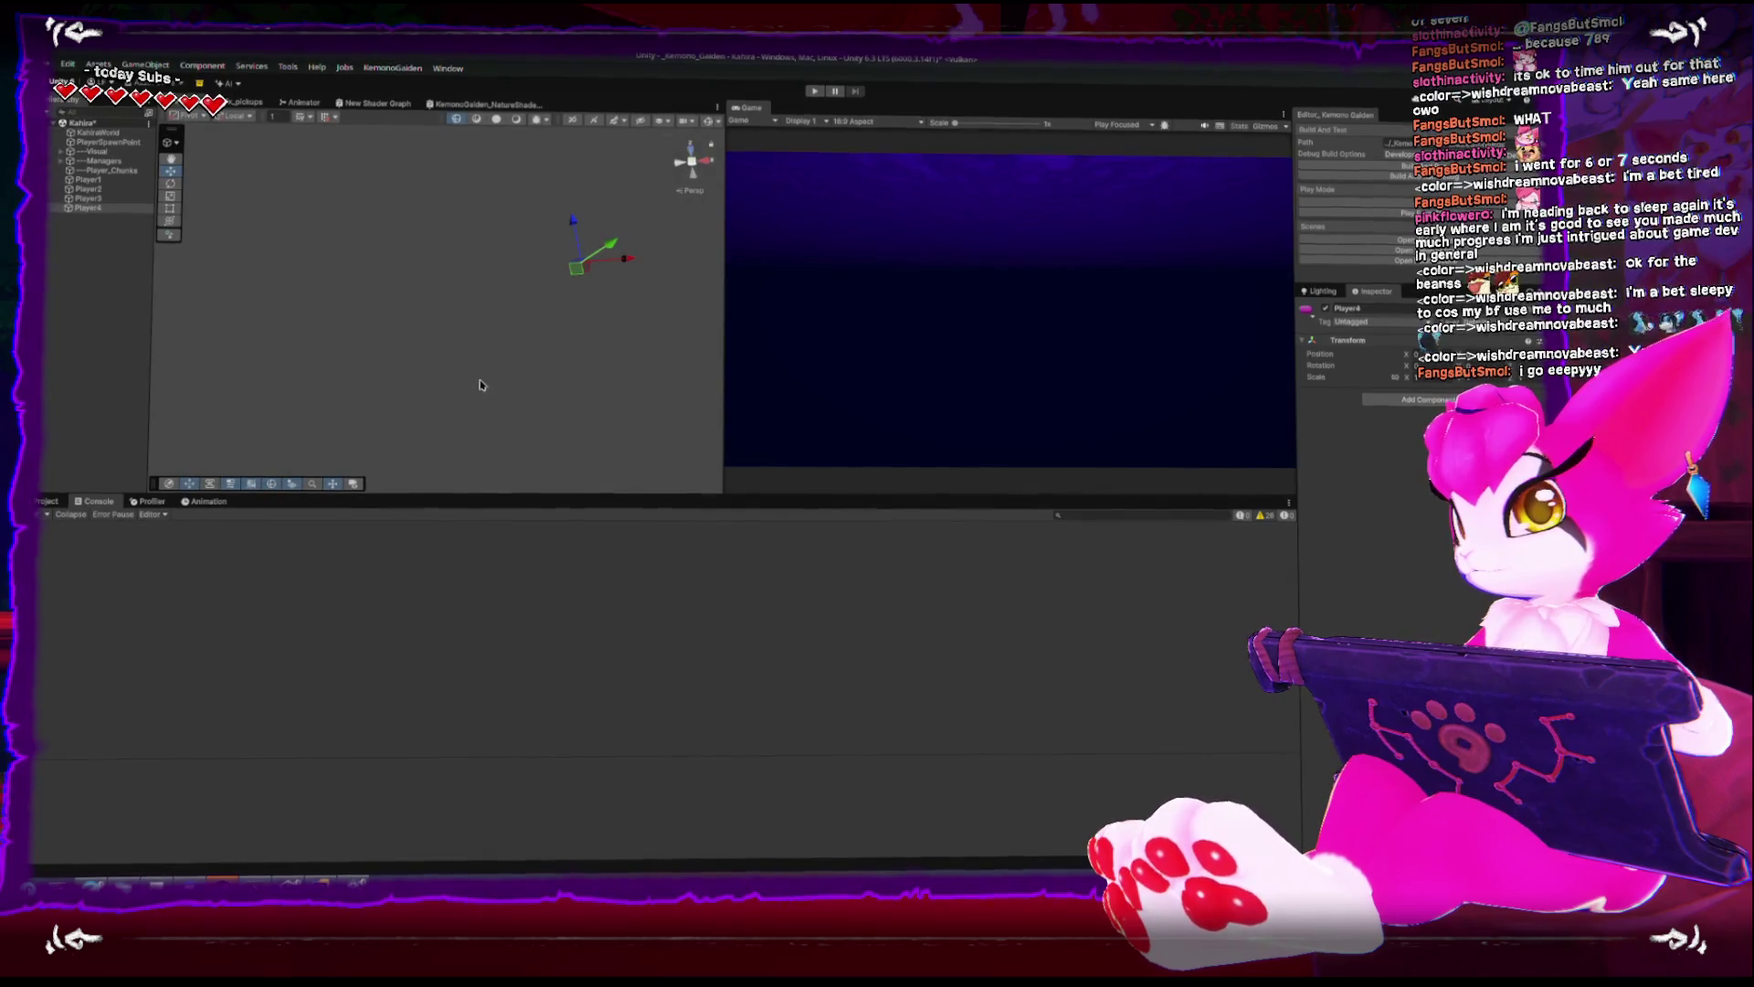
- Select the Server Chunk System object, restart play mode, and select Player1 to view its Transform
mouse_move(482, 385)
left_mouse_down()
mouse_move(292, 361)
mouse_move(154, 151)
left_mouse_up()
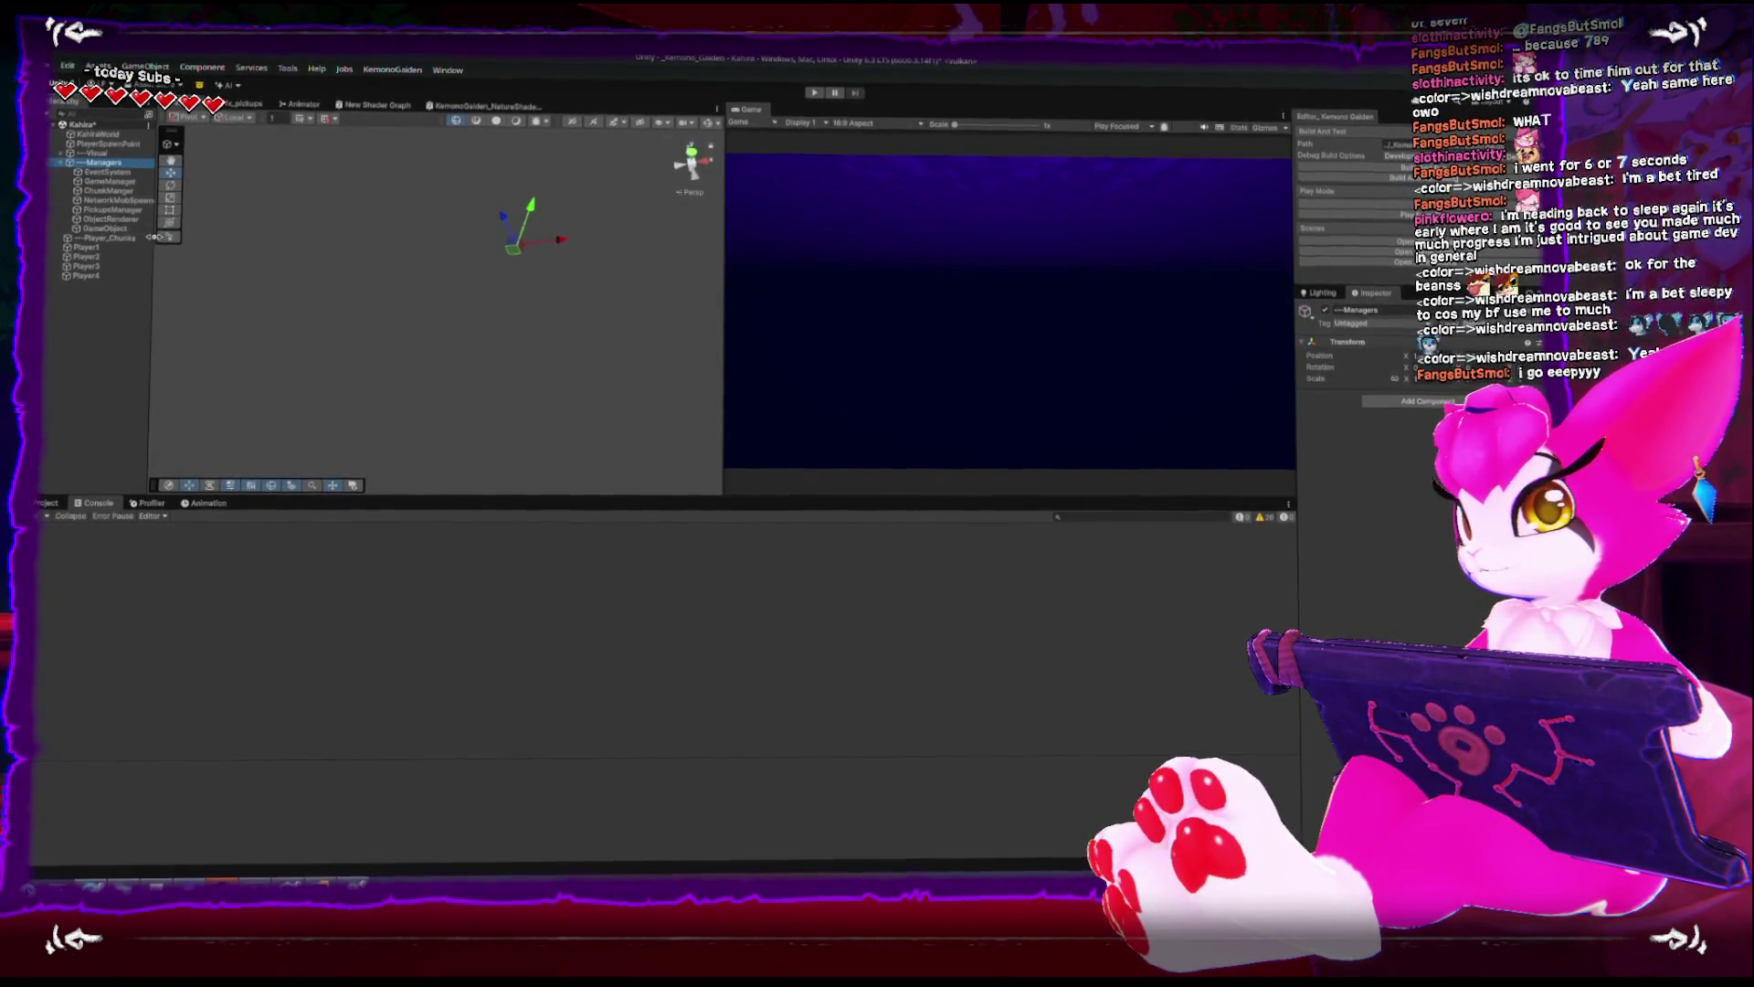
left_click(110, 229)
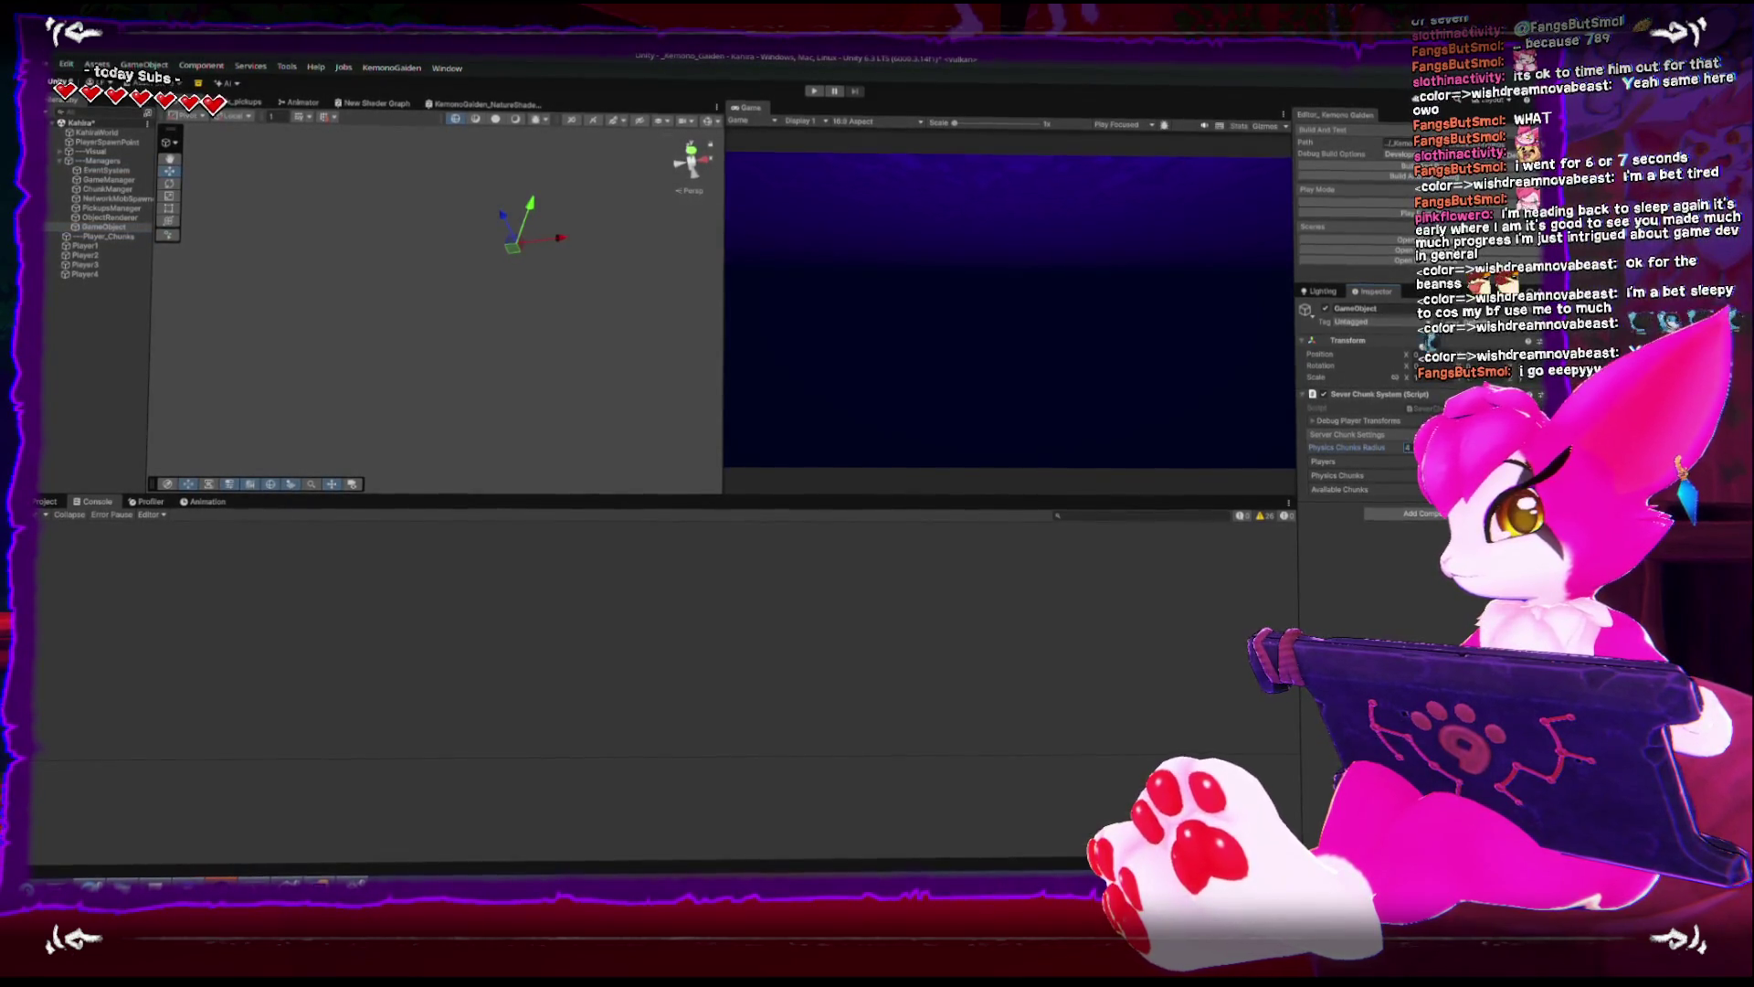
left_click(813, 93)
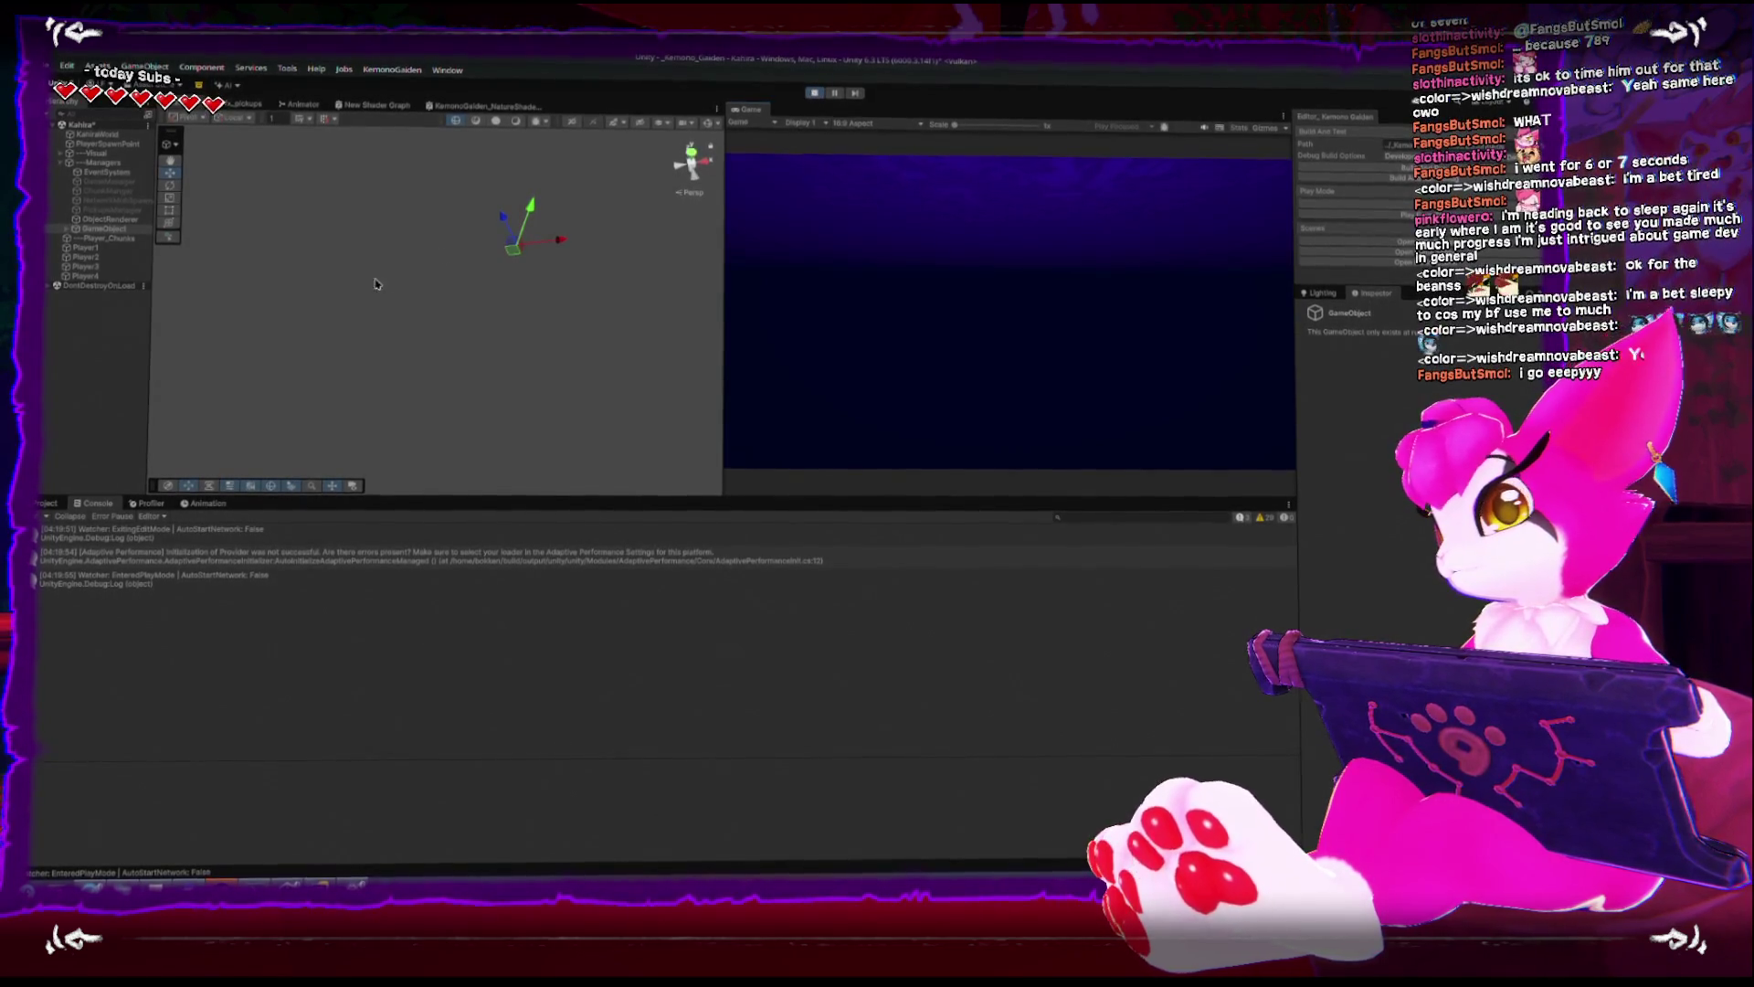
left_click(73, 249)
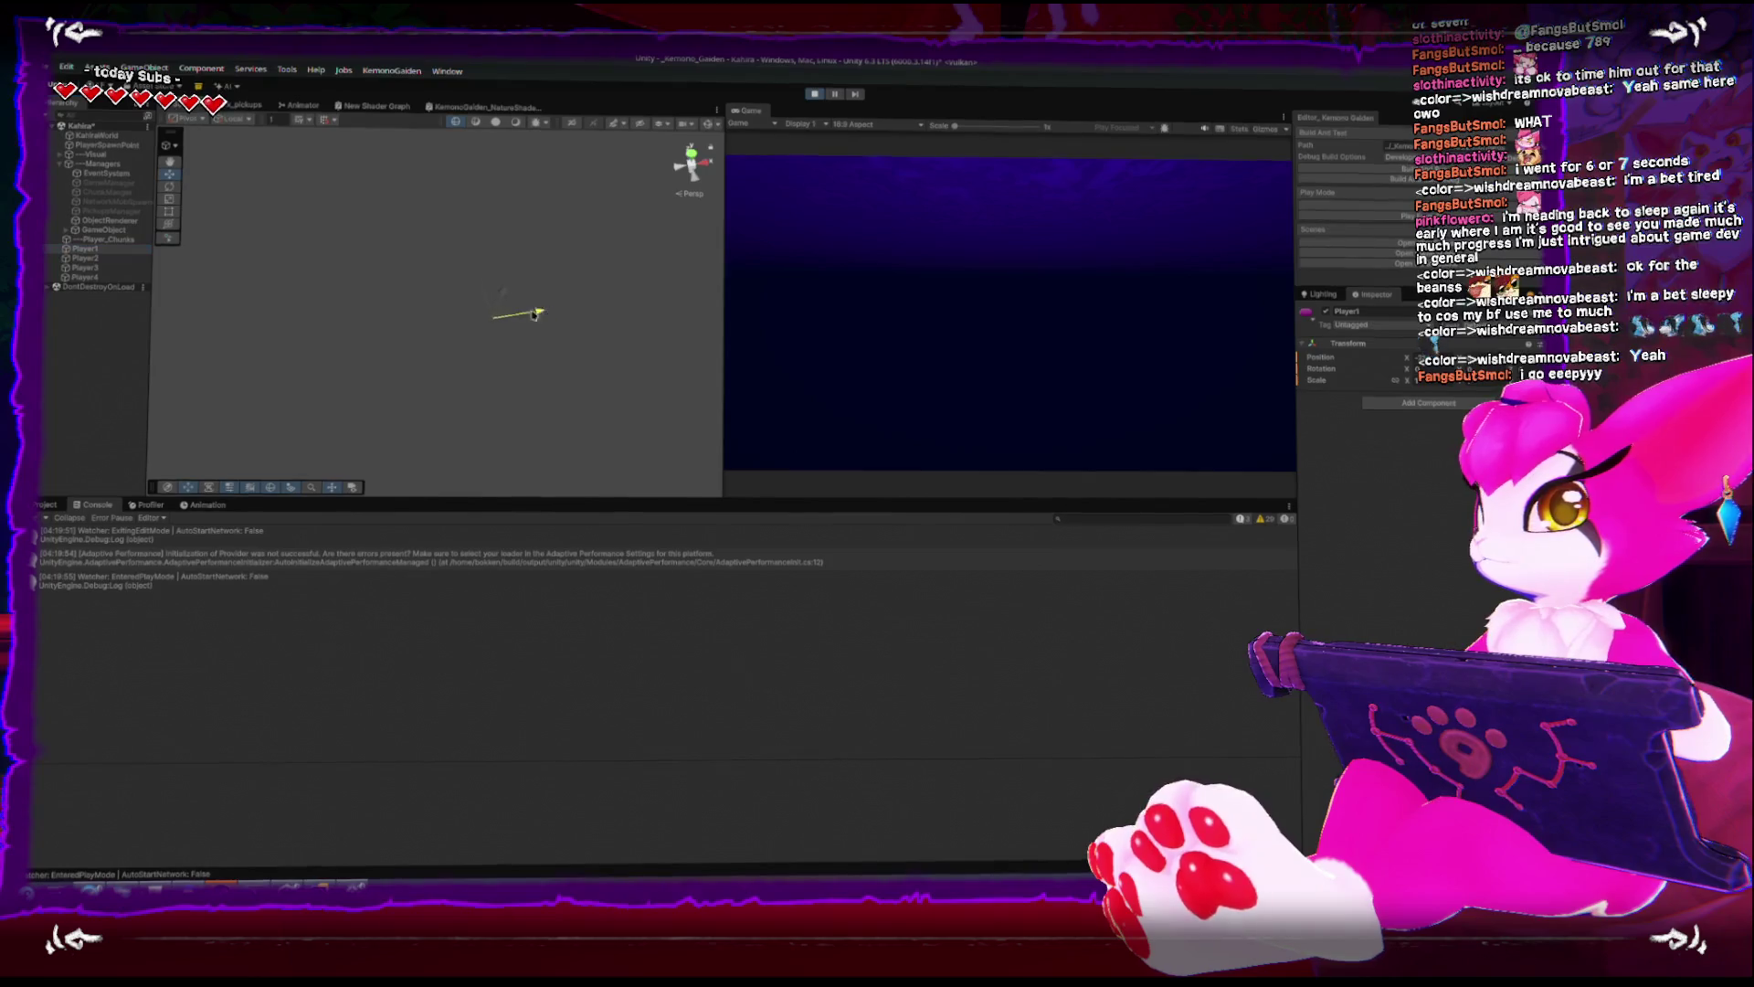
- Frame Player2, then drag Player2, Player3 and Player4 across the terrain to regenerate chunks
mouse_move(536, 314)
left_mouse_down()
mouse_move(466, 346)
mouse_move(463, 315)
mouse_move(311, 241)
mouse_move(210, 249)
left_mouse_up()
double_click(113, 261)
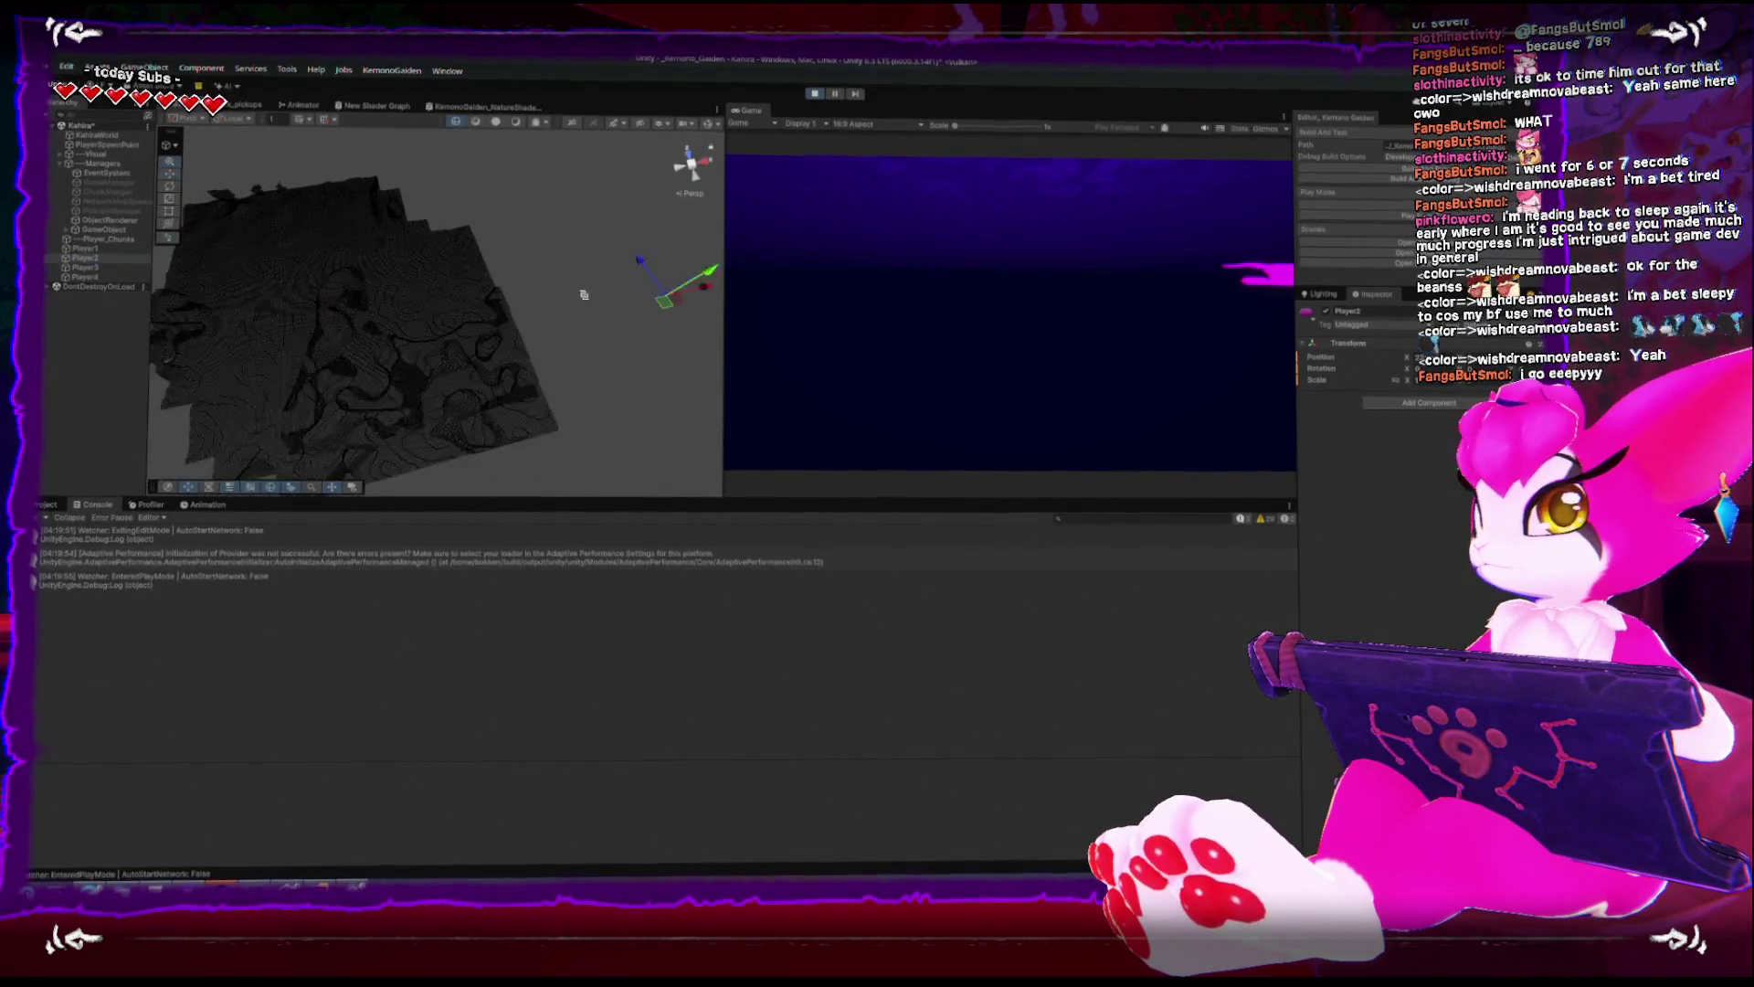
mouse_move(589, 297)
left_mouse_down()
mouse_move(526, 262)
mouse_move(498, 184)
mouse_move(475, 180)
mouse_move(476, 280)
left_mouse_up()
mouse_move(474, 339)
left_mouse_down()
mouse_move(423, 396)
mouse_move(314, 419)
mouse_move(436, 437)
left_mouse_up()
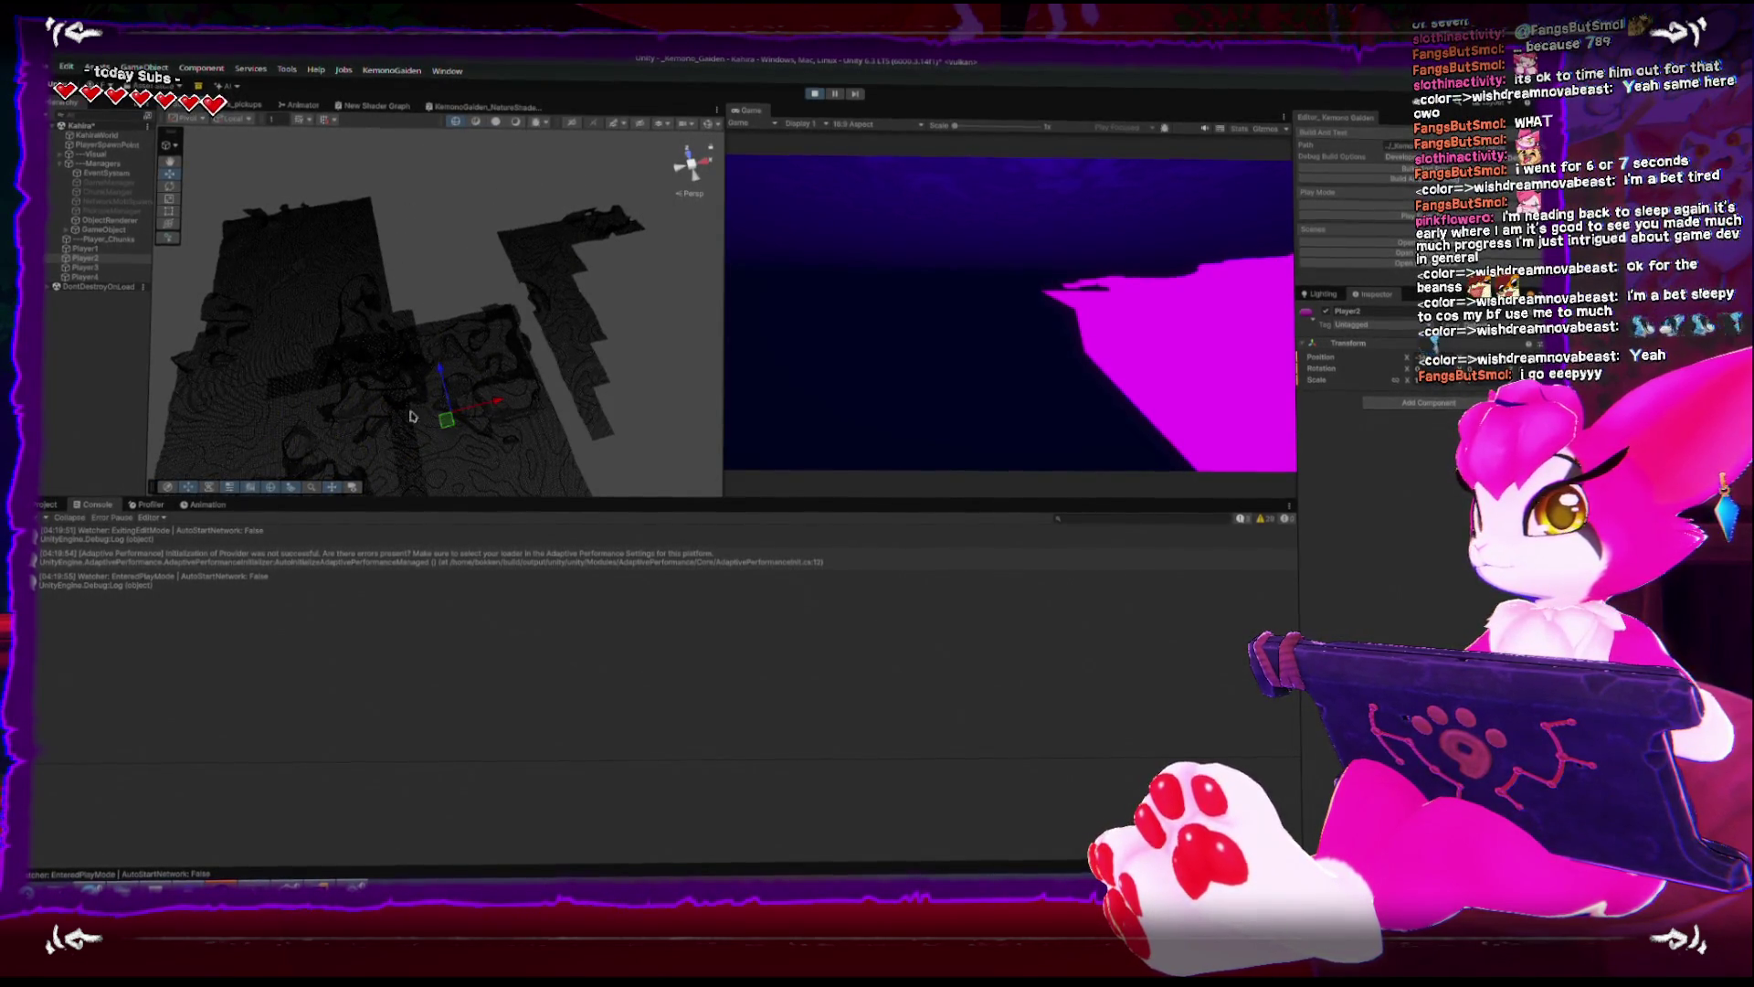
mouse_move(618, 343)
left_mouse_down()
mouse_move(493, 178)
mouse_move(459, 210)
mouse_move(455, 257)
left_mouse_up()
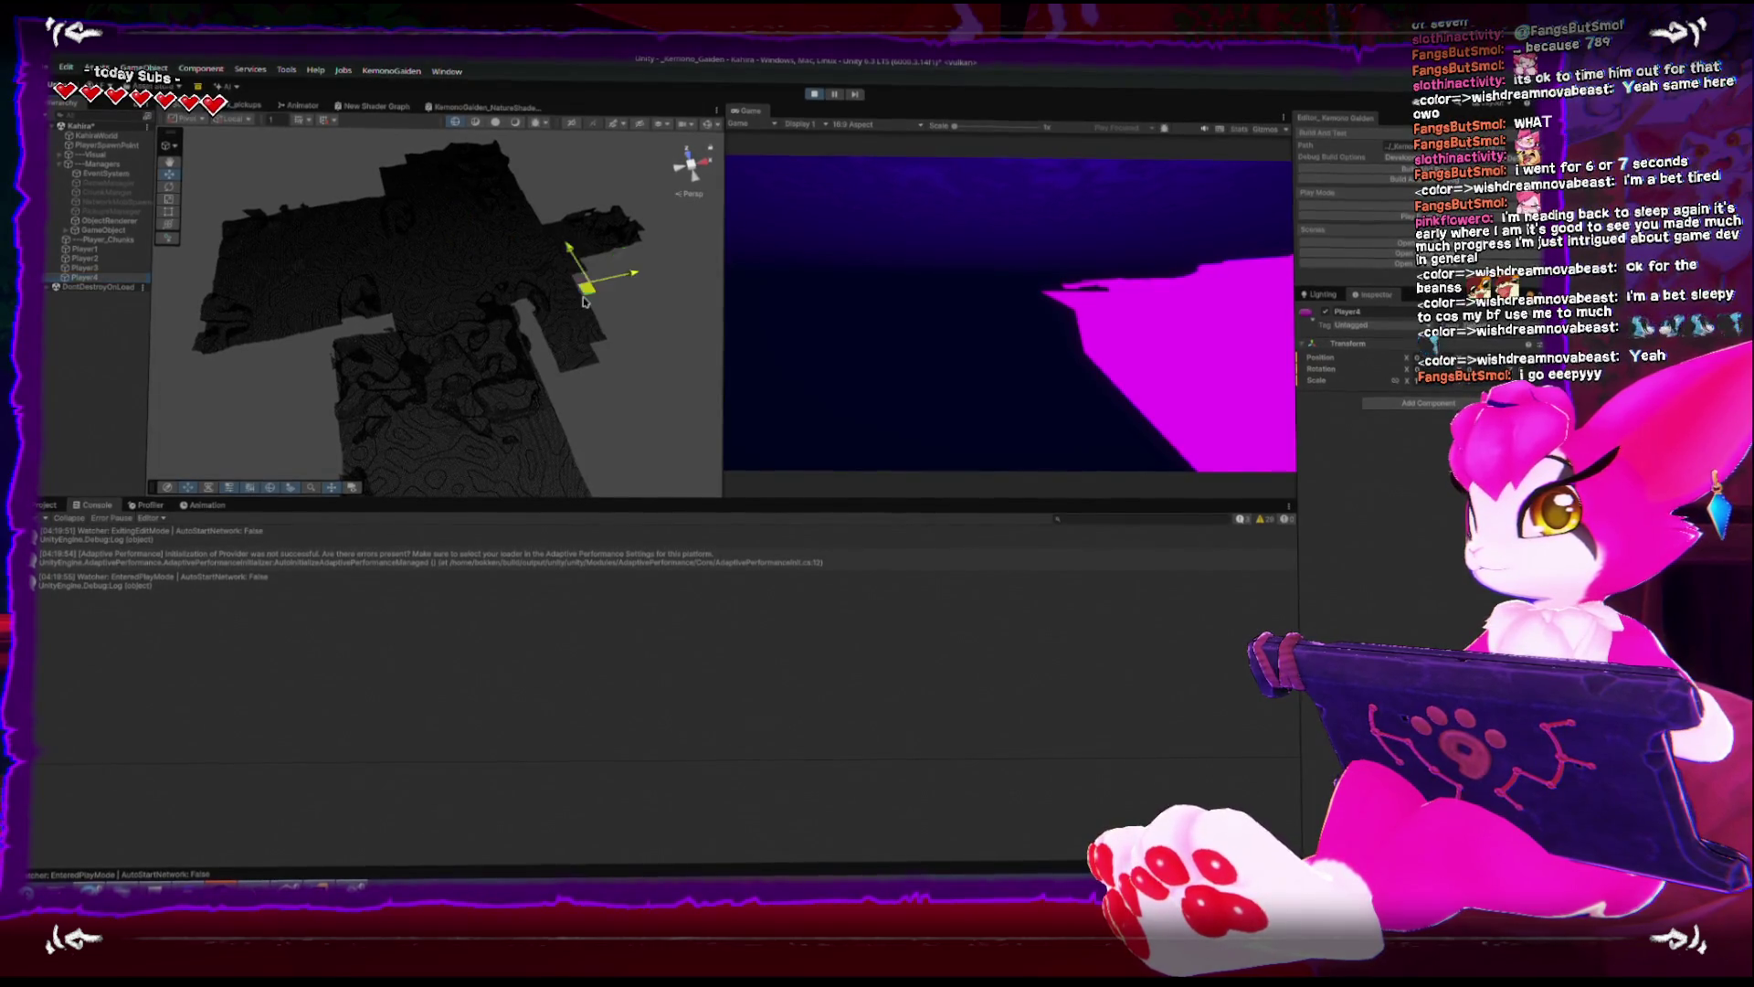
mouse_move(584, 302)
left_mouse_down()
mouse_move(672, 286)
mouse_move(705, 423)
mouse_move(610, 430)
mouse_move(565, 368)
mouse_move(451, 349)
mouse_move(333, 349)
mouse_move(228, 388)
left_mouse_up()
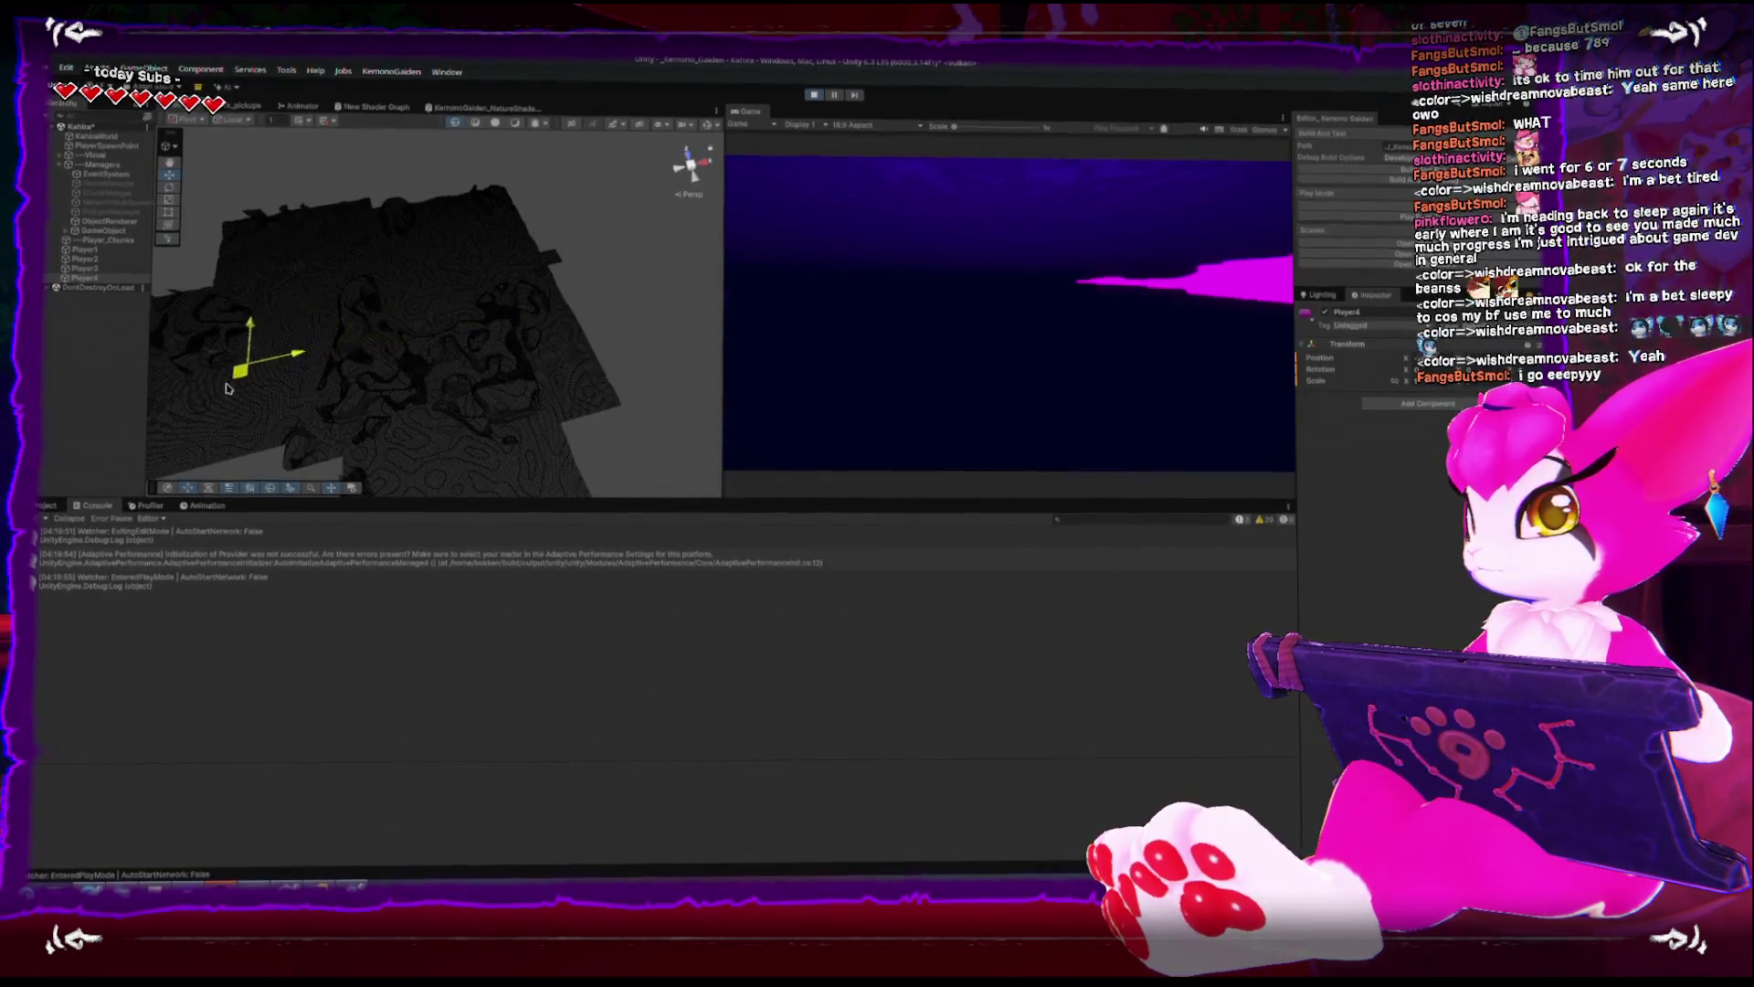
- Reposition Player3 repeatedly across the terrain, then enlarge the Scene and Game views
mouse_move(456, 262)
left_mouse_down()
mouse_move(443, 187)
mouse_move(407, 246)
mouse_move(491, 299)
mouse_move(468, 261)
mouse_move(405, 276)
mouse_move(429, 336)
left_mouse_up()
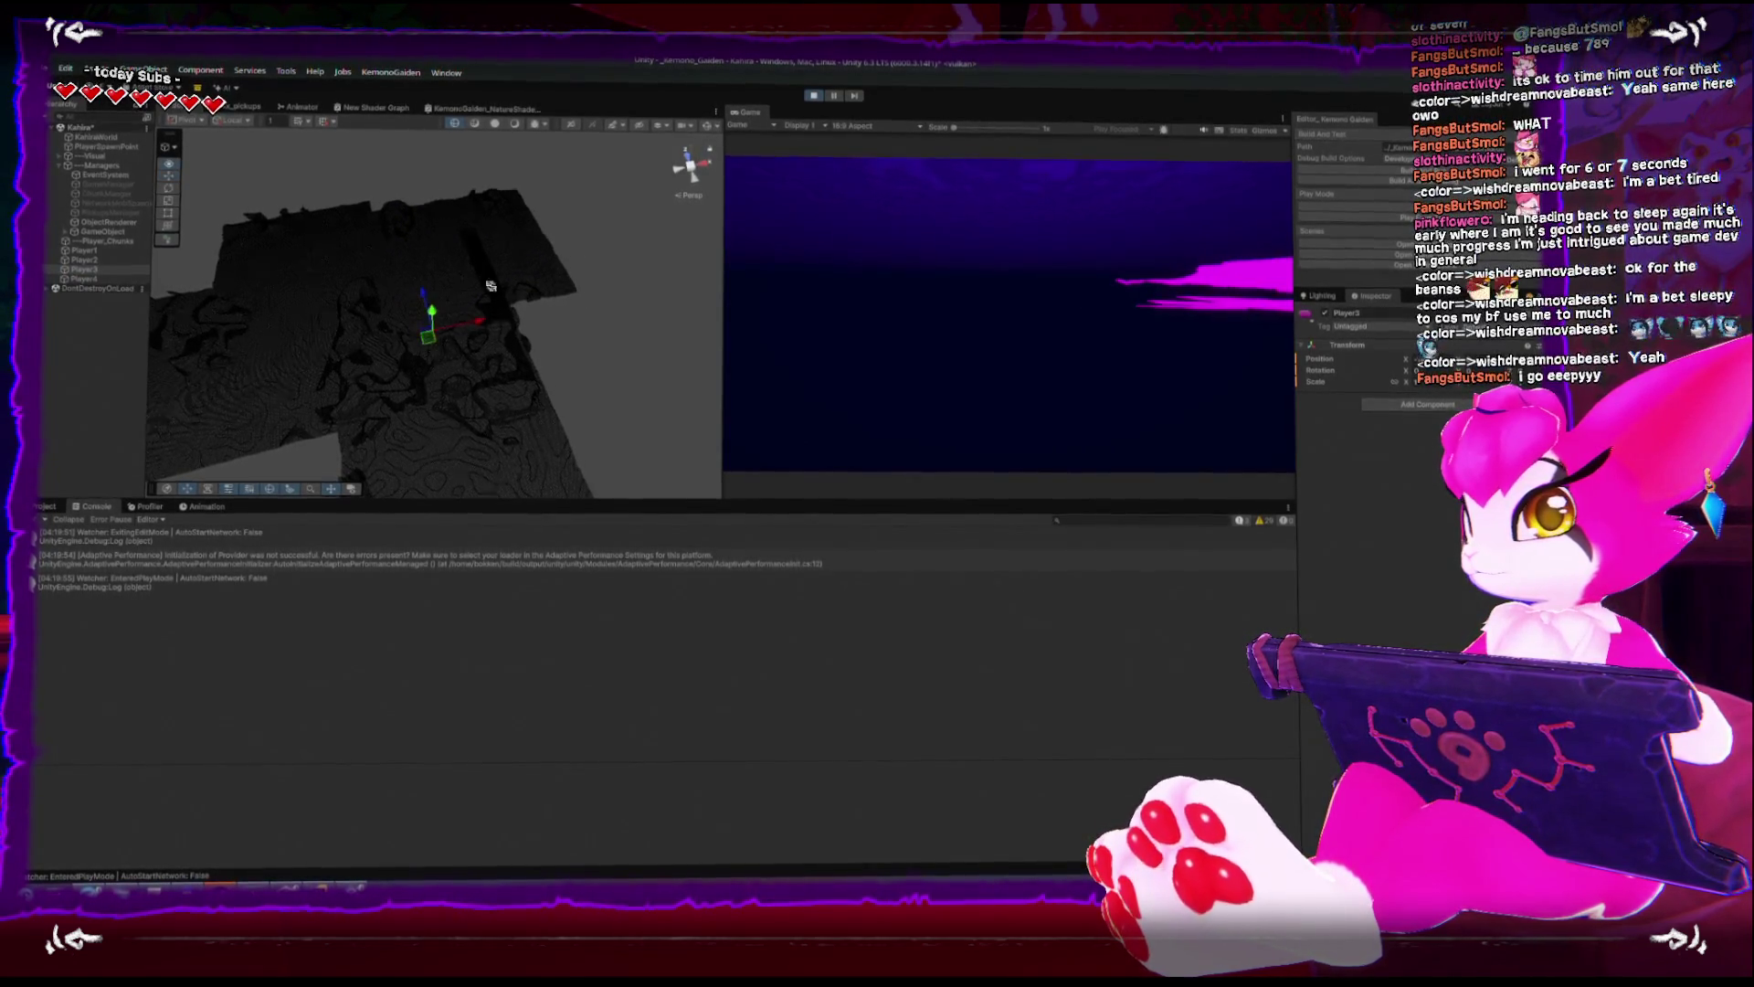
mouse_move(369, 236)
left_mouse_down()
mouse_move(373, 317)
mouse_move(476, 304)
mouse_move(220, 360)
mouse_move(406, 351)
left_mouse_up()
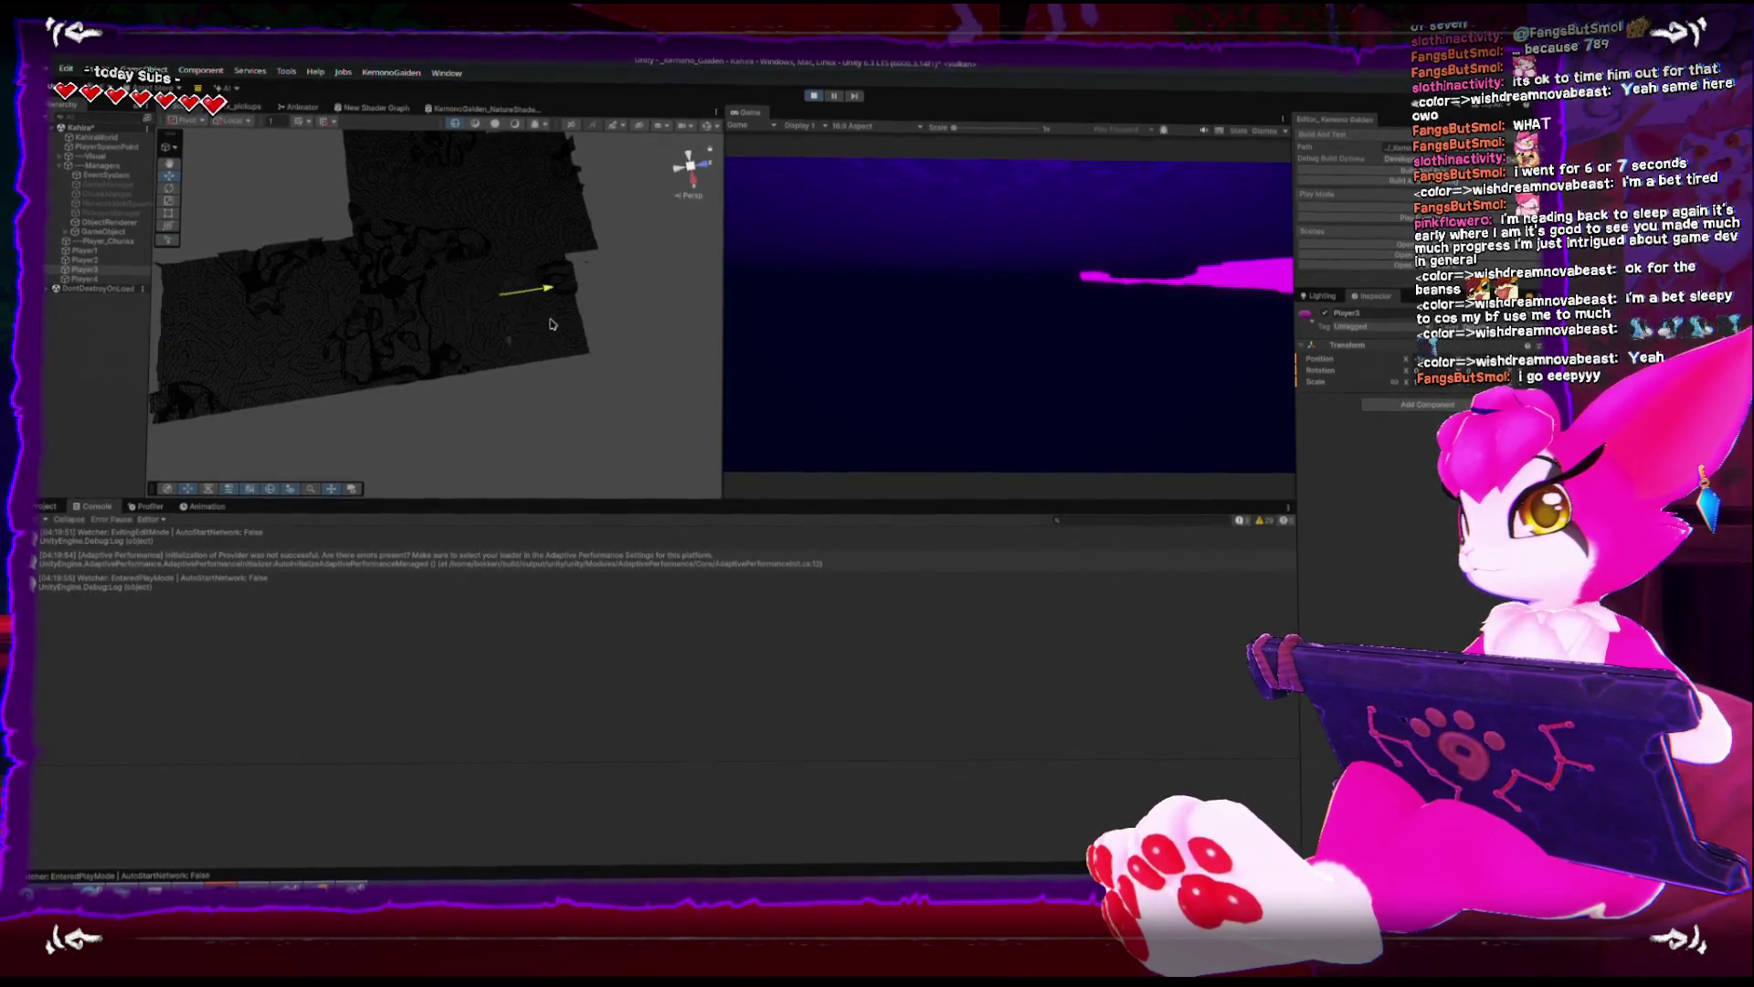
mouse_move(551, 323)
left_mouse_down()
mouse_move(573, 225)
mouse_move(561, 298)
left_mouse_up()
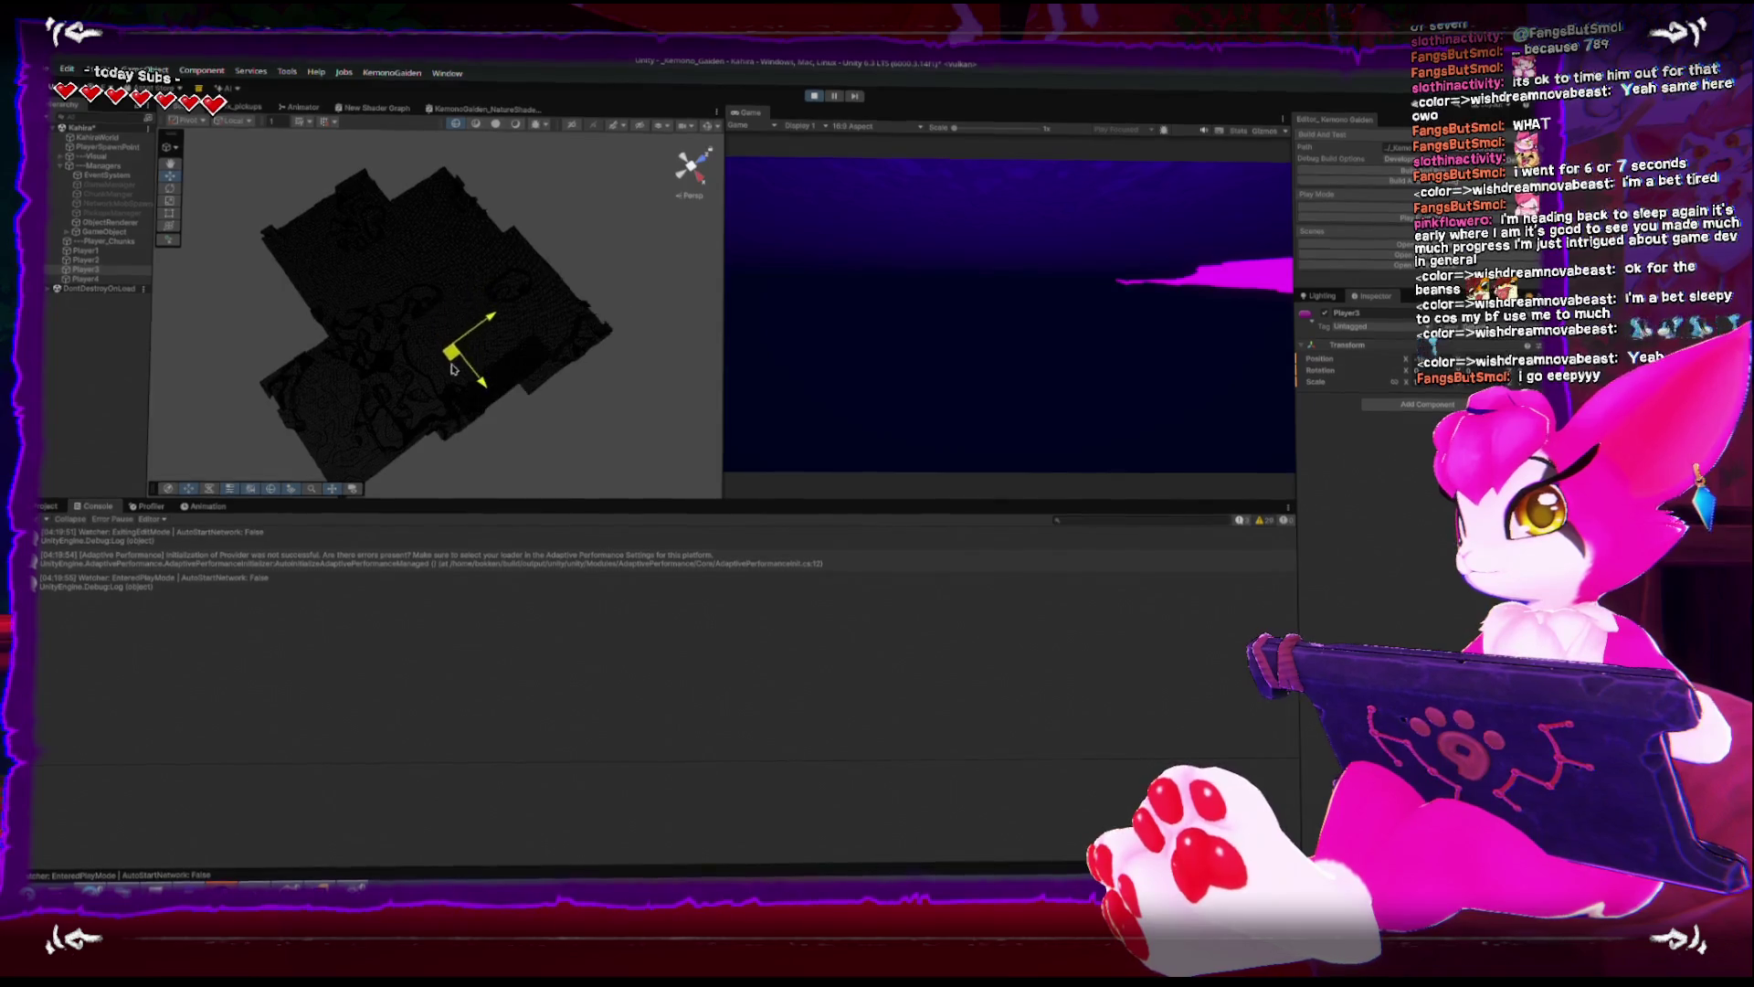
left_click_drag(462, 377, 457, 333)
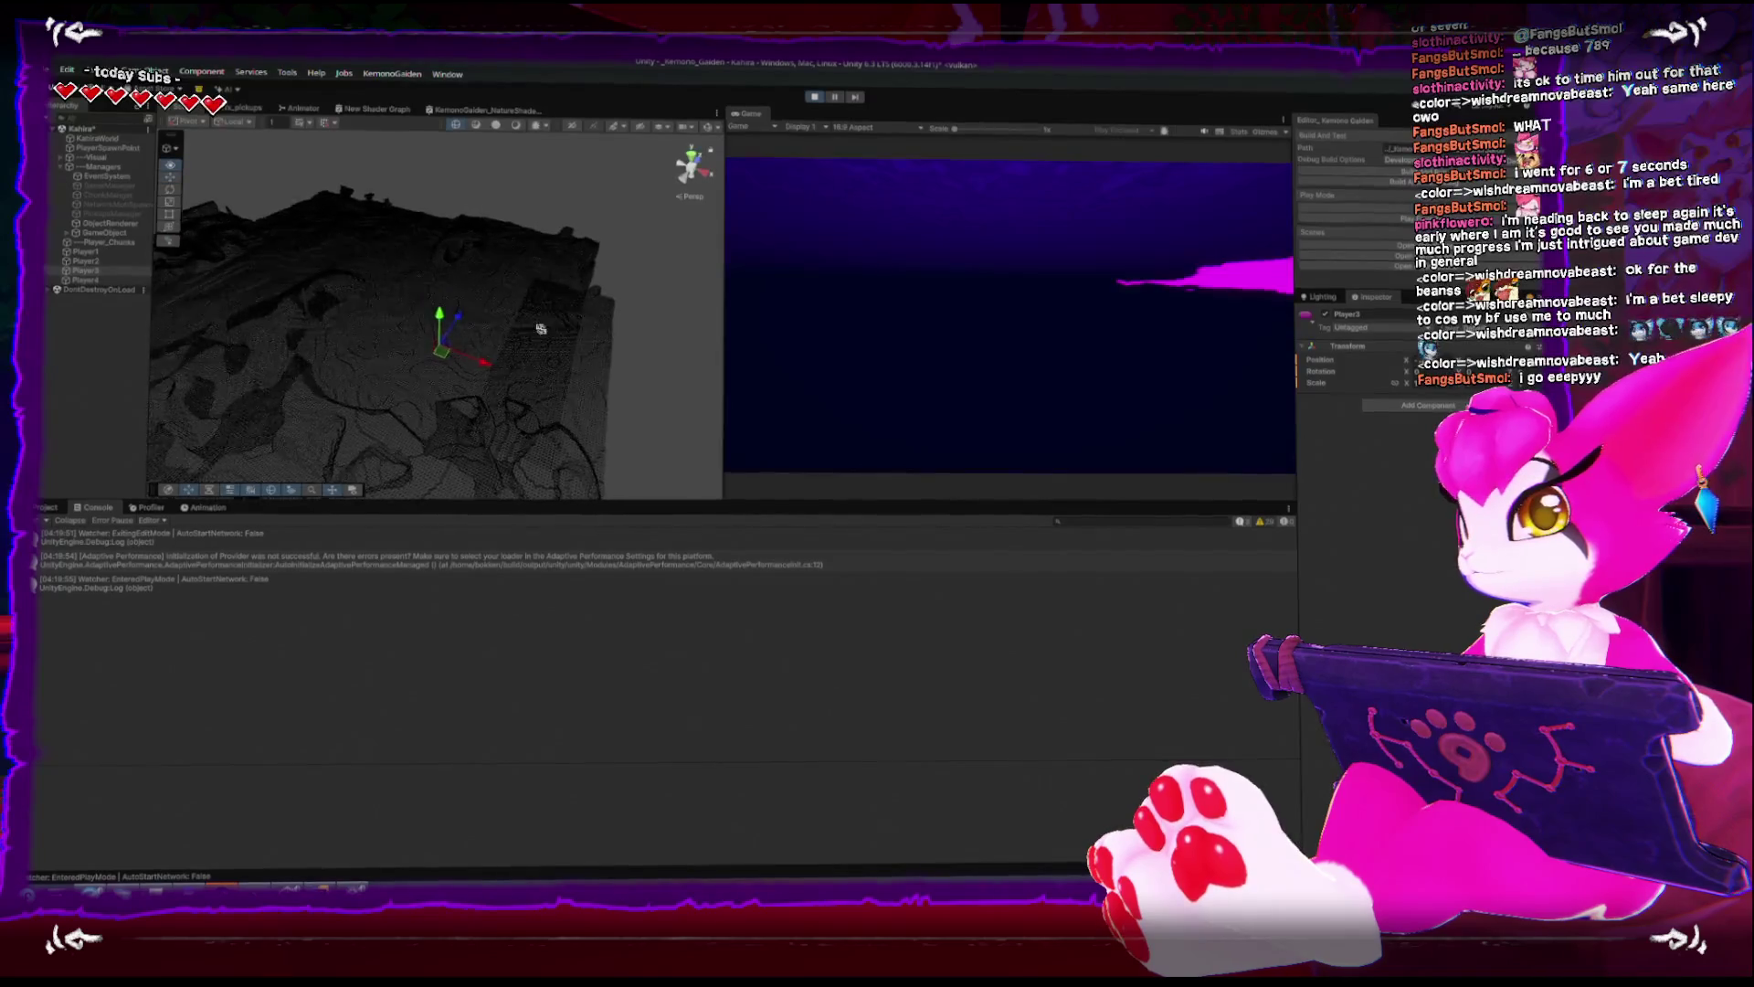
mouse_move(486, 347)
left_mouse_down()
mouse_move(569, 350)
mouse_move(471, 338)
mouse_move(650, 354)
mouse_move(429, 331)
mouse_move(524, 309)
mouse_move(473, 298)
mouse_move(514, 291)
left_mouse_up()
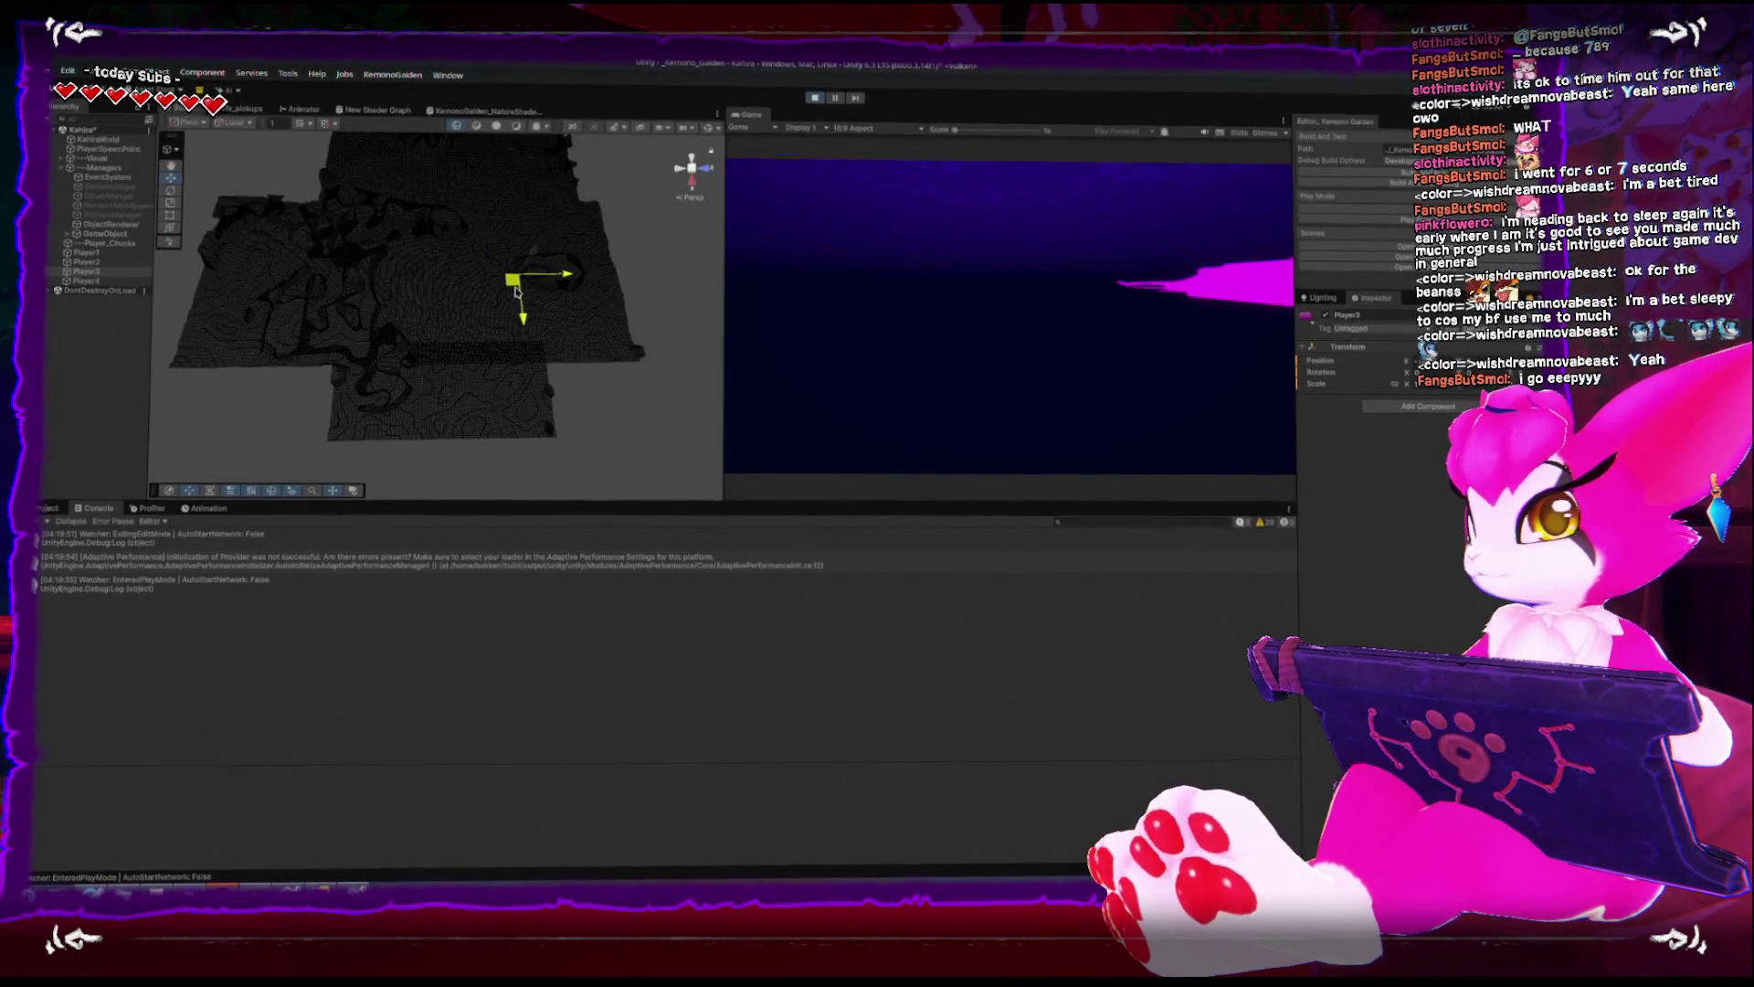
mouse_move(496, 293)
left_mouse_down()
mouse_move(507, 361)
mouse_move(525, 356)
mouse_move(626, 285)
mouse_move(690, 176)
mouse_move(577, 145)
left_mouse_up()
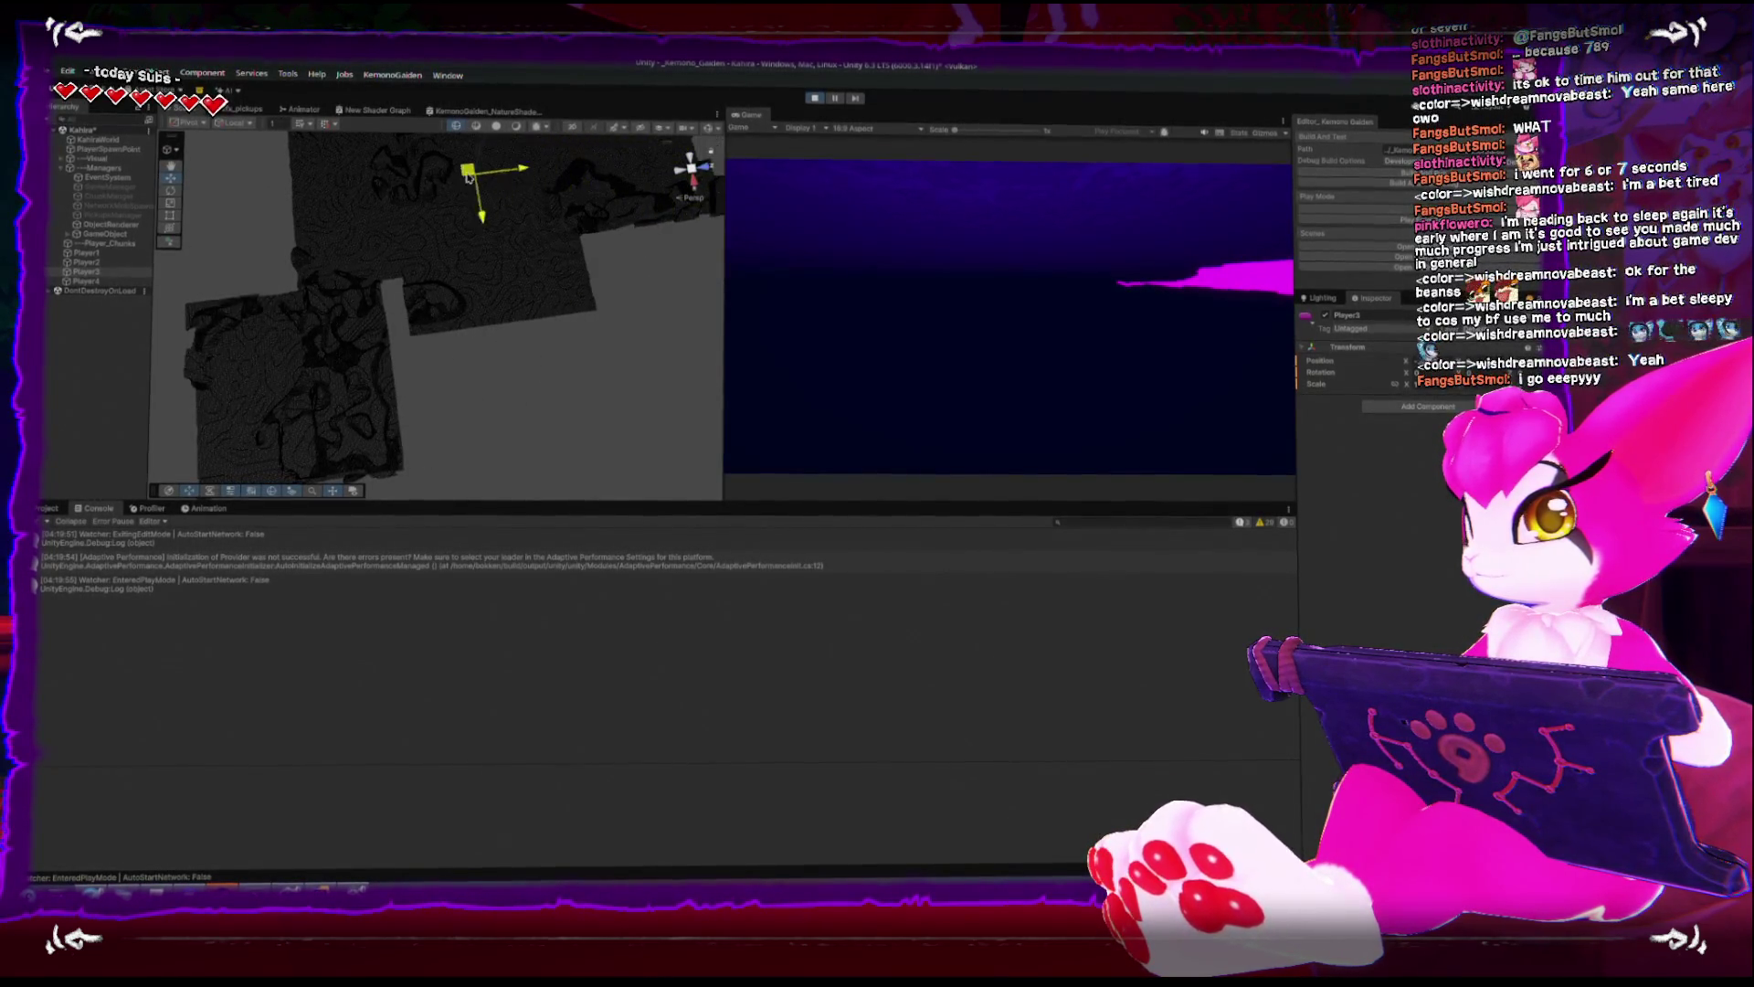
mouse_move(467, 176)
left_mouse_down()
mouse_move(474, 344)
mouse_move(611, 390)
mouse_move(536, 220)
left_mouse_up()
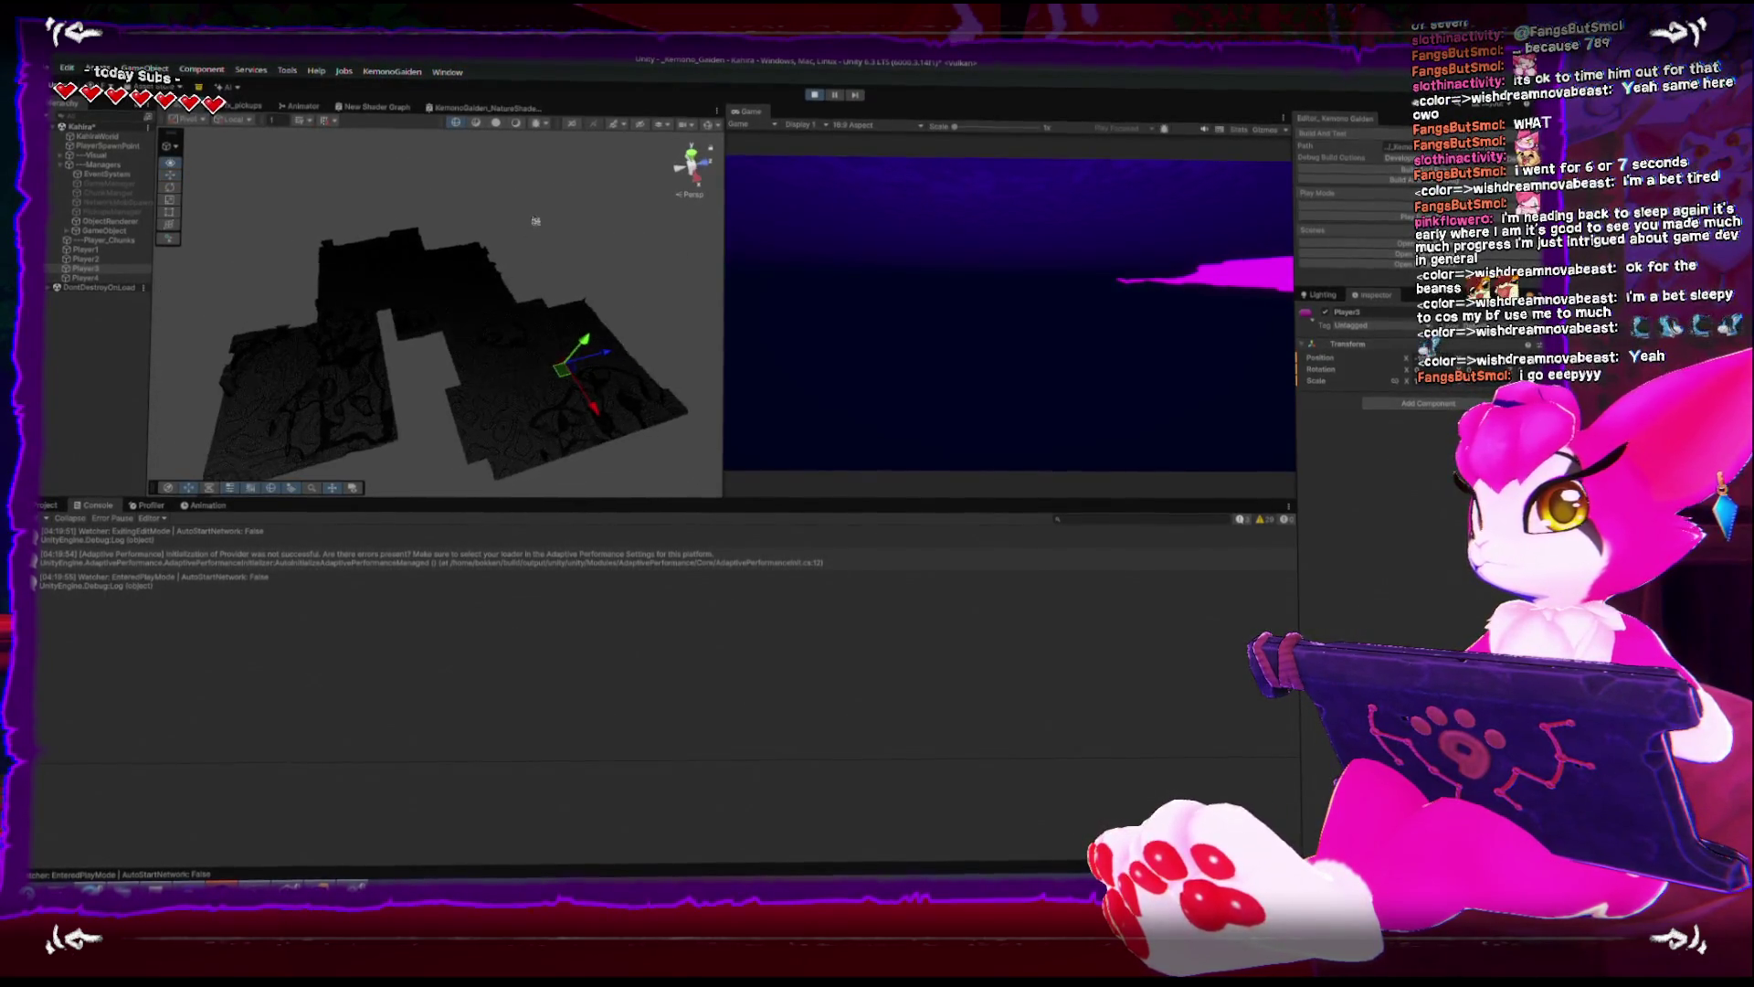
mouse_move(671, 502)
left_mouse_down()
mouse_move(672, 711)
mouse_move(674, 669)
left_mouse_up()
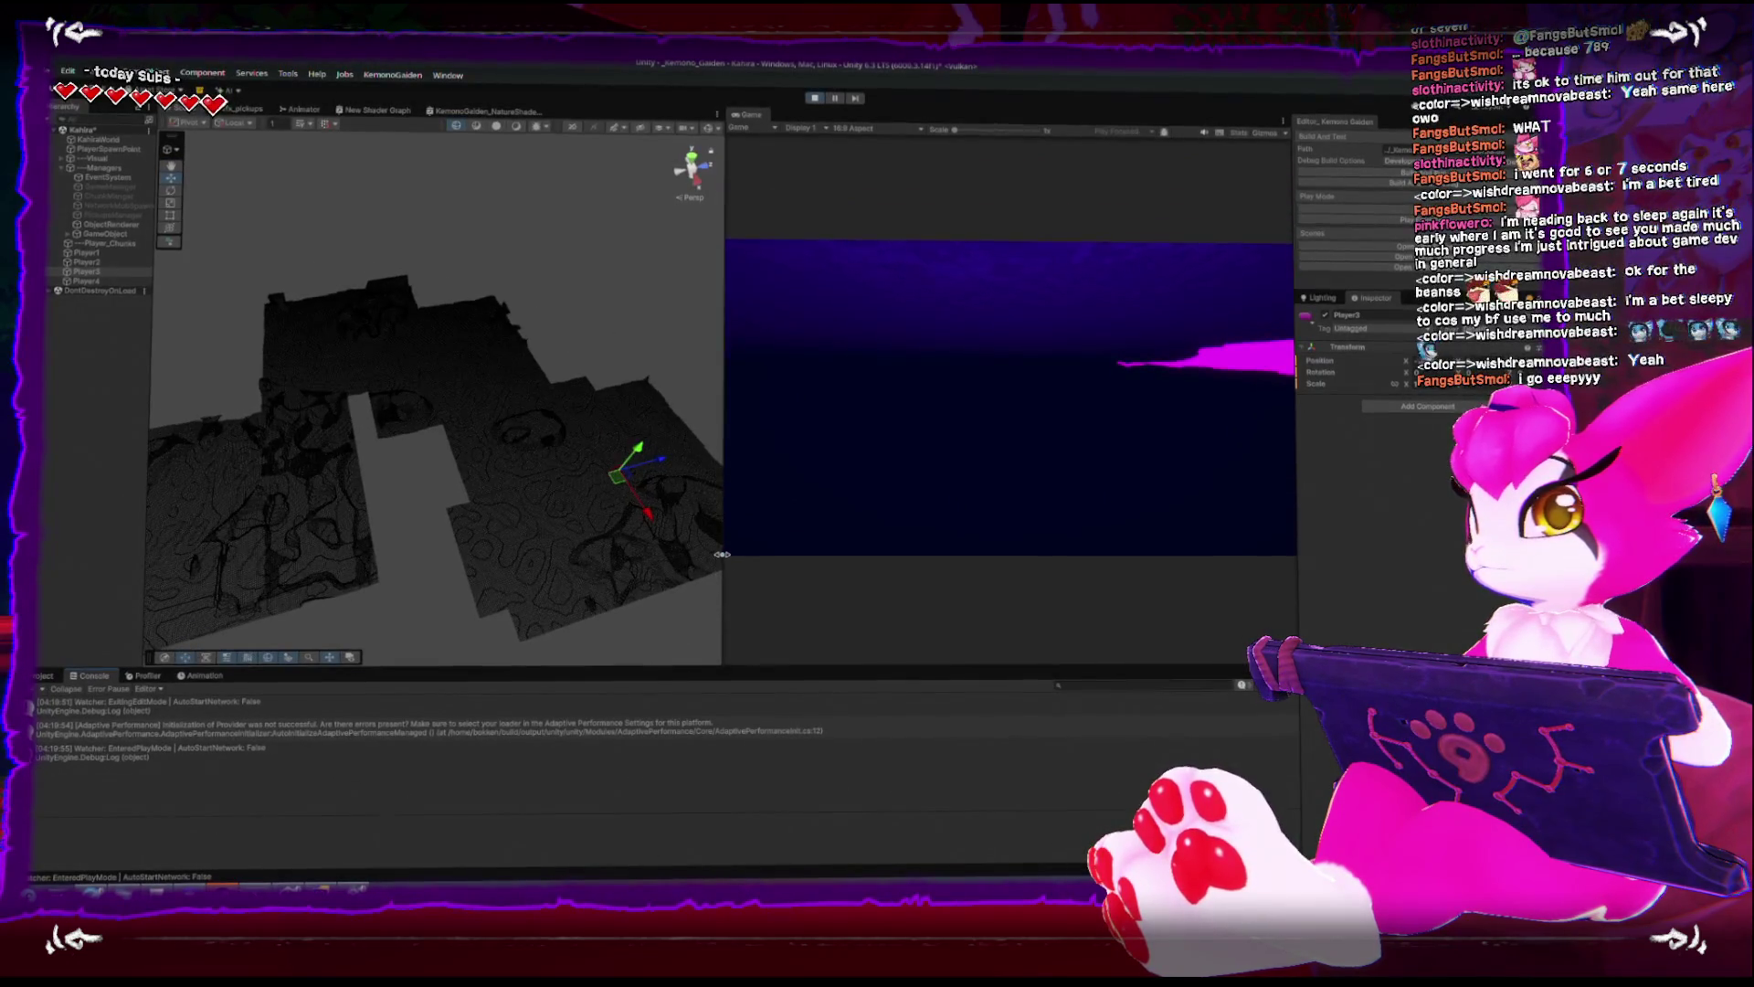
- Widen the Scene view and open Window > Analysis > Physics Debugger
left_click_drag(723, 553, 925, 552)
left_click_drag(722, 384, 483, 170)
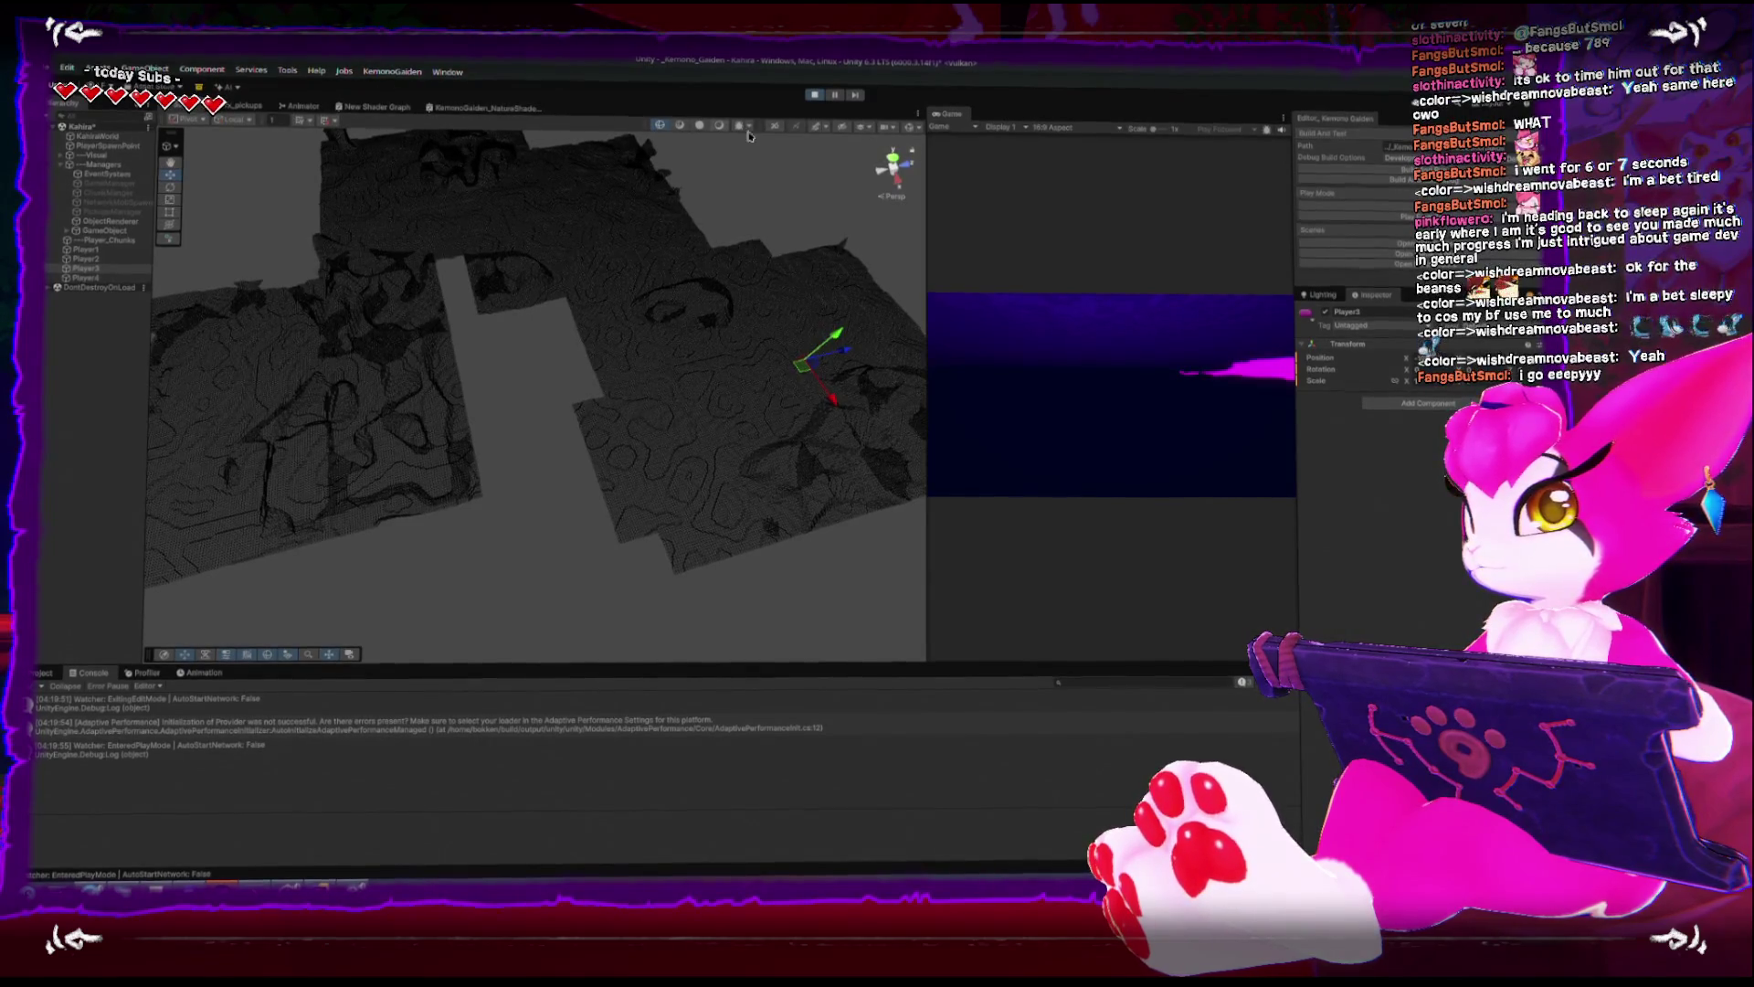
left_click(449, 77)
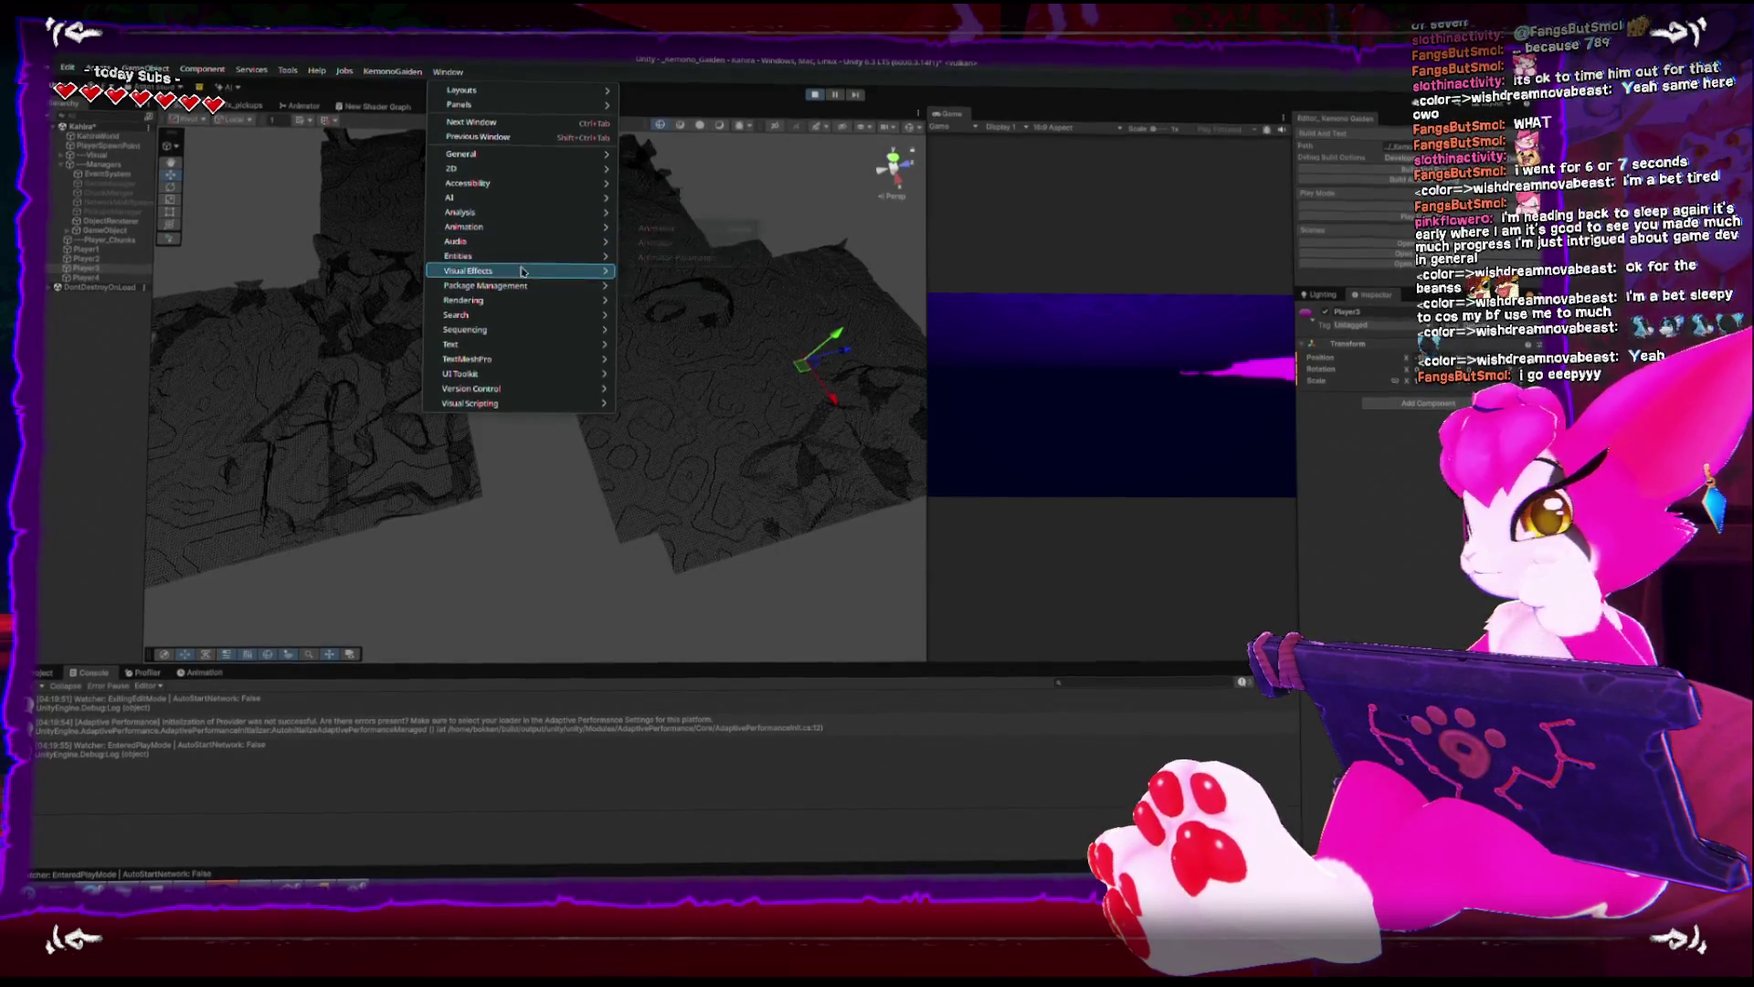
mouse_move(518, 303)
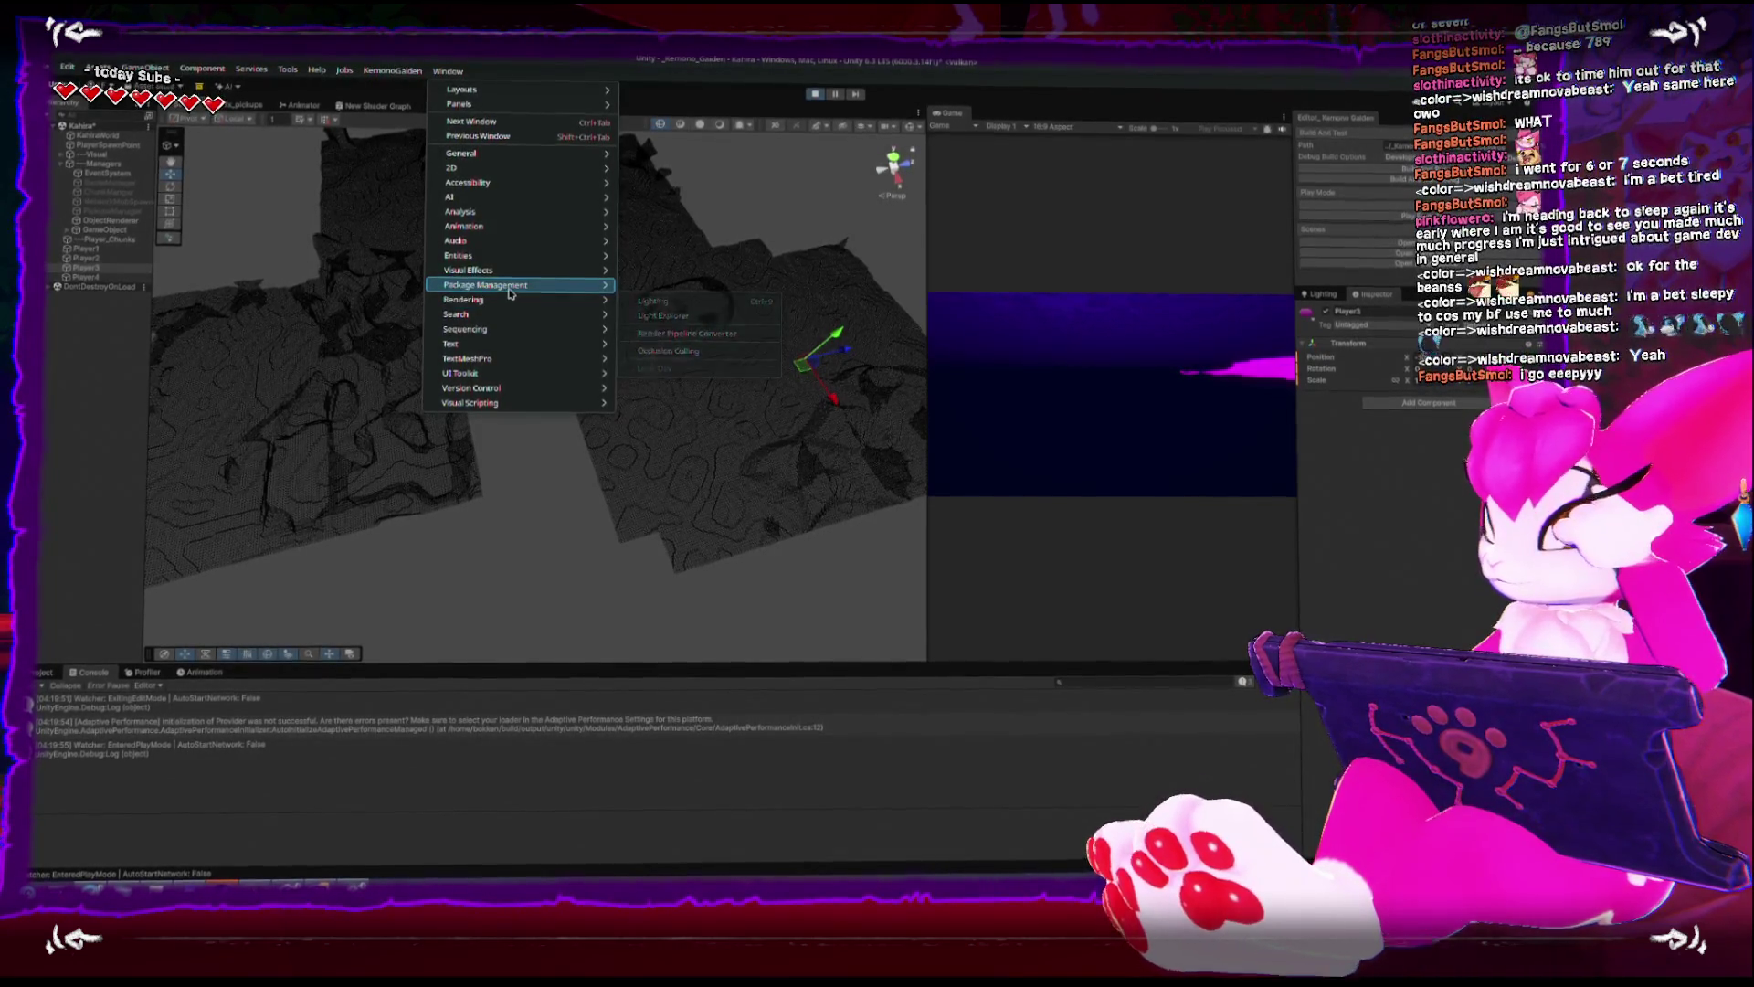
mouse_move(564, 186)
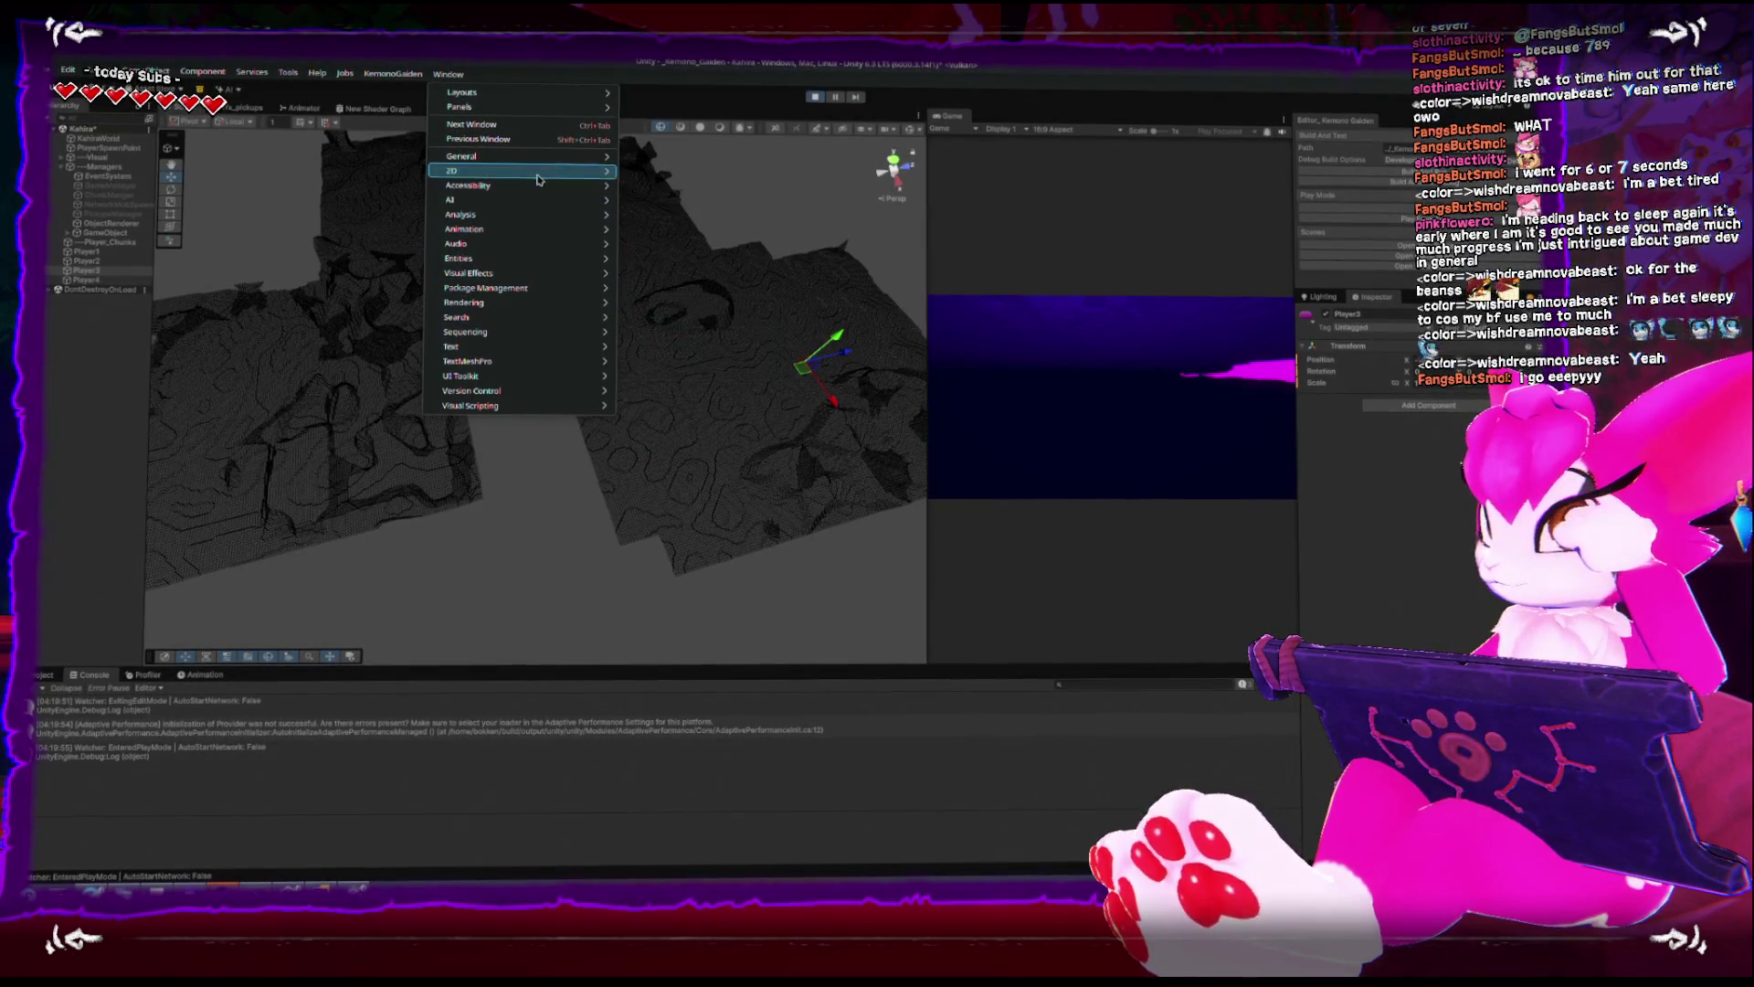
mouse_move(537, 219)
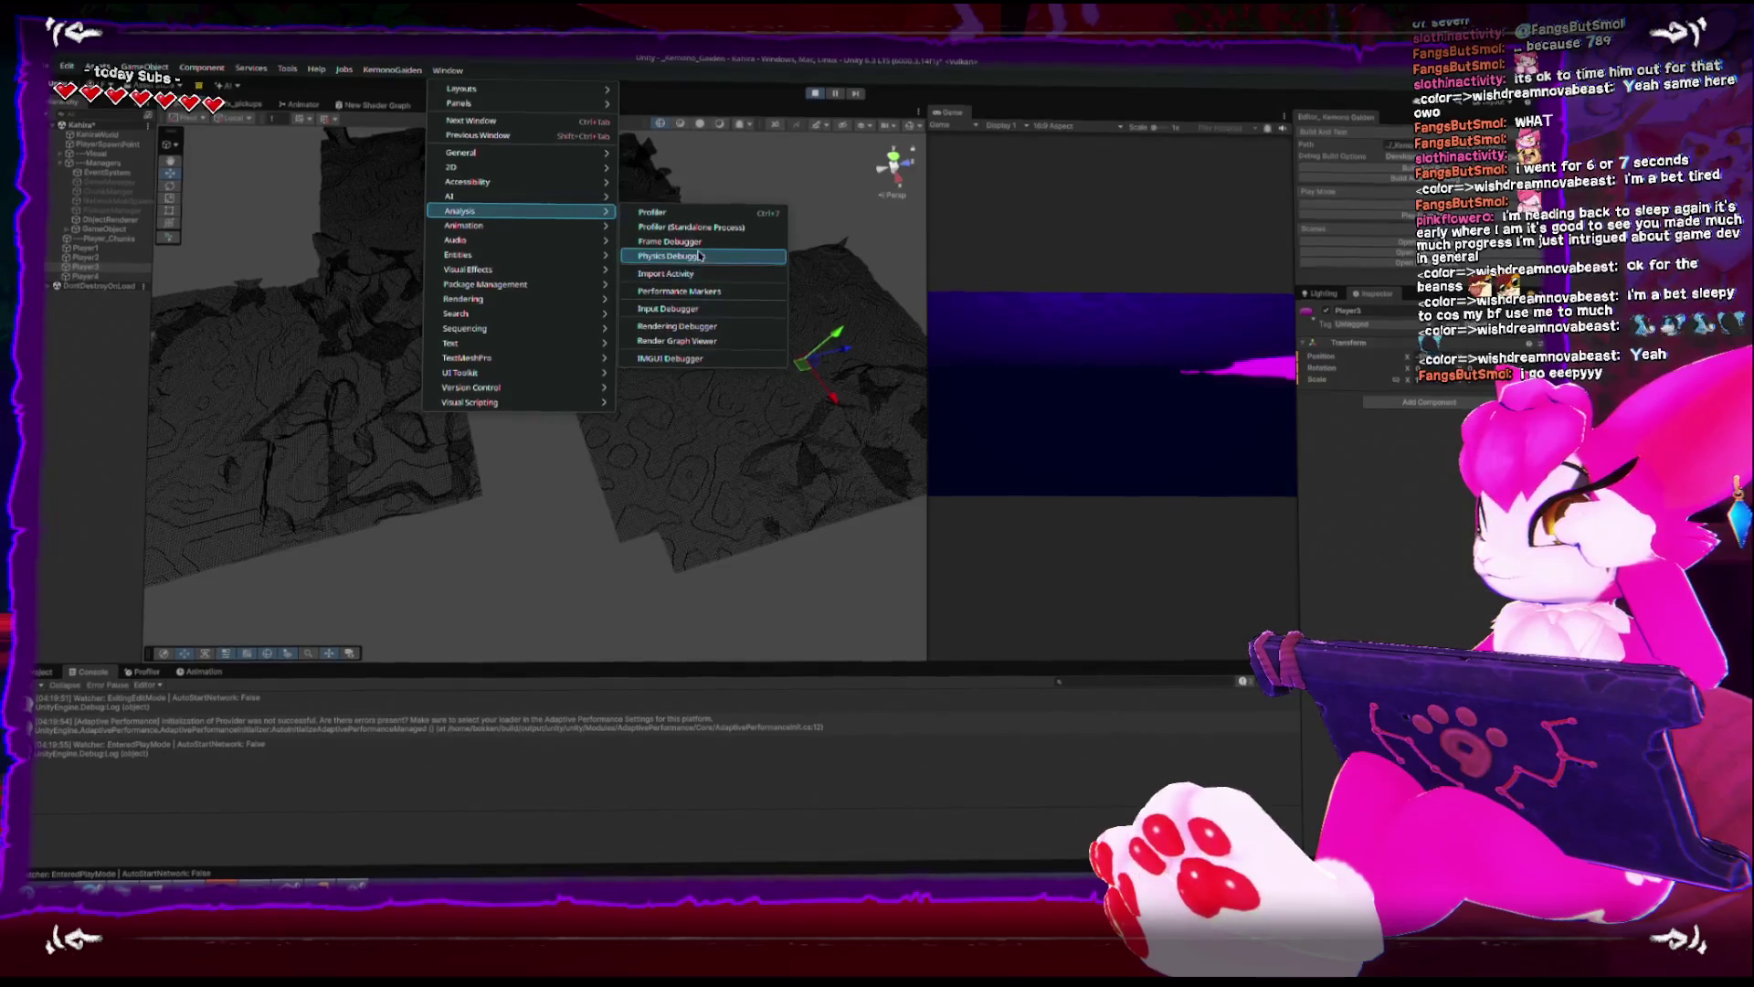
left_click(694, 255)
- Dock the Physics Debugger beside the Game view and show its Rendering settings
left_click_drag(479, 88, 858, 124)
left_click_drag(82, 104, 957, 245)
mouse_move(946, 117)
left_mouse_down()
mouse_move(969, 274)
mouse_move(1023, 297)
left_mouse_up()
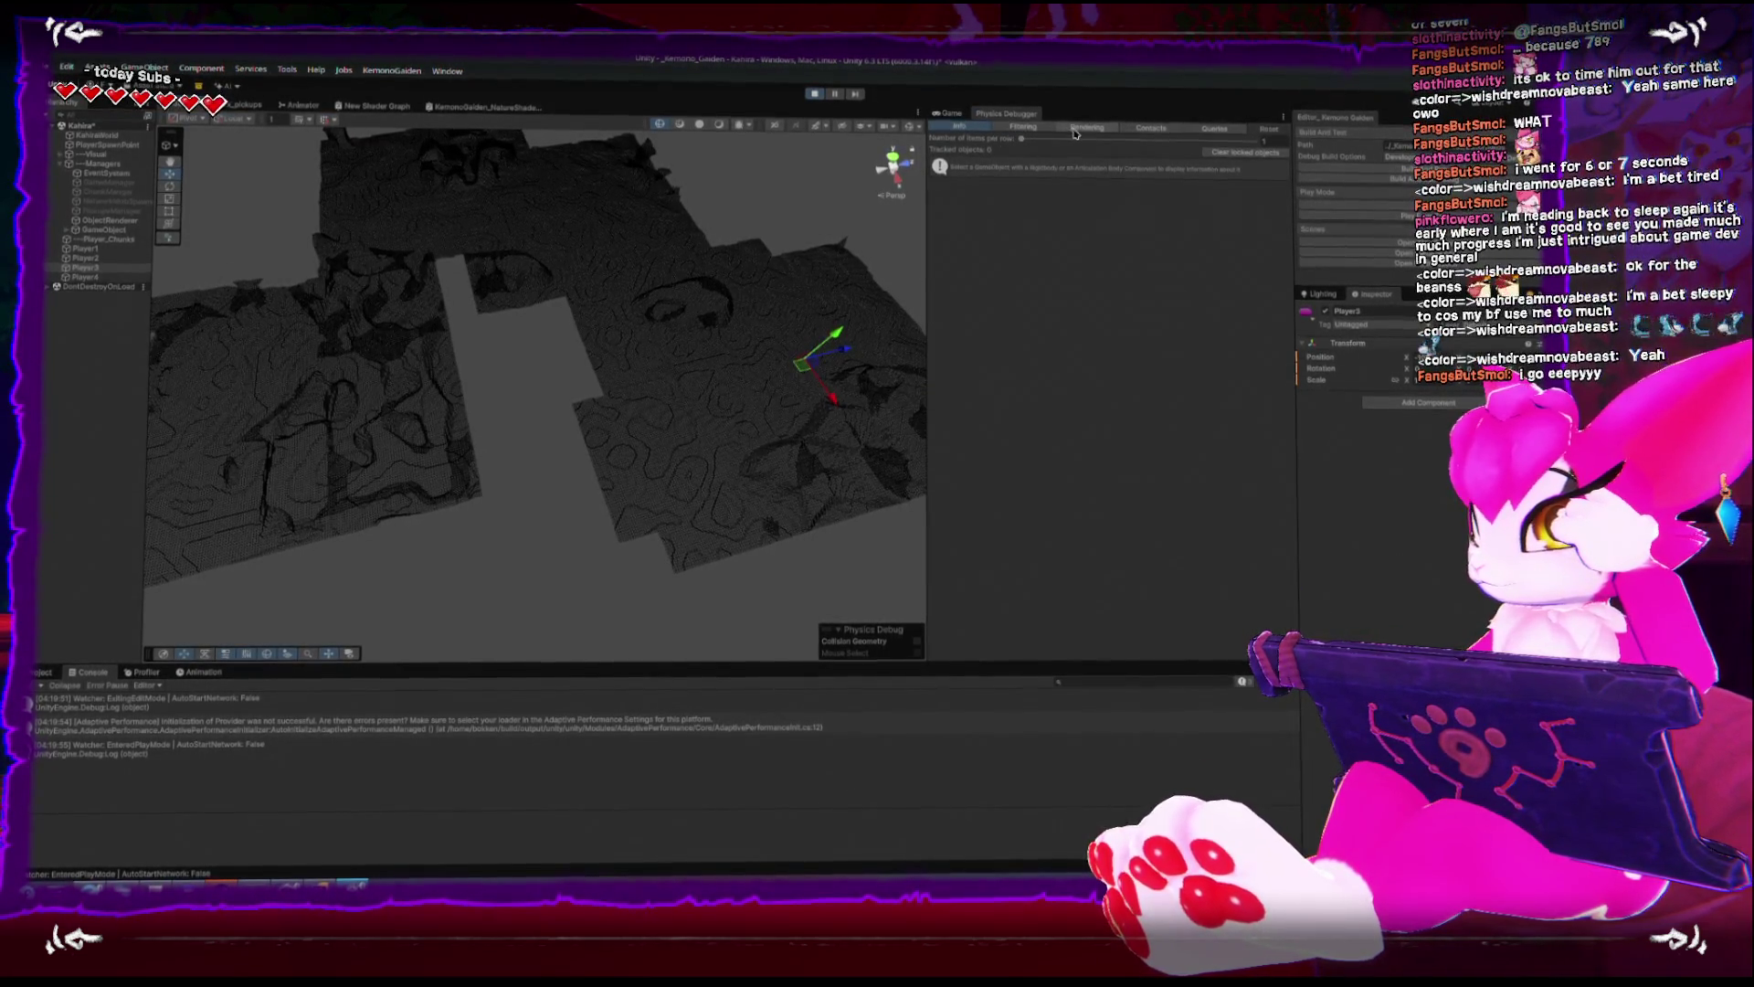
left_click(1075, 130)
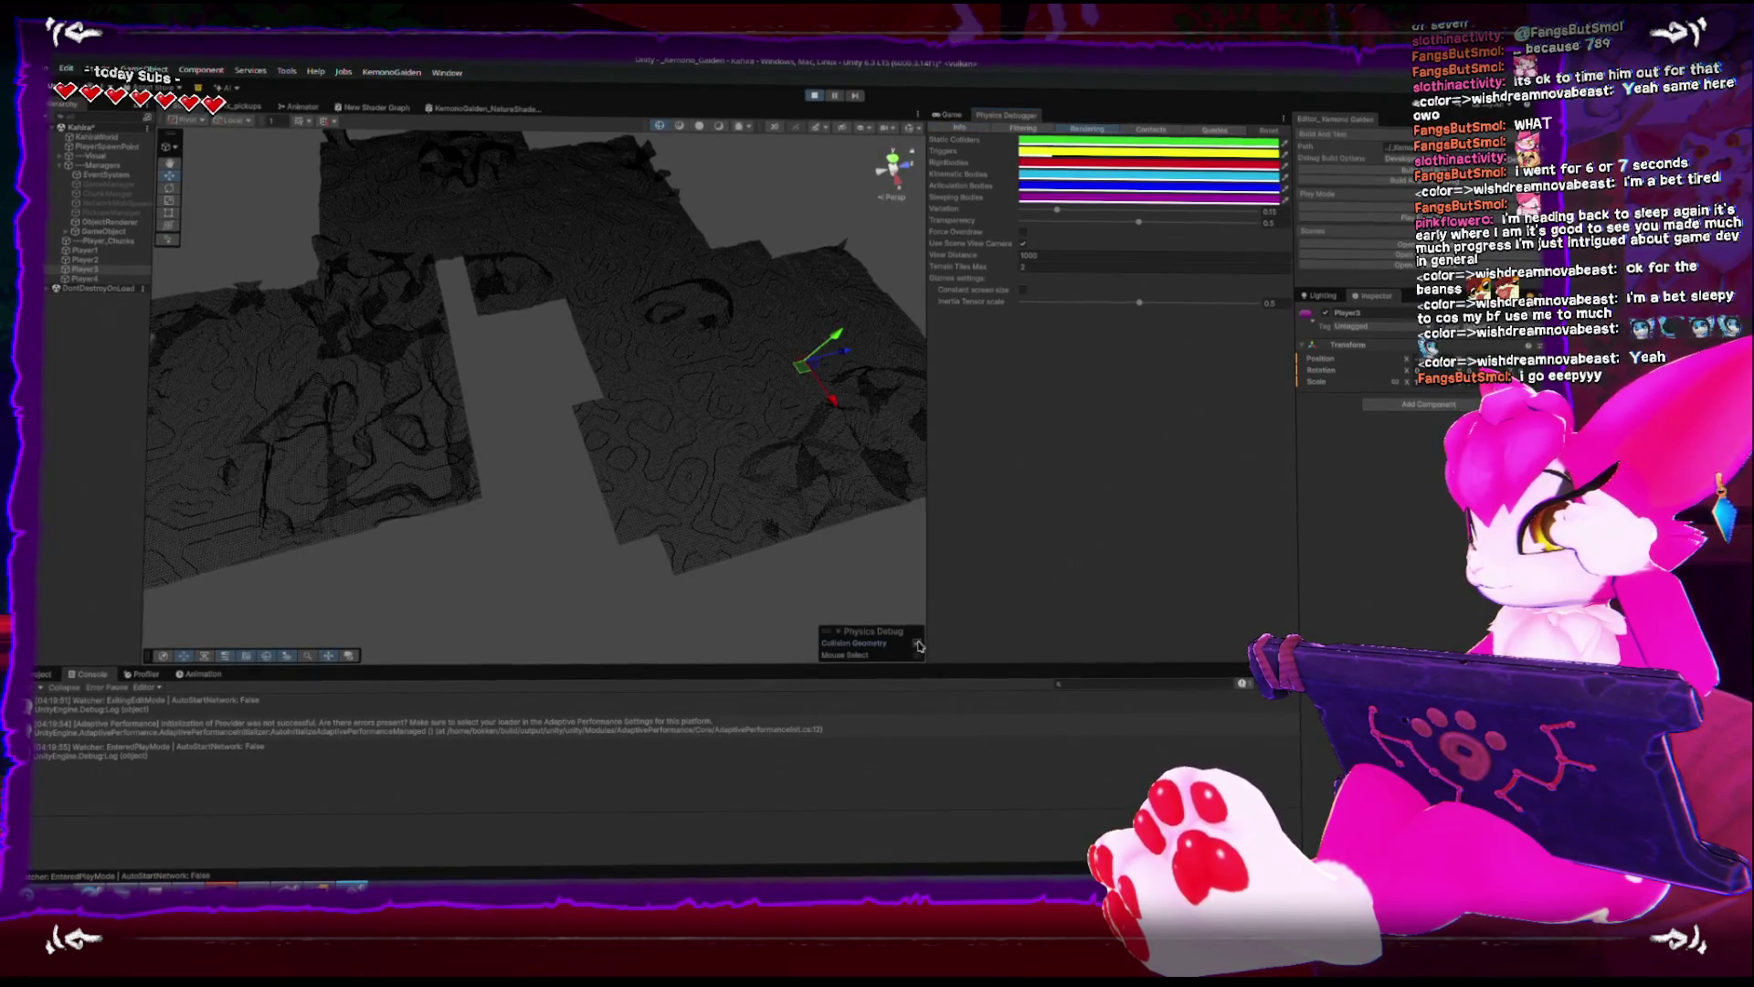
- Orbit down to the terrain's collision mesh and switch the Physics Debugger to Filtering
mouse_move(663, 423)
left_mouse_down()
mouse_move(460, 344)
mouse_move(478, 360)
mouse_move(897, 236)
left_mouse_up()
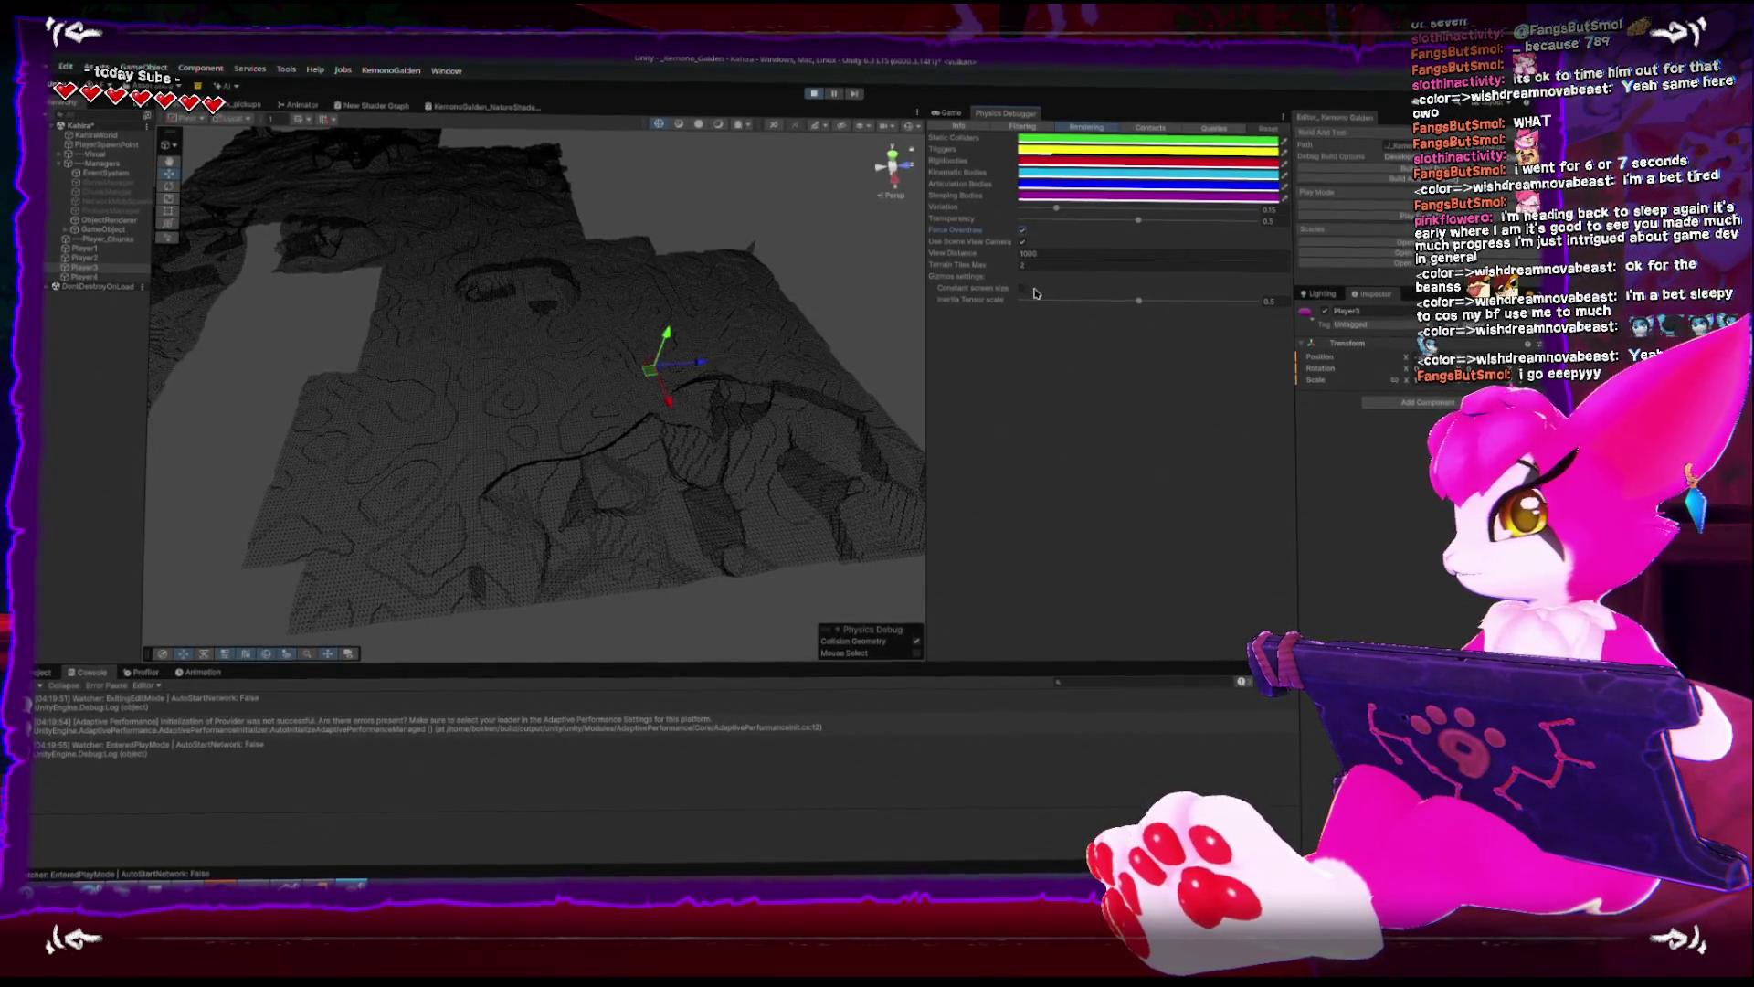
left_click(1134, 124)
left_click(1090, 126)
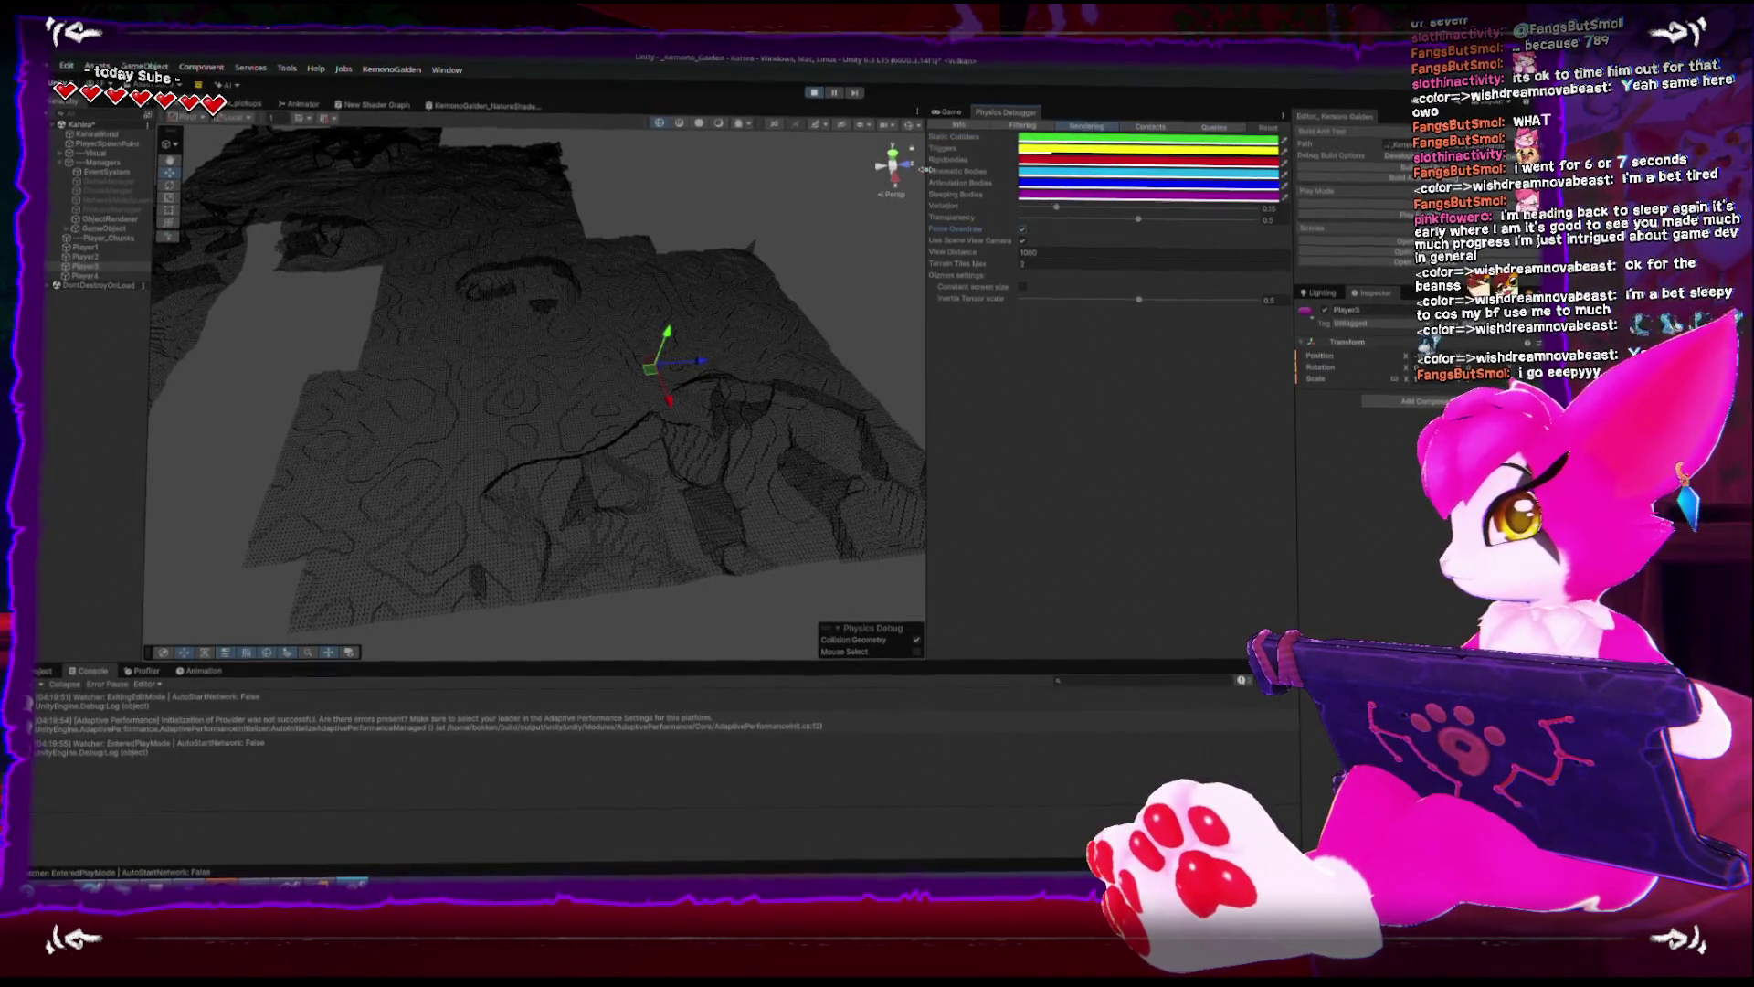
mouse_move(718, 209)
left_mouse_down()
mouse_move(749, 203)
mouse_move(708, 289)
mouse_move(713, 266)
mouse_move(697, 263)
mouse_move(731, 242)
left_mouse_up()
left_click(1023, 127)
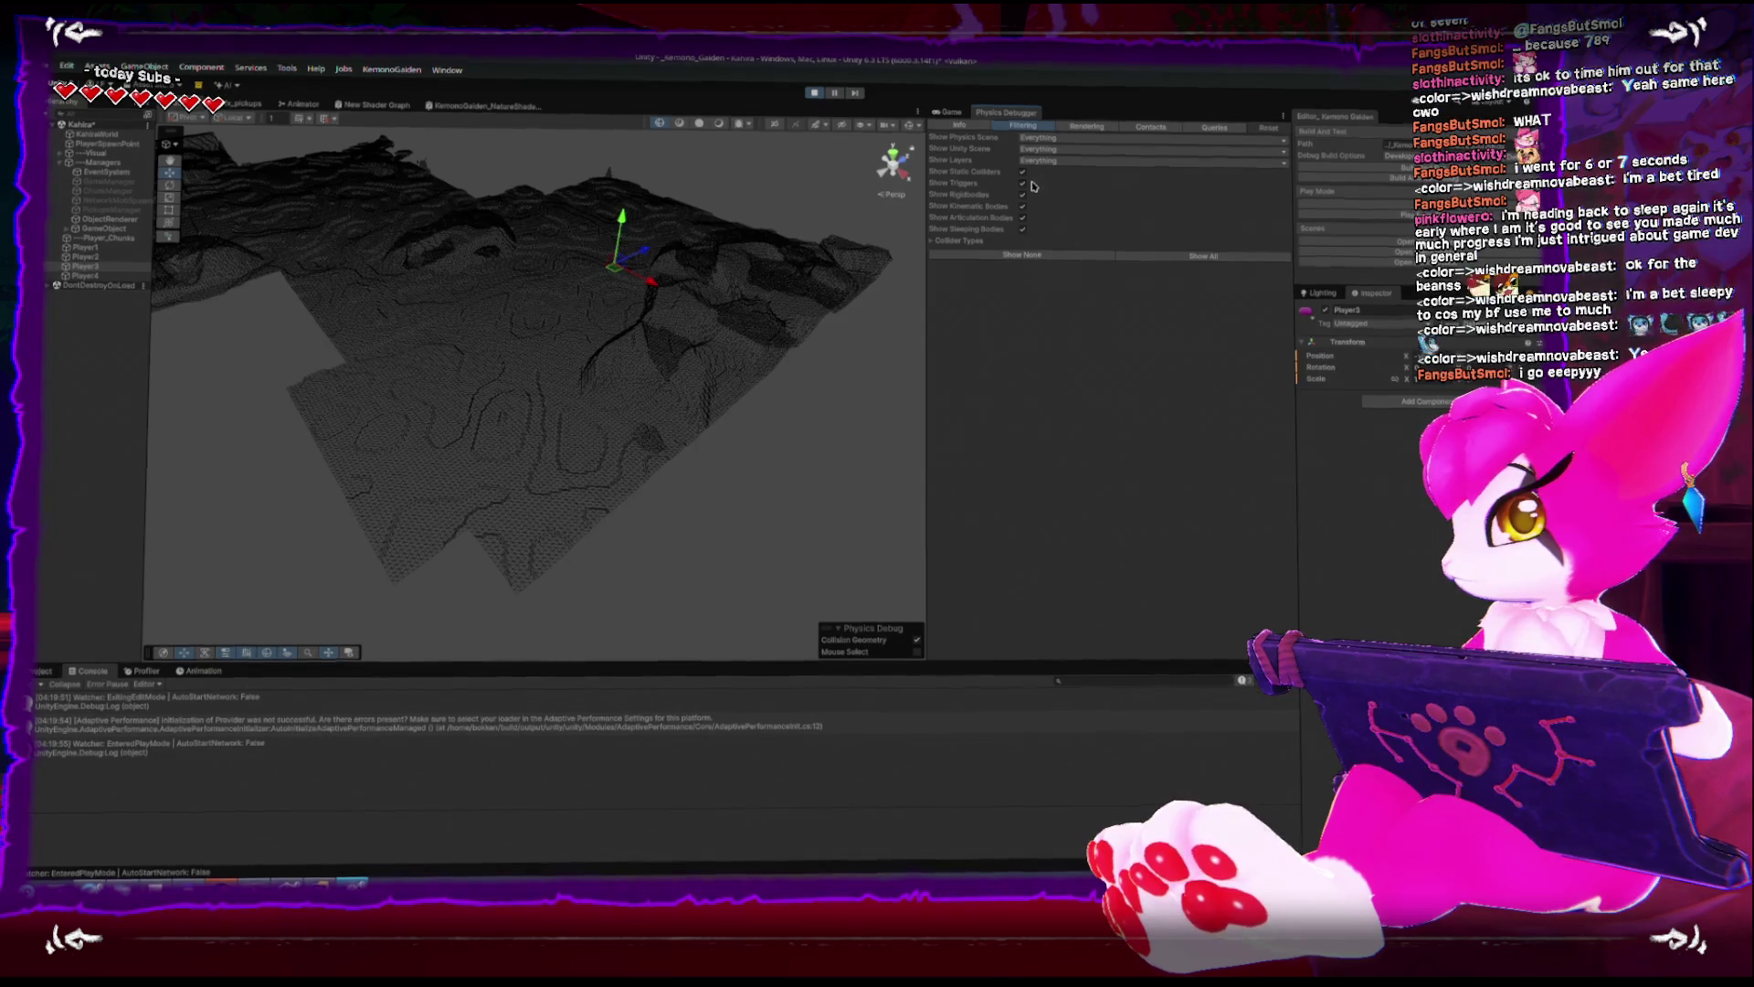
- Expand Collider Types in the Physics Debugger and orbit closer over the terrain
left_click(946, 239)
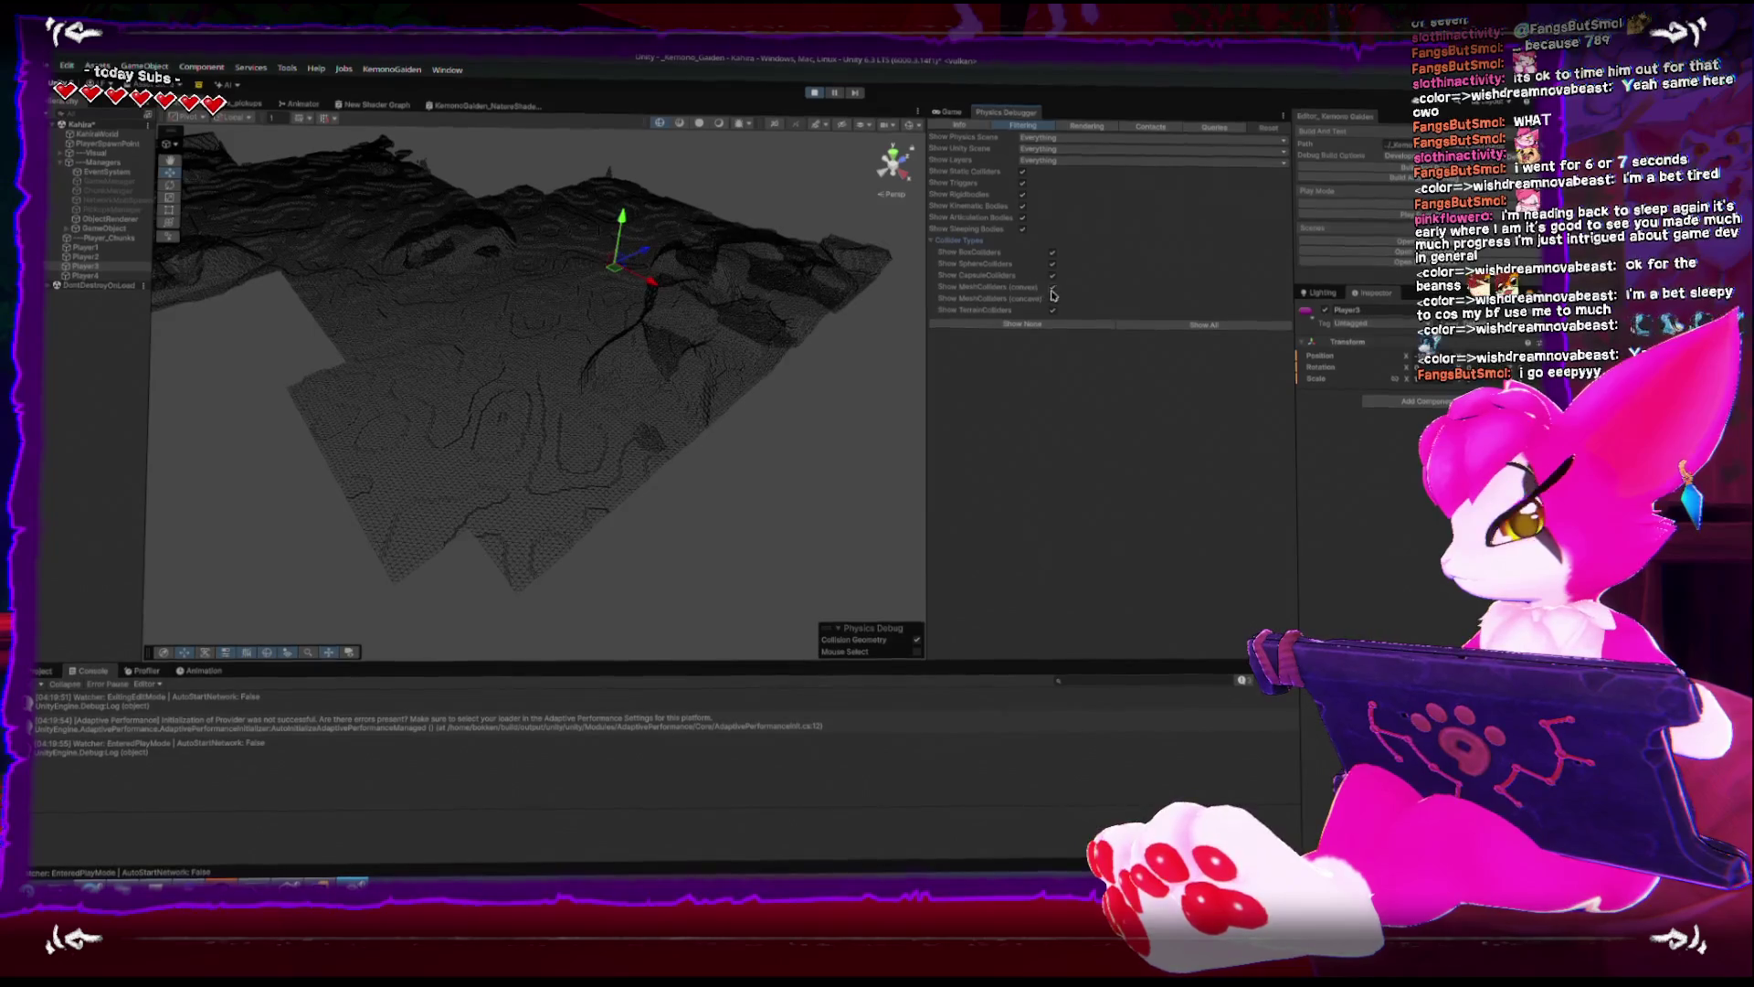
mouse_move(738, 272)
left_mouse_down()
mouse_move(628, 292)
mouse_move(615, 330)
mouse_move(489, 384)
mouse_move(480, 417)
mouse_move(419, 395)
left_mouse_up()
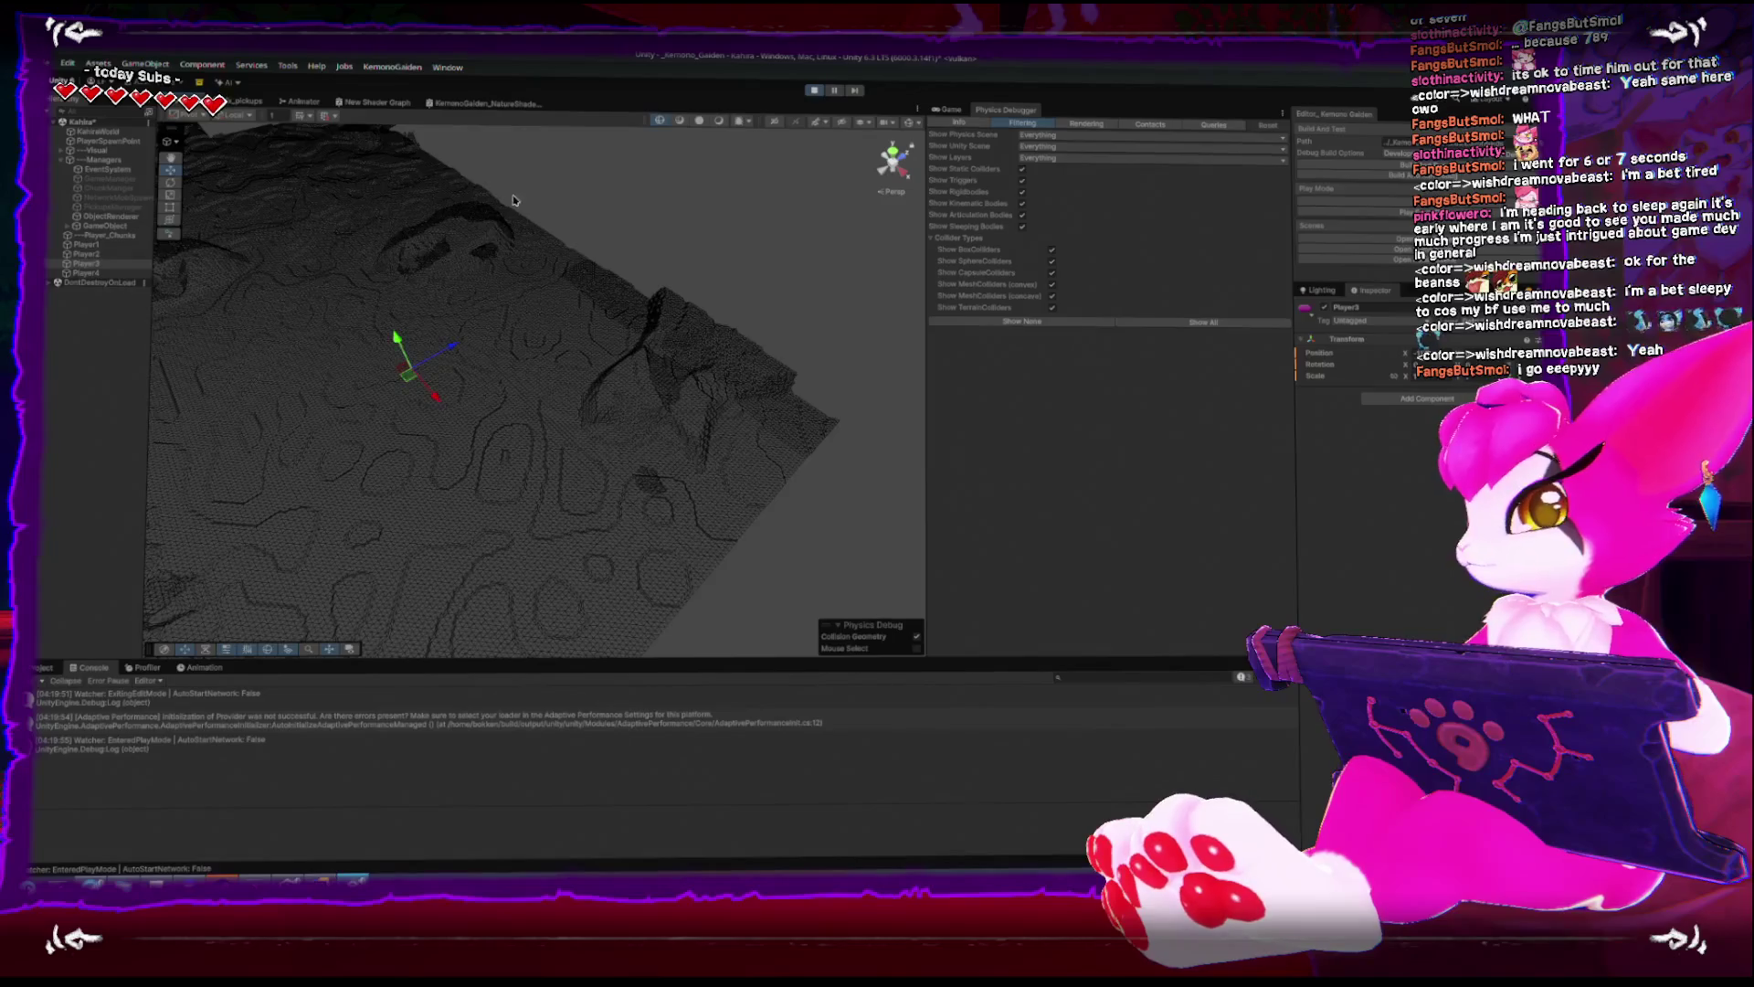
mouse_move(514, 200)
left_mouse_down()
mouse_move(560, 164)
mouse_move(606, 274)
mouse_move(591, 315)
mouse_move(148, 301)
left_mouse_up()
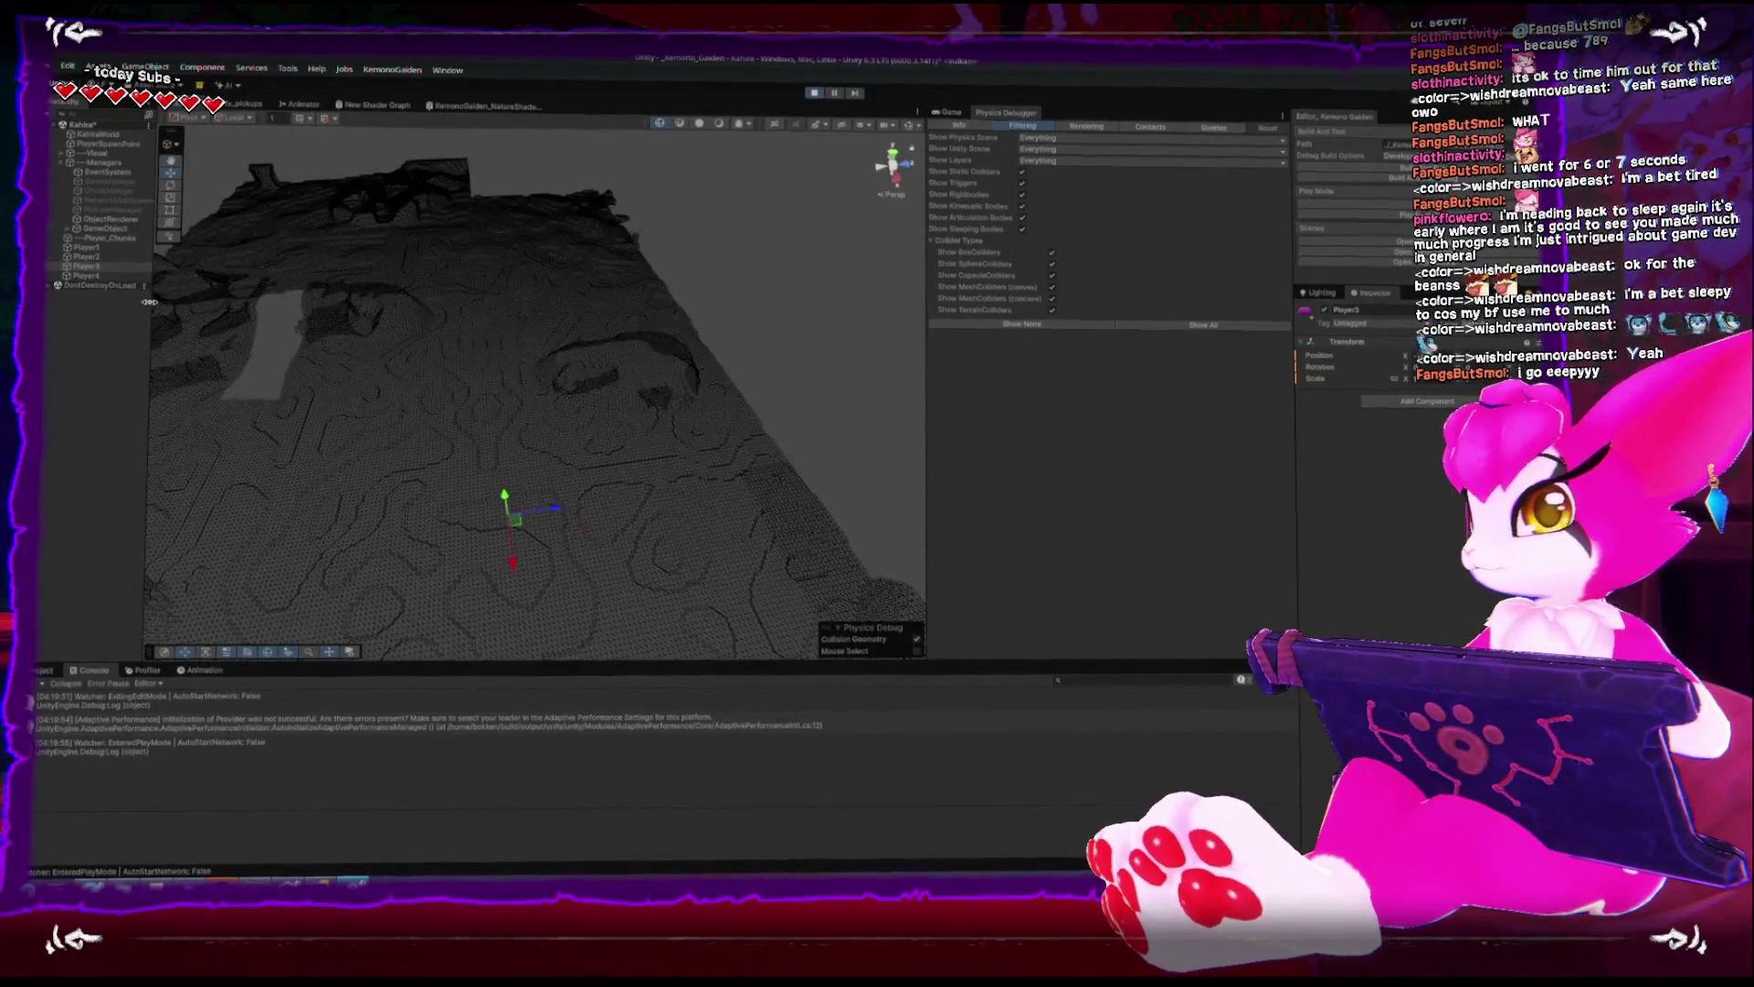
mouse_move(664, 277)
left_mouse_down()
mouse_move(551, 293)
mouse_move(736, 293)
mouse_move(678, 260)
mouse_move(502, 284)
mouse_move(593, 250)
mouse_move(660, 285)
mouse_move(504, 297)
mouse_move(783, 282)
mouse_move(553, 294)
left_mouse_up()
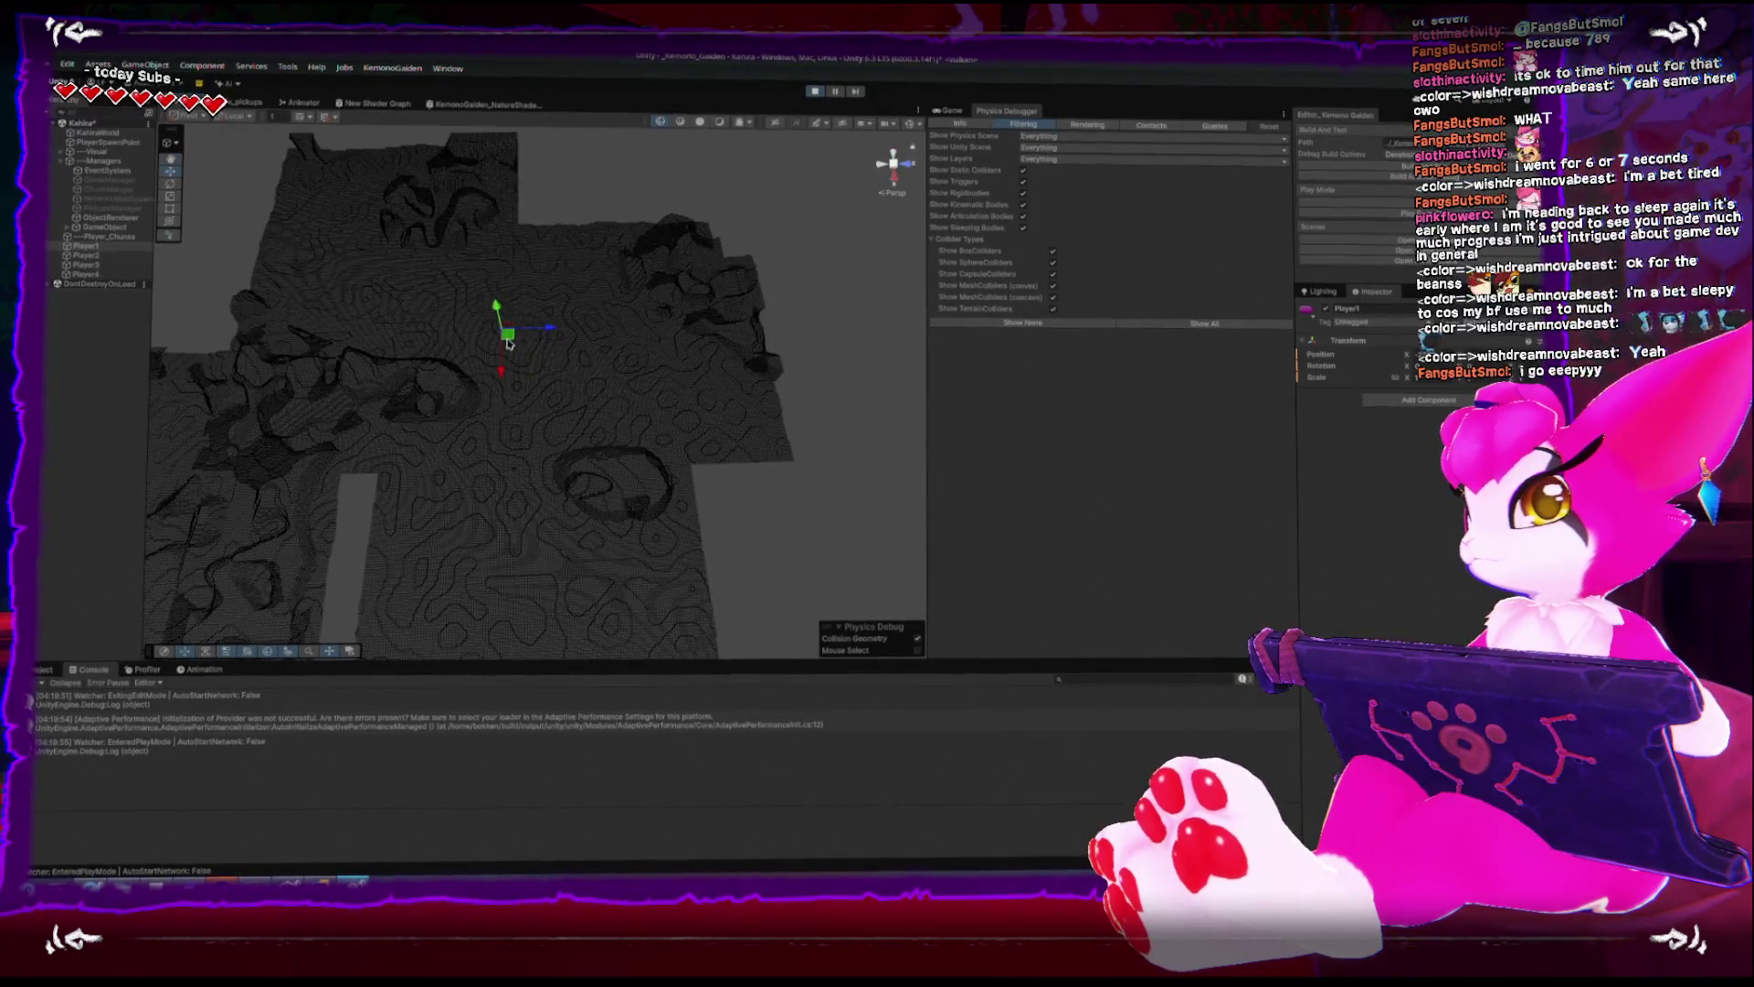
- Drag Player1 across the terrain to regenerate collision chunks, then open the Profiler's CPU graphs
mouse_move(505, 320)
left_mouse_down()
mouse_move(547, 258)
mouse_move(597, 261)
mouse_move(617, 297)
mouse_move(523, 317)
mouse_move(466, 366)
mouse_move(429, 448)
mouse_move(305, 539)
mouse_move(539, 397)
mouse_move(594, 313)
mouse_move(670, 325)
mouse_move(463, 408)
mouse_move(392, 497)
mouse_move(482, 380)
left_mouse_up()
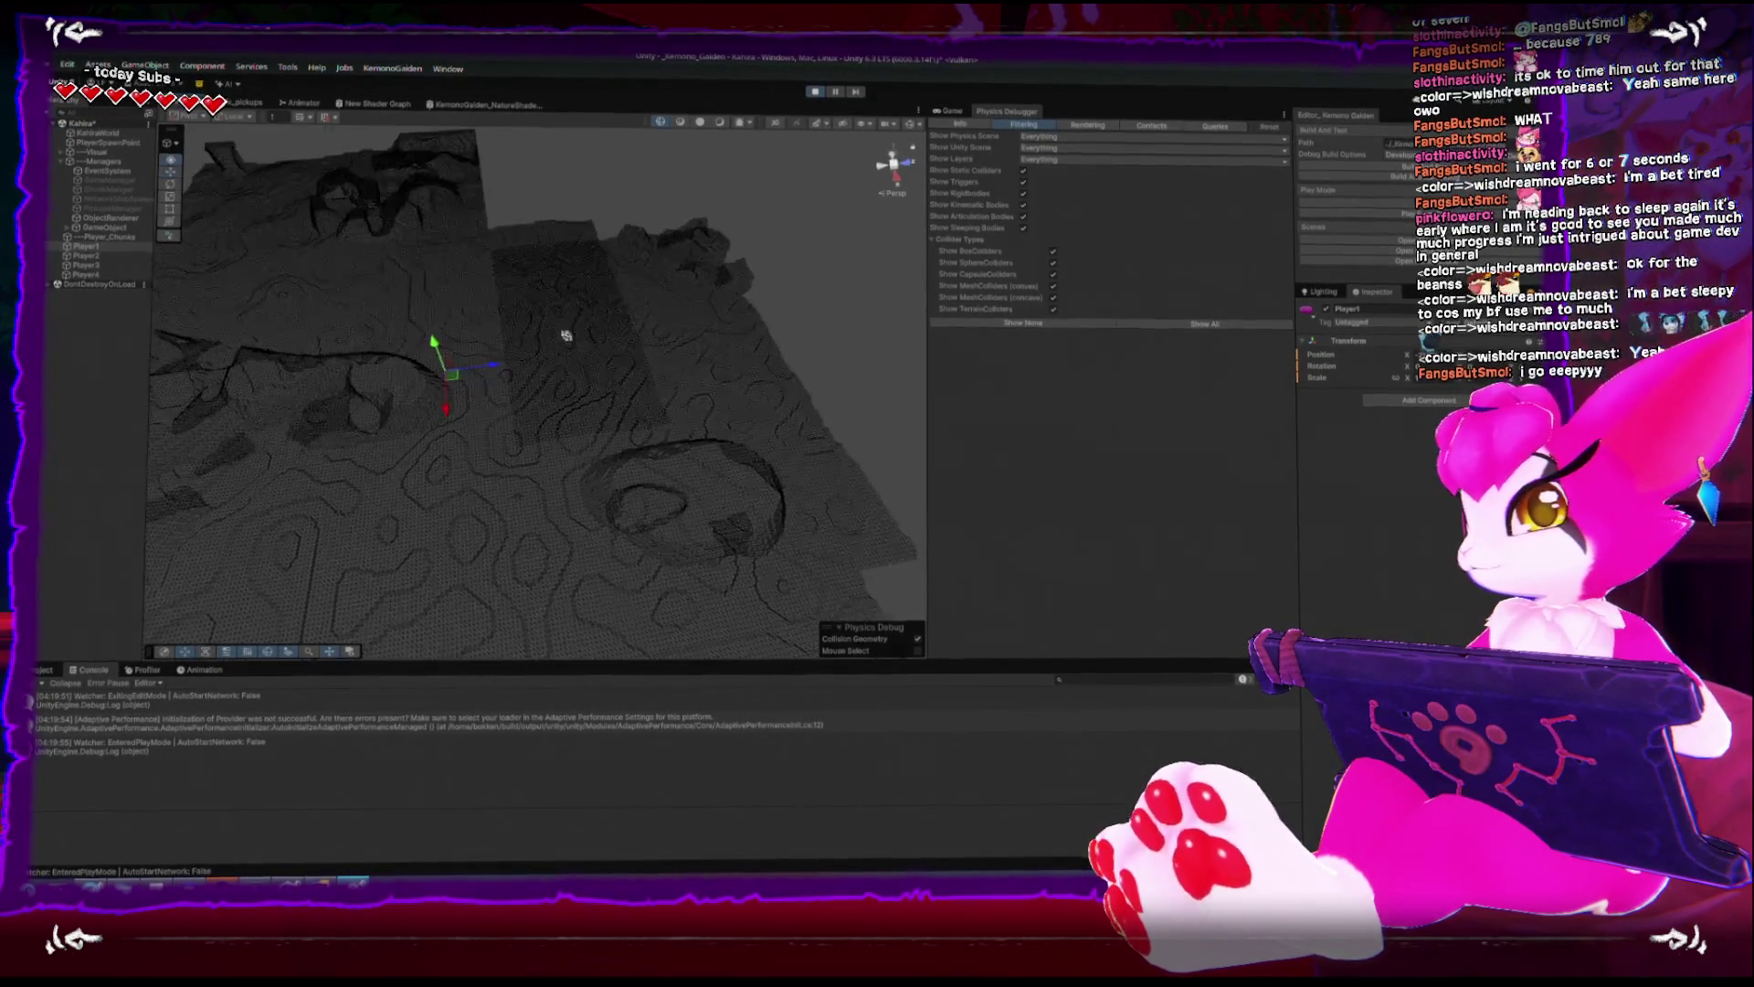
scroll(575, 310, "up", 5)
mouse_move(468, 318)
left_mouse_down()
mouse_move(645, 363)
mouse_move(587, 302)
mouse_move(648, 260)
mouse_move(556, 189)
mouse_move(544, 271)
left_mouse_up()
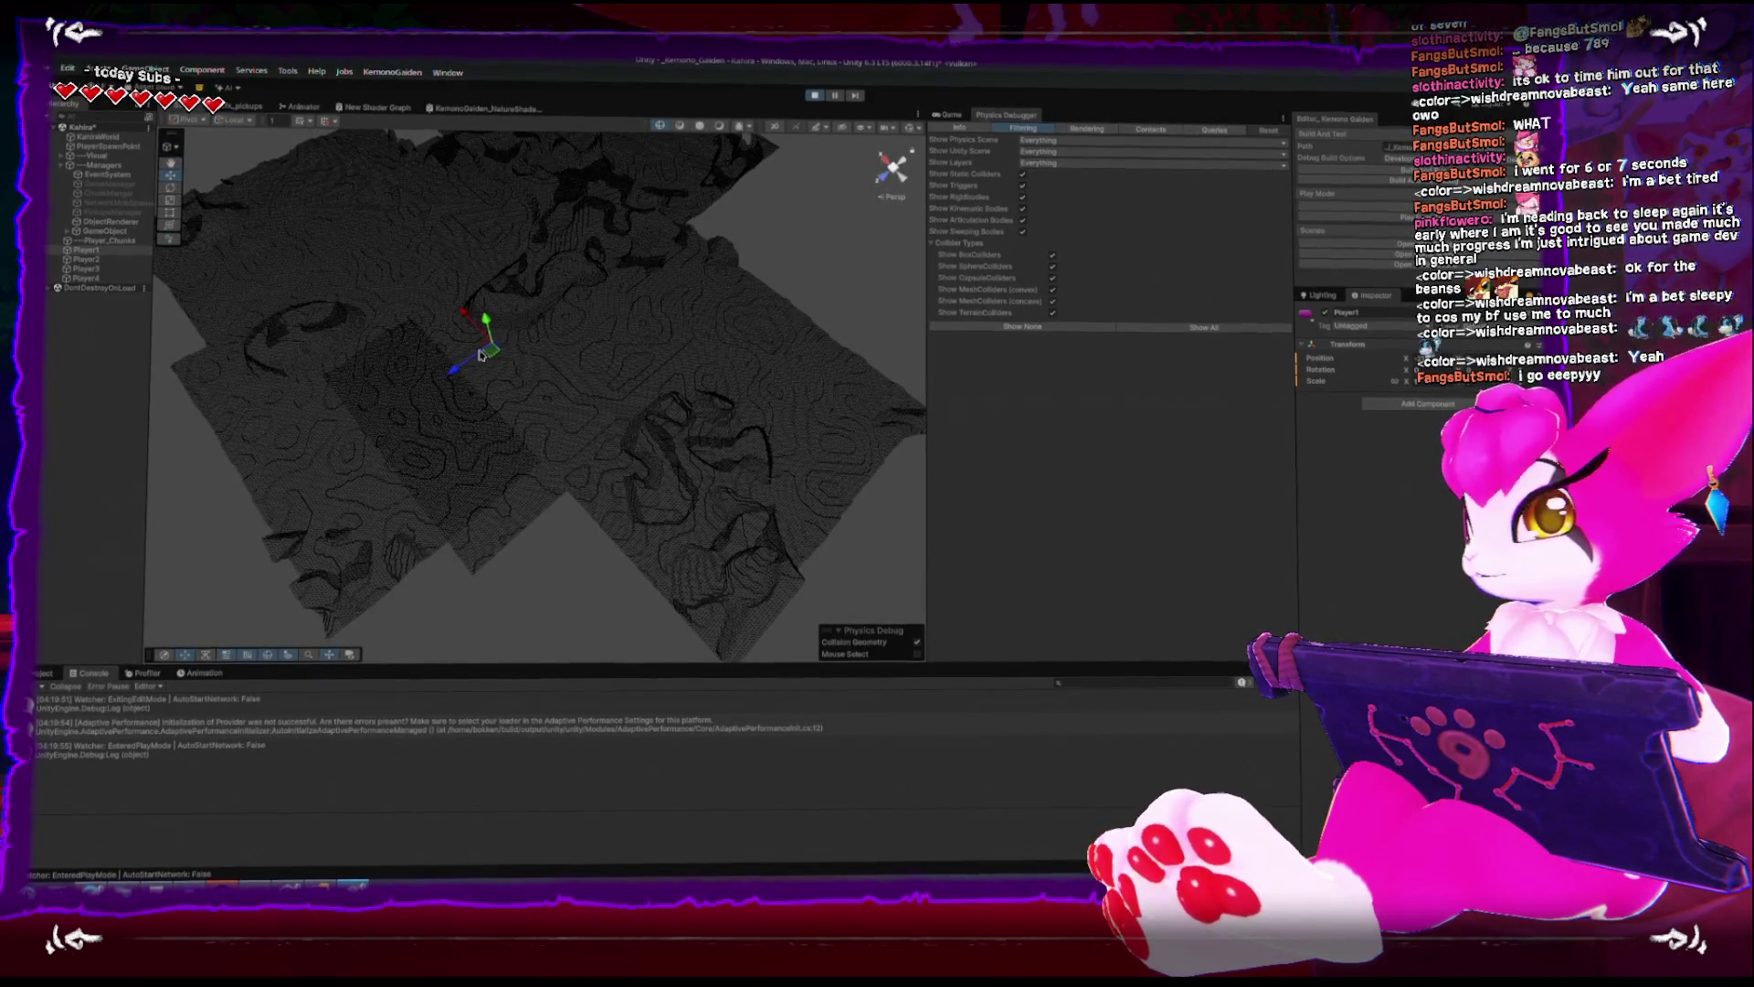
mouse_move(490, 361)
left_mouse_down()
mouse_move(493, 413)
mouse_move(395, 507)
mouse_move(446, 404)
mouse_move(536, 313)
mouse_move(809, 224)
mouse_move(541, 346)
mouse_move(497, 468)
mouse_move(577, 344)
mouse_move(589, 565)
left_mouse_up()
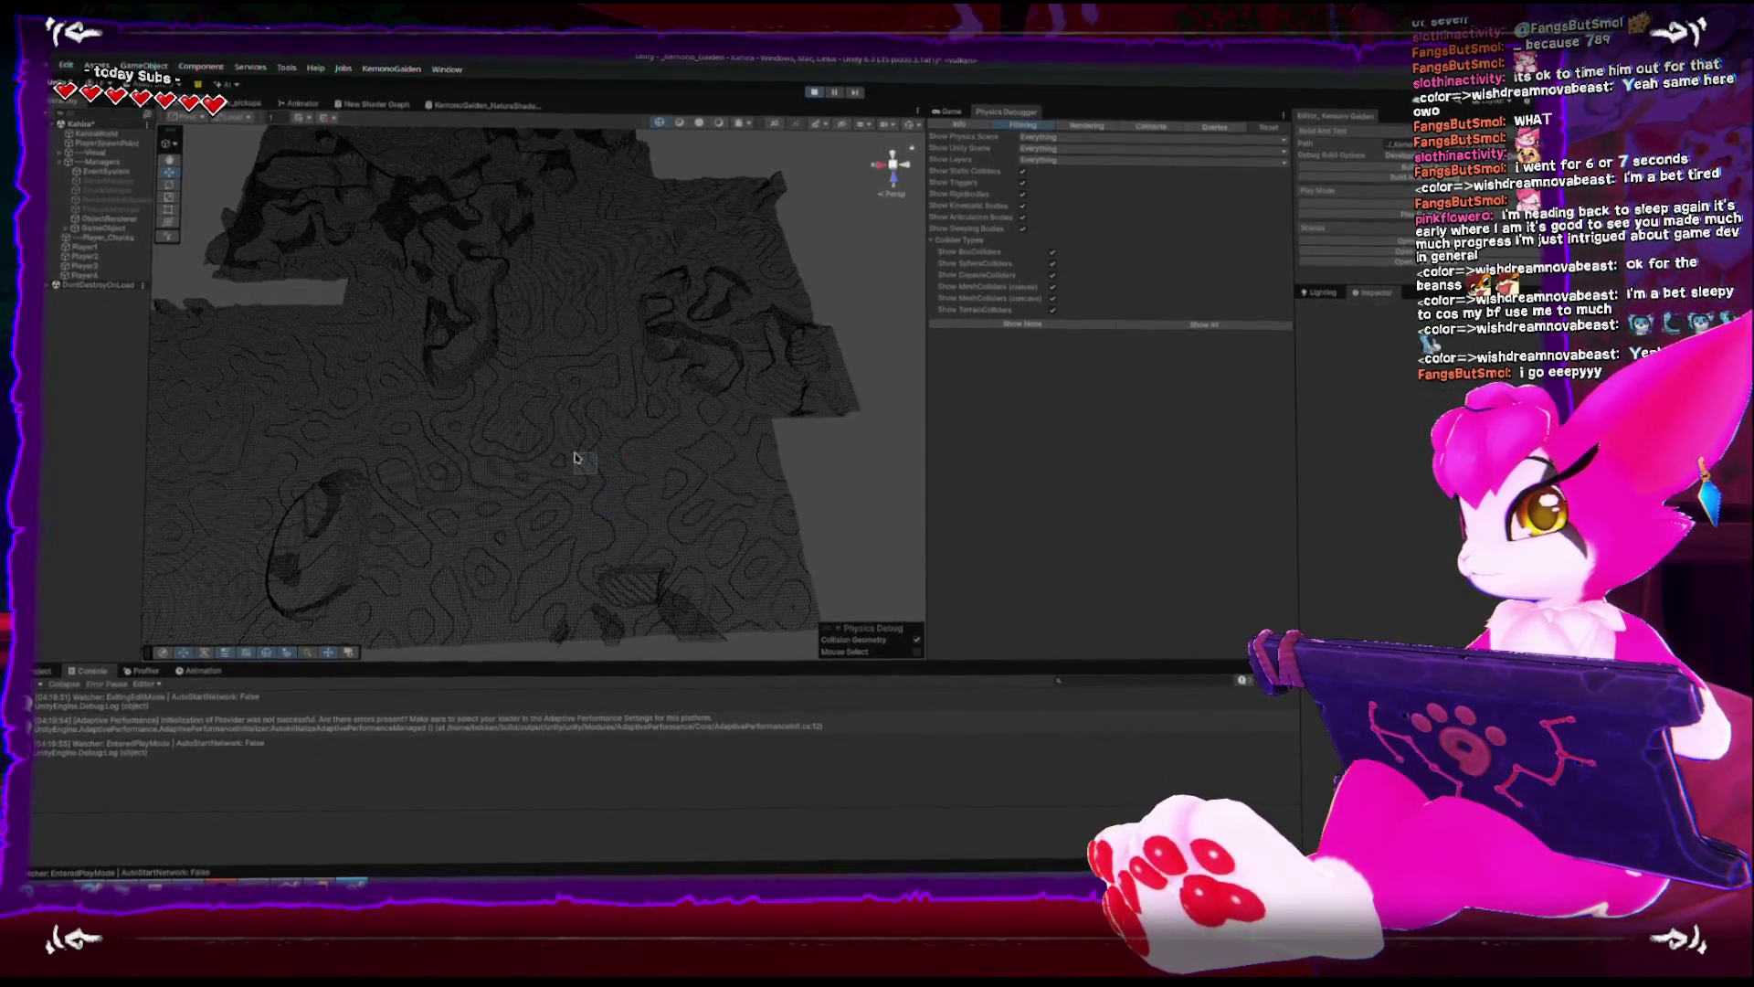
mouse_move(597, 466)
left_mouse_down()
mouse_move(374, 269)
mouse_move(440, 378)
mouse_move(509, 416)
mouse_move(666, 451)
mouse_move(607, 302)
mouse_move(490, 384)
mouse_move(579, 403)
mouse_move(484, 368)
left_mouse_up()
left_click(142, 671)
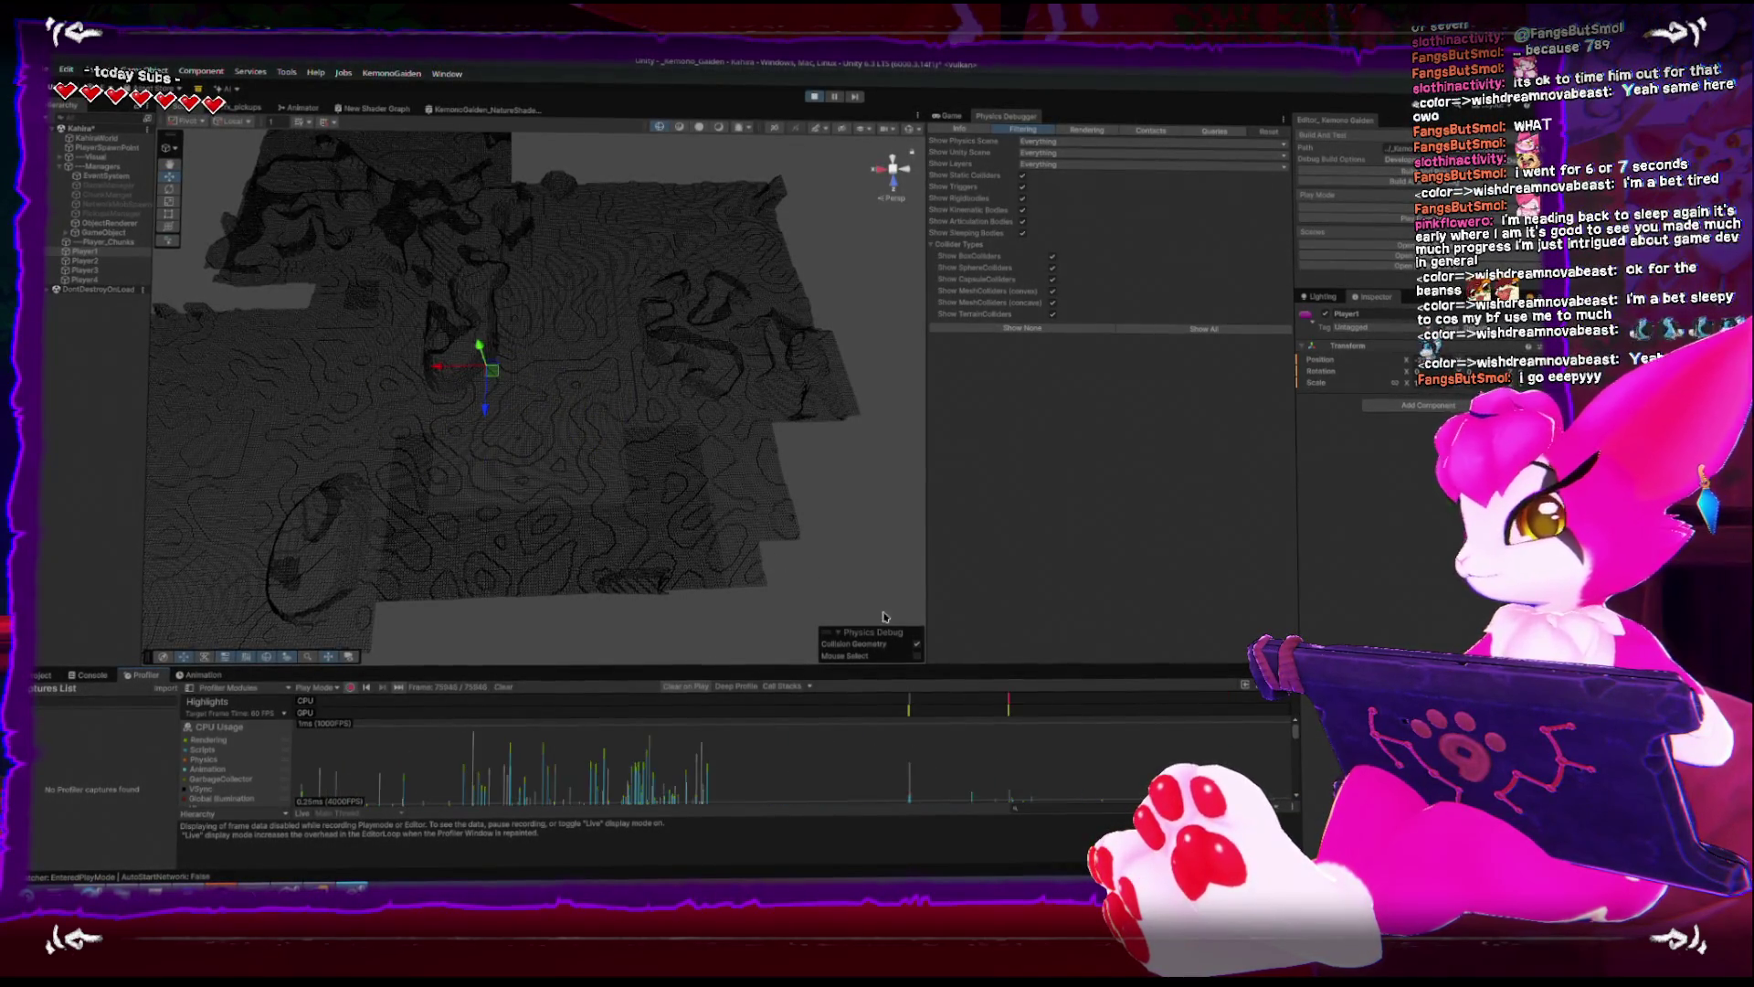
- Enlarge the Profiler and its CPU graph, then drag Player1 around to reload chunks
left_click_drag(783, 663, 784, 549)
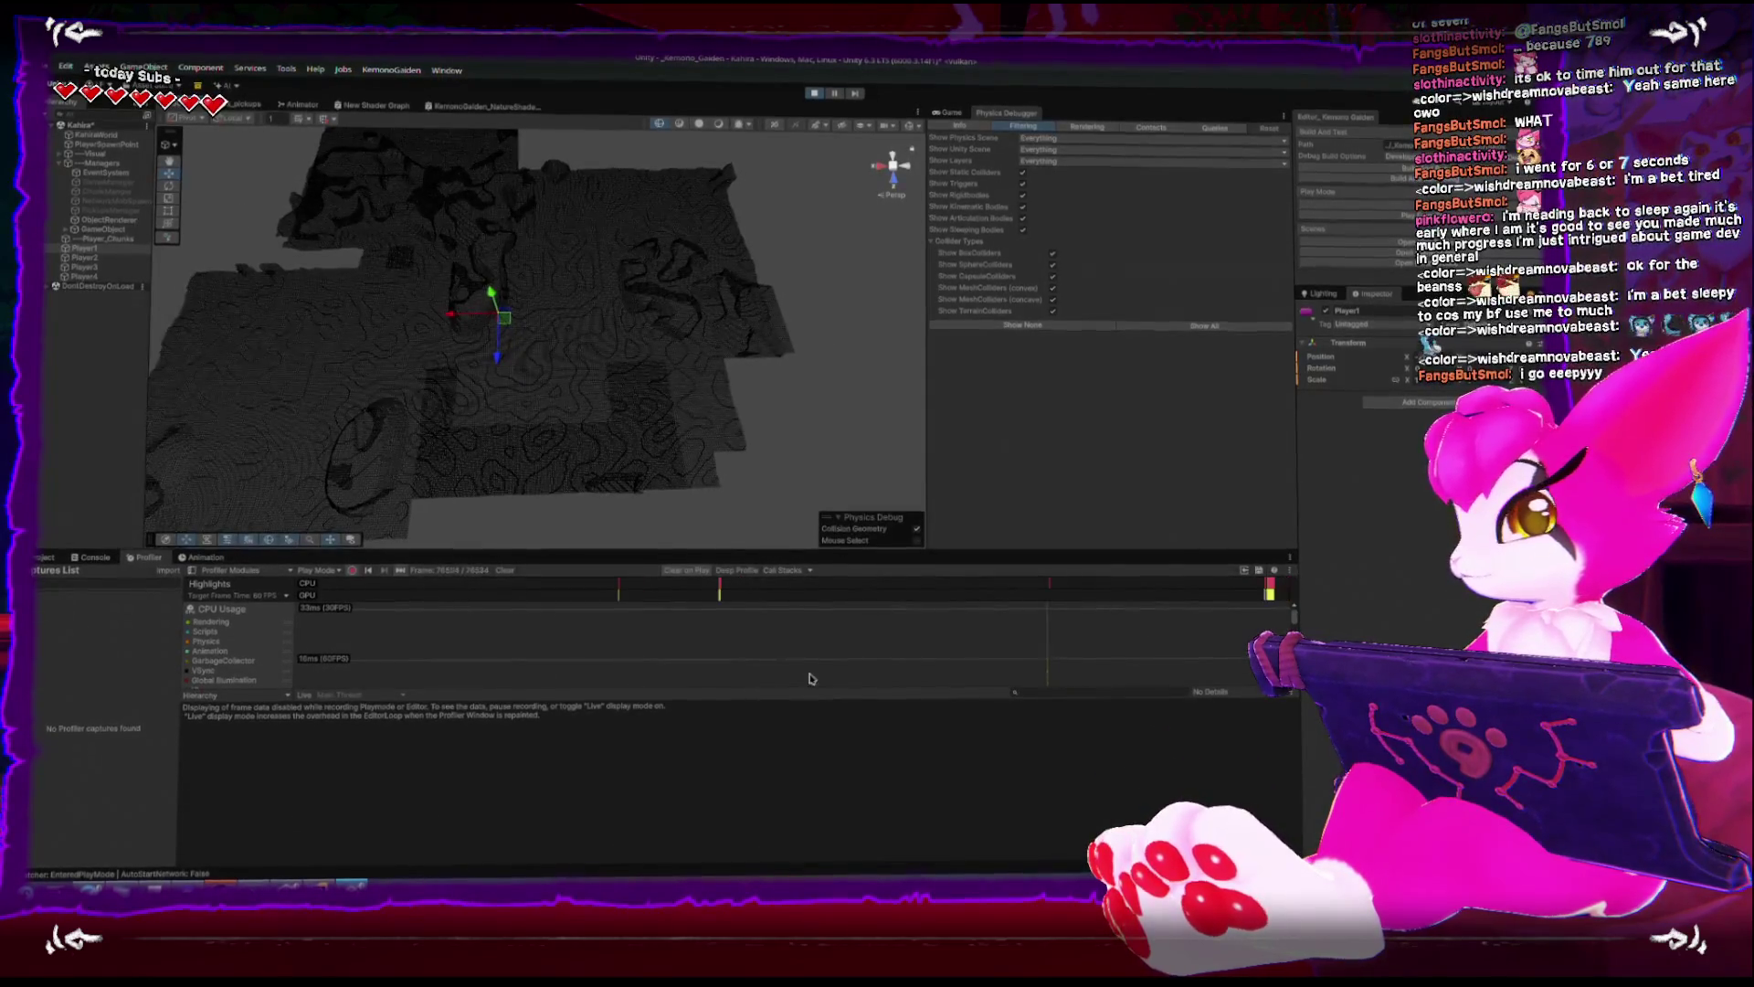
left_click_drag(818, 764, 820, 775)
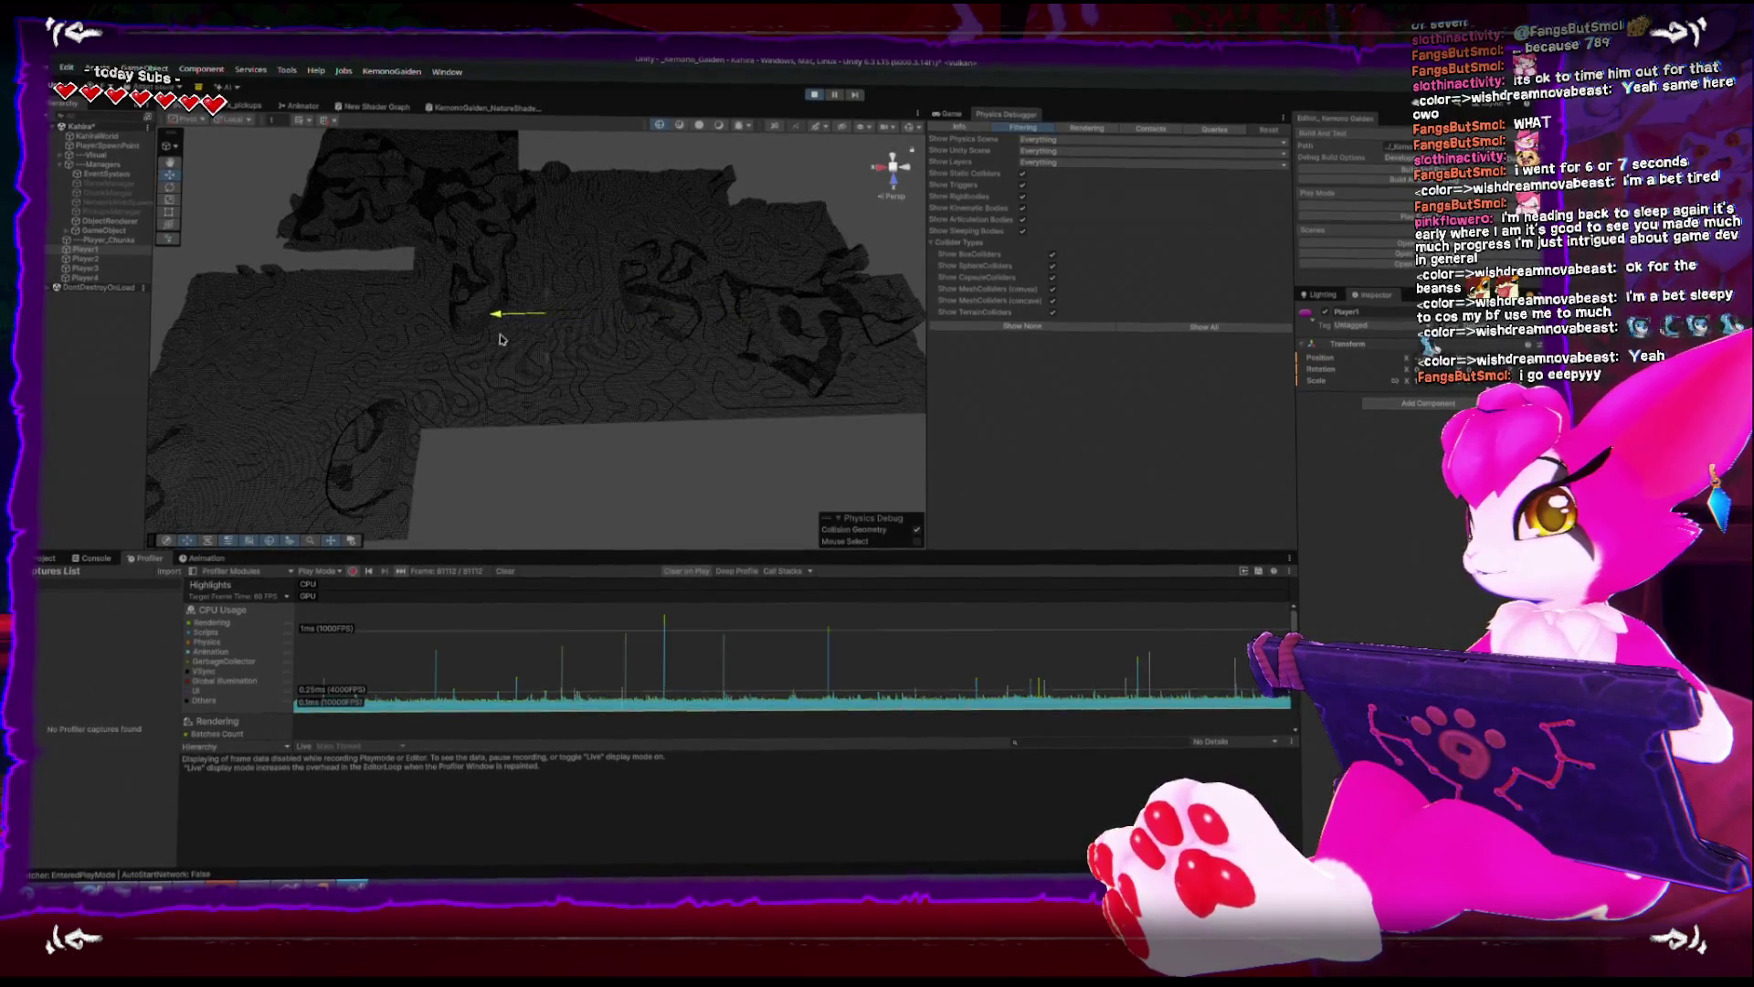
mouse_move(544, 324)
left_mouse_down()
mouse_move(528, 371)
mouse_move(549, 438)
mouse_move(654, 319)
mouse_move(644, 206)
mouse_move(568, 176)
mouse_move(495, 314)
mouse_move(592, 442)
mouse_move(676, 279)
mouse_move(479, 285)
mouse_move(519, 402)
mouse_move(675, 403)
mouse_move(619, 274)
mouse_move(552, 282)
mouse_move(498, 313)
mouse_move(693, 362)
mouse_move(822, 358)
mouse_move(608, 407)
mouse_move(667, 270)
mouse_move(523, 230)
mouse_move(592, 248)
mouse_move(560, 301)
mouse_move(607, 265)
mouse_move(452, 247)
mouse_move(559, 208)
mouse_move(489, 283)
mouse_move(430, 306)
mouse_move(435, 357)
mouse_move(506, 263)
mouse_move(578, 280)
left_mouse_up()
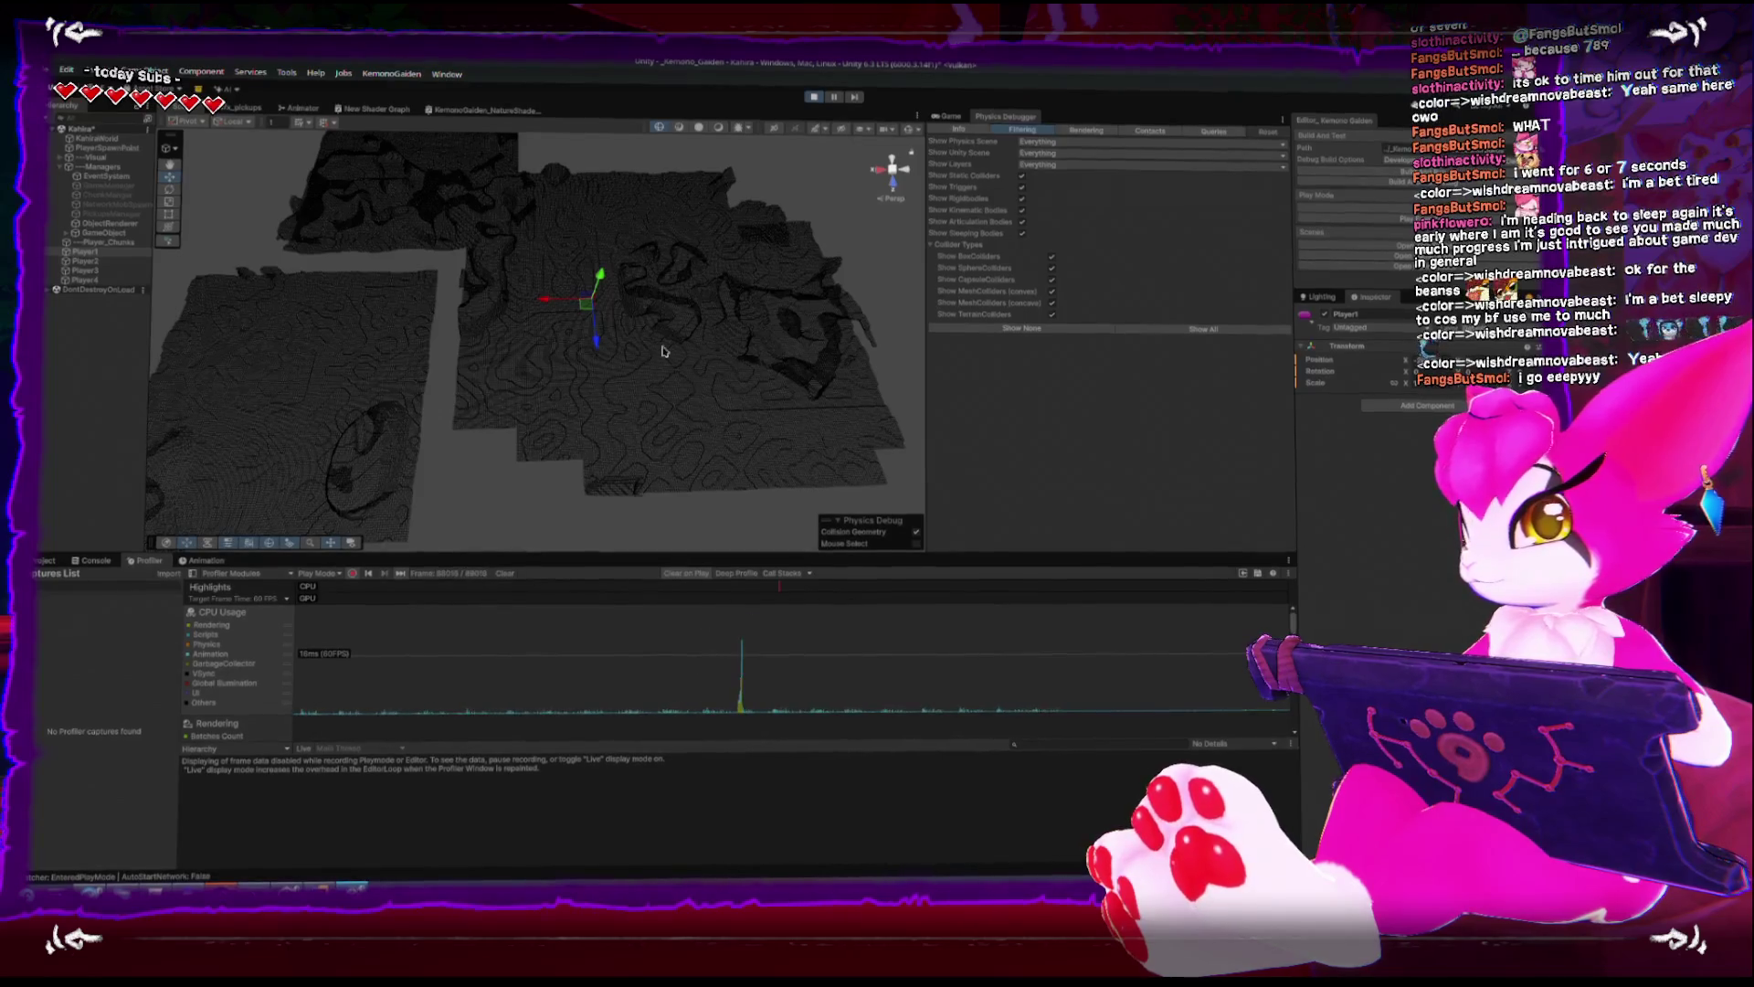
mouse_move(578, 313)
left_mouse_down()
mouse_move(548, 275)
mouse_move(698, 344)
mouse_move(439, 403)
mouse_move(329, 352)
mouse_move(311, 270)
mouse_move(674, 352)
mouse_move(725, 386)
mouse_move(553, 402)
mouse_move(494, 432)
mouse_move(498, 375)
left_mouse_up()
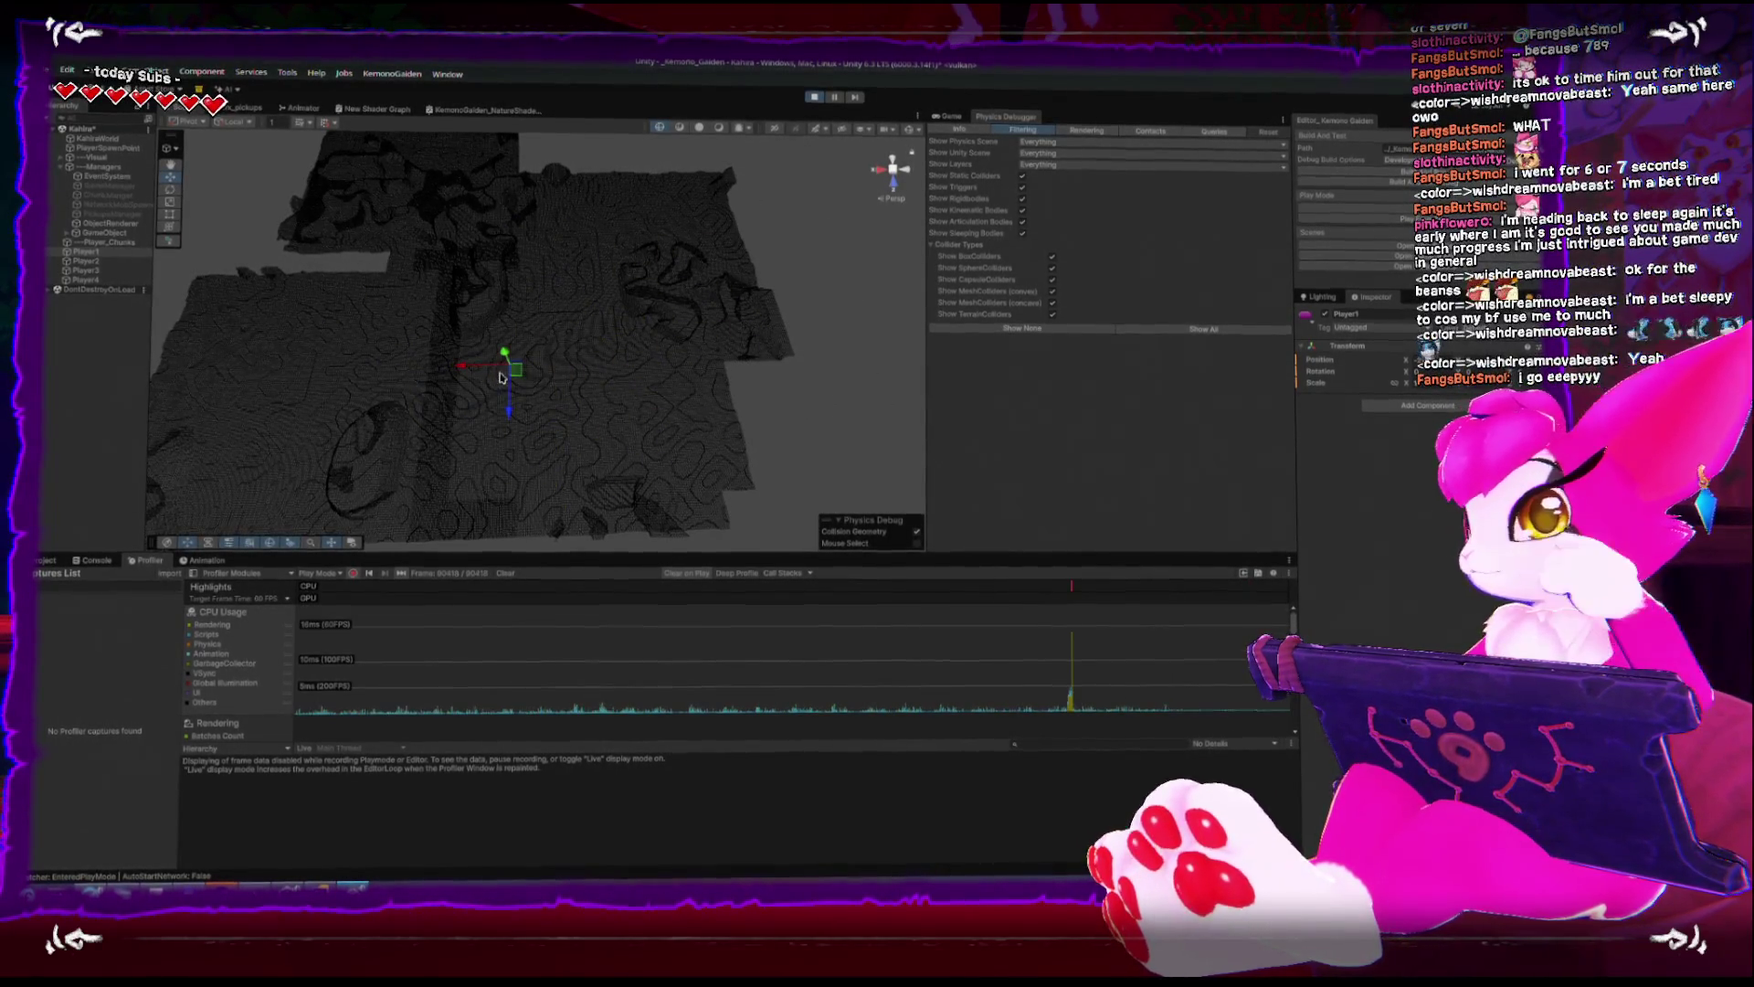
mouse_move(589, 314)
left_mouse_down()
mouse_move(570, 362)
mouse_move(573, 286)
mouse_move(637, 230)
left_mouse_up()
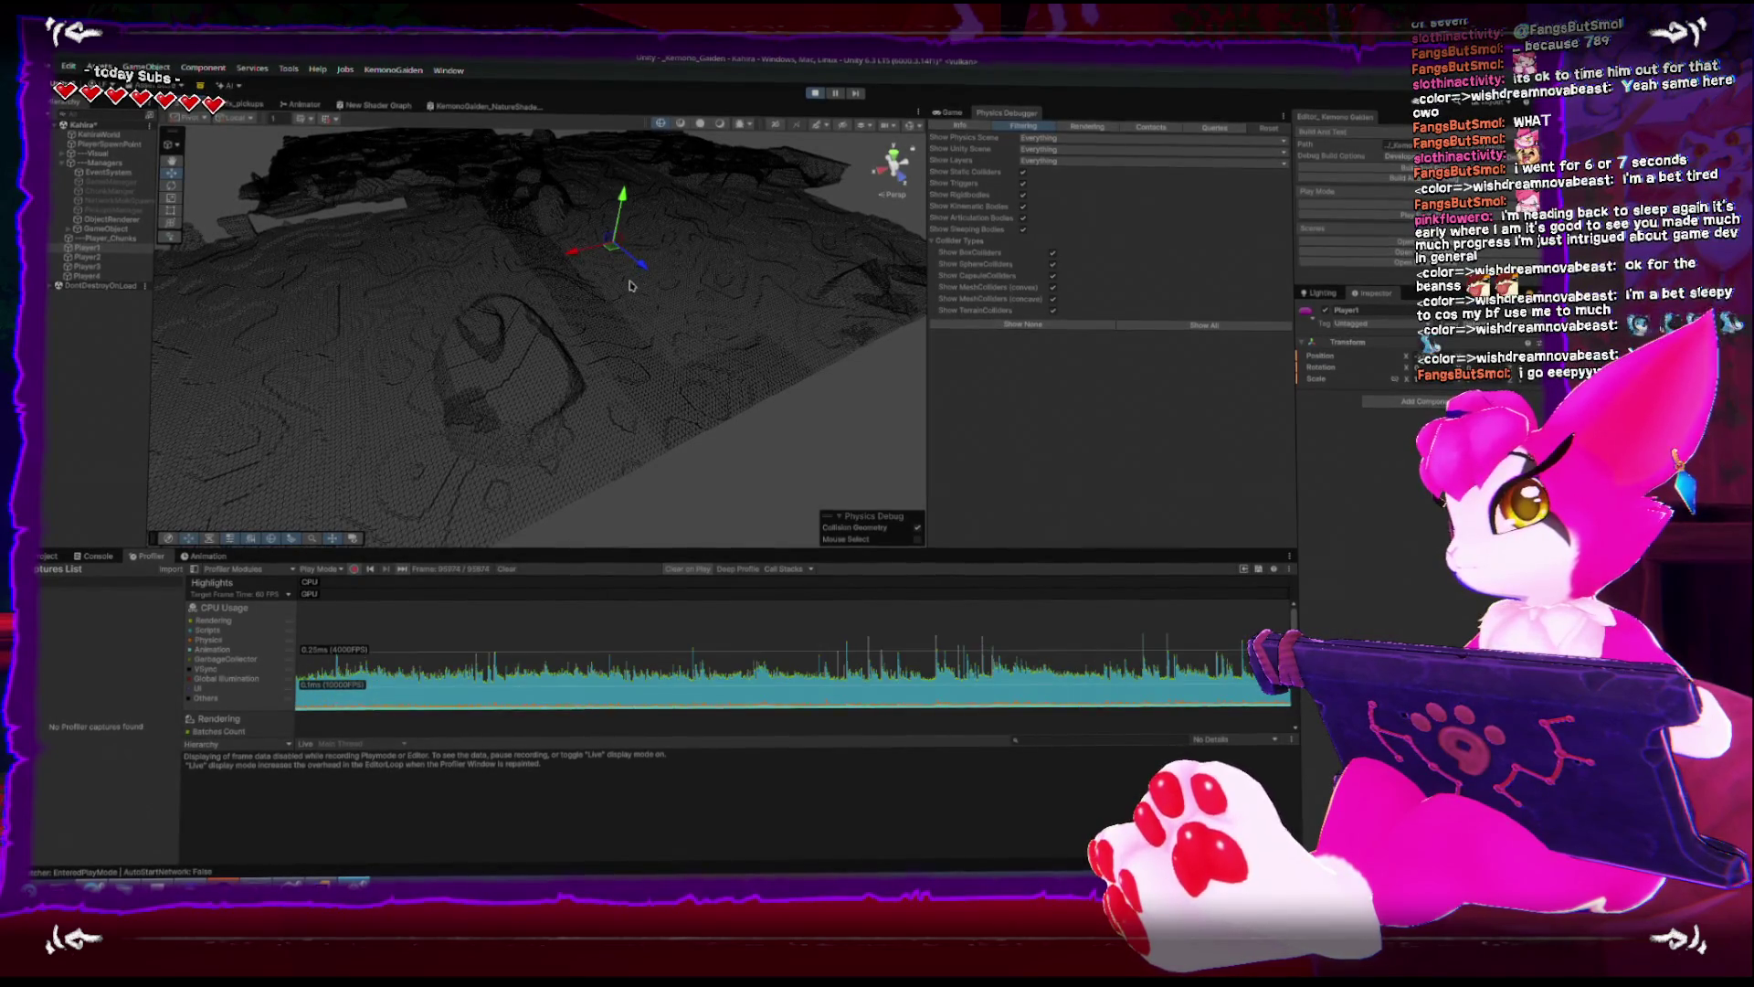
- From a top-down view, drag Player1 in a loop and Player2 up-right across the terrain
mouse_move(629, 286)
left_mouse_down()
mouse_move(666, 266)
mouse_move(676, 301)
mouse_move(740, 329)
mouse_move(689, 332)
left_mouse_up()
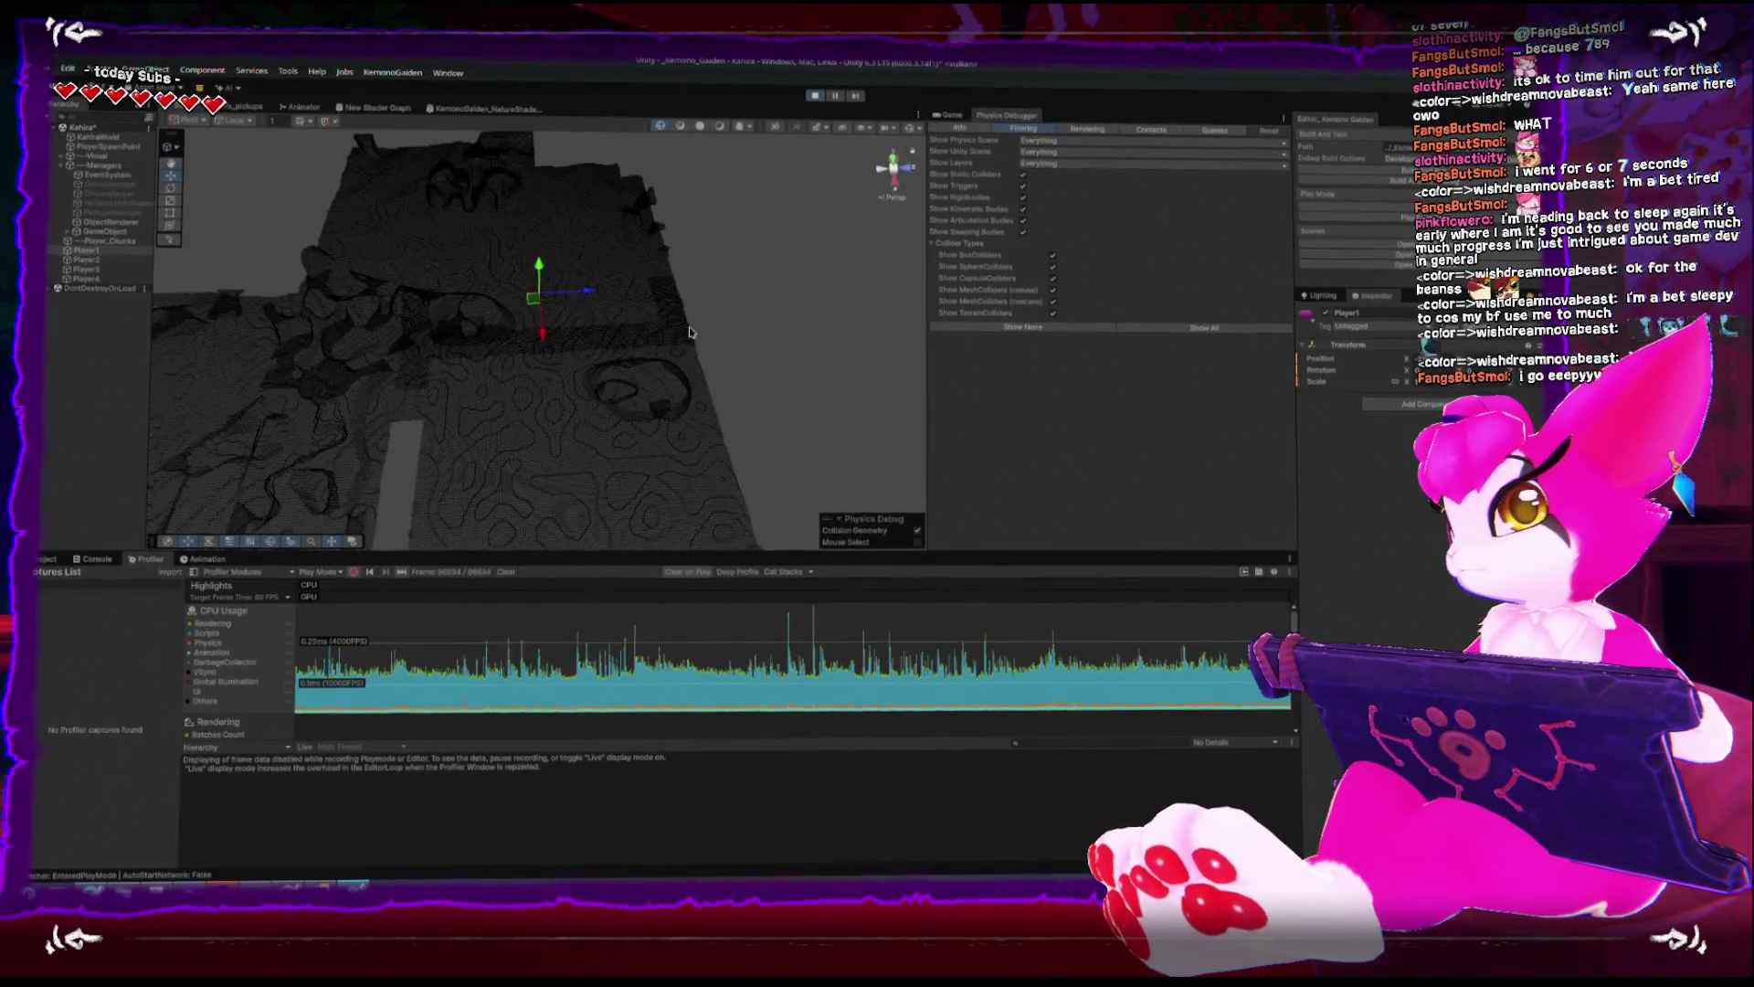
mouse_move(586, 297)
left_mouse_down()
mouse_move(821, 283)
mouse_move(357, 317)
mouse_move(559, 316)
mouse_move(599, 290)
mouse_move(724, 360)
mouse_move(641, 229)
mouse_move(617, 434)
mouse_move(616, 321)
mouse_move(655, 238)
mouse_move(736, 228)
mouse_move(691, 286)
mouse_move(676, 372)
mouse_move(716, 243)
mouse_move(704, 372)
mouse_move(688, 382)
mouse_move(722, 239)
mouse_move(587, 377)
mouse_move(521, 314)
mouse_move(536, 380)
mouse_move(586, 355)
mouse_move(566, 329)
mouse_move(662, 412)
mouse_move(681, 319)
mouse_move(579, 329)
mouse_move(551, 275)
mouse_move(458, 356)
left_mouse_up()
mouse_move(619, 291)
left_mouse_down()
mouse_move(712, 352)
mouse_move(689, 407)
mouse_move(427, 453)
mouse_move(577, 259)
left_mouse_up()
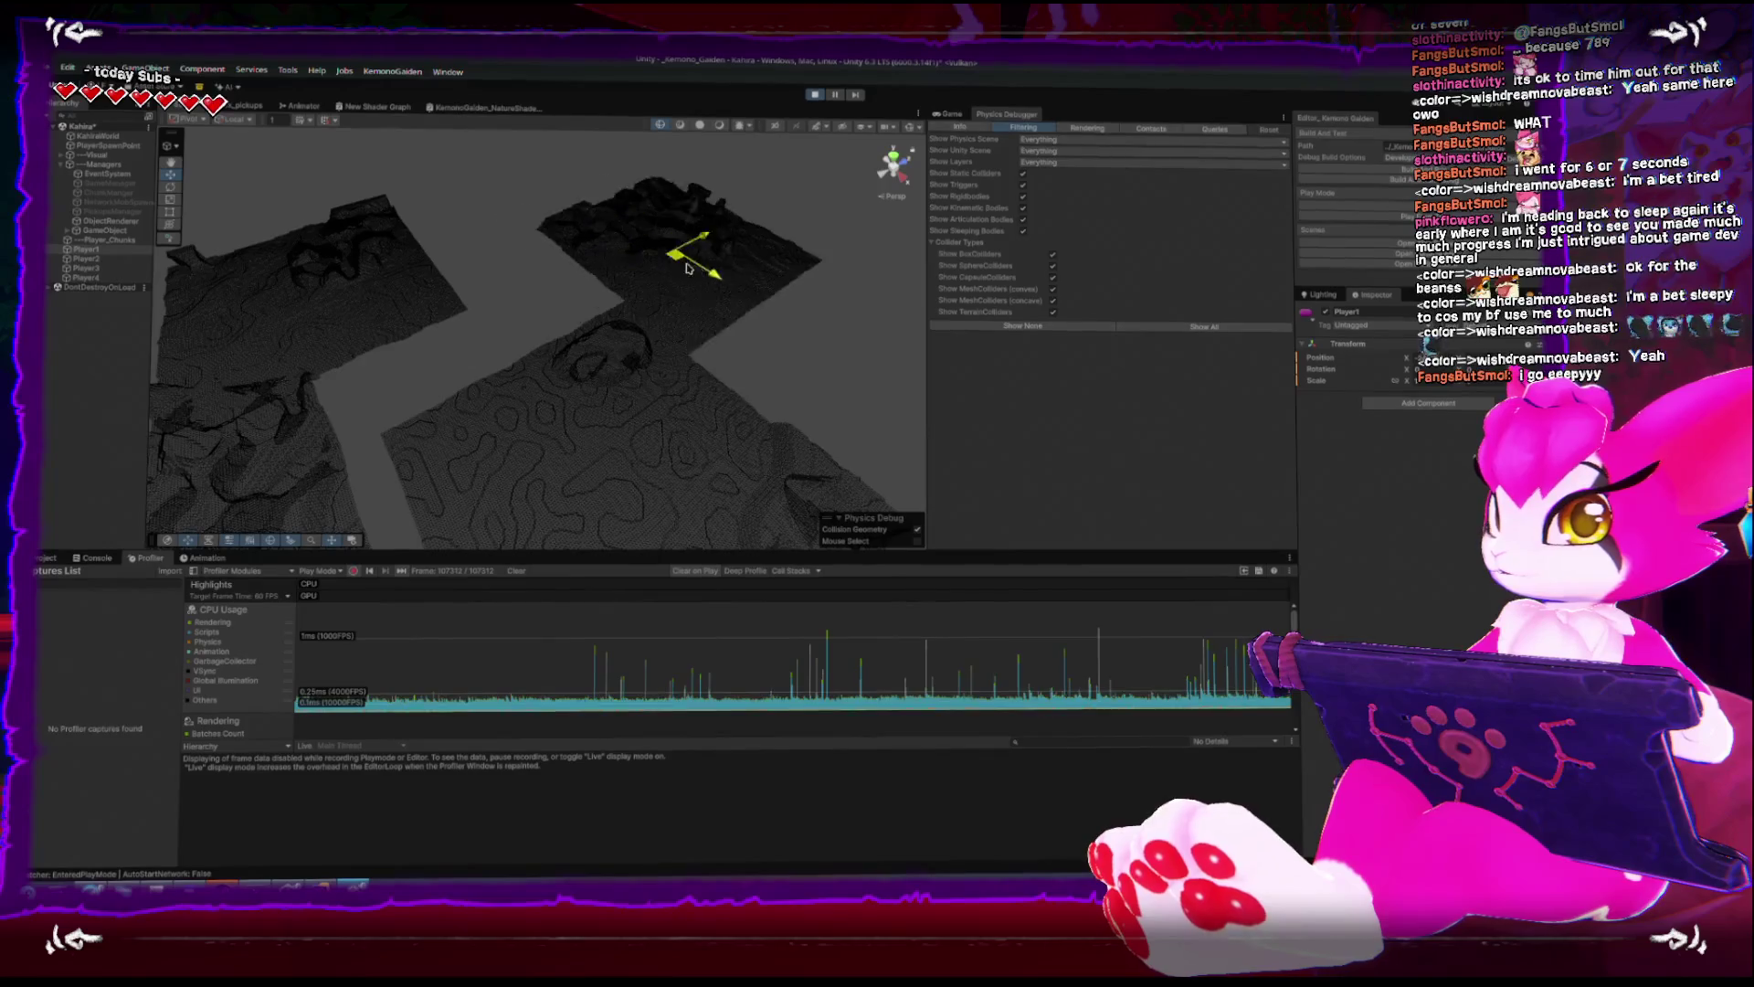
mouse_move(689, 266)
left_mouse_down()
mouse_move(822, 382)
mouse_move(757, 340)
mouse_move(577, 307)
mouse_move(445, 366)
mouse_move(465, 238)
left_mouse_up()
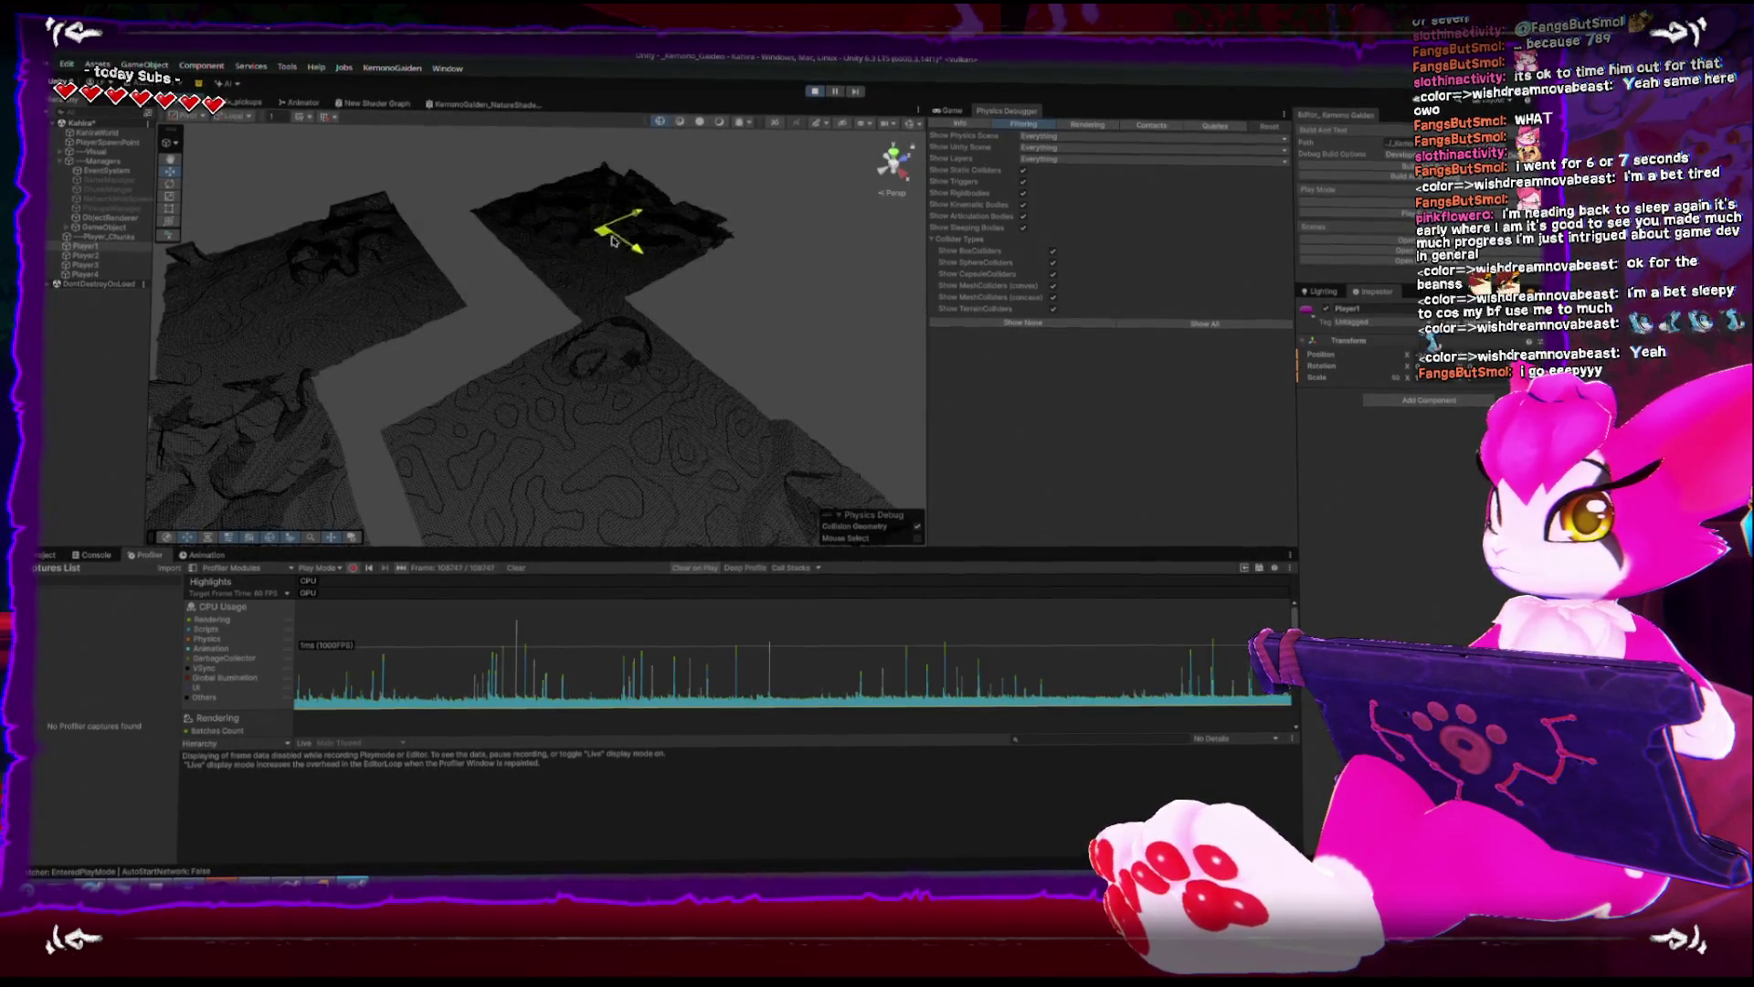
mouse_move(612, 240)
left_mouse_down()
mouse_move(754, 297)
mouse_move(731, 374)
mouse_move(452, 429)
mouse_move(489, 297)
mouse_move(529, 255)
mouse_move(575, 292)
left_mouse_up()
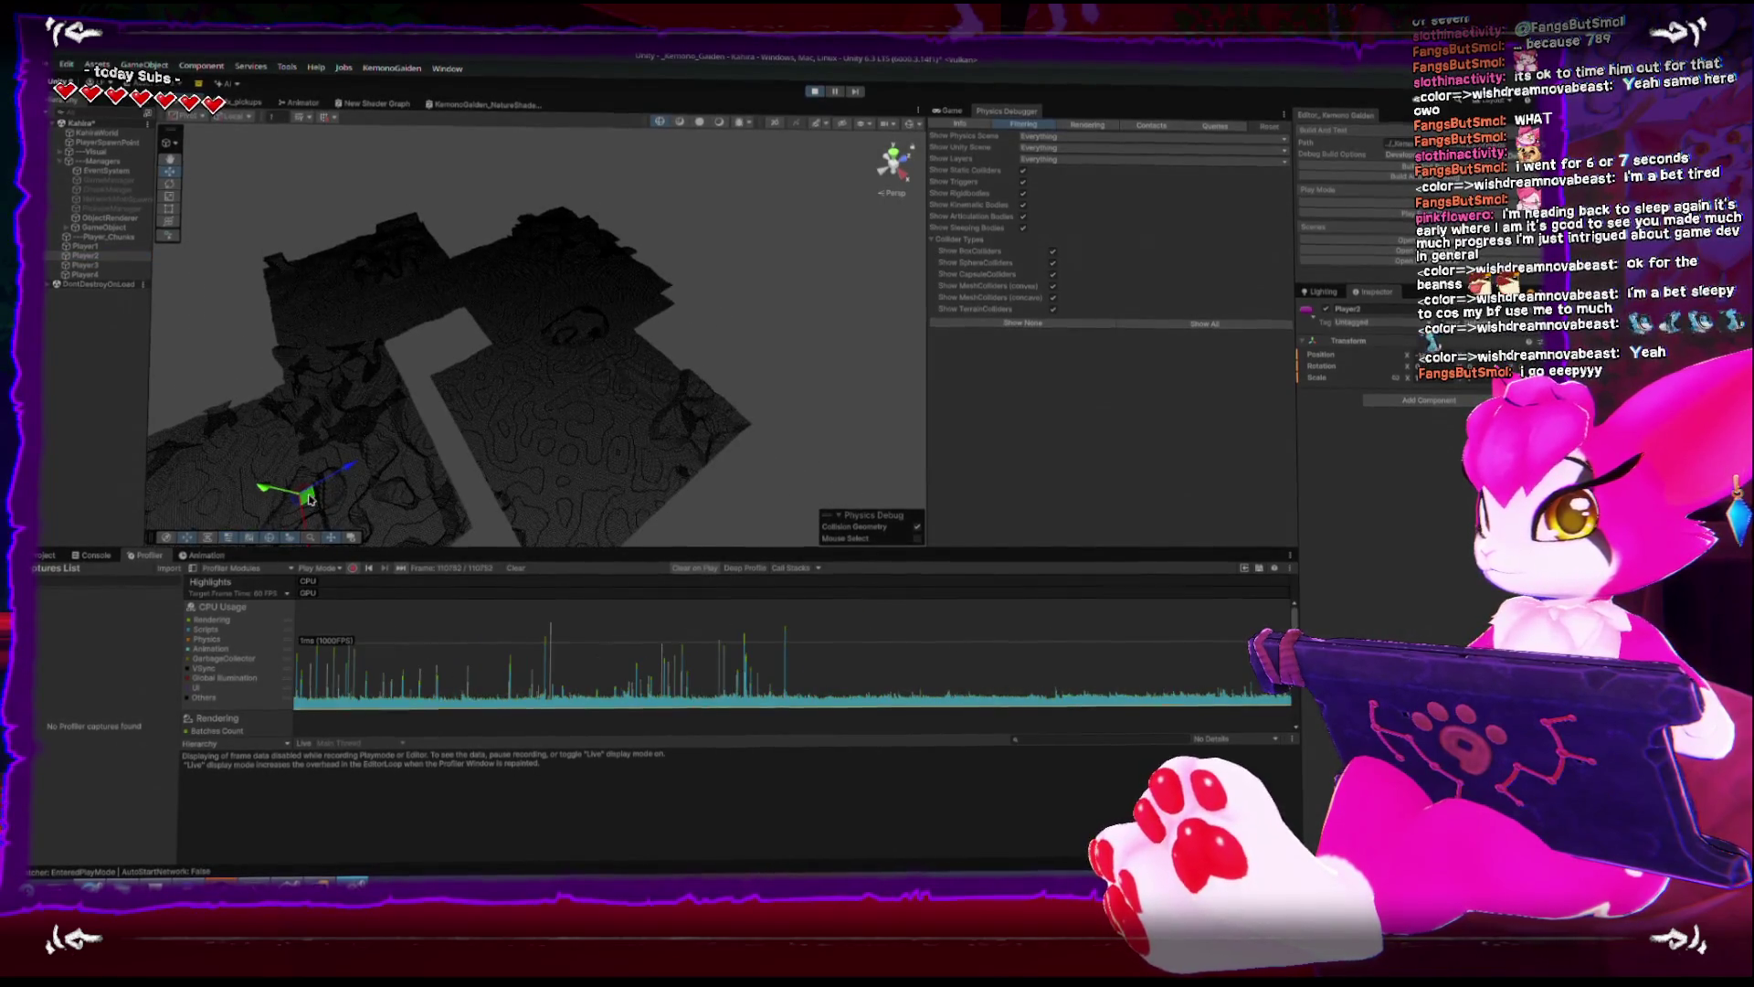
mouse_move(308, 497)
left_mouse_down()
mouse_move(384, 403)
mouse_move(442, 380)
mouse_move(521, 293)
mouse_move(520, 247)
mouse_move(617, 237)
mouse_move(715, 276)
mouse_move(706, 344)
mouse_move(484, 364)
mouse_move(396, 393)
left_mouse_up()
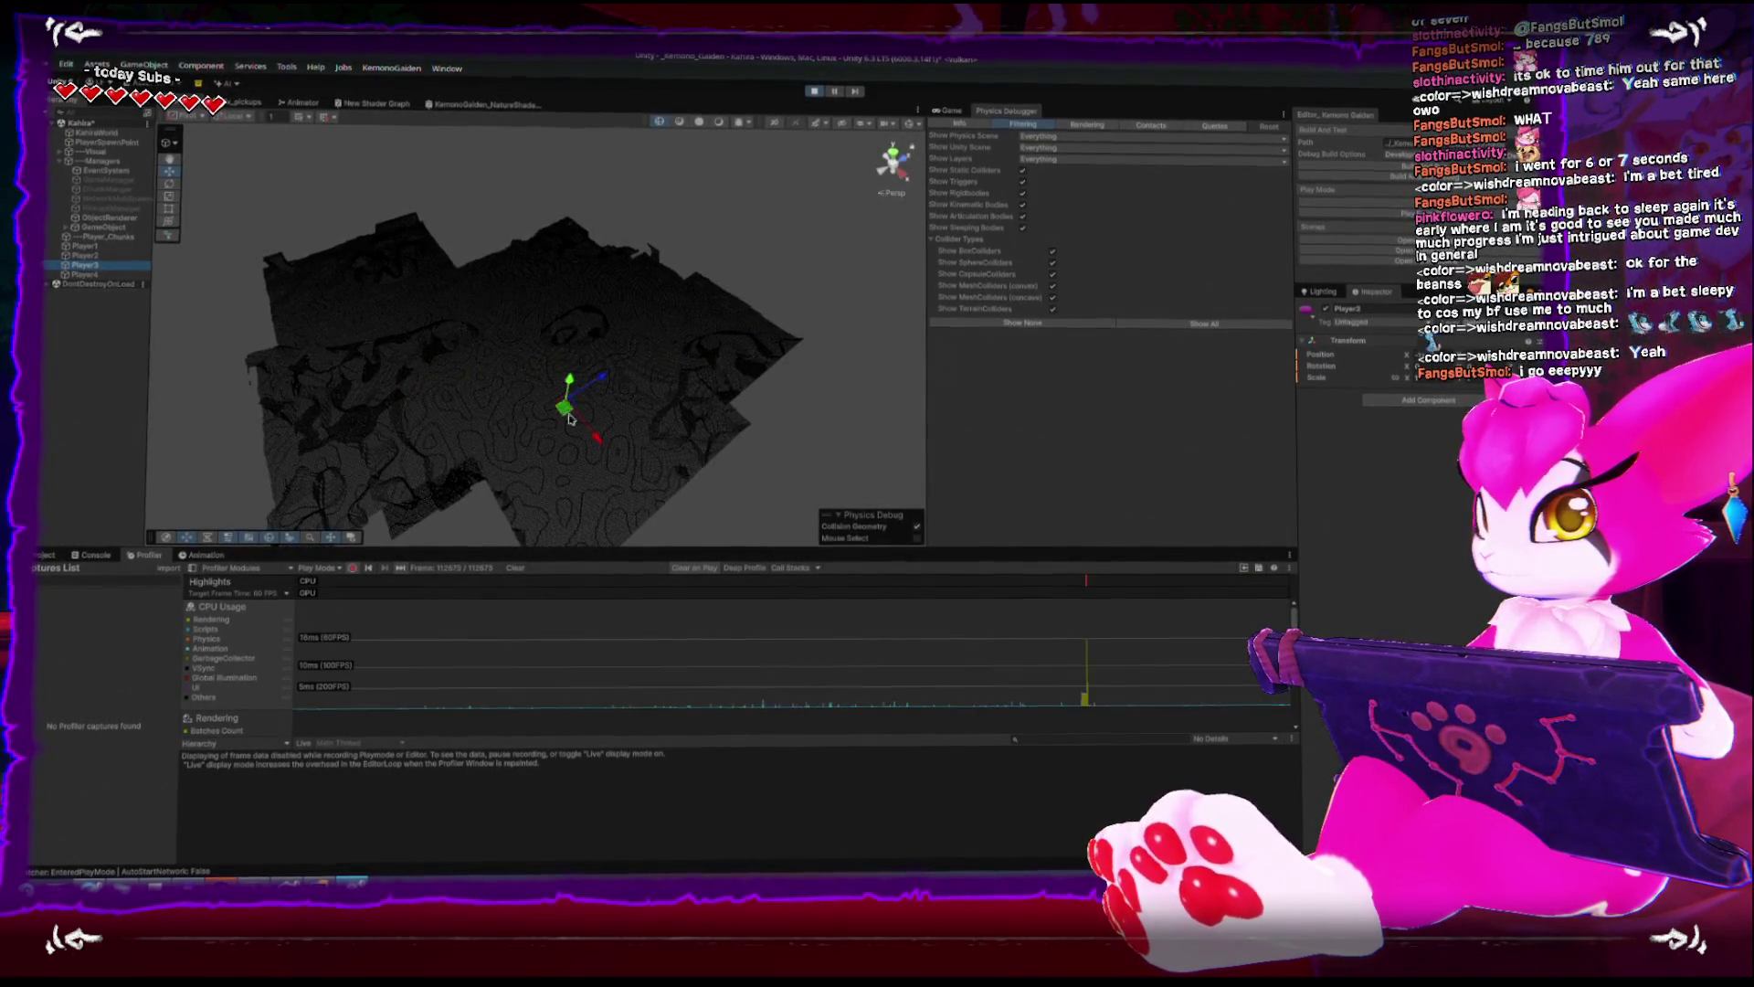
- Drag Player3 upward, then drag the other players around so their chunks regenerate
mouse_move(565, 413)
left_mouse_down()
mouse_move(505, 254)
mouse_move(539, 193)
mouse_move(605, 204)
mouse_move(729, 296)
mouse_move(575, 464)
mouse_move(791, 409)
mouse_move(822, 267)
left_mouse_up()
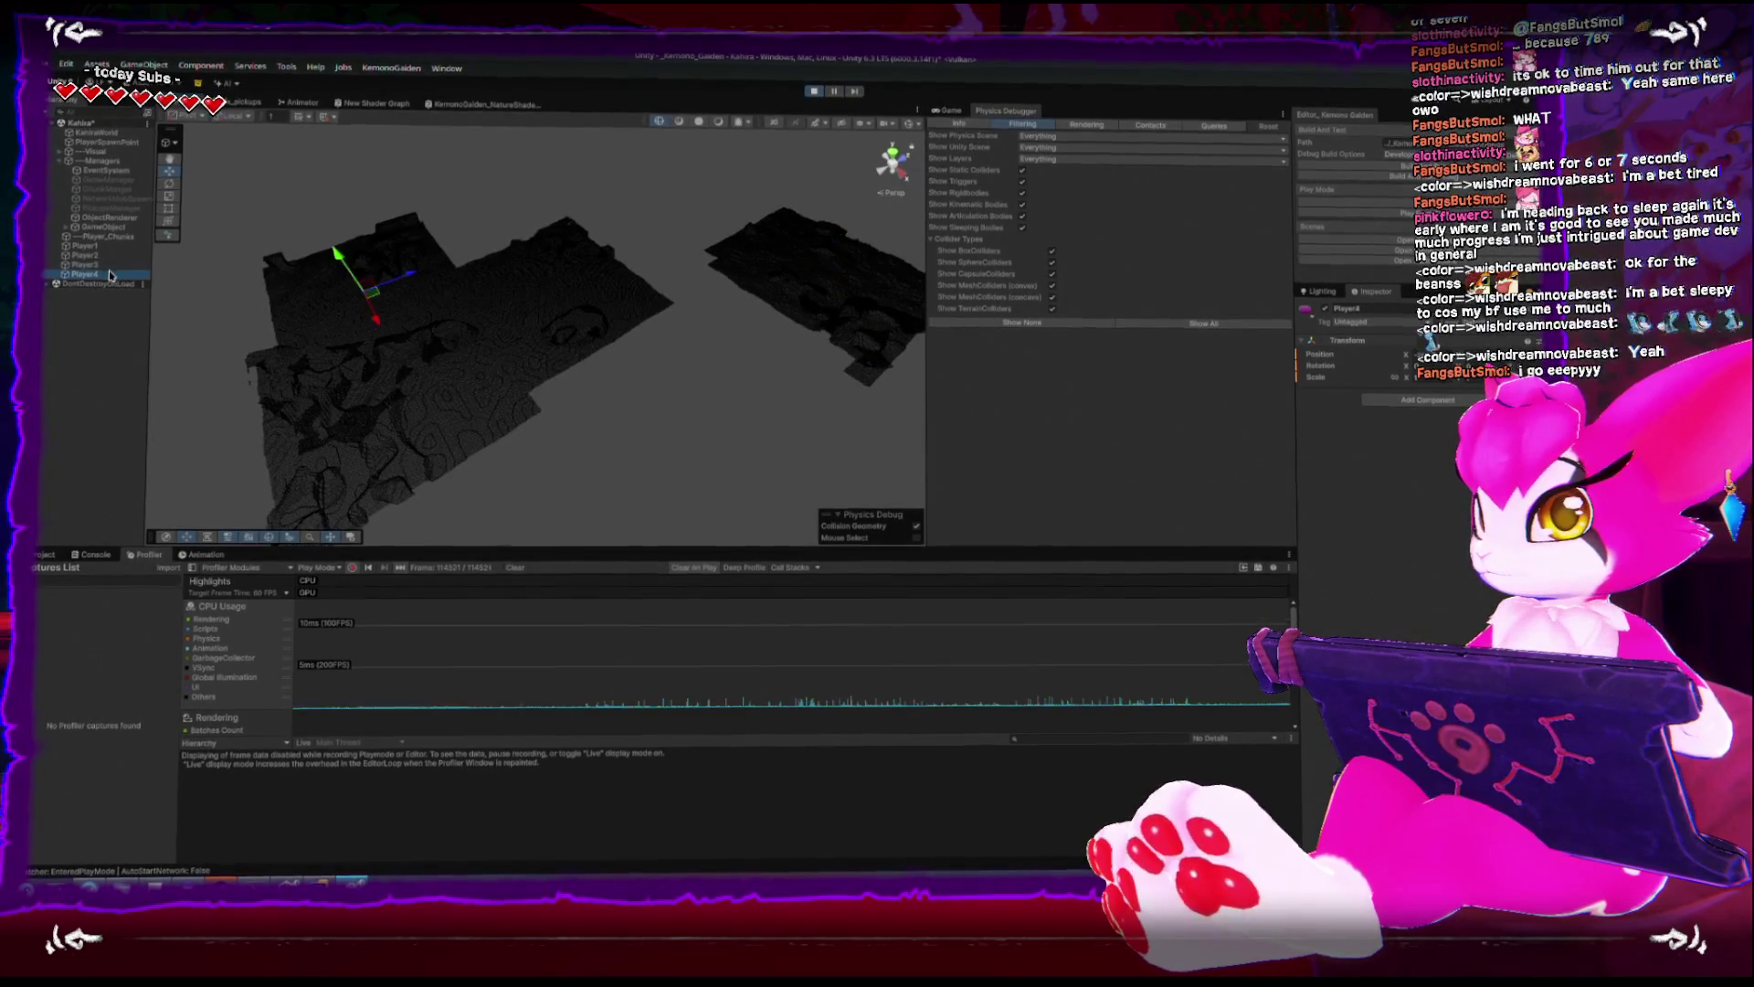
left_click_drag(372, 288, 349, 219)
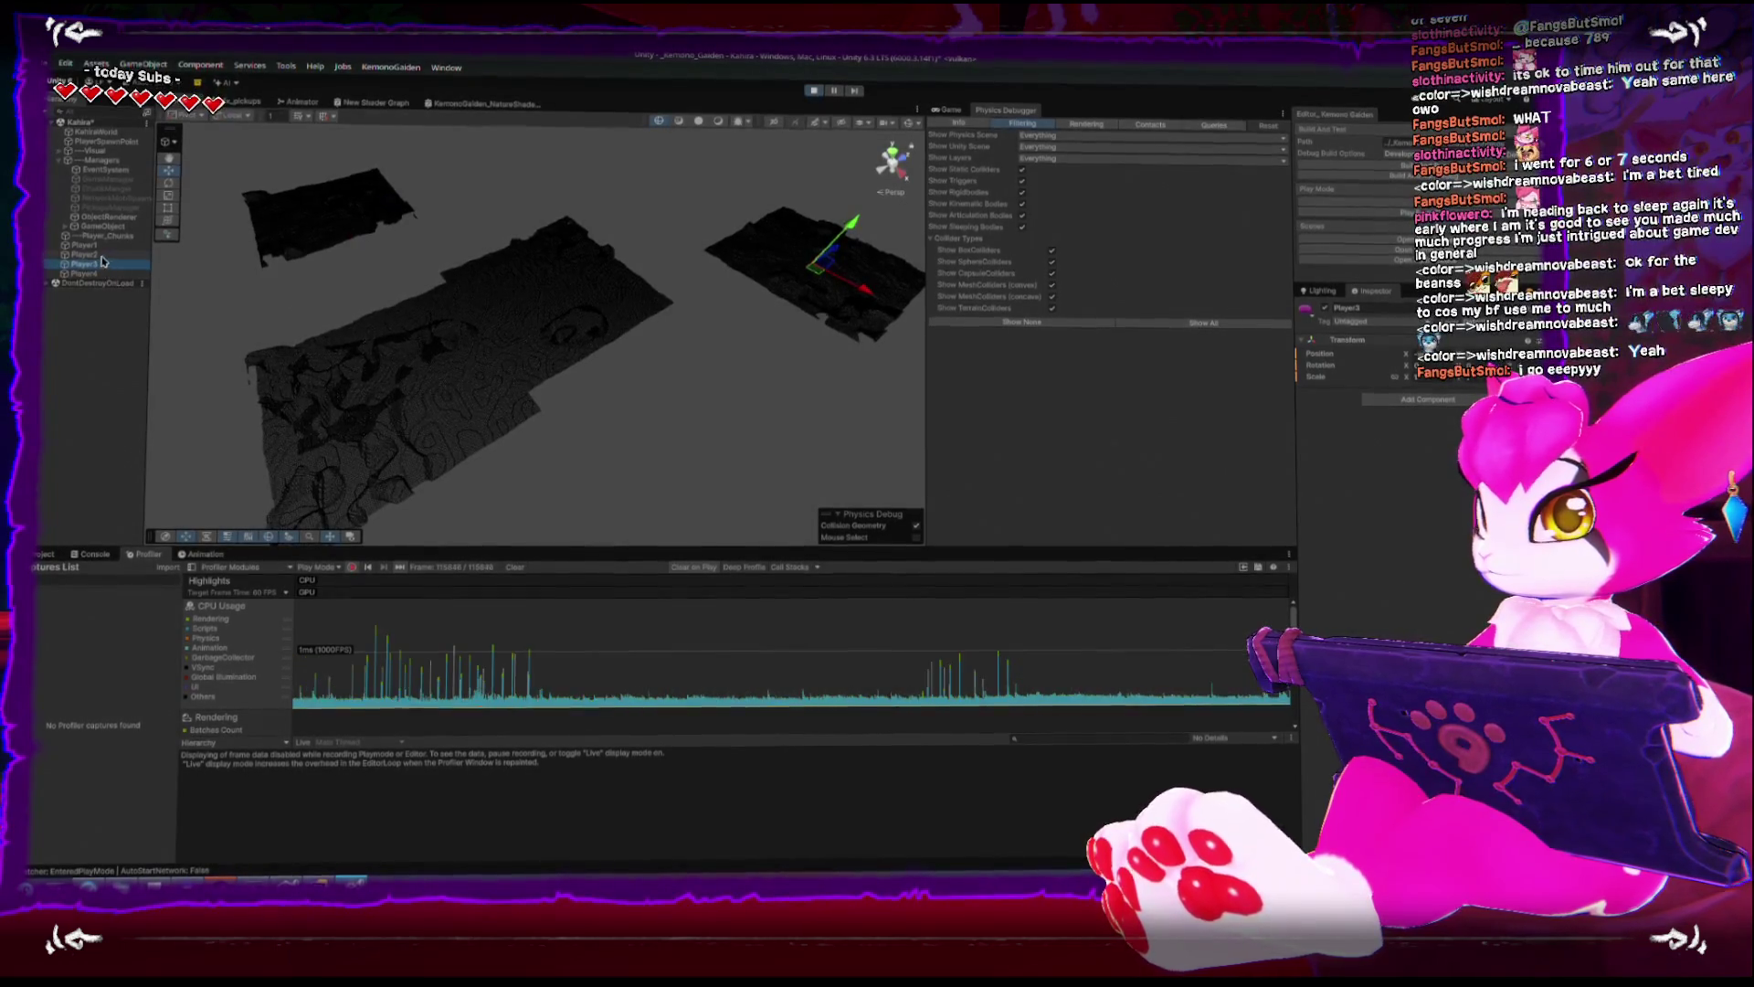
mouse_move(425, 370)
left_mouse_down()
mouse_move(465, 389)
mouse_move(284, 433)
left_mouse_up()
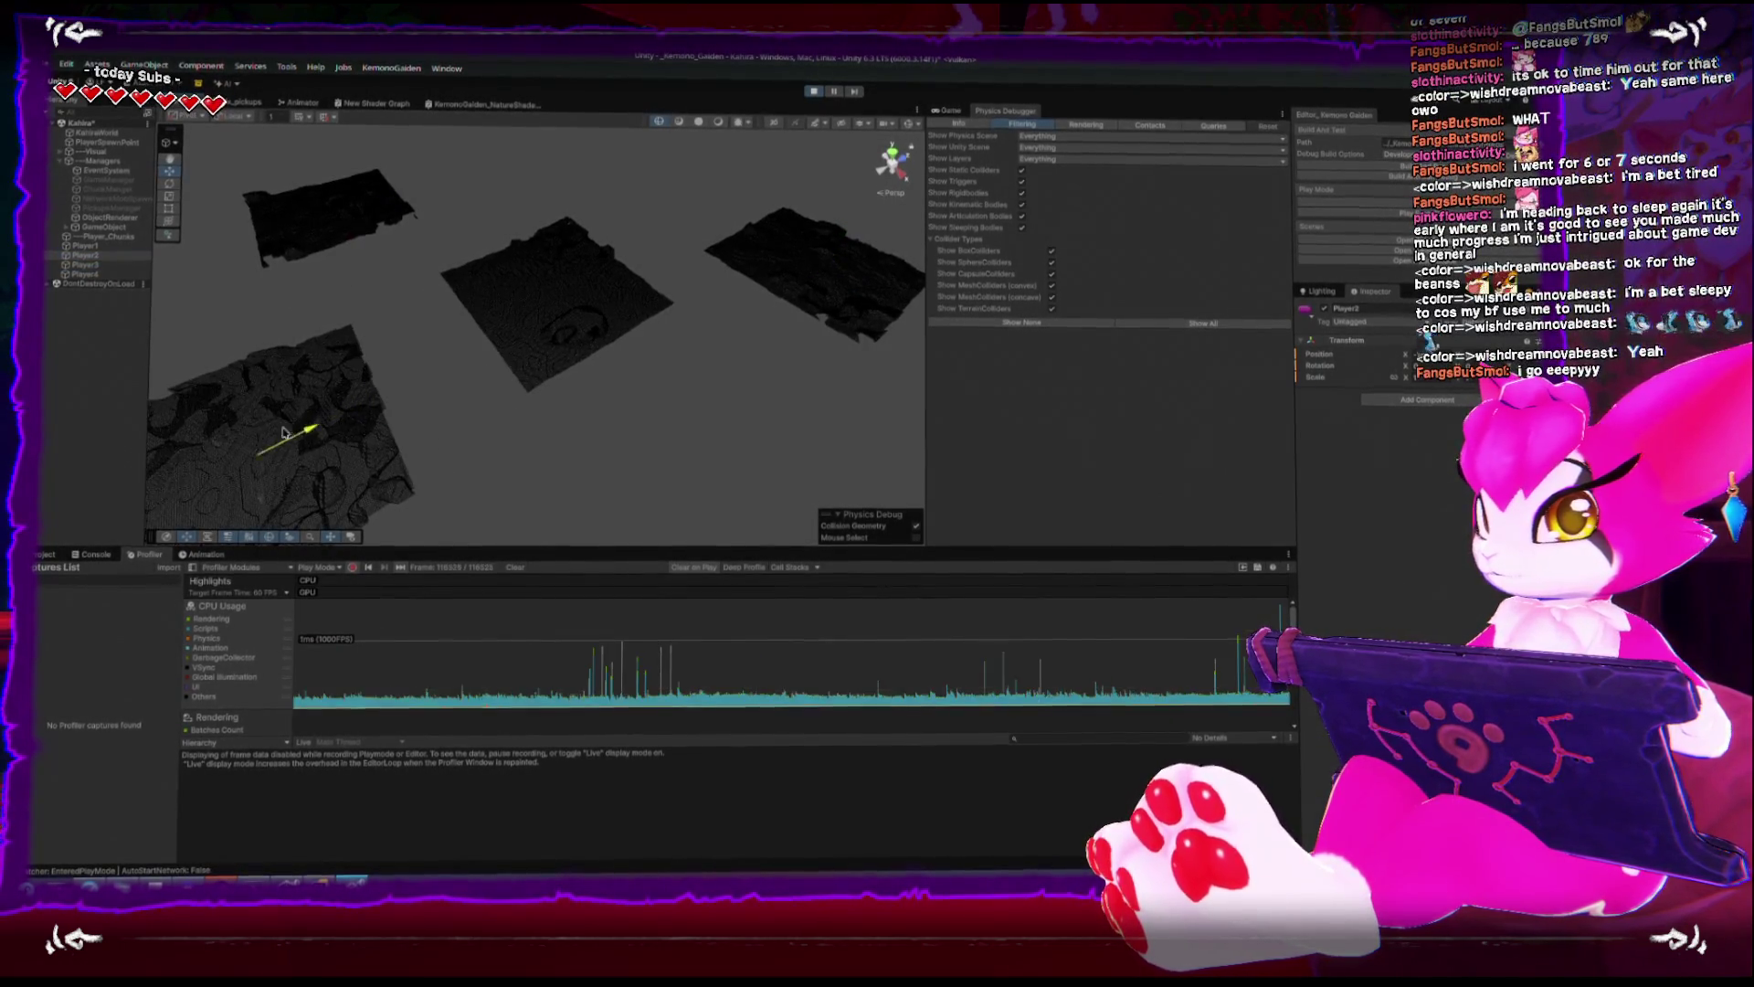
mouse_move(549, 319)
left_mouse_down()
mouse_move(569, 309)
mouse_move(658, 447)
mouse_move(654, 417)
mouse_move(603, 363)
mouse_move(607, 419)
mouse_move(536, 470)
mouse_move(617, 516)
mouse_move(666, 408)
mouse_move(576, 347)
mouse_move(538, 203)
mouse_move(557, 318)
mouse_move(450, 370)
mouse_move(436, 402)
mouse_move(452, 388)
mouse_move(592, 412)
mouse_move(614, 447)
mouse_move(550, 408)
mouse_move(571, 399)
mouse_move(509, 382)
mouse_move(517, 430)
mouse_move(594, 441)
mouse_move(685, 376)
mouse_move(485, 397)
mouse_move(568, 469)
mouse_move(618, 412)
mouse_move(677, 383)
mouse_move(509, 382)
mouse_move(523, 357)
mouse_move(724, 380)
mouse_move(565, 408)
mouse_move(528, 405)
mouse_move(559, 388)
mouse_move(592, 402)
mouse_move(694, 354)
mouse_move(512, 365)
mouse_move(714, 347)
mouse_move(596, 356)
mouse_move(484, 413)
mouse_move(512, 429)
mouse_move(672, 379)
mouse_move(594, 382)
mouse_move(595, 298)
mouse_move(536, 384)
mouse_move(535, 454)
left_mouse_up()
mouse_move(523, 390)
left_mouse_down()
mouse_move(512, 358)
mouse_move(587, 293)
mouse_move(673, 380)
mouse_move(566, 429)
mouse_move(411, 352)
mouse_move(321, 419)
mouse_move(435, 446)
mouse_move(623, 413)
mouse_move(587, 403)
mouse_move(610, 445)
left_mouse_up()
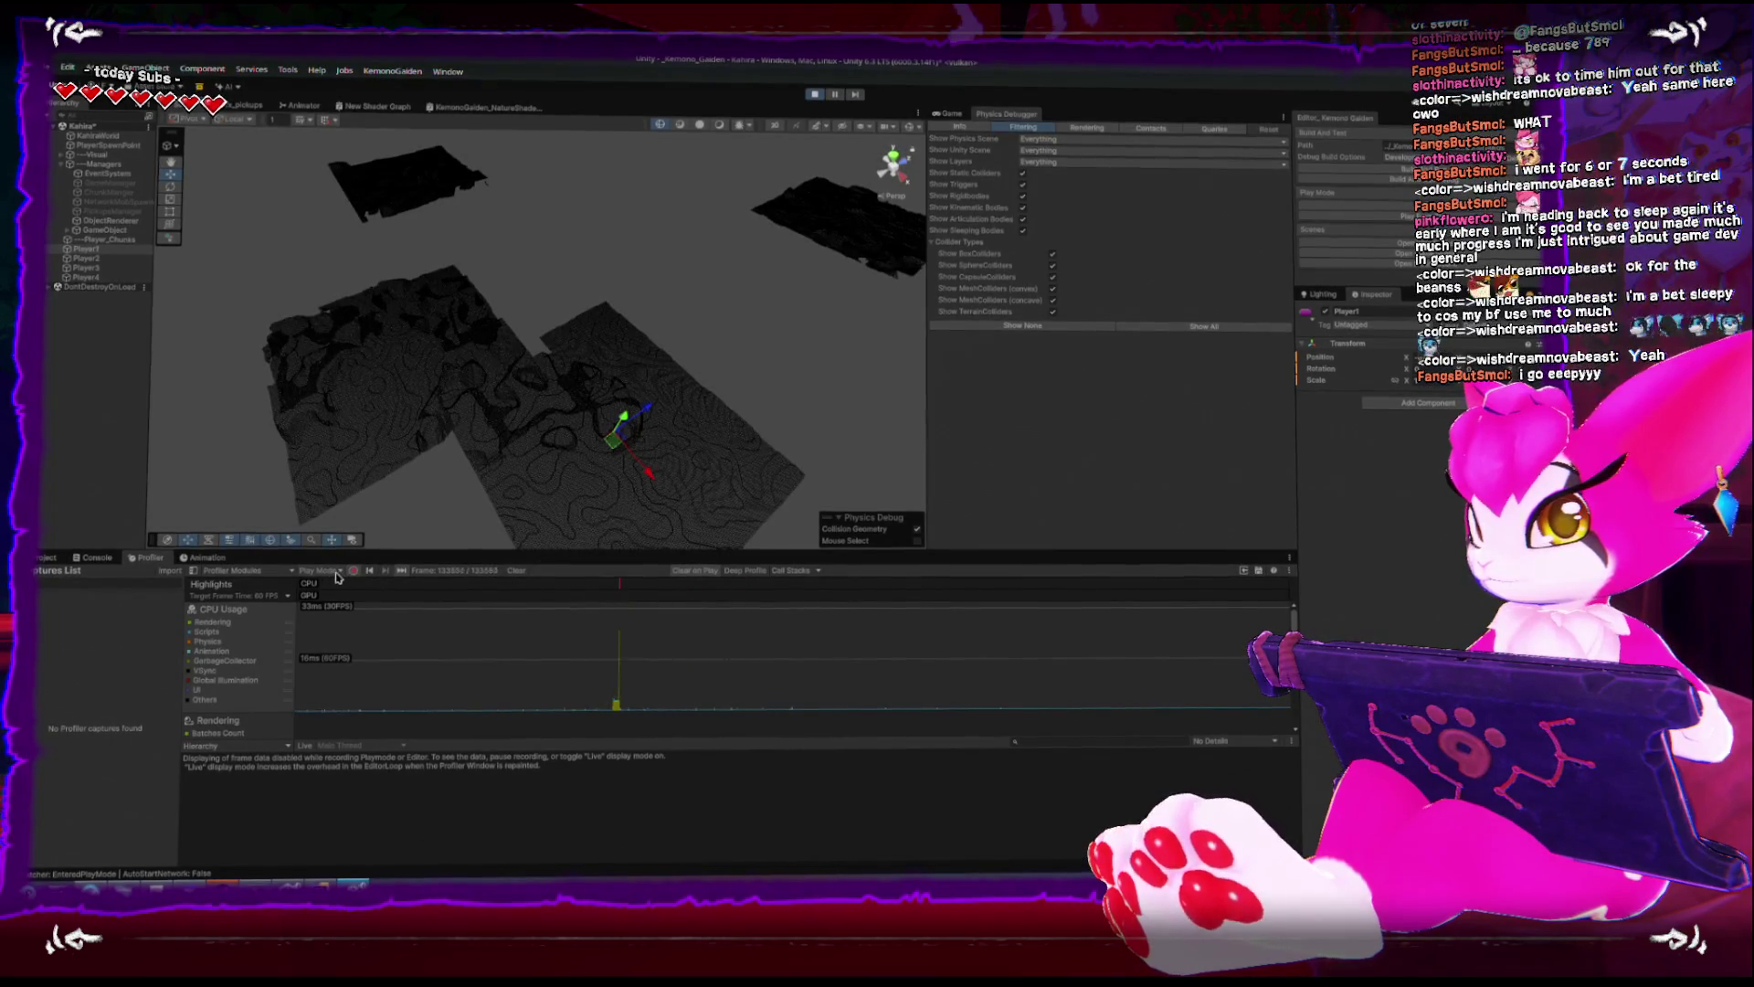
- Pause play mode, enlarge the Profiler, and expand UpdateScene on the captured frame
left_click(835, 97)
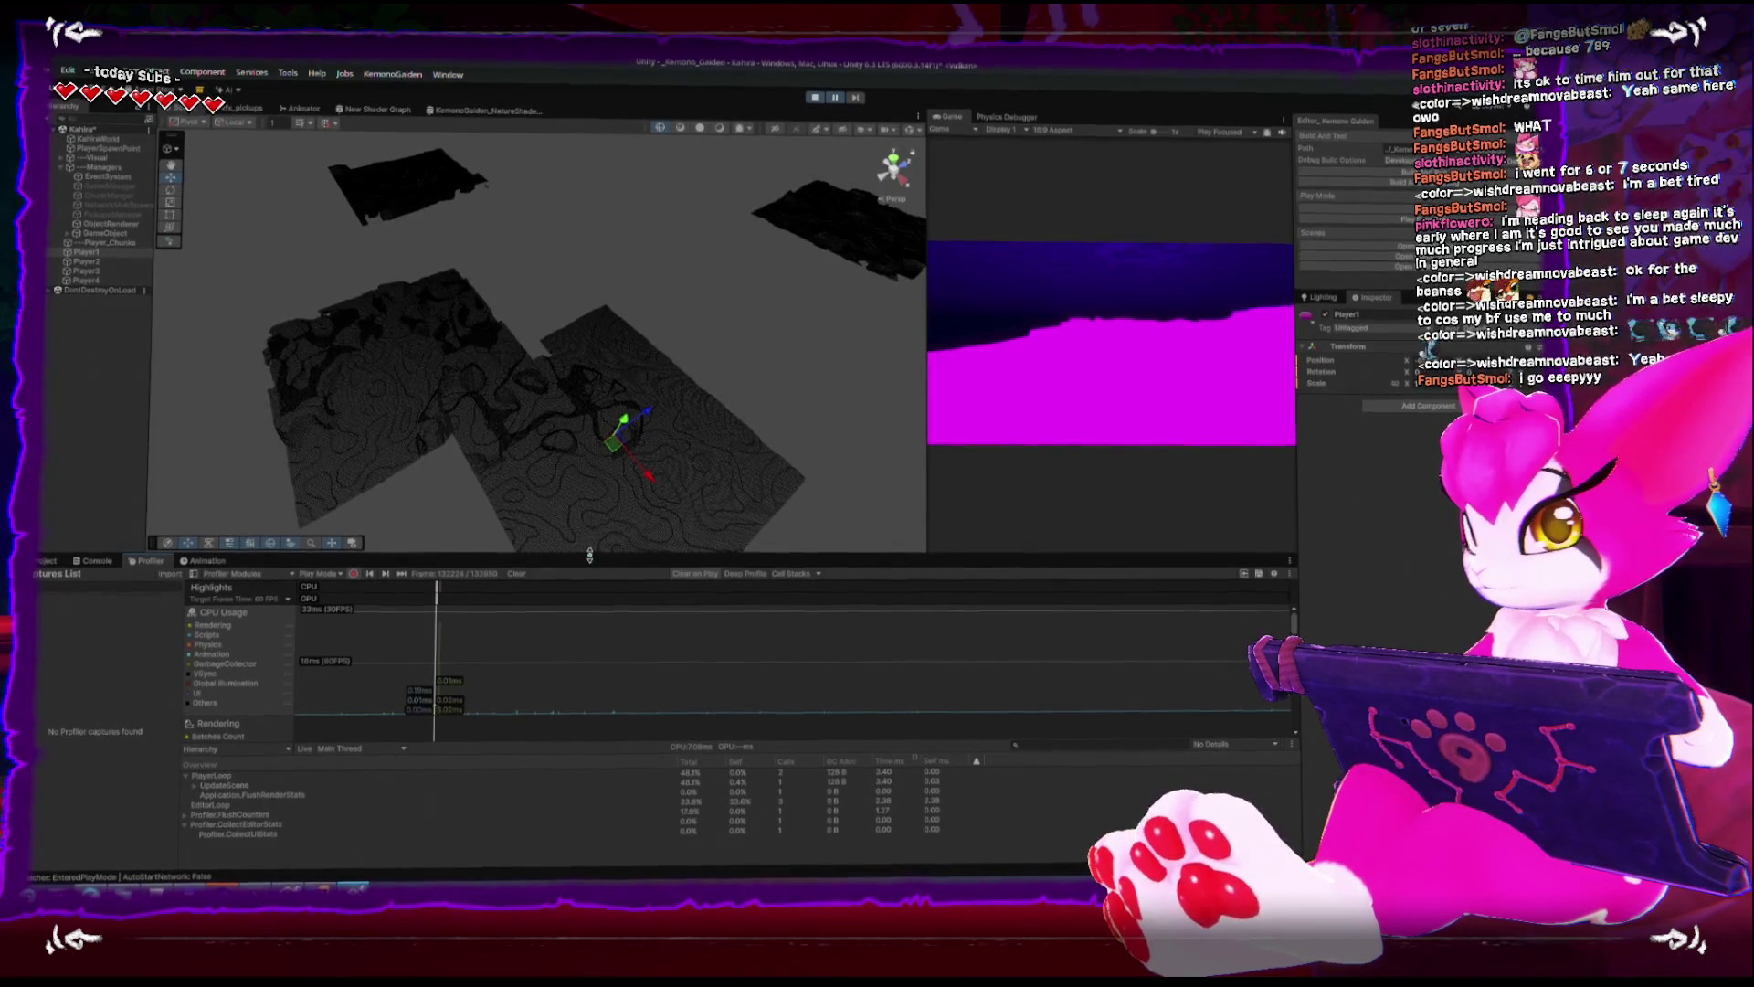
left_click_drag(589, 555, 562, 347)
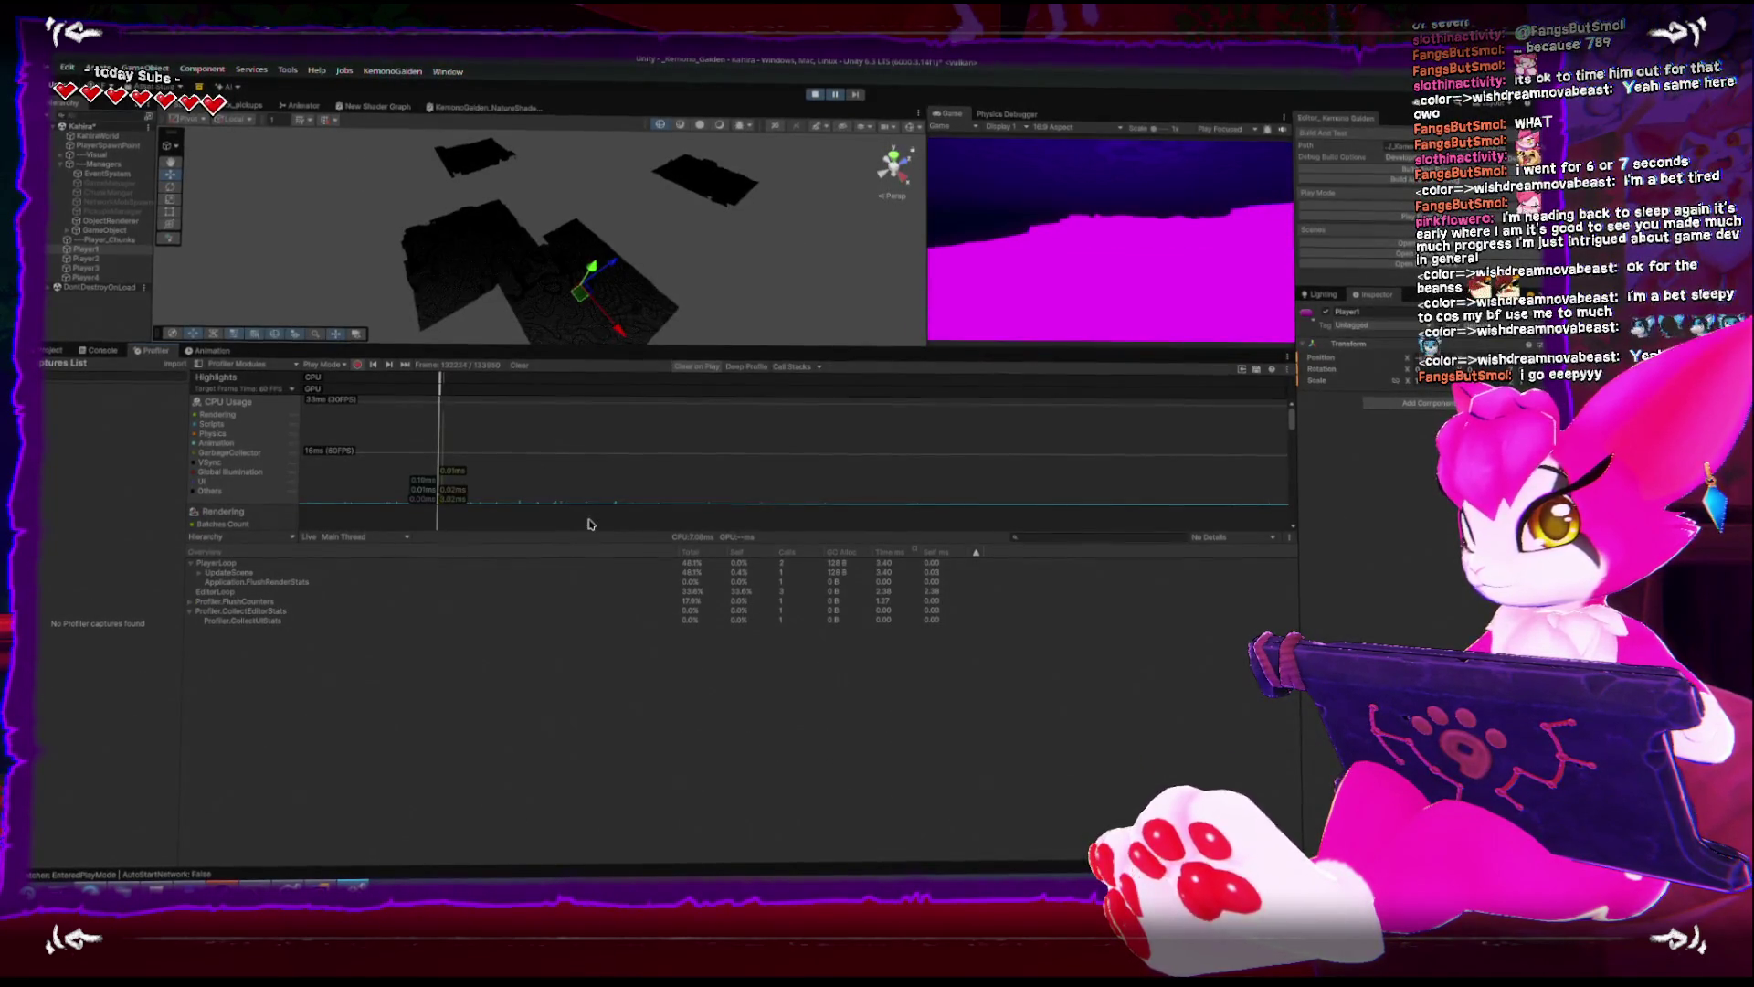
left_click(200, 577)
left_click(218, 587)
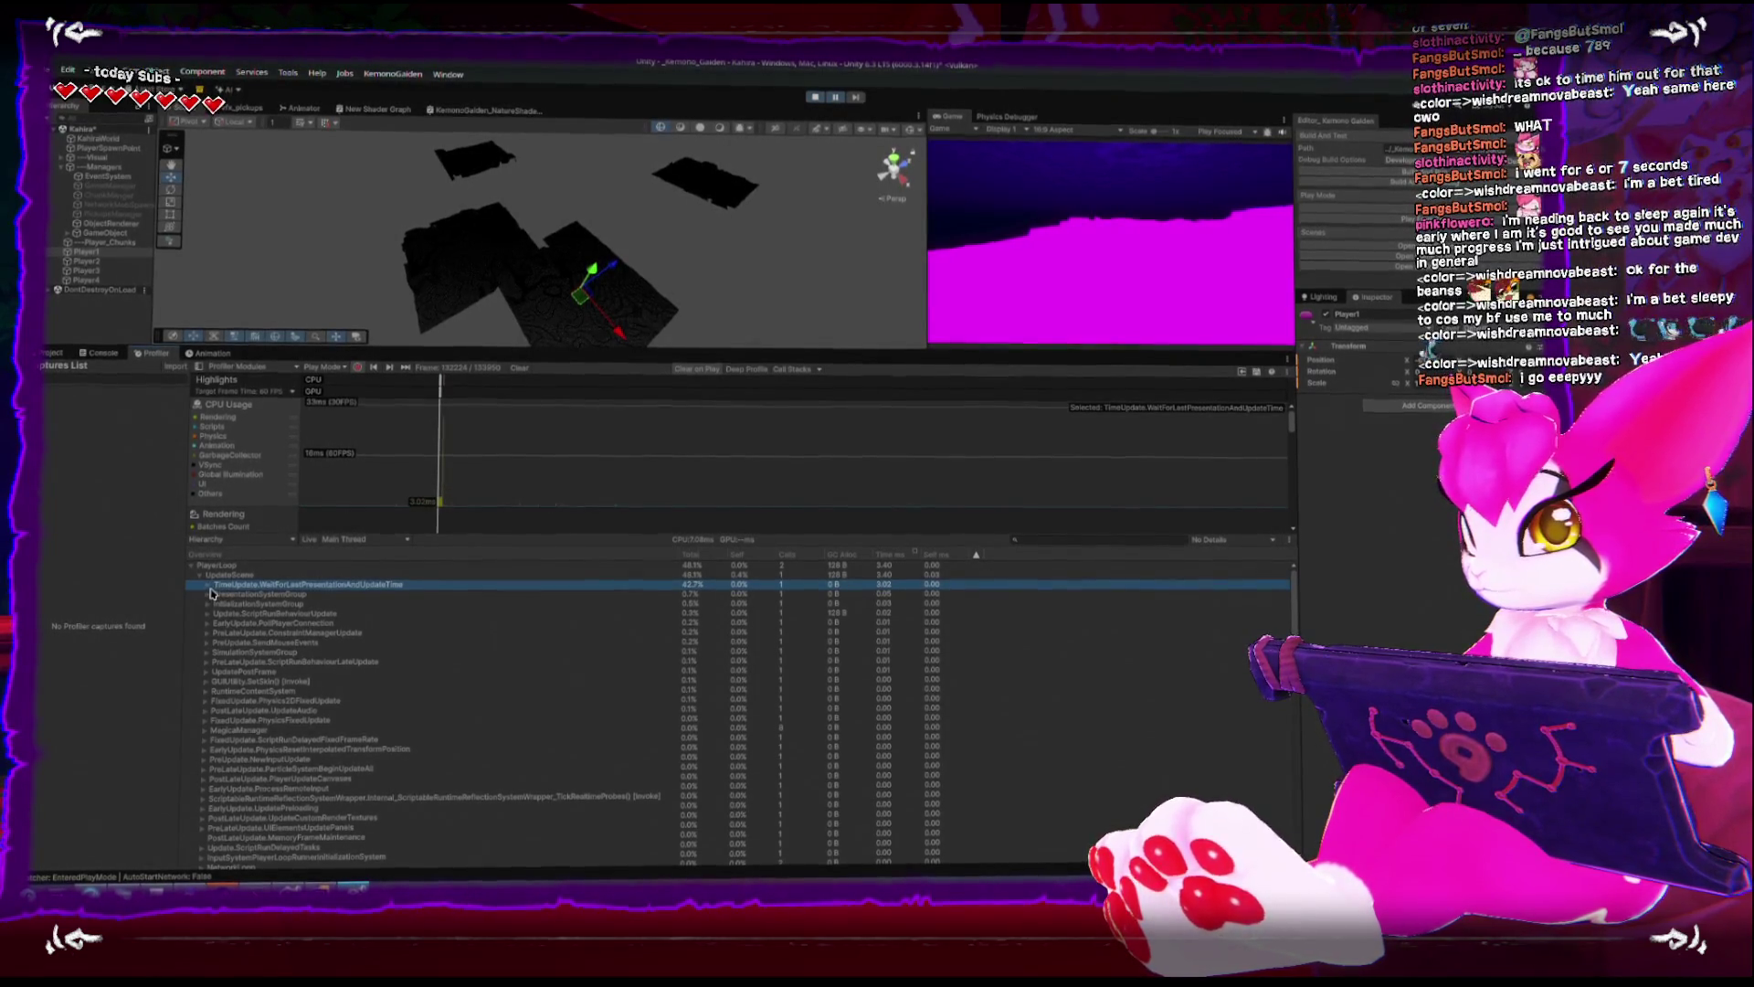
left_click(247, 592)
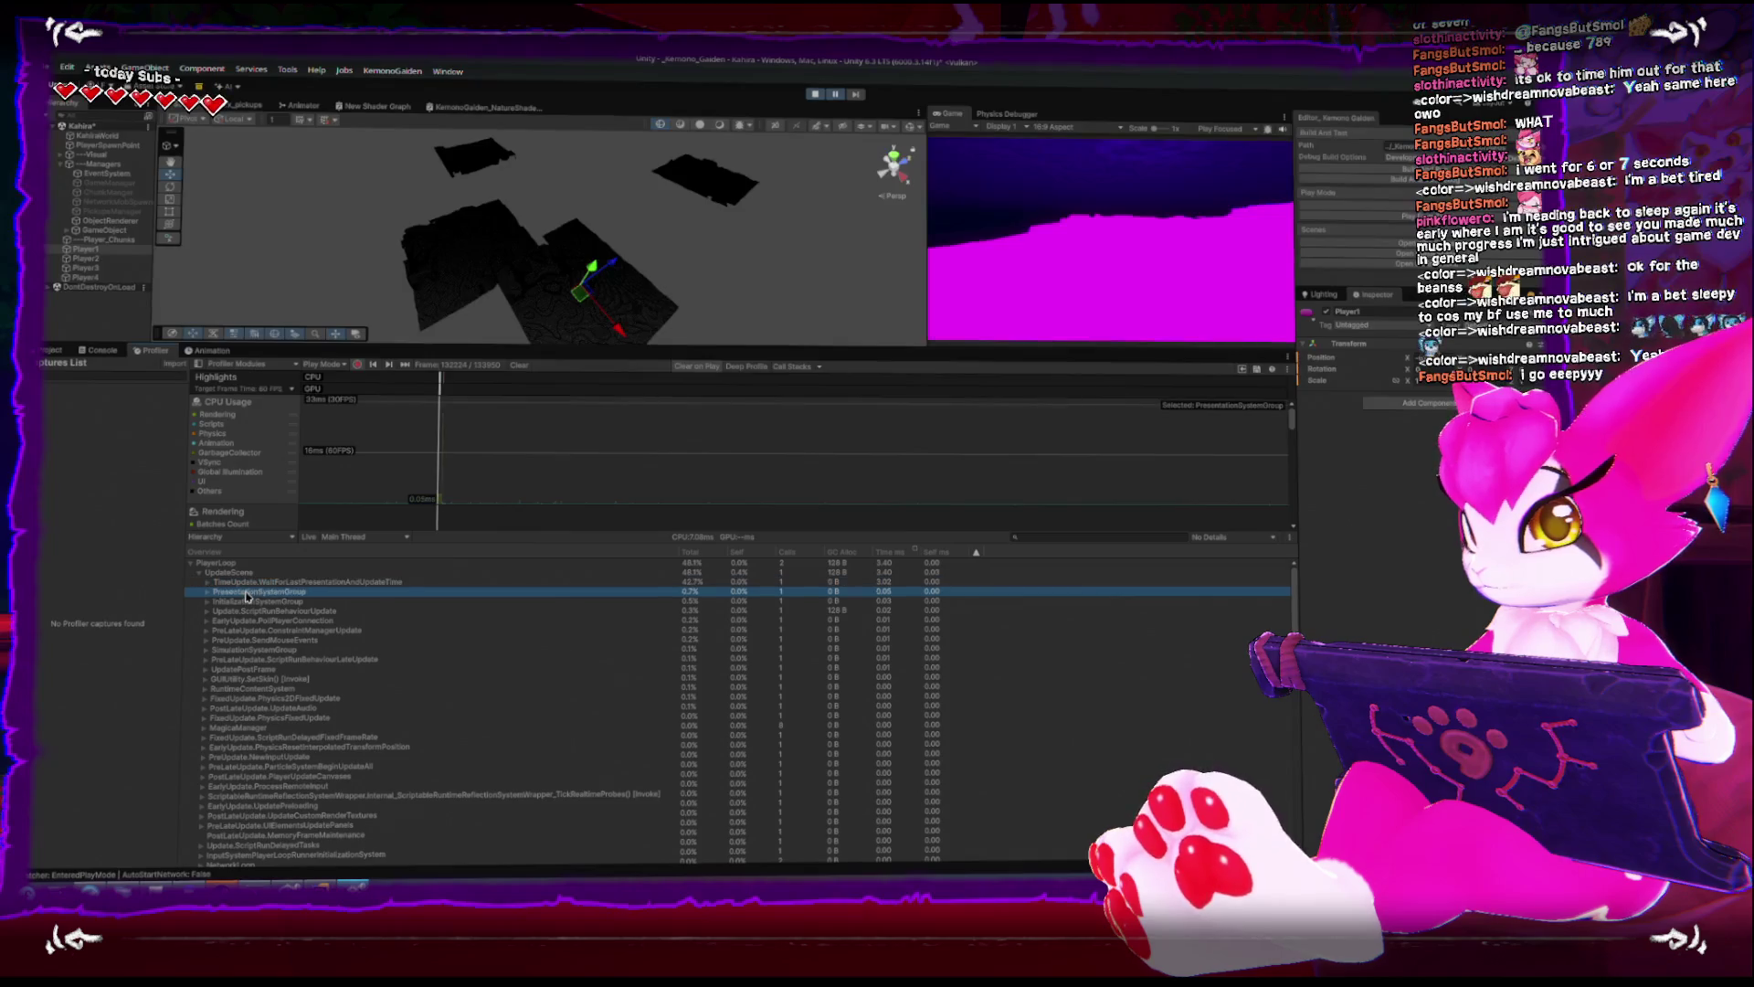
left_click(251, 584)
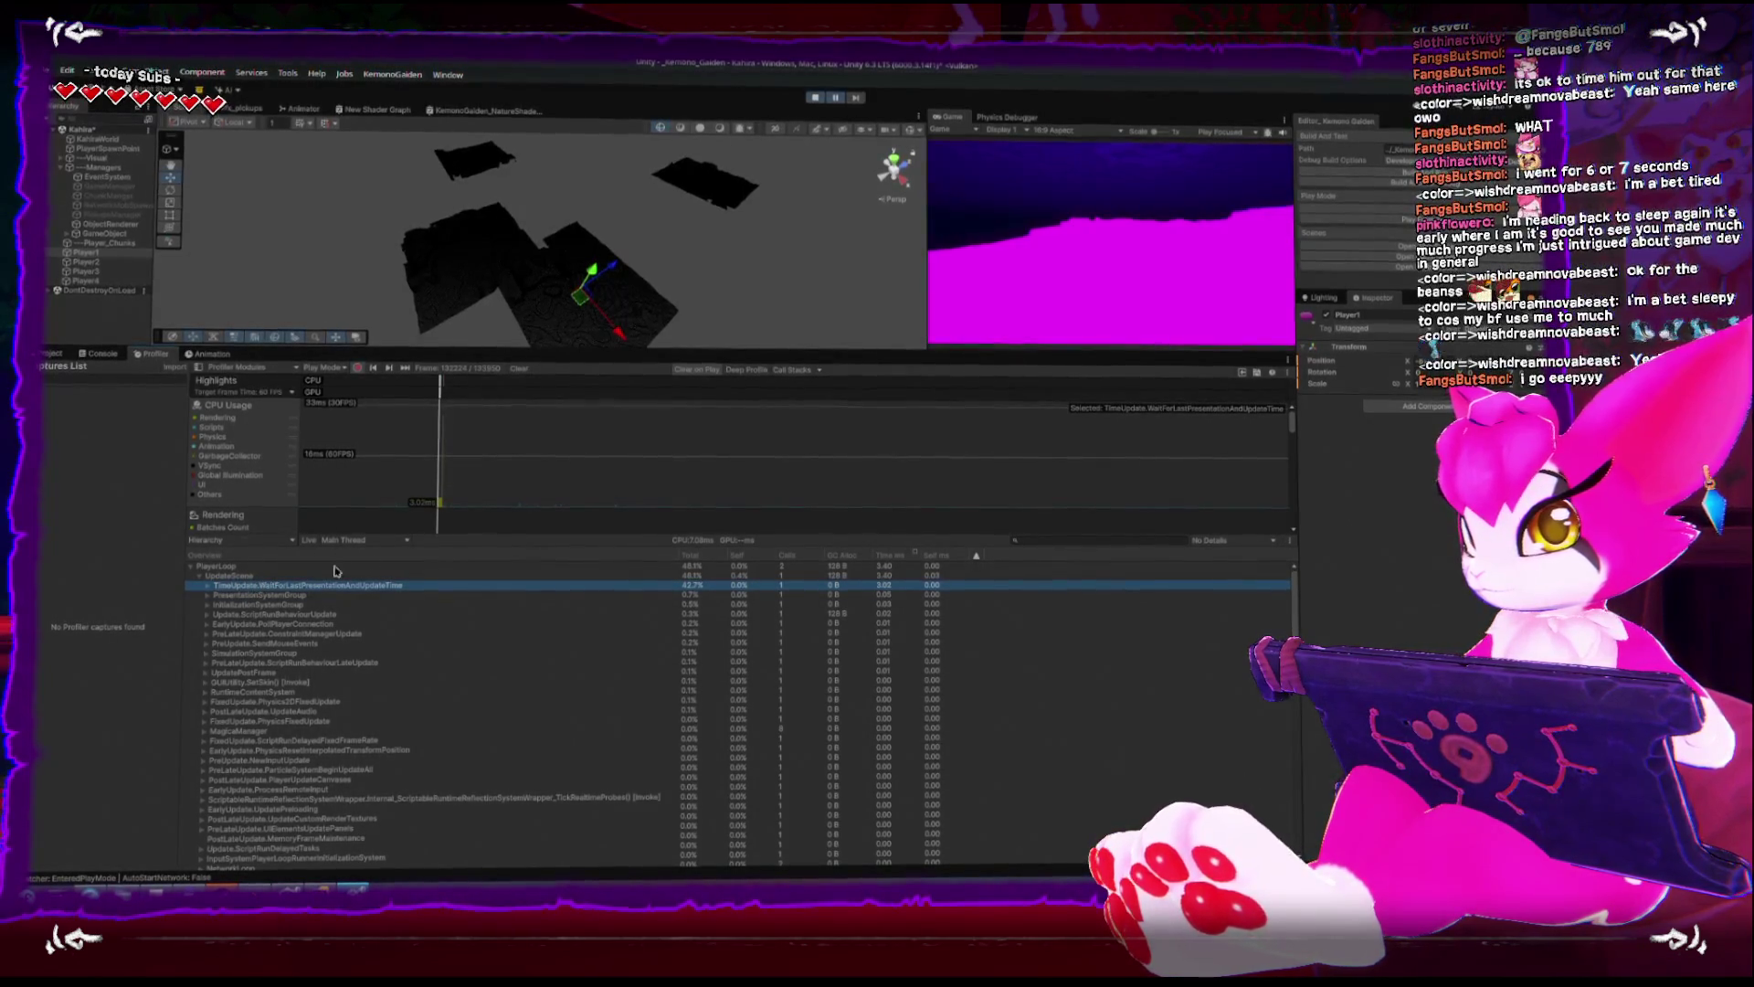
left_click(443, 508)
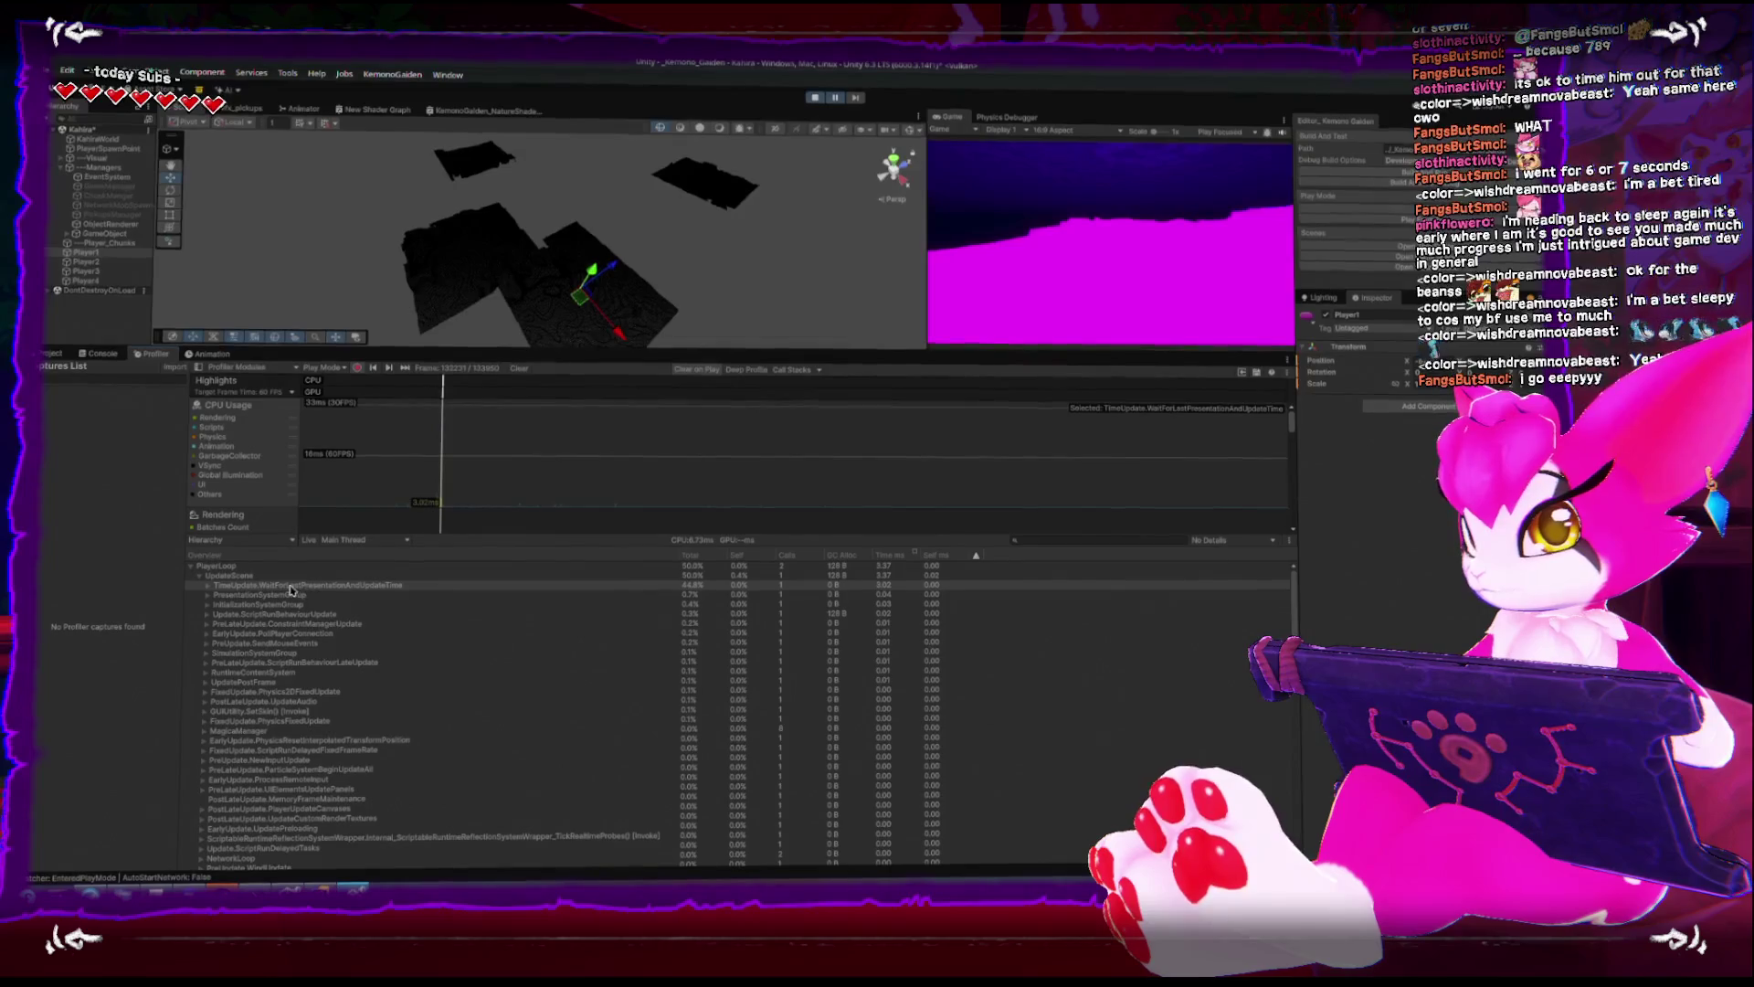
- Expand TimeUpdate, Update.ScriptRunBehaviourUpdate and ChunkRenderManager.Update() to reveal its GC.Alloc
left_click(209, 586)
left_click(247, 593)
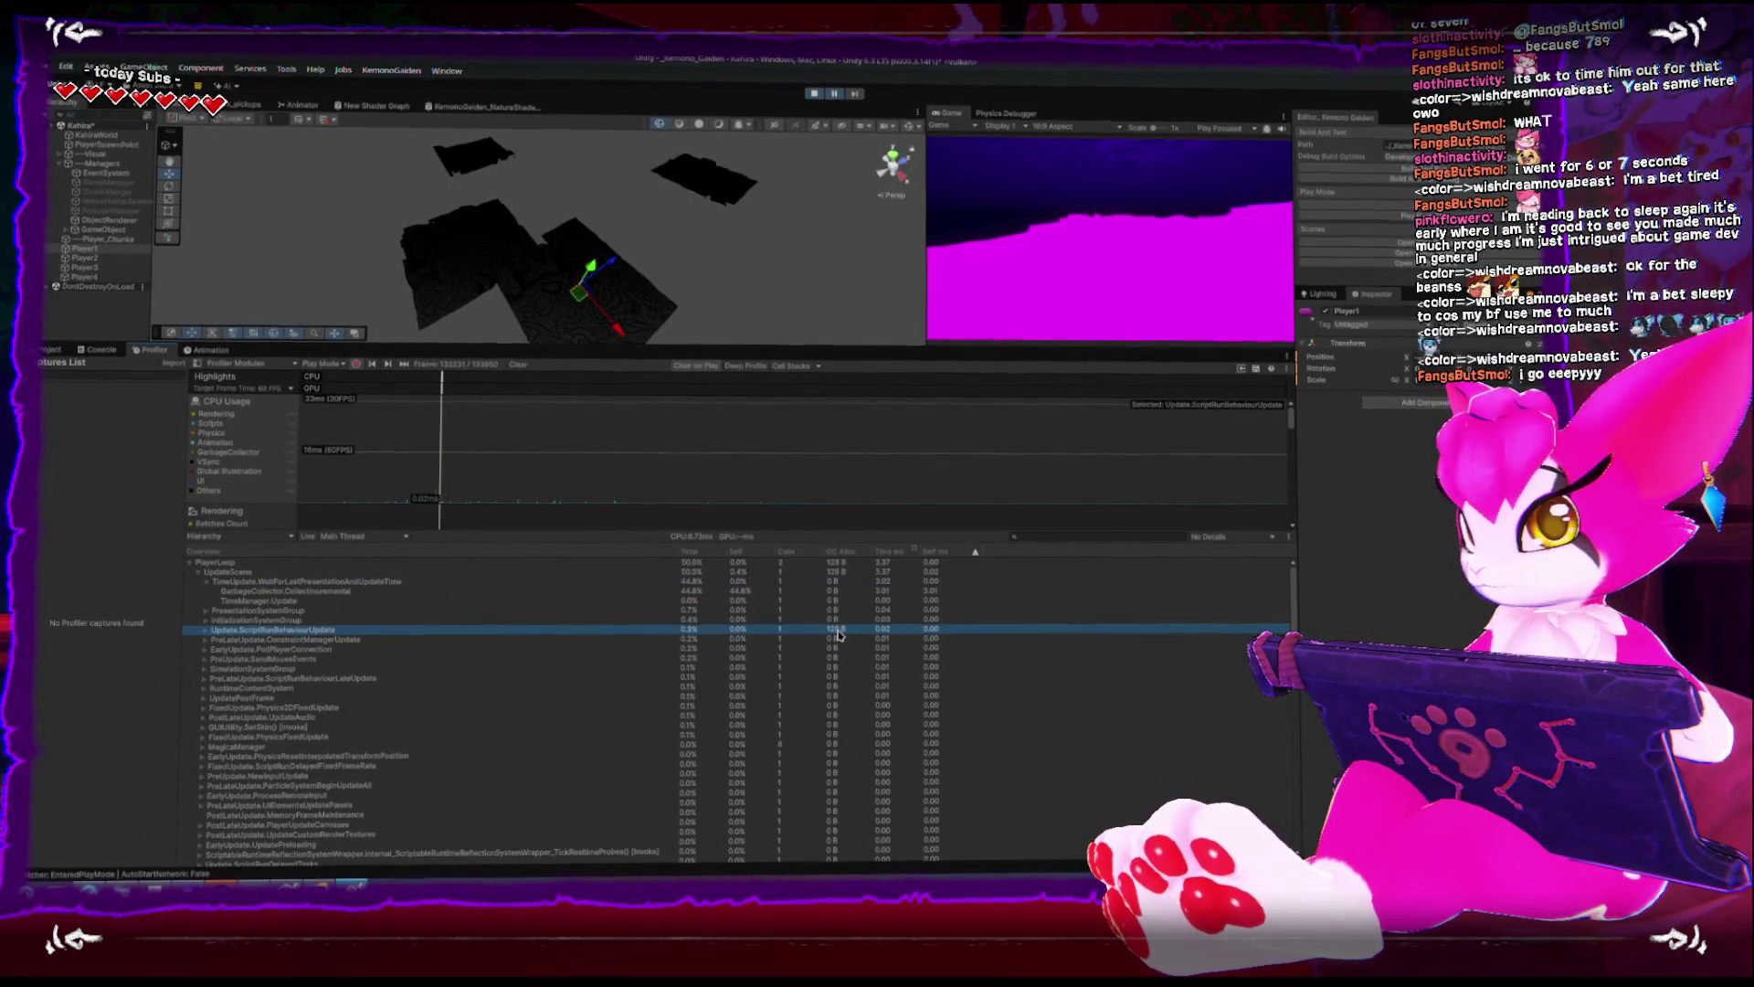
left_click(206, 631)
left_click(215, 641)
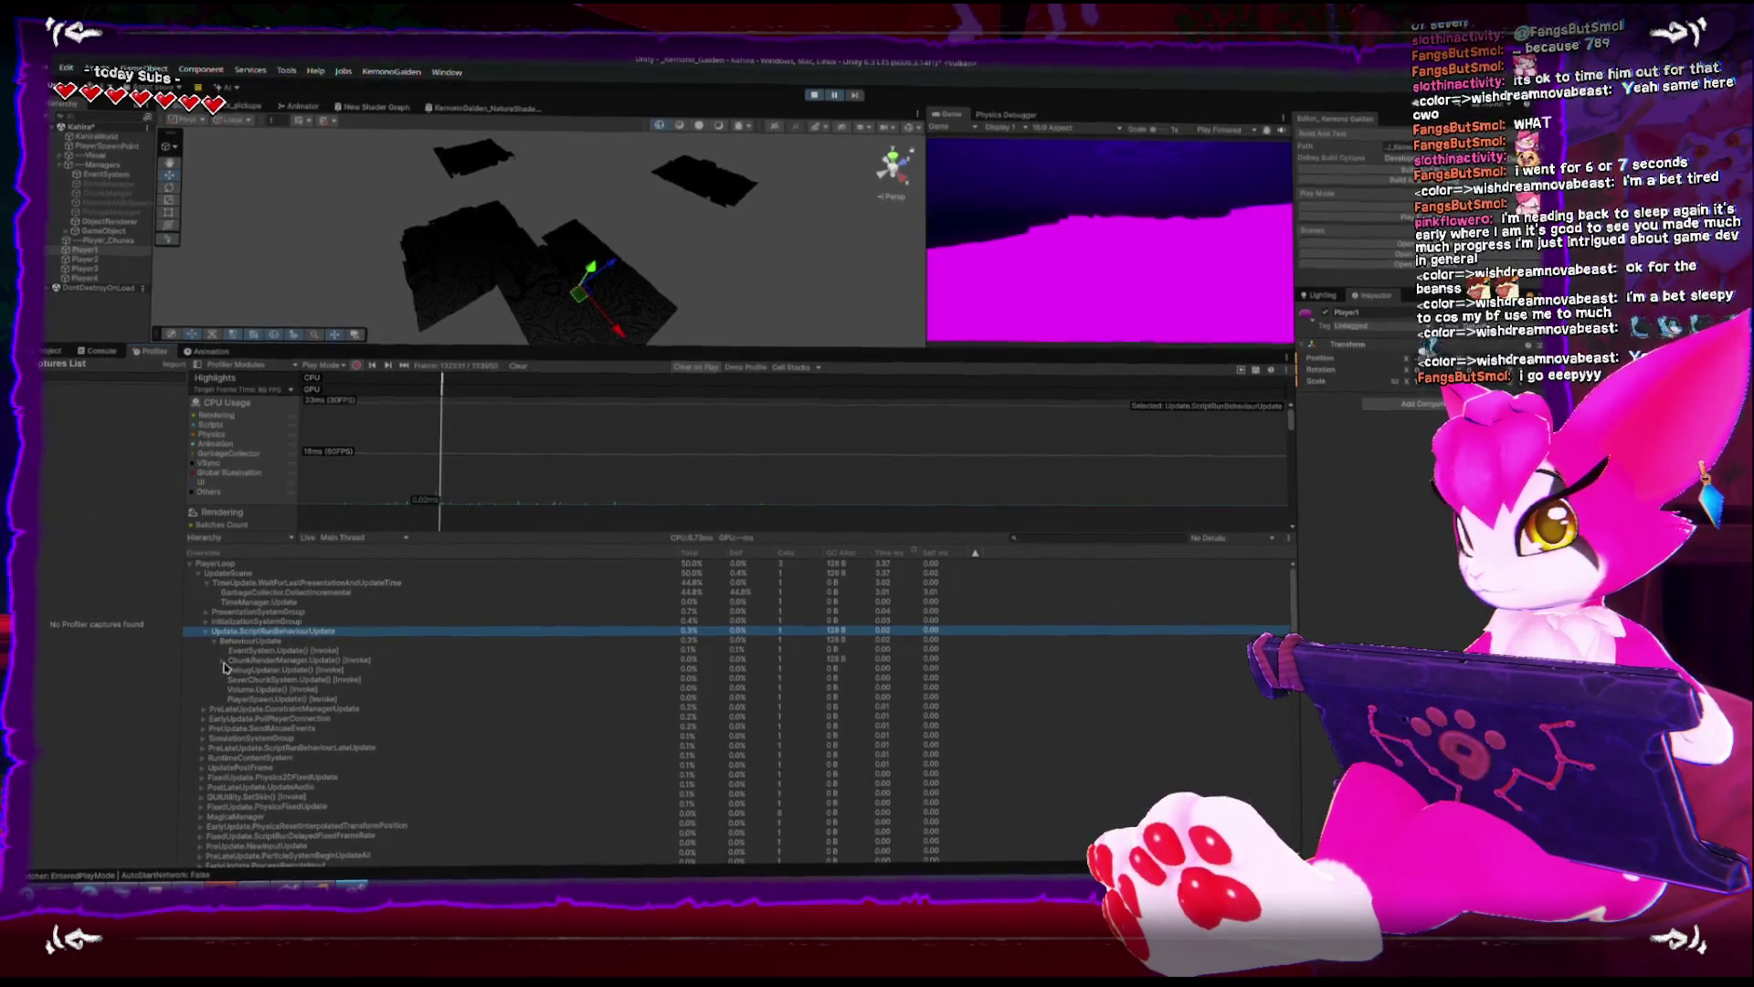
left_click(224, 659)
left_click(263, 659)
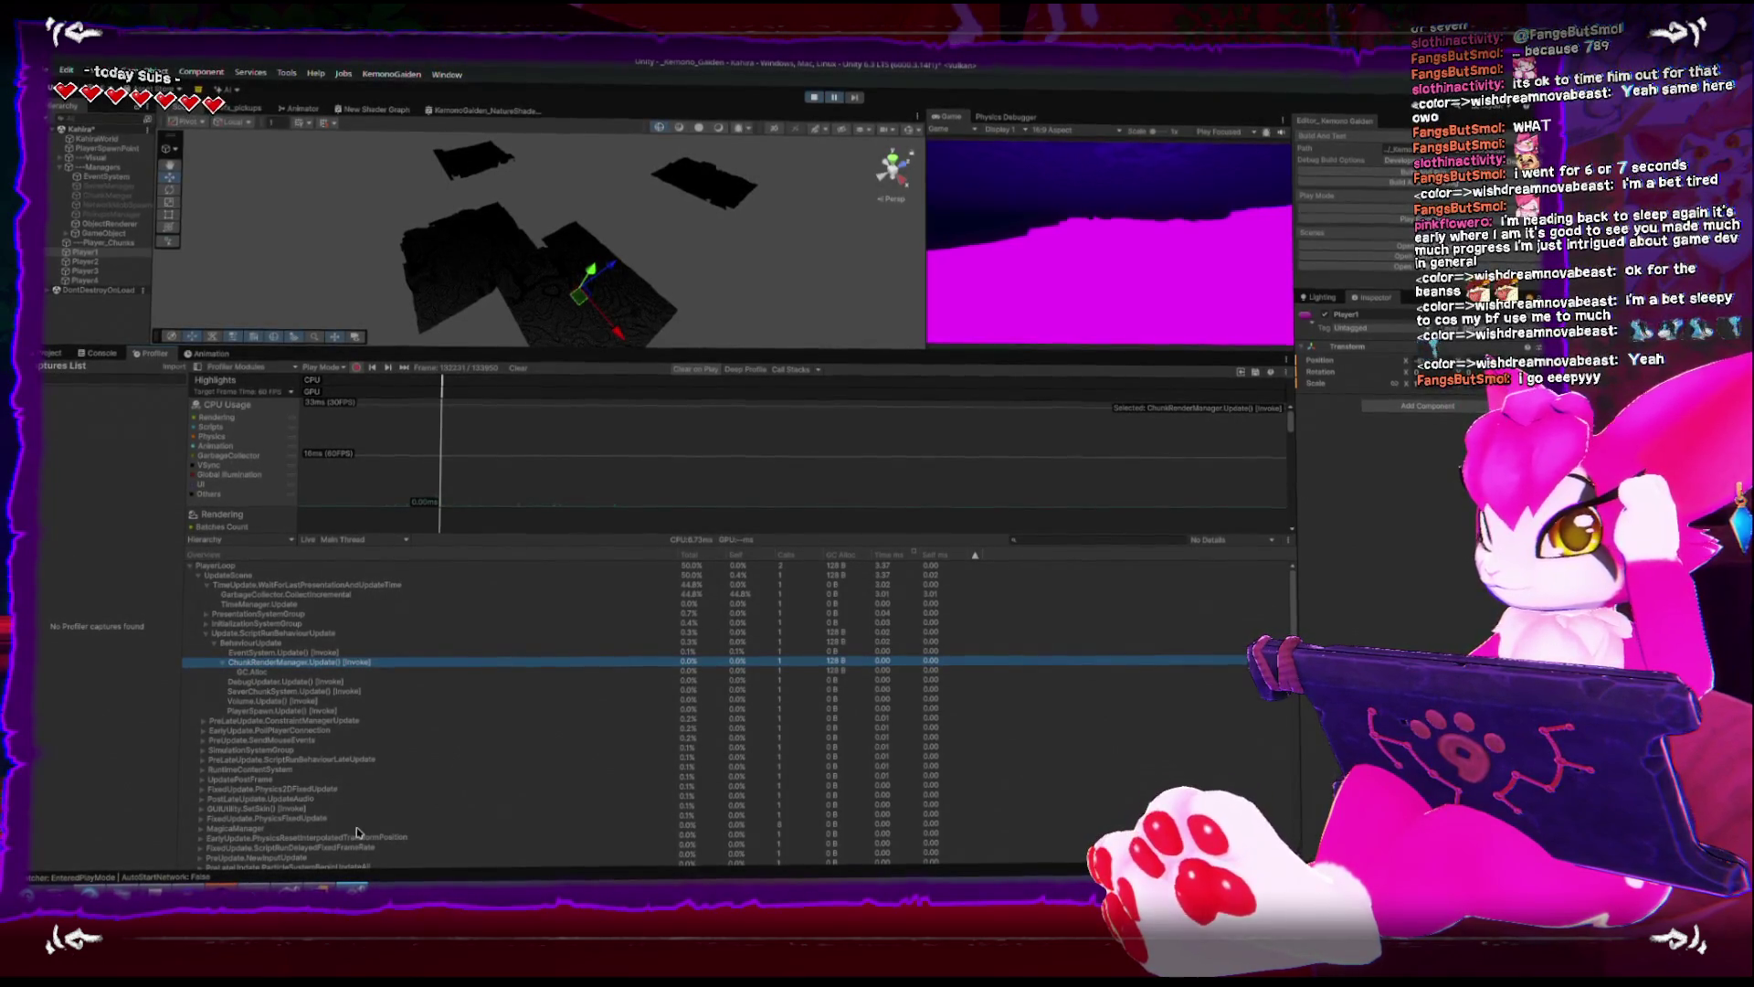
- View ChunkManager and ObjectRenderer's Chunk Render Manager in the Inspector, then exit play mode
left_click(135, 194)
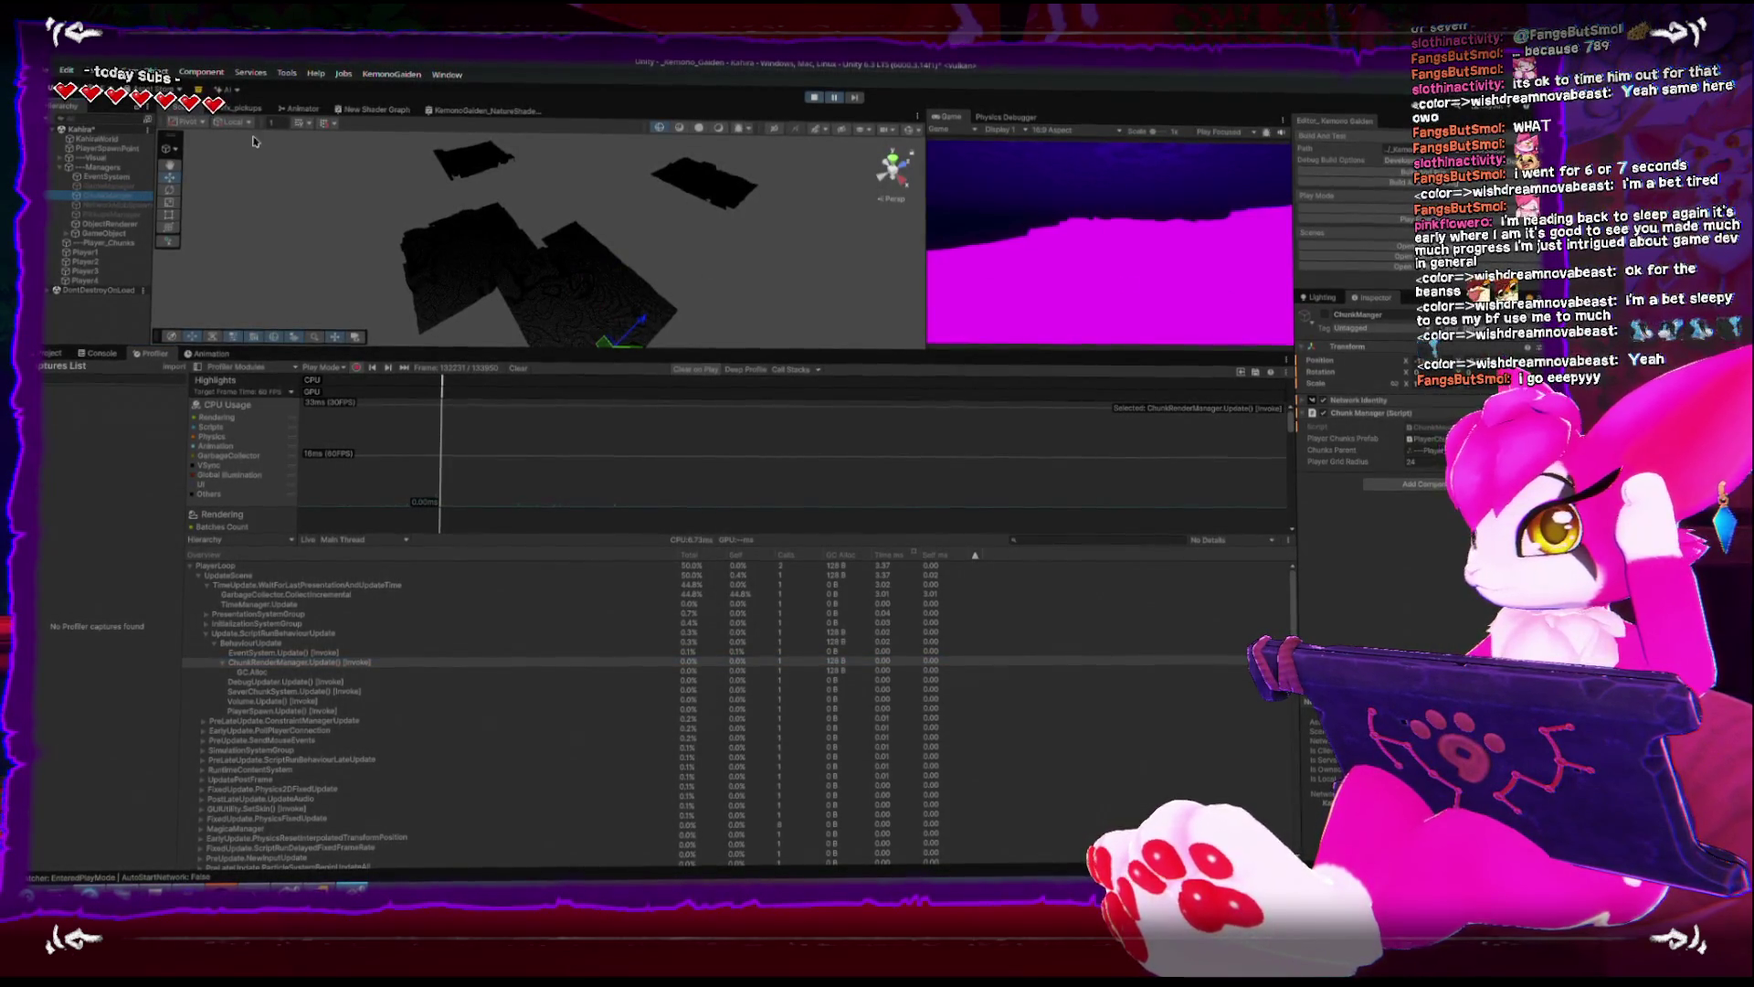
left_click(114, 222)
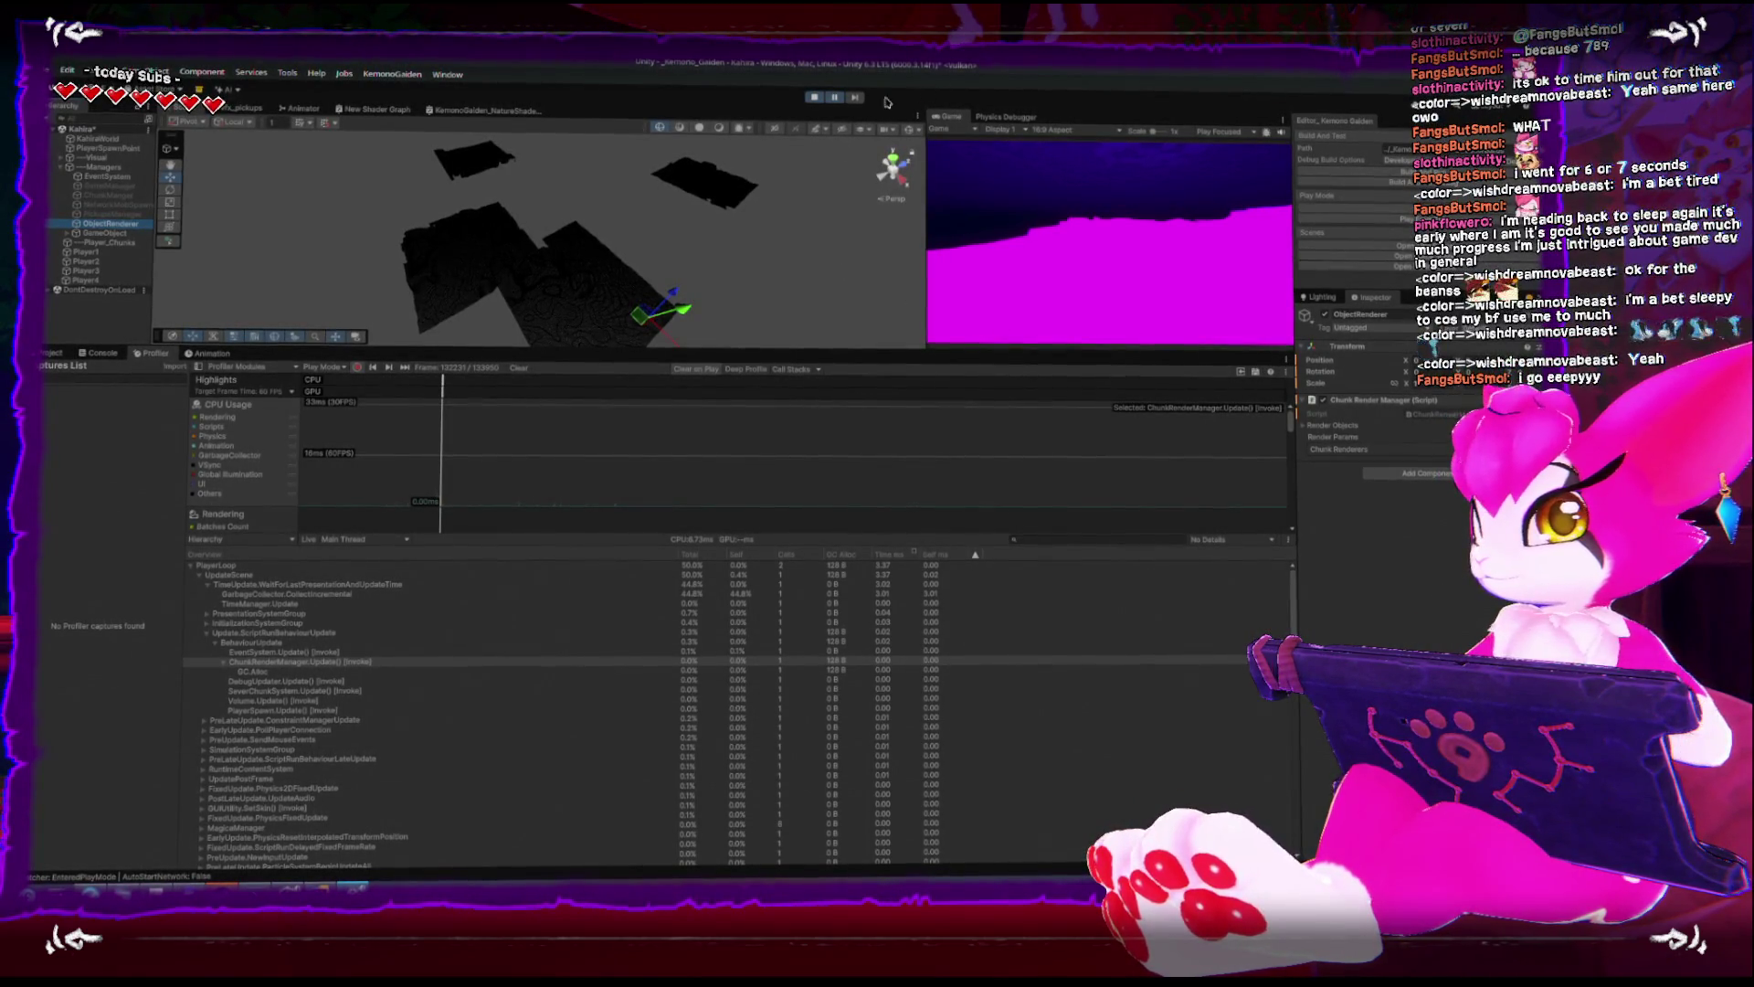
left_click(815, 96)
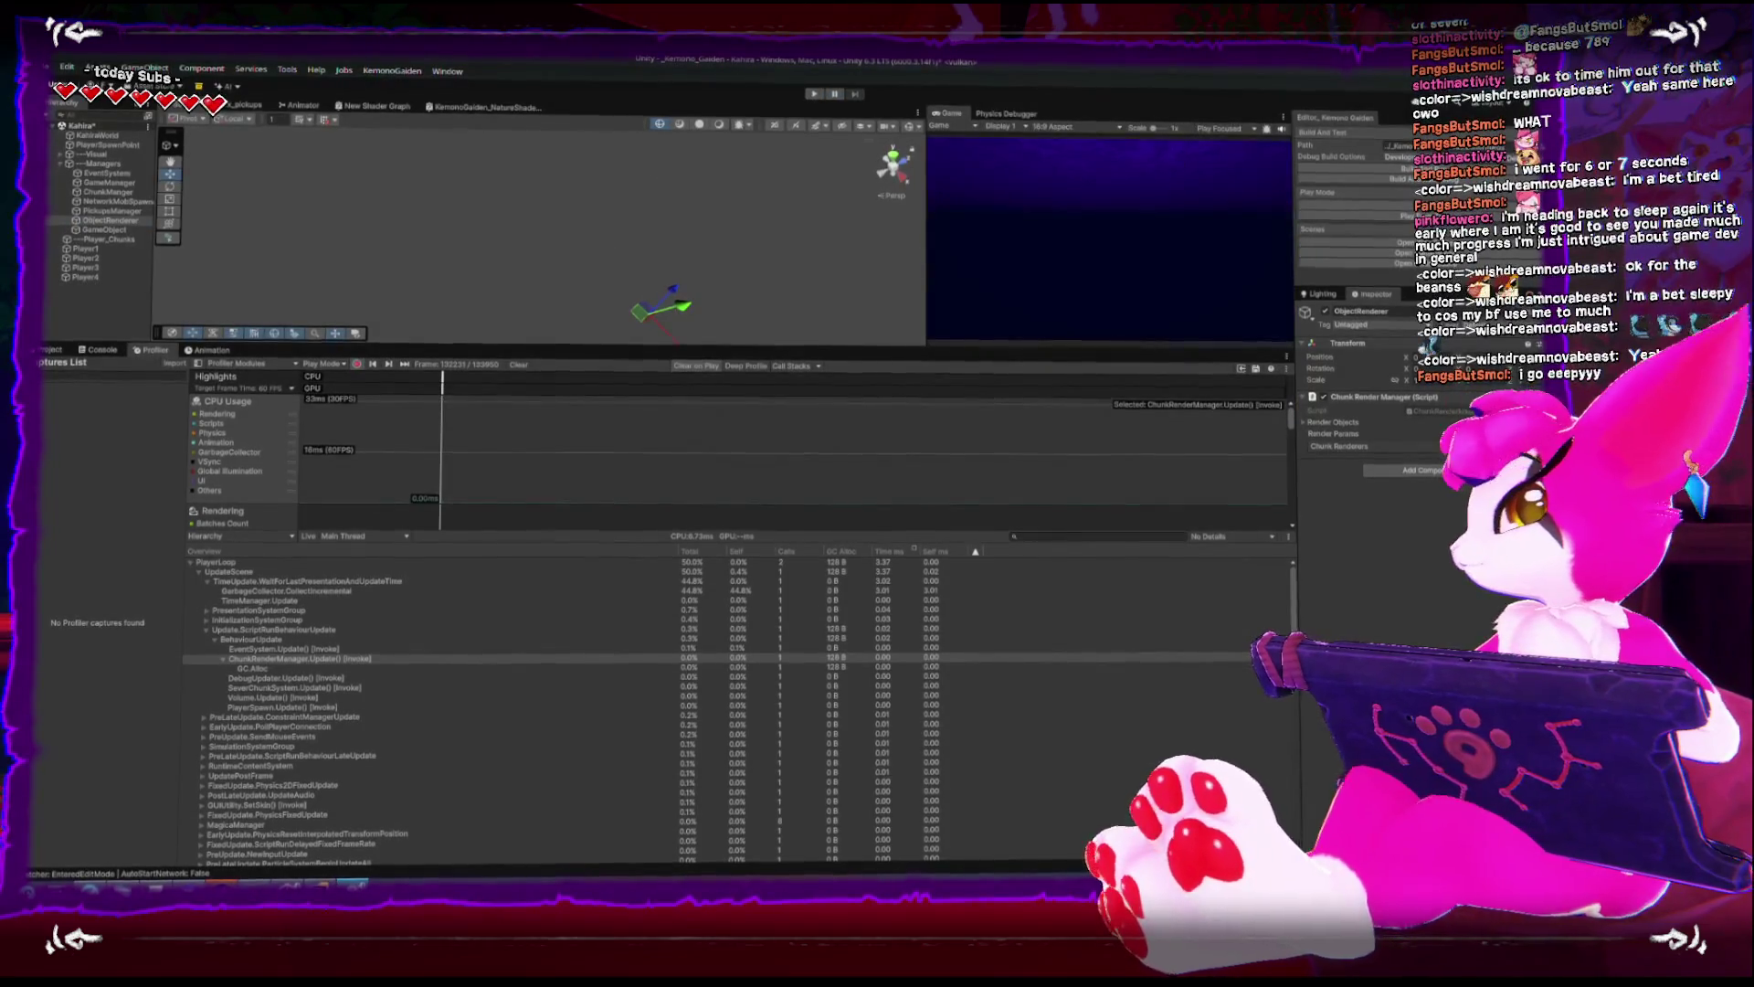
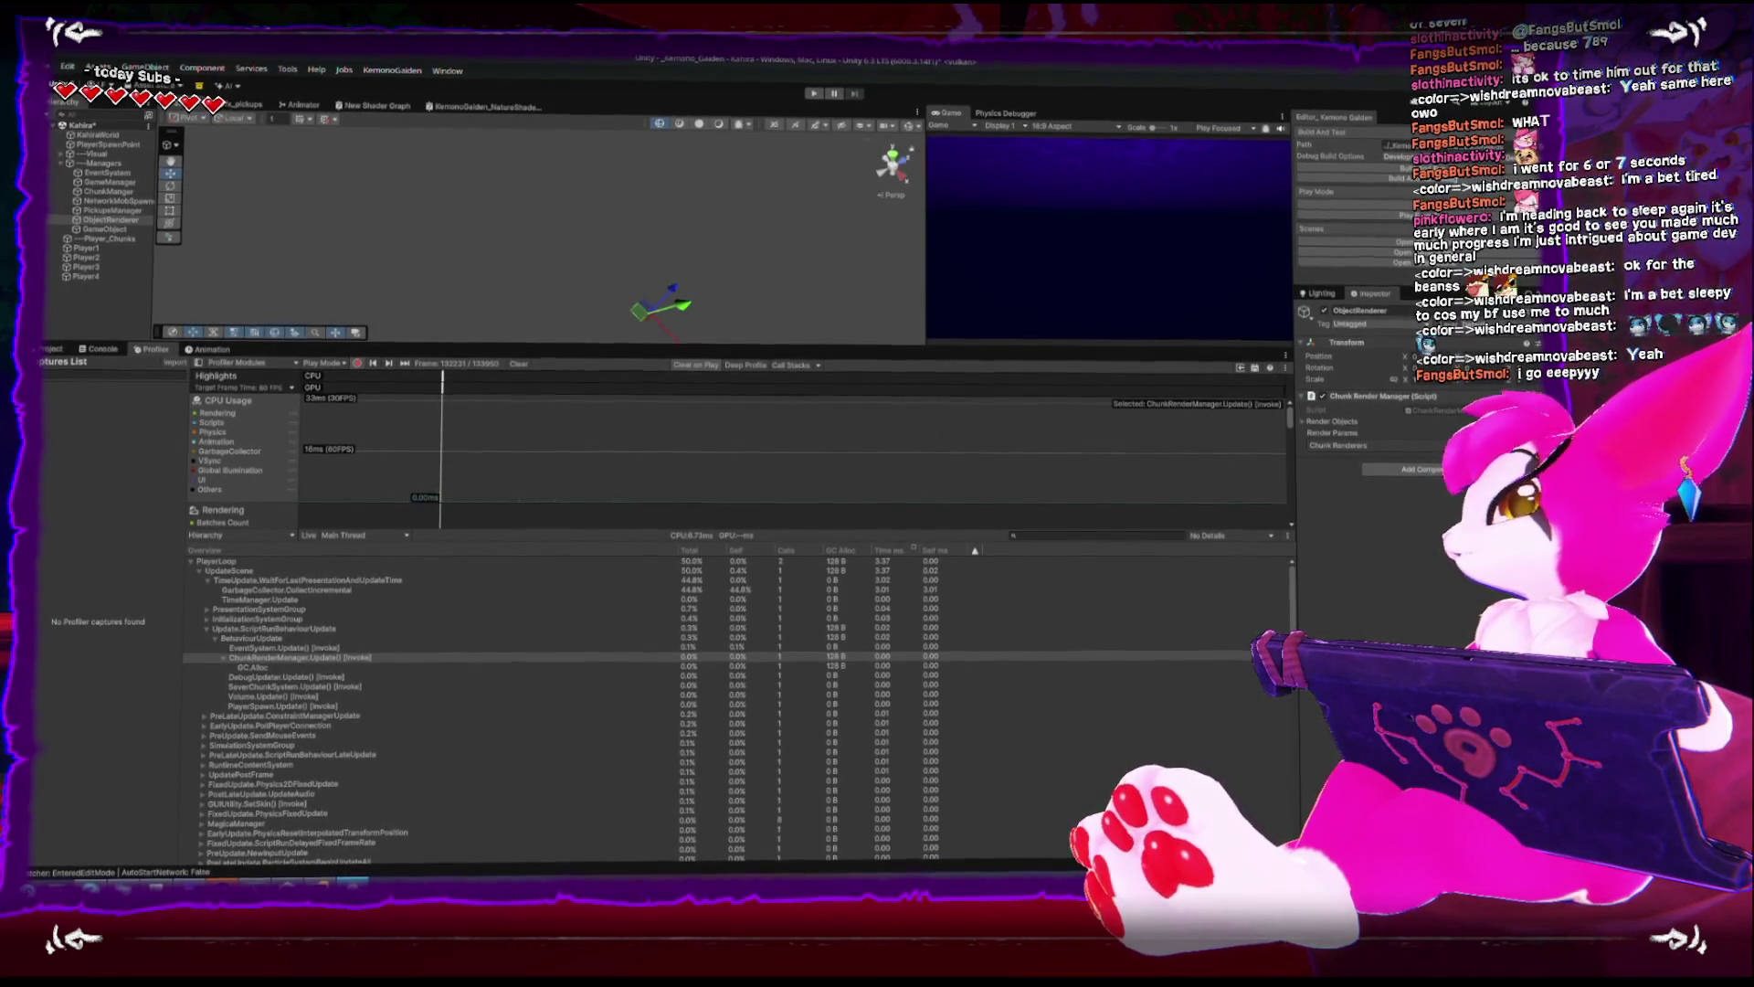
- Enlarge the Scene view, enter Play mode, and drag Player1 so terrain chunks generate around it
left_click_drag(783, 345, 783, 500)
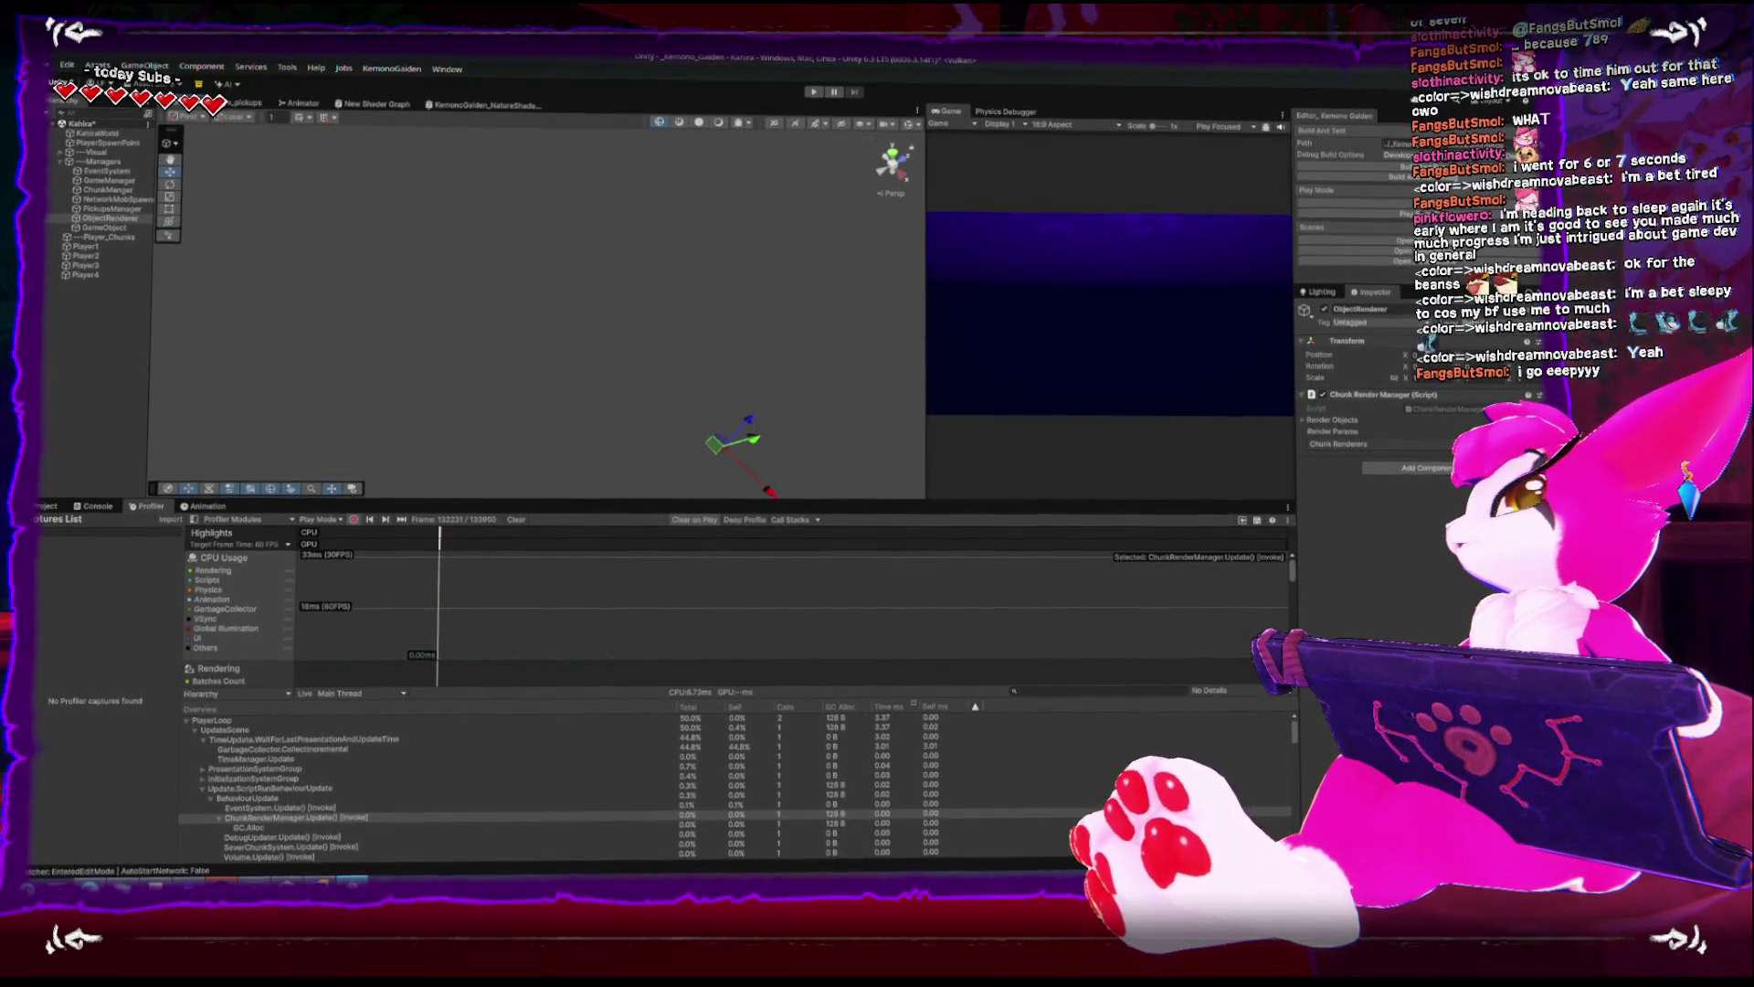
left_click(811, 92)
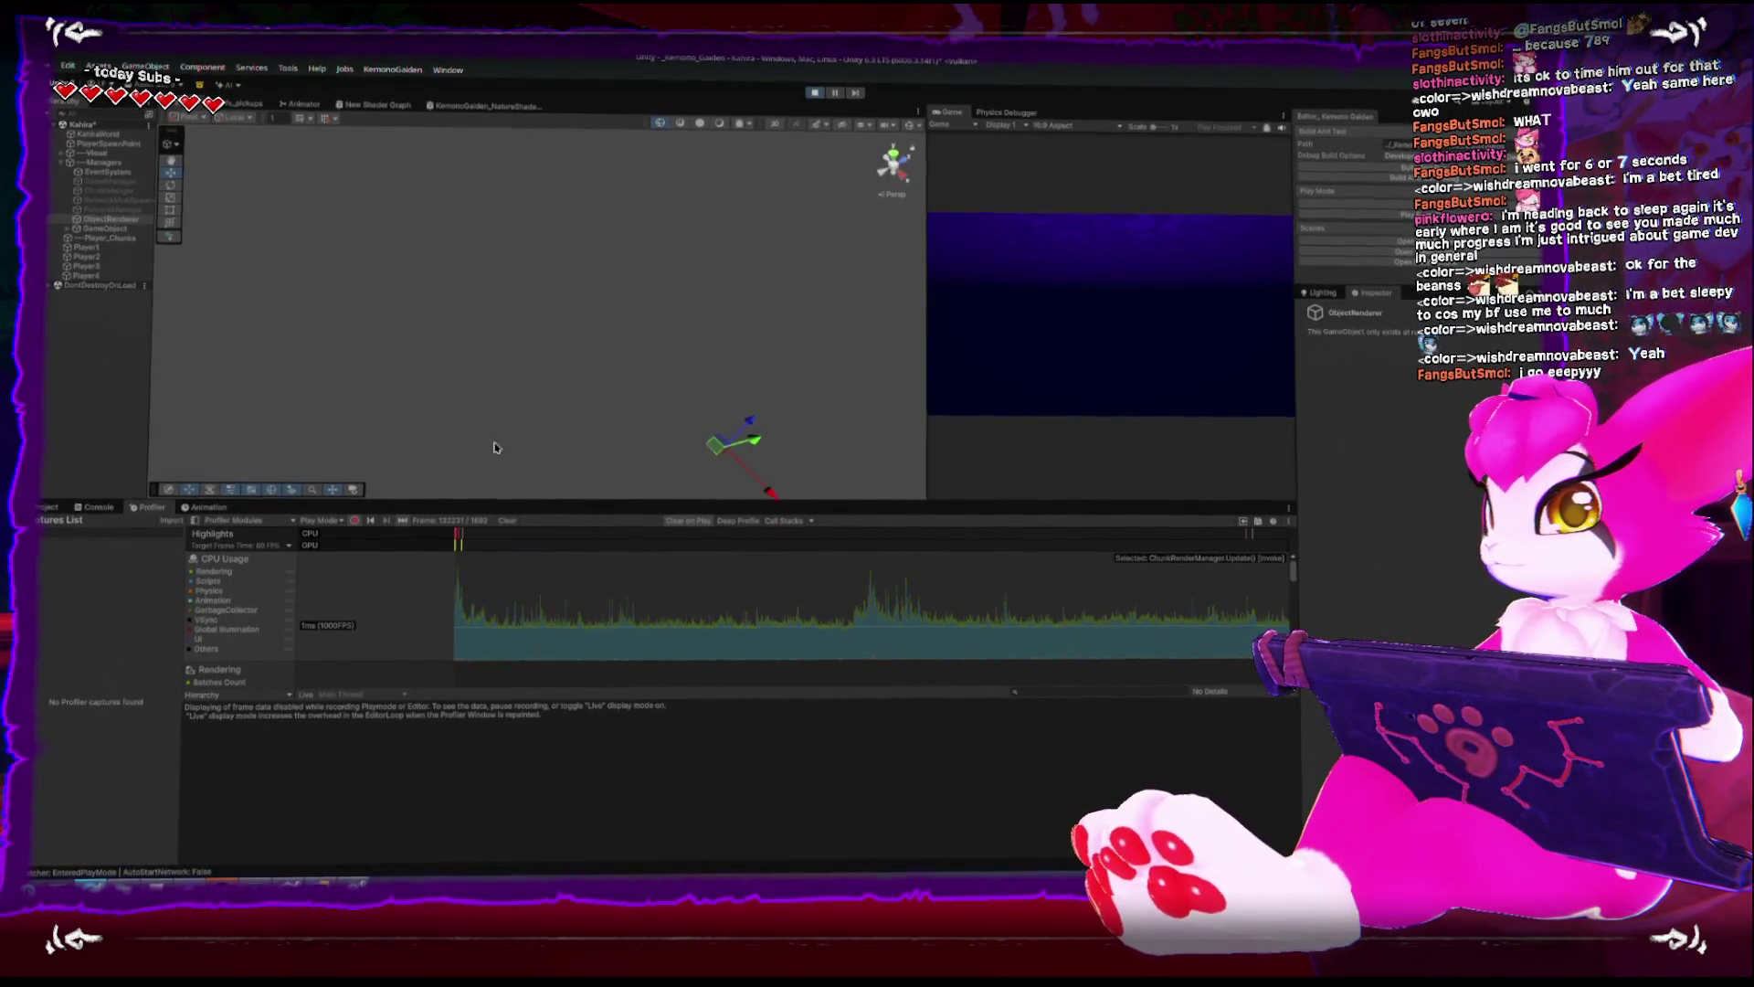
left_click(84, 248)
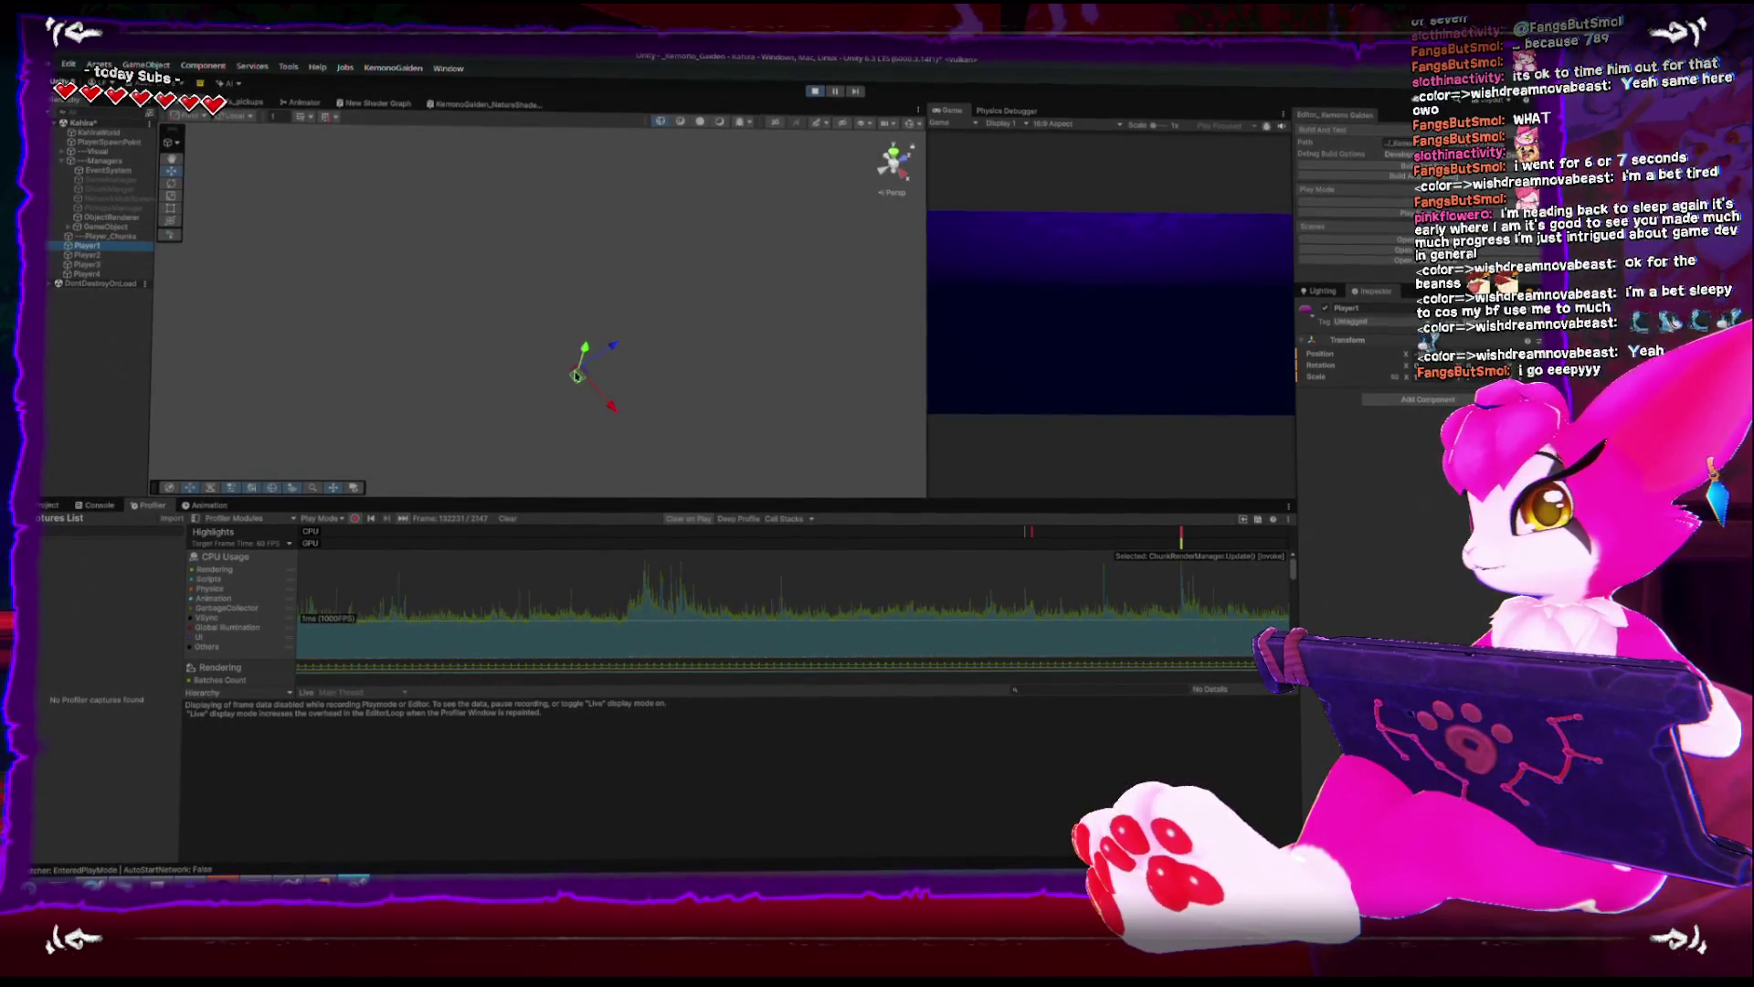
mouse_move(577, 376)
left_mouse_down()
mouse_move(548, 402)
mouse_move(274, 325)
mouse_move(379, 363)
mouse_move(422, 405)
mouse_move(585, 370)
mouse_move(666, 391)
mouse_move(626, 318)
left_mouse_up()
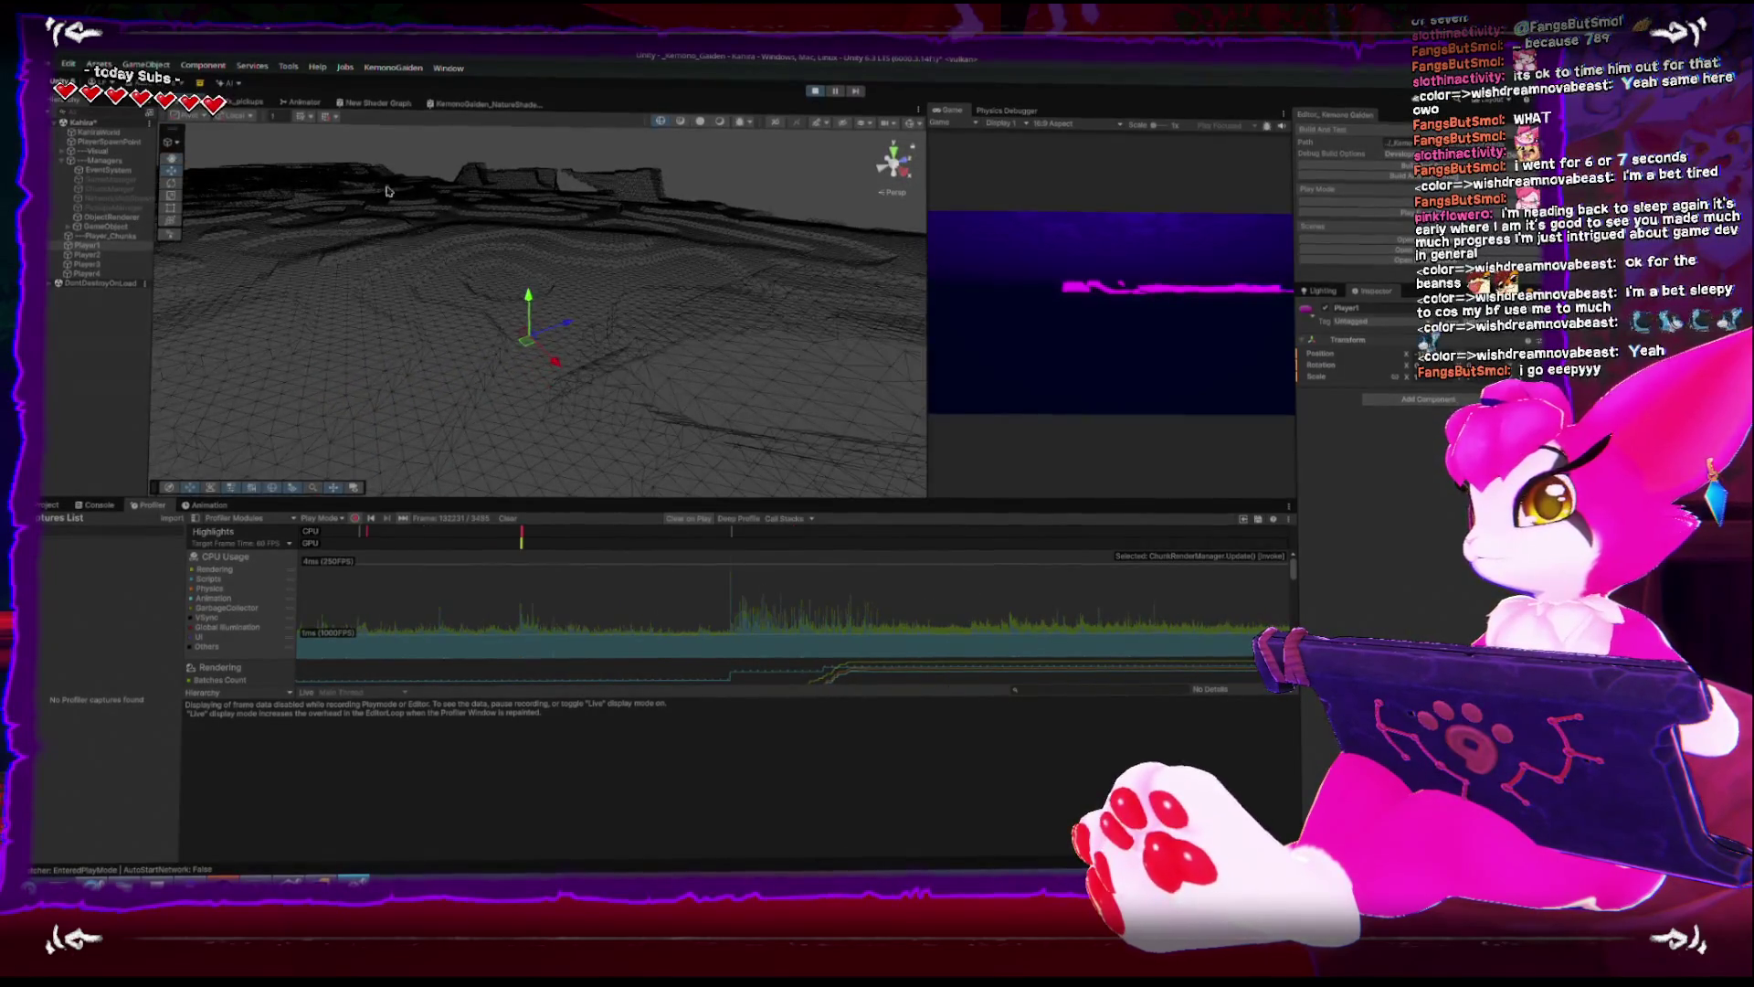
- Add a Sphere from GameObject > 3D Object, lower it toward the terrain, and frame it
left_click(147, 66)
mouse_move(167, 158)
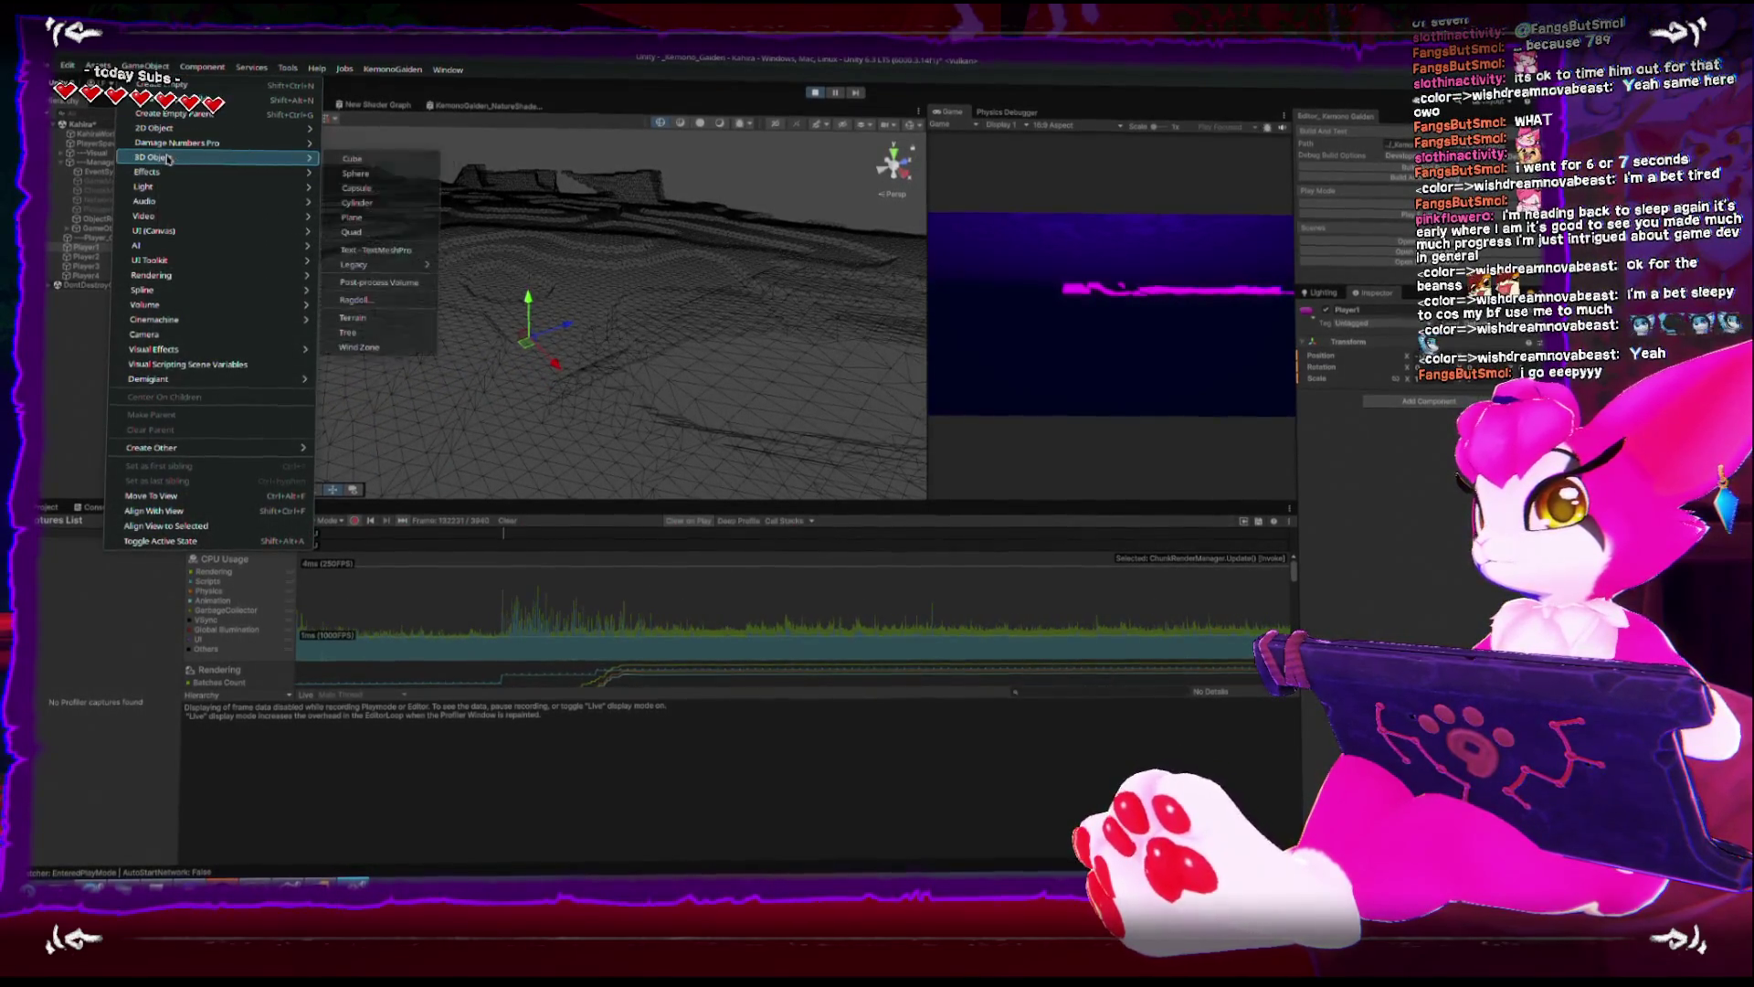
left_click(355, 173)
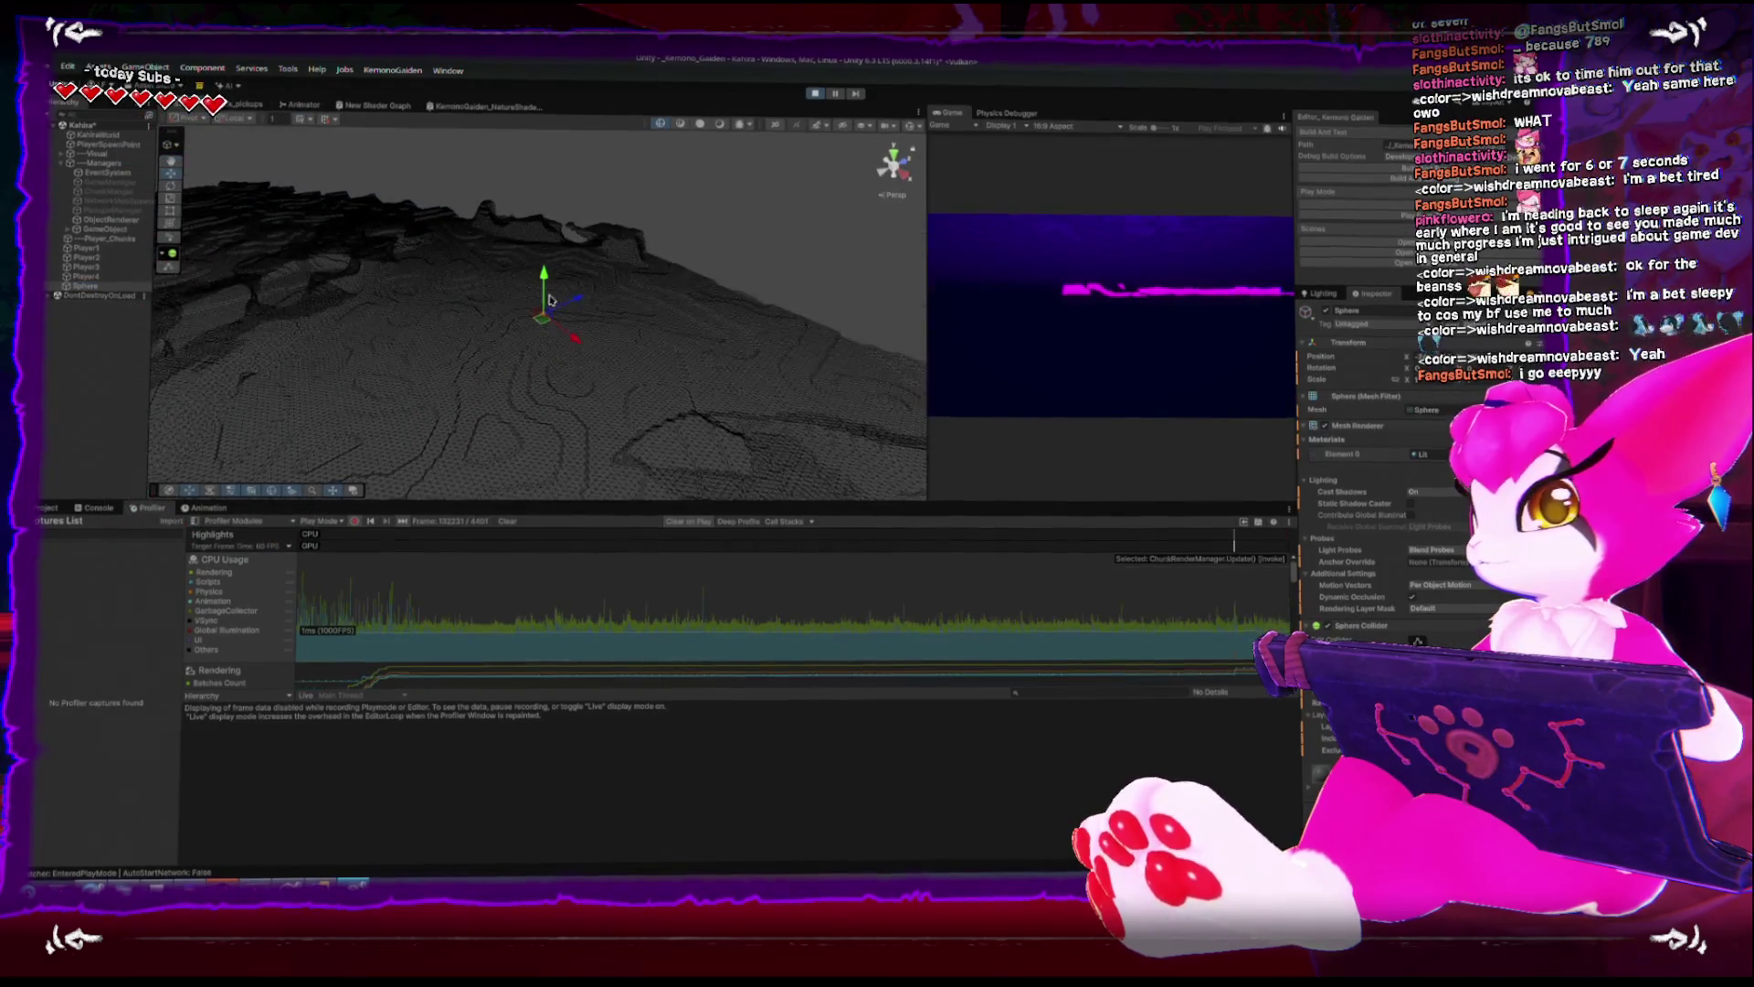
left_click_drag(543, 317, 542, 400)
key("f")
scroll(549, 292, "down", 4)
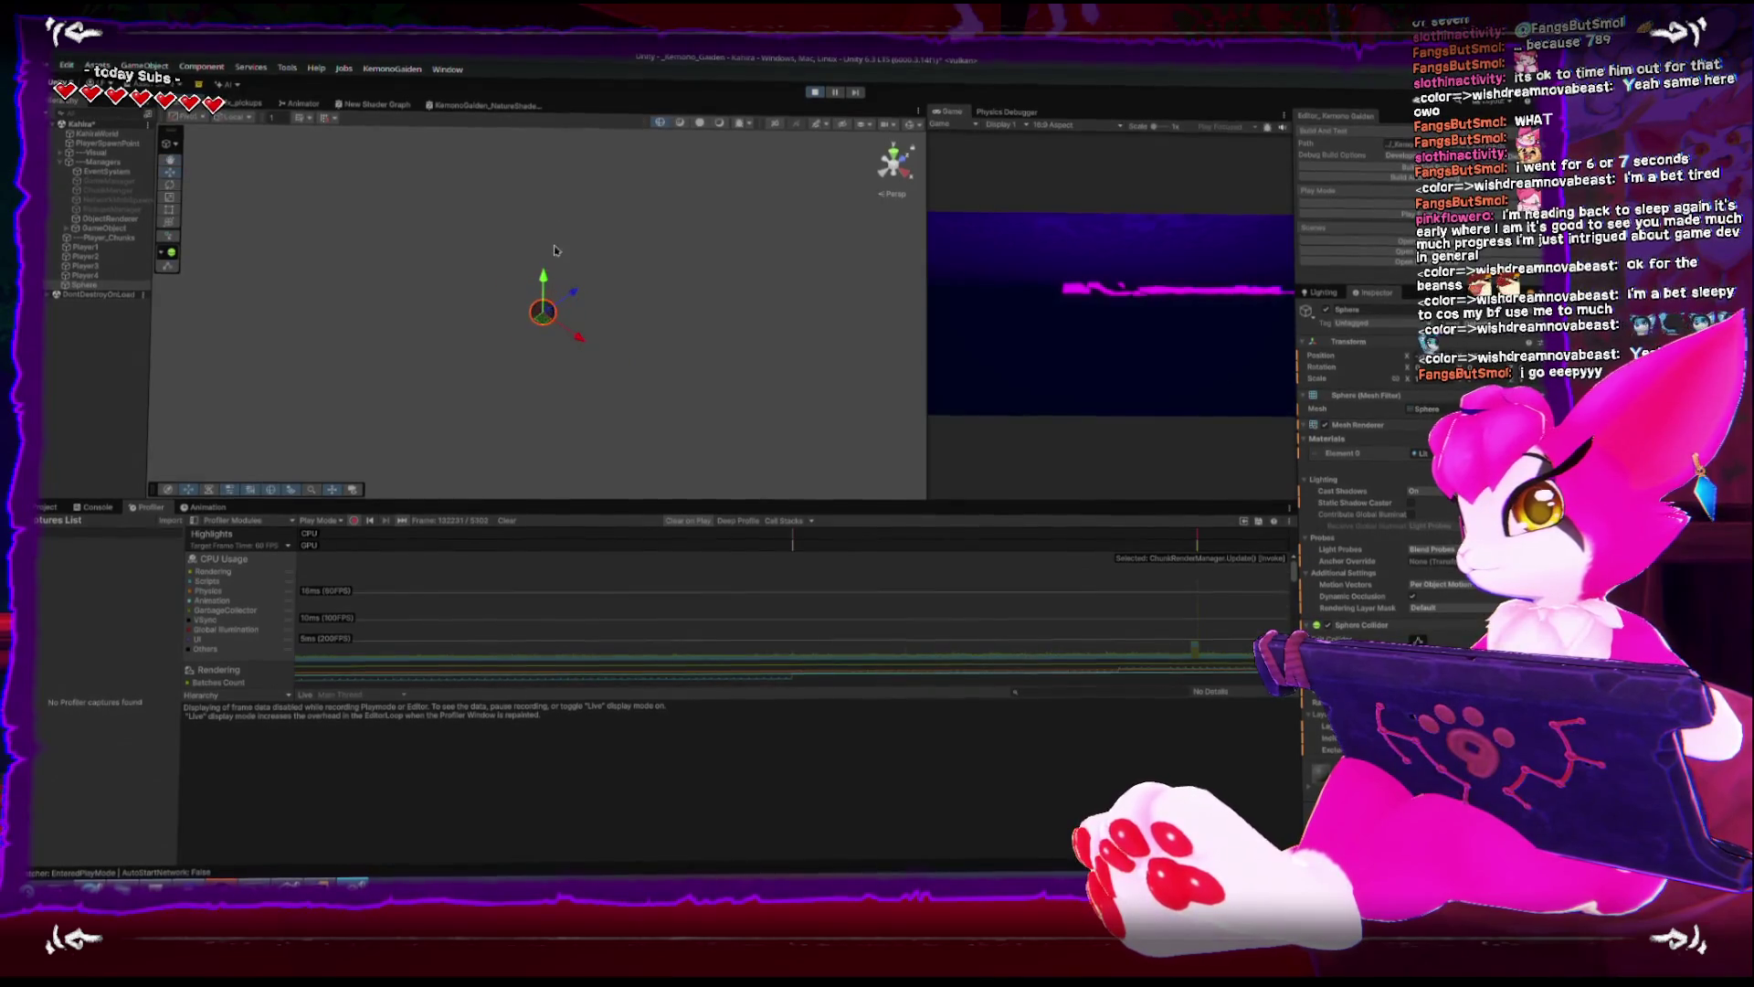
scroll(534, 183, "down", 5)
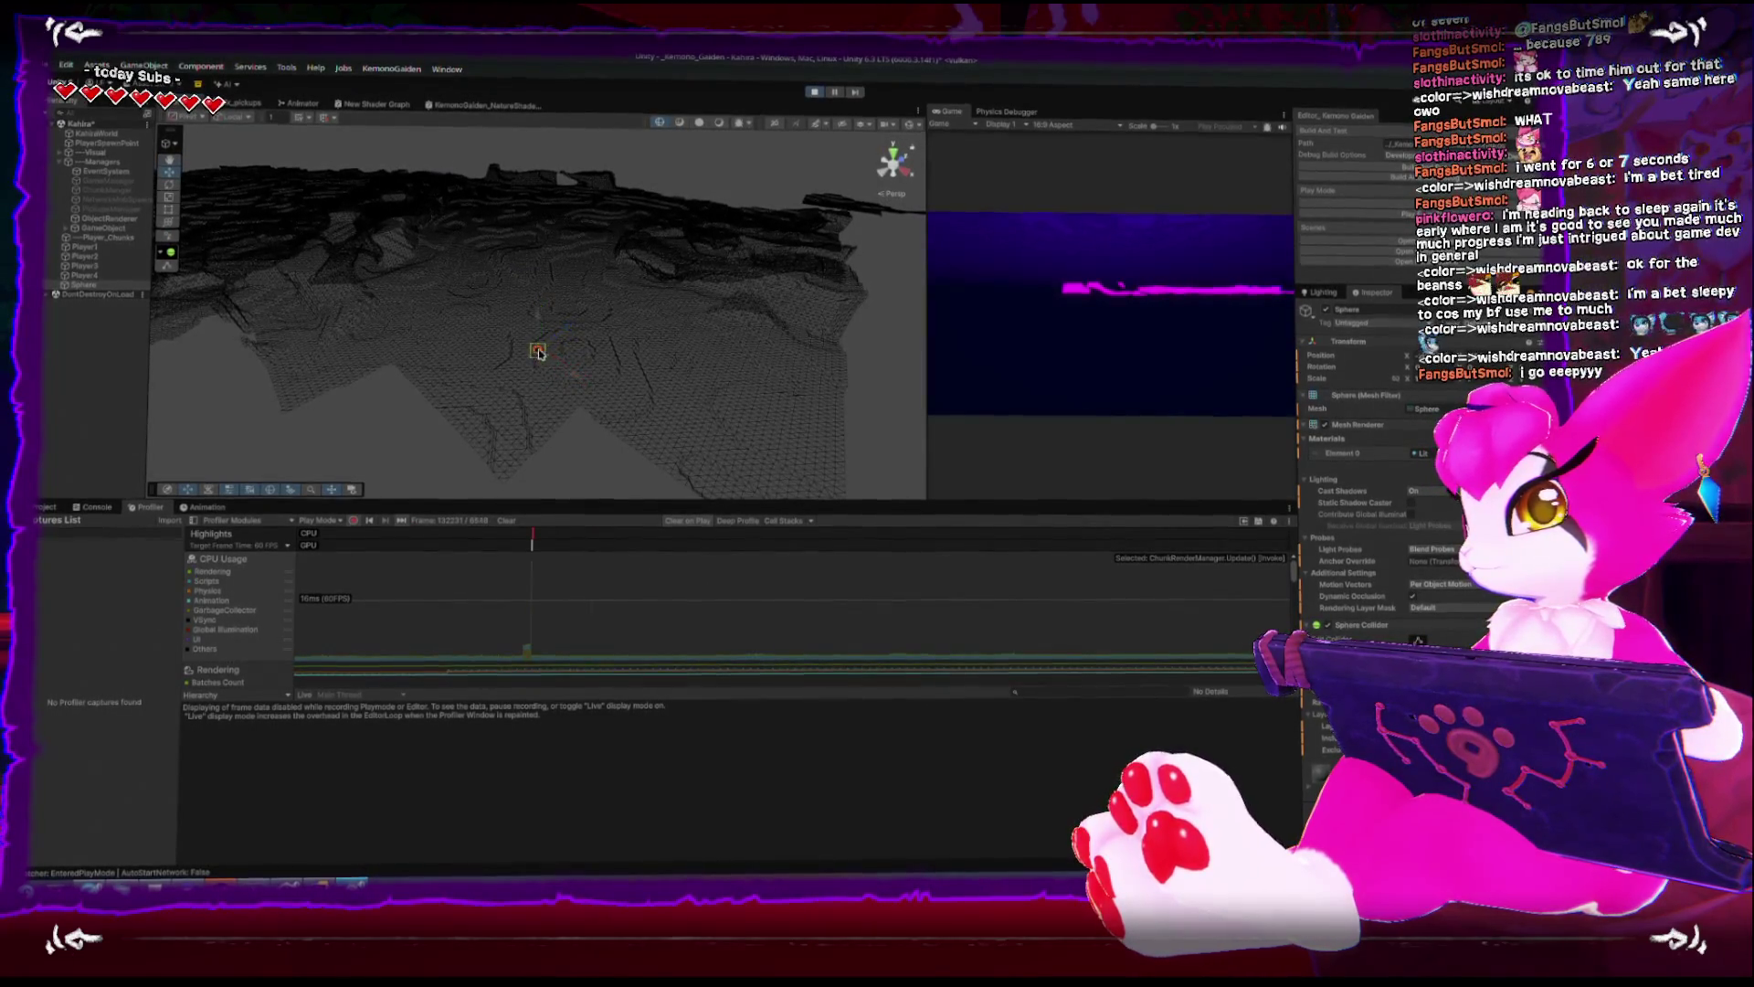
scroll(533, 266, "up", 5)
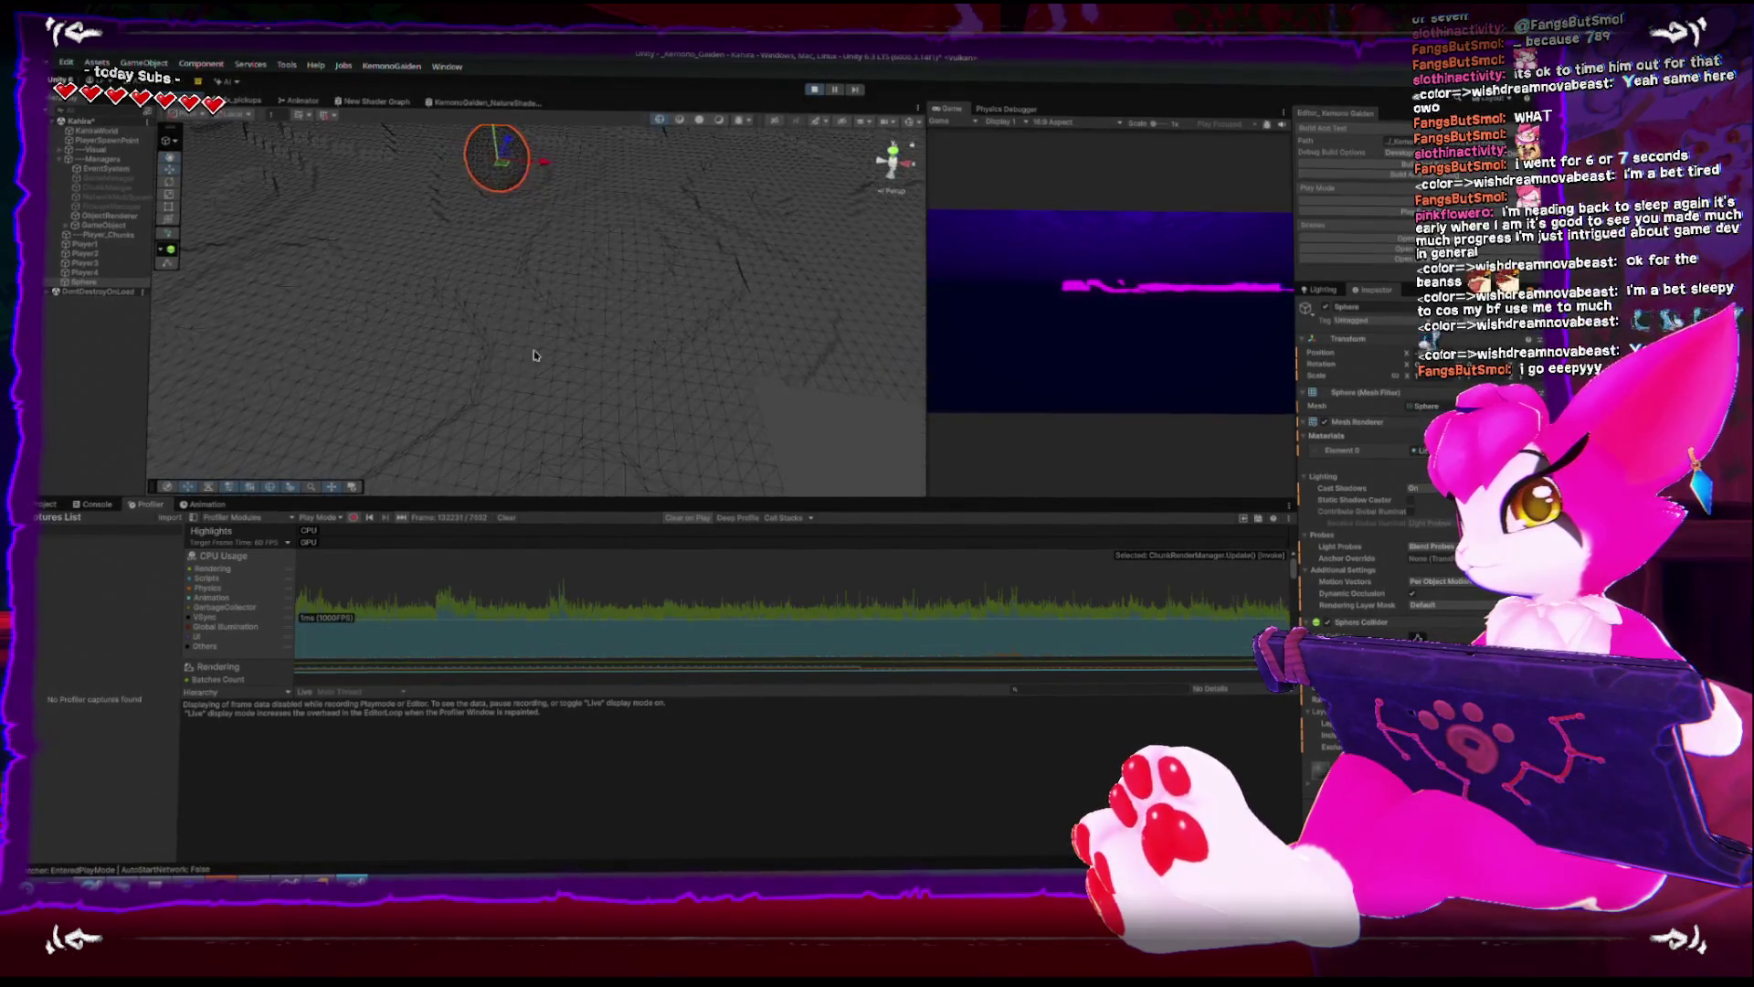
key("alt+Tab")
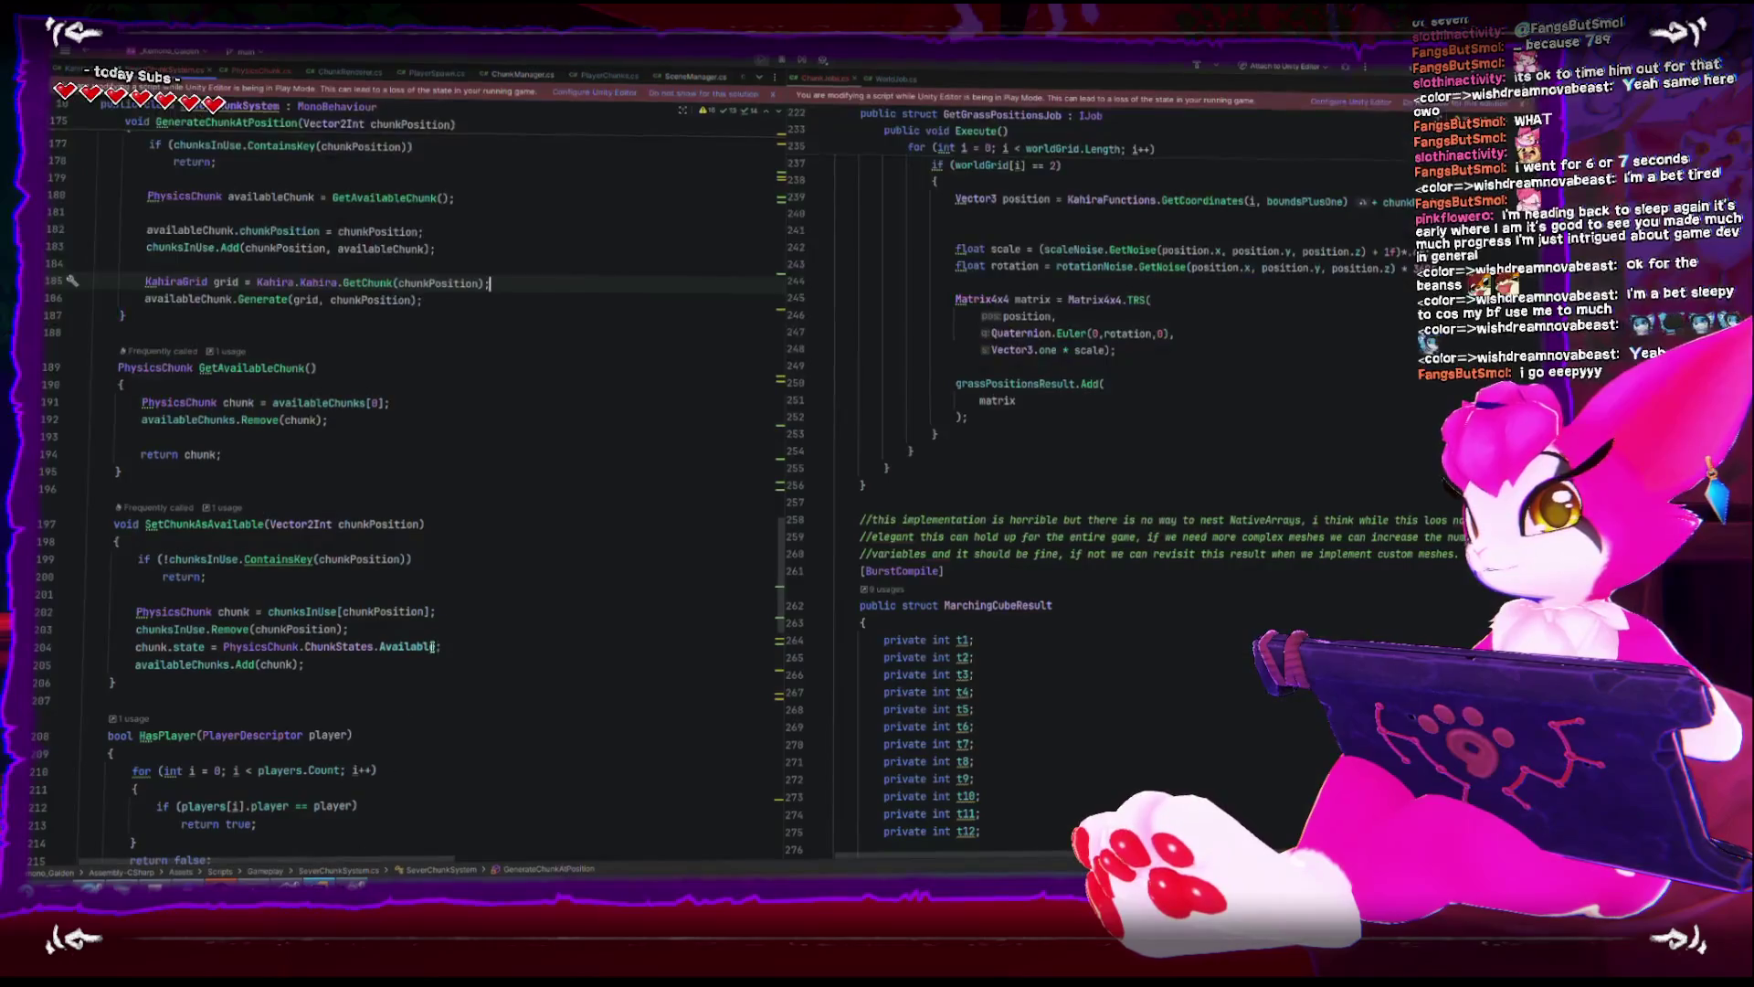
- Open PhysicsChunk.cs and locate the meshFilter assignment in the Generate method
scroll(451, 546, "down", 7)
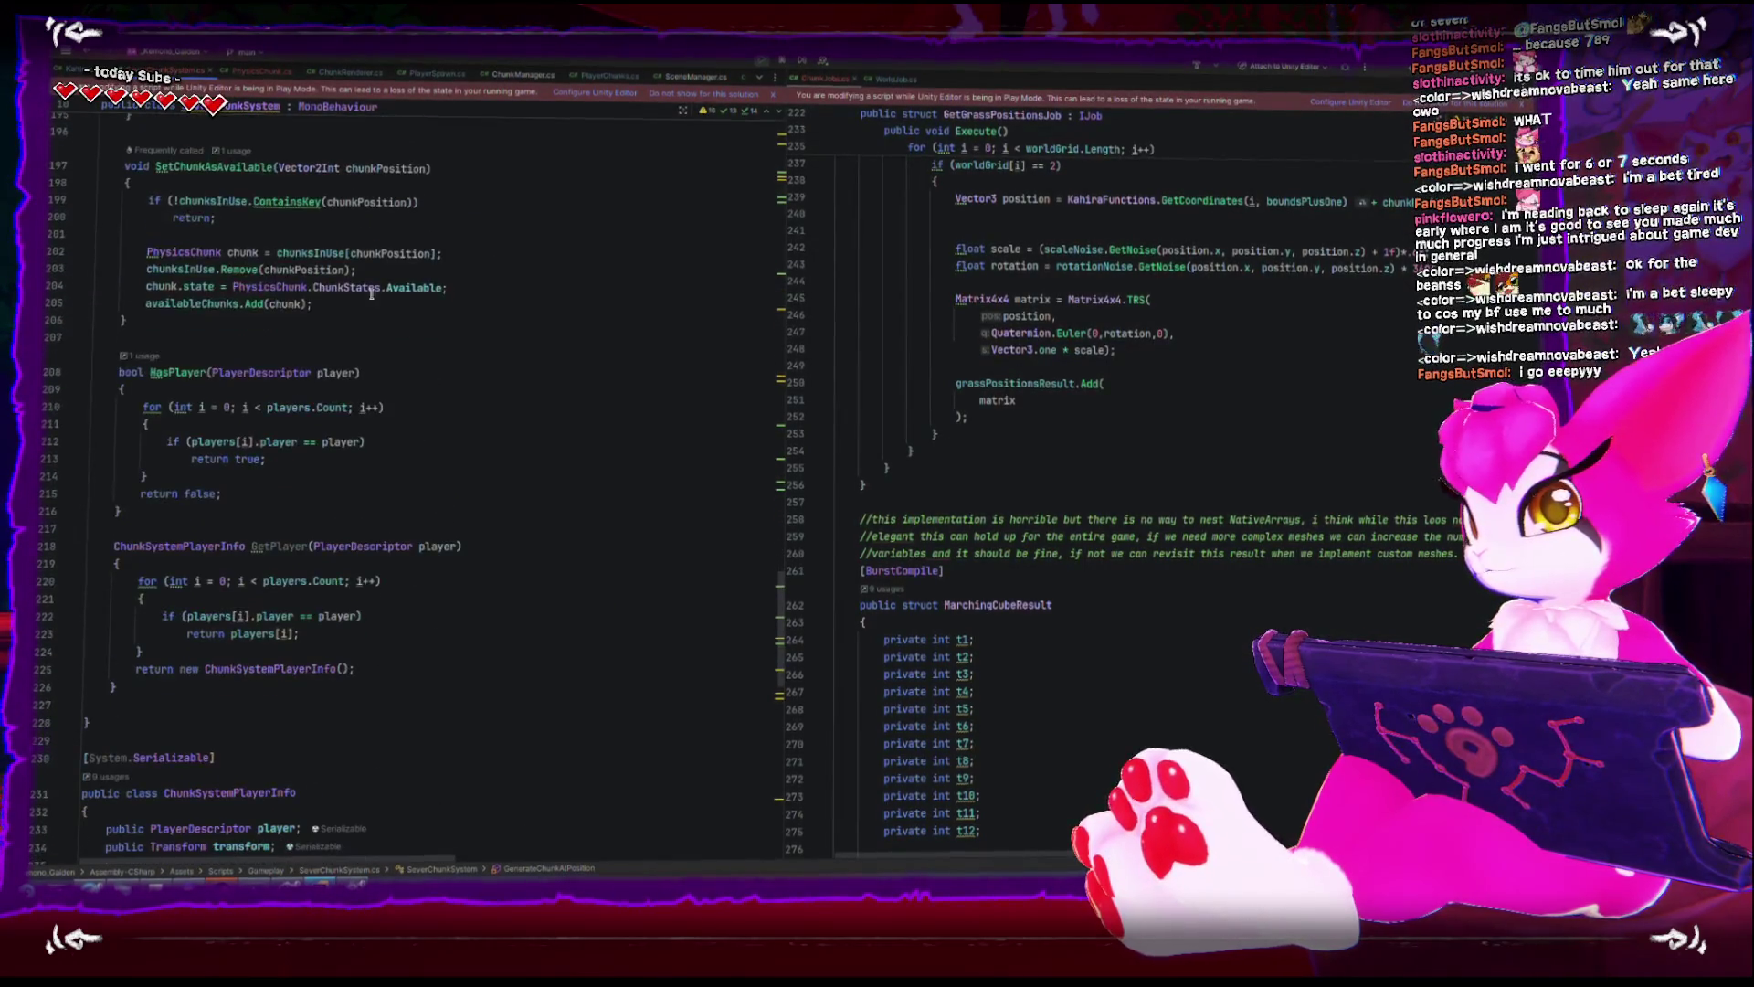
left_click(265, 75)
scroll(352, 607, "down", 10)
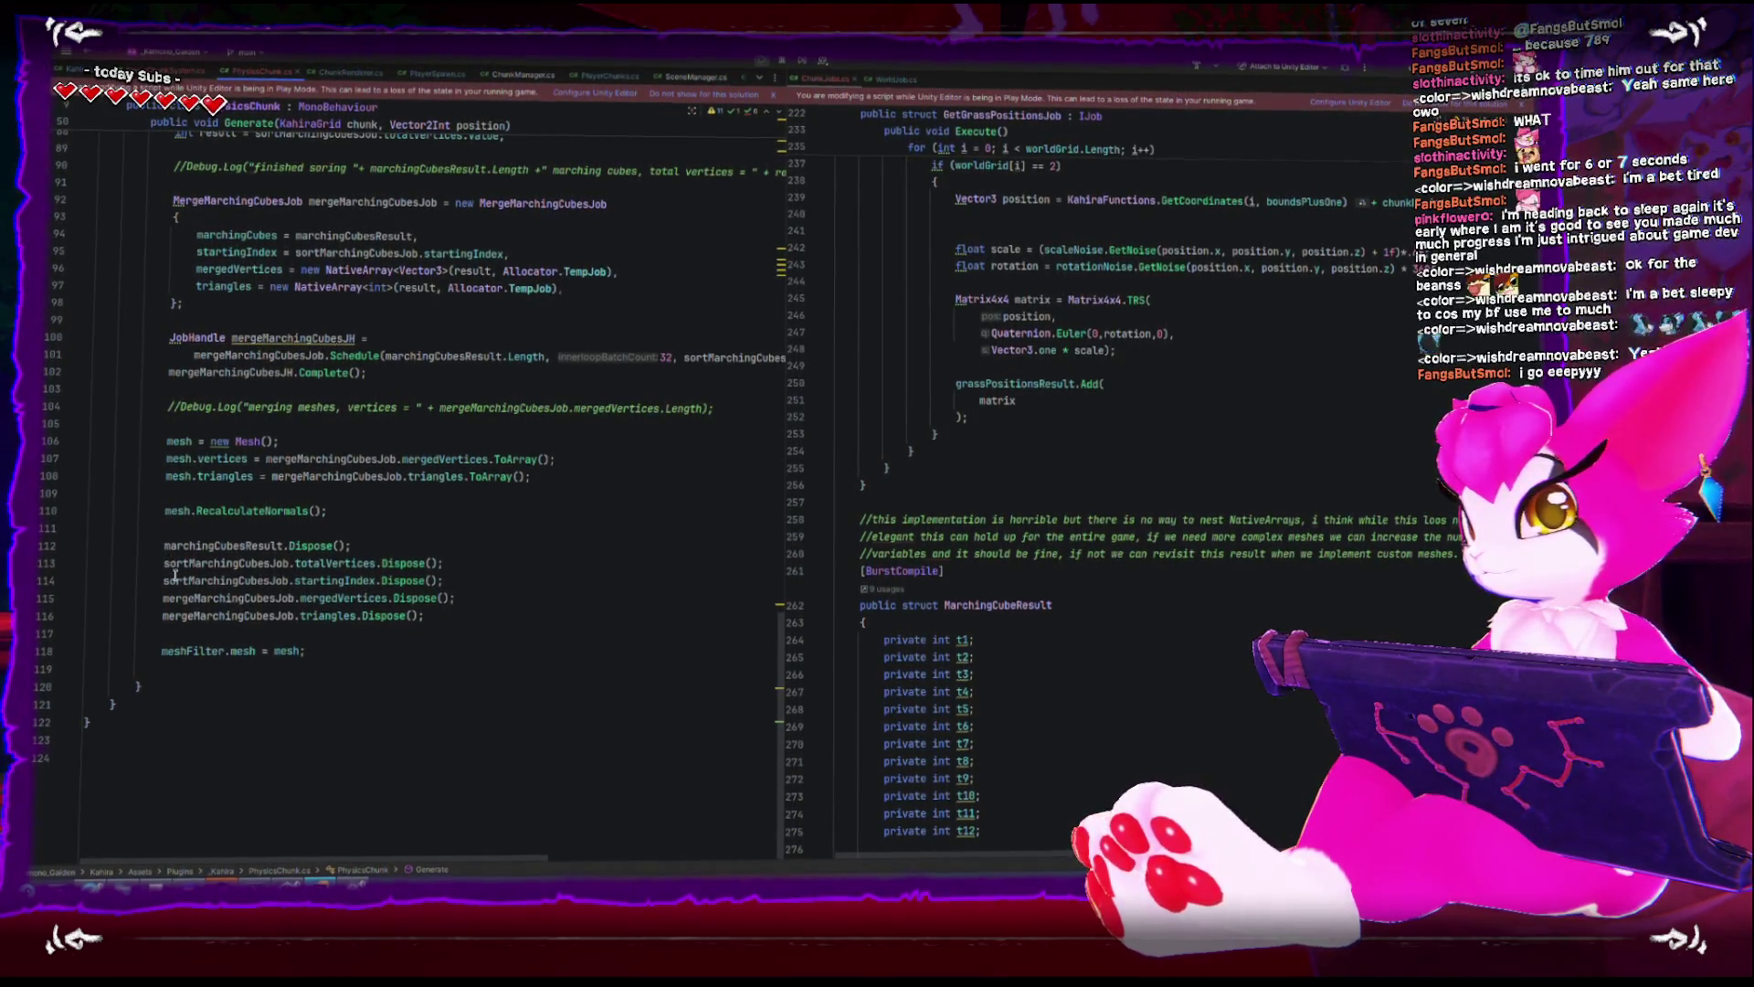
scroll(184, 641, "up", 3)
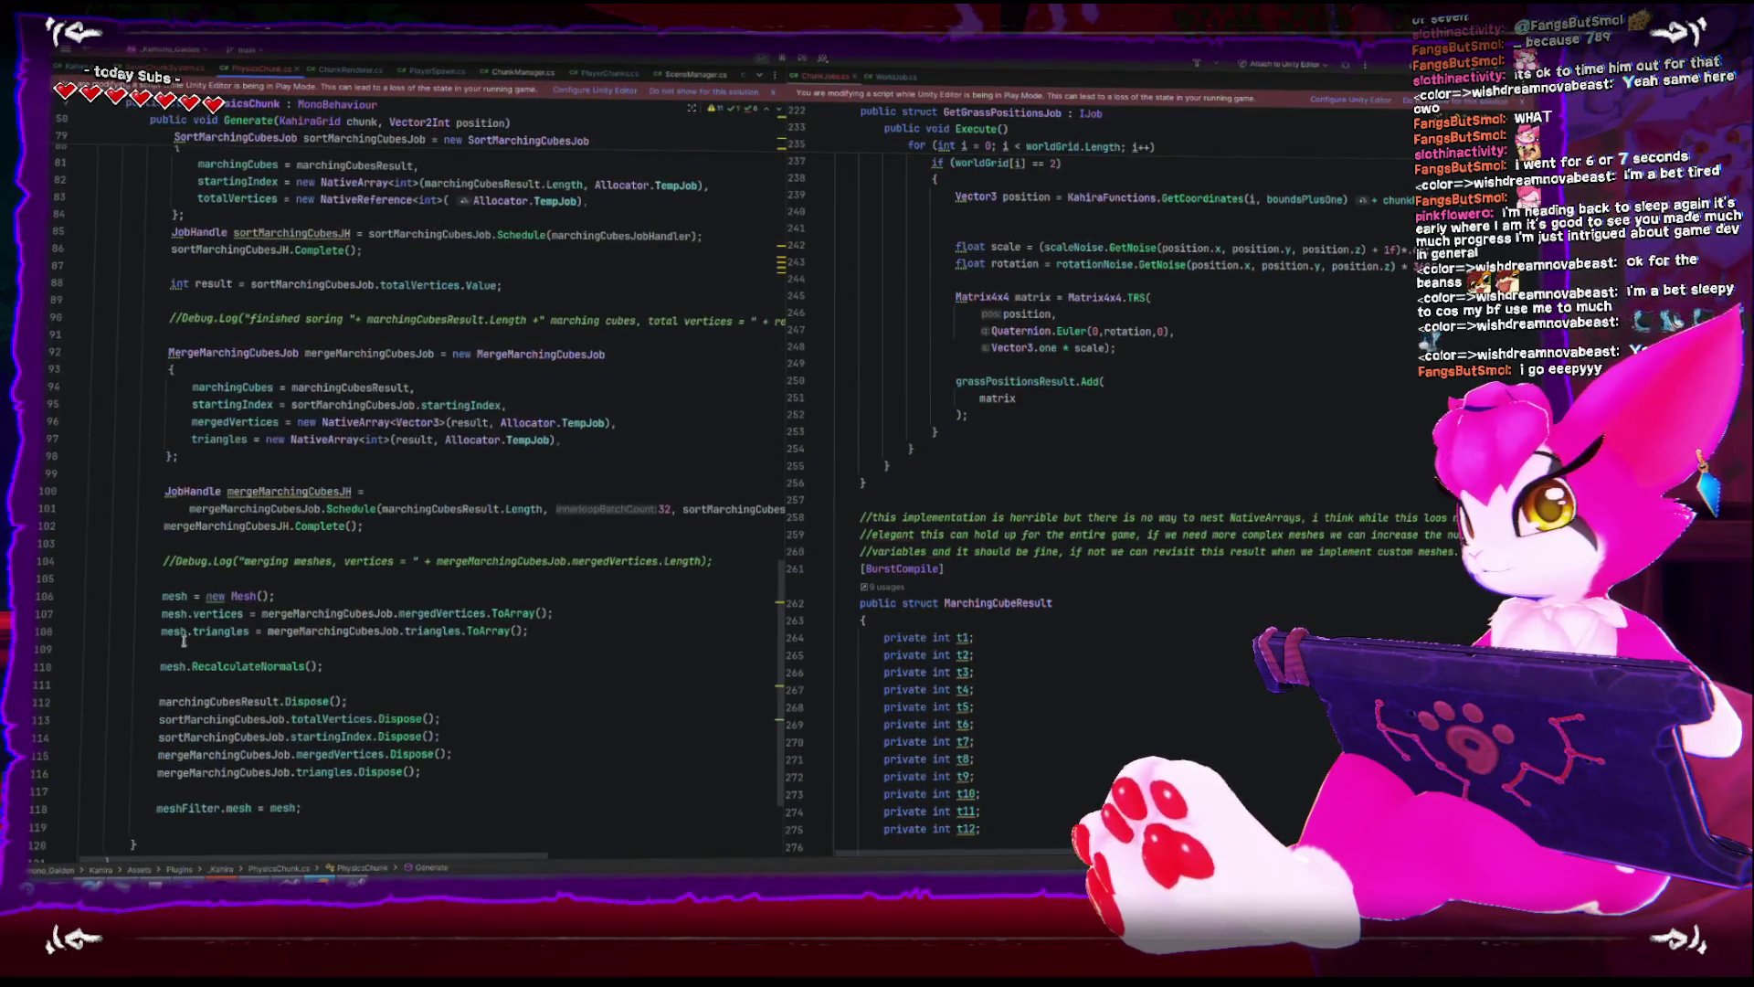
scroll(183, 641, "up", 2)
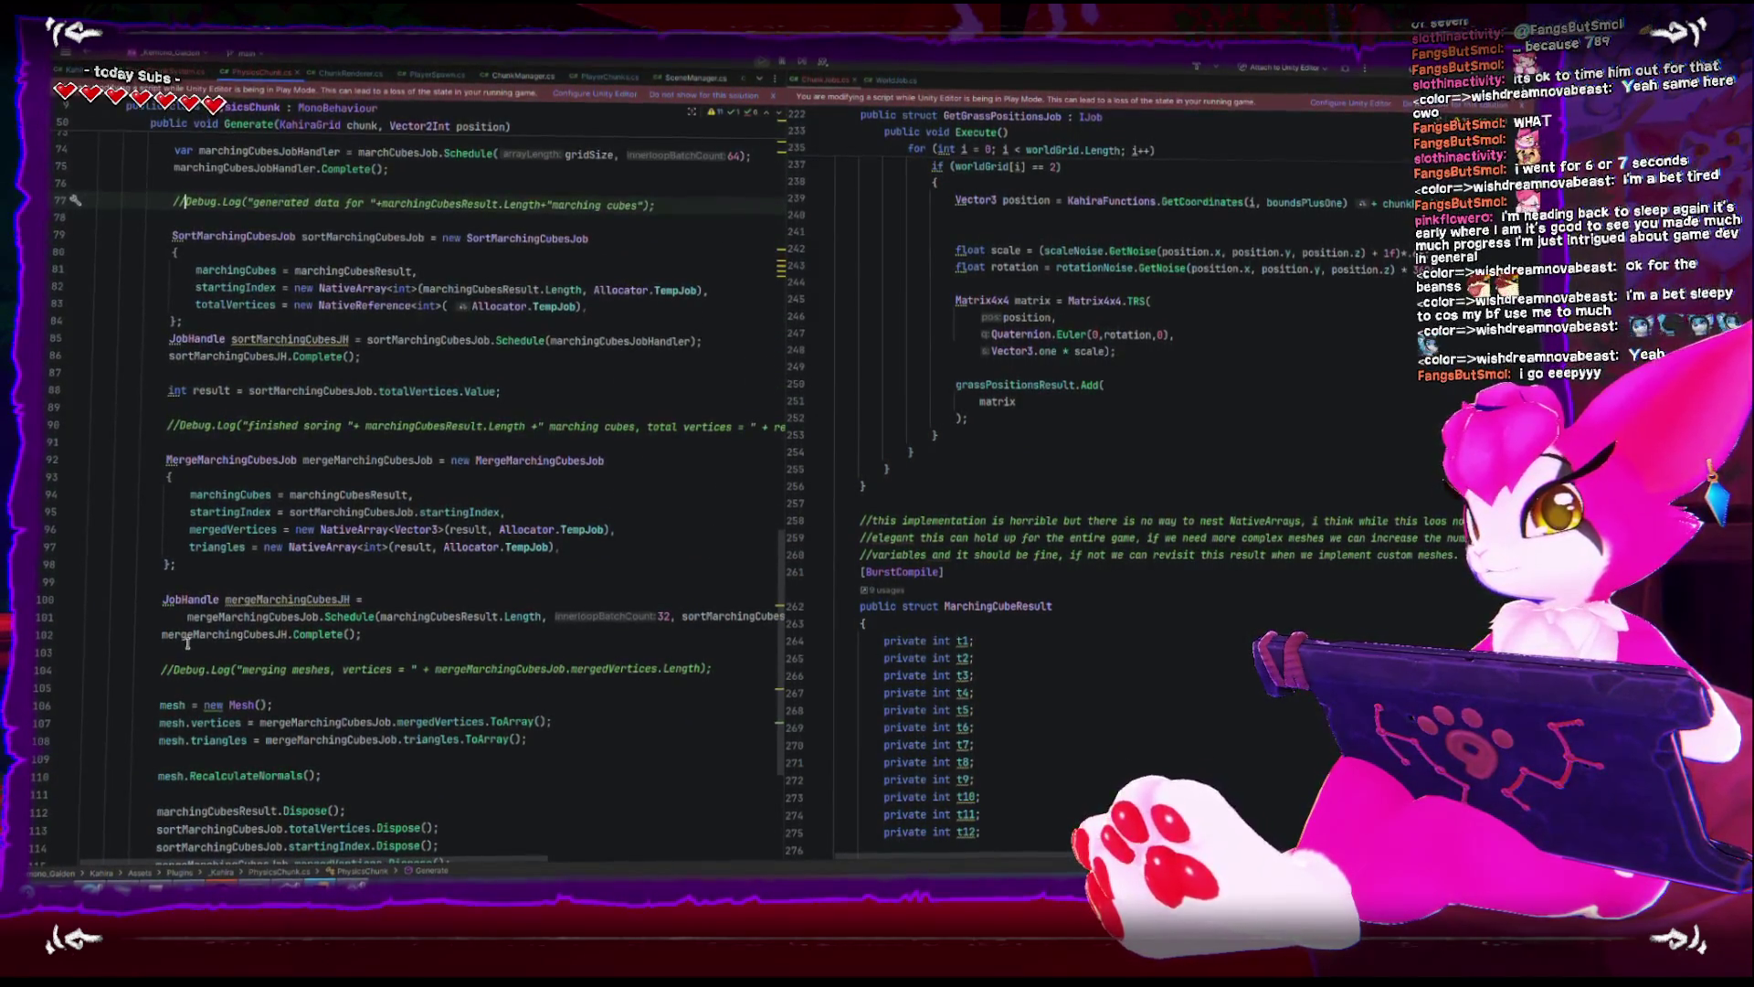
scroll(398, 760, "down", 3)
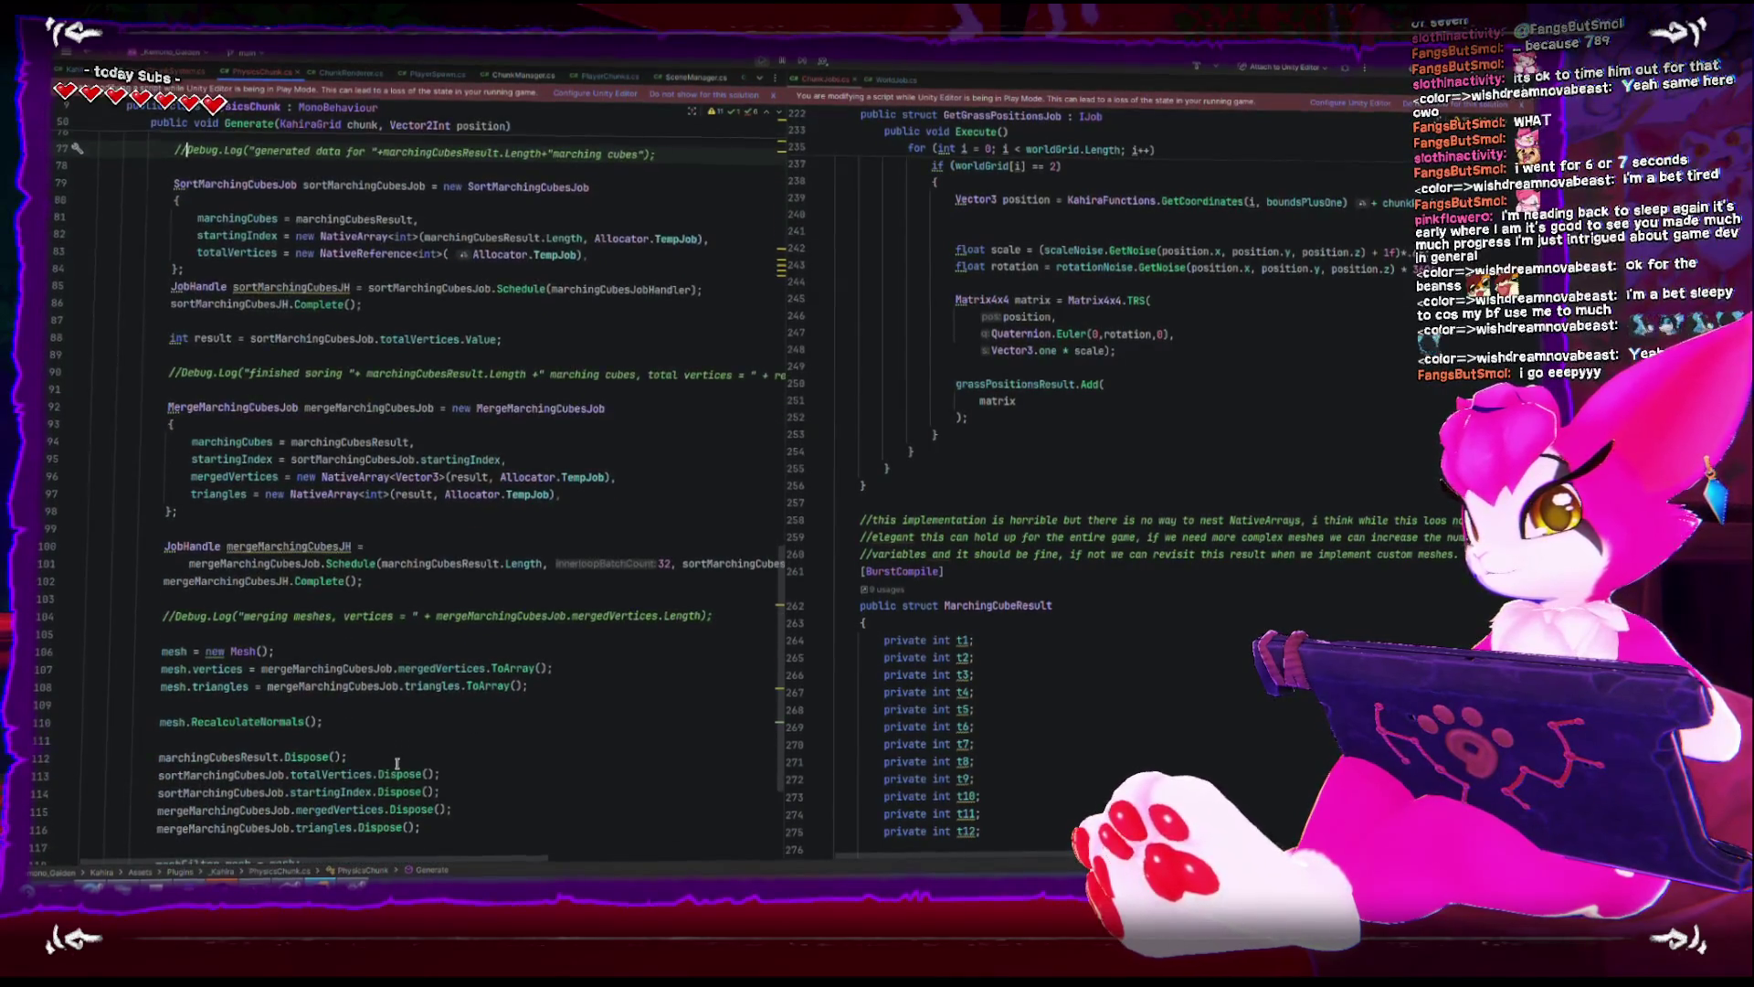
- Add 'meshCollider.sharedMesh = mesh;' on a new line after 'meshFilter.mesh = mesh;'
left_click(395, 757)
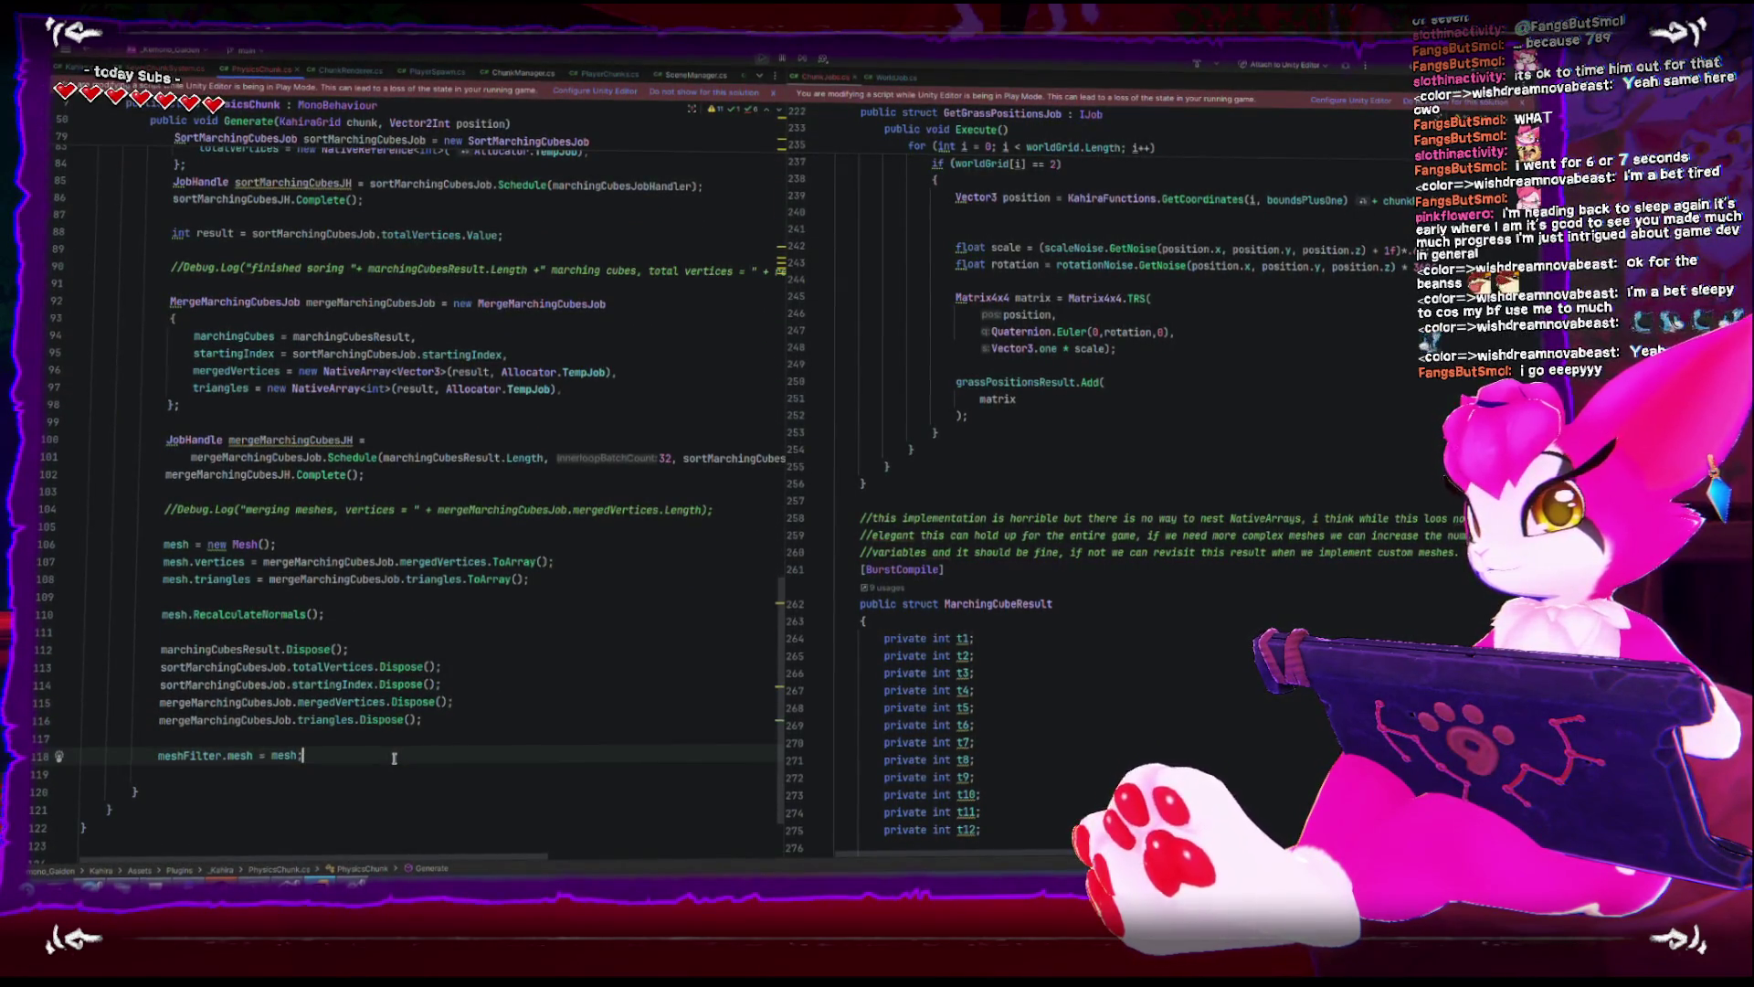
key("Return")
type("m")
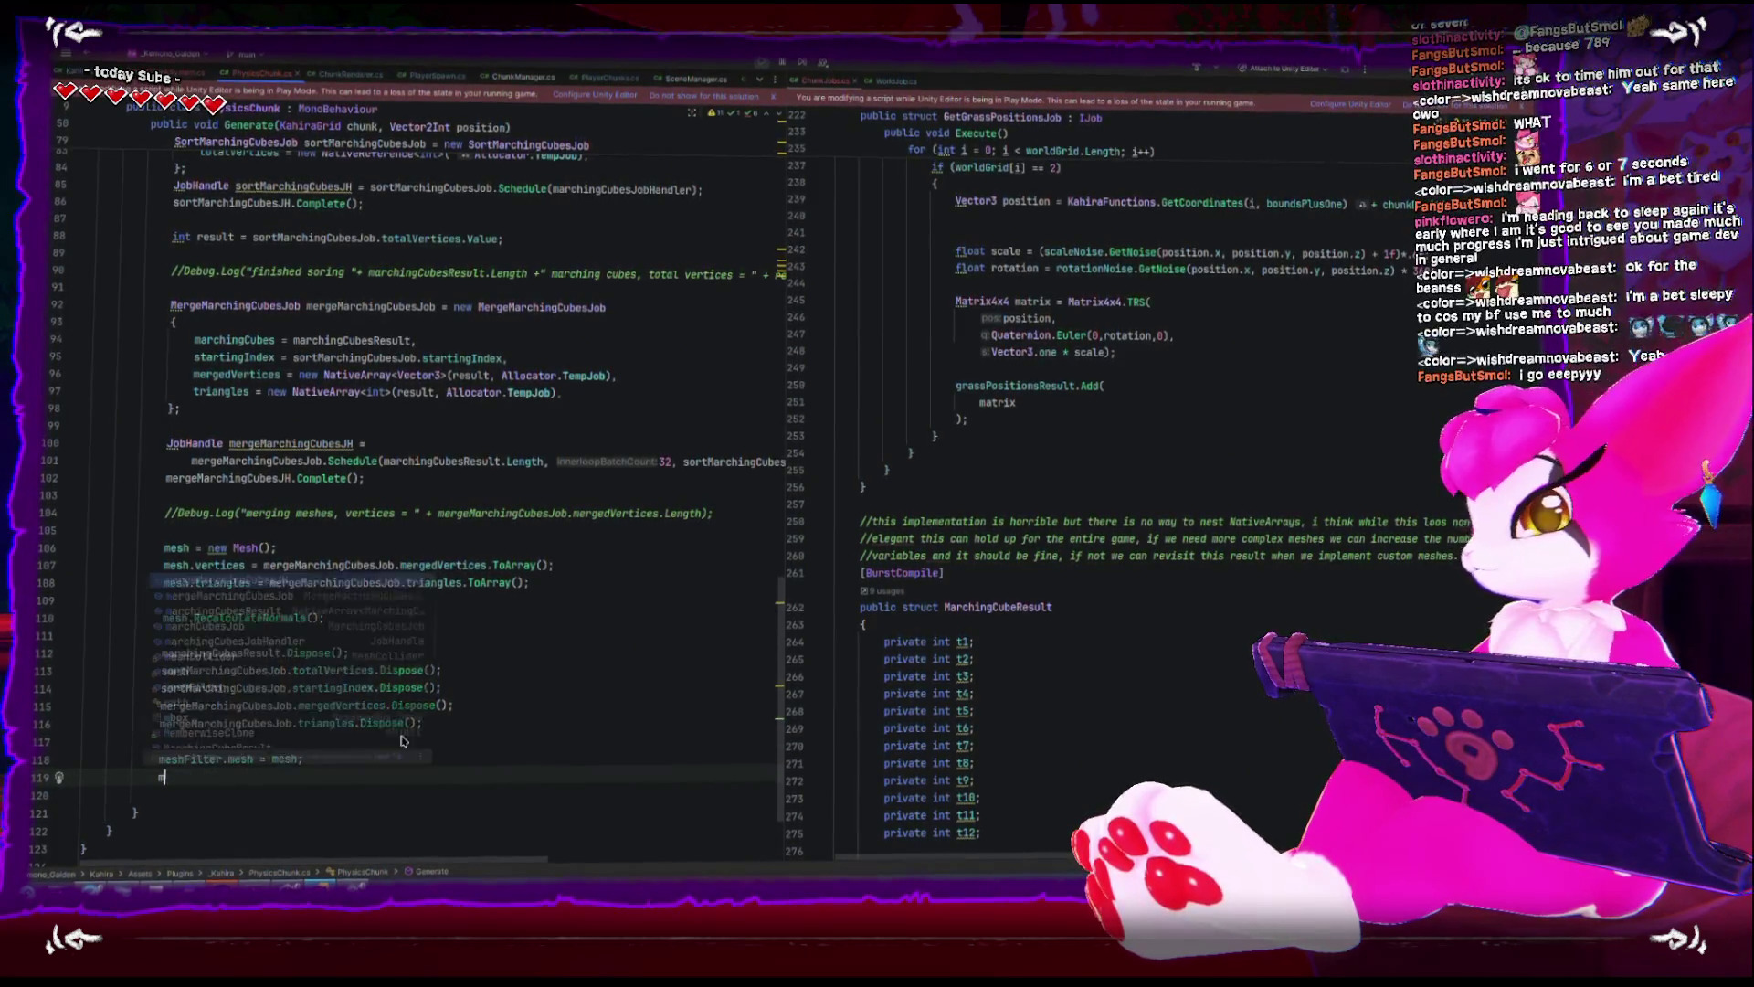
type("esh")
key("Escape")
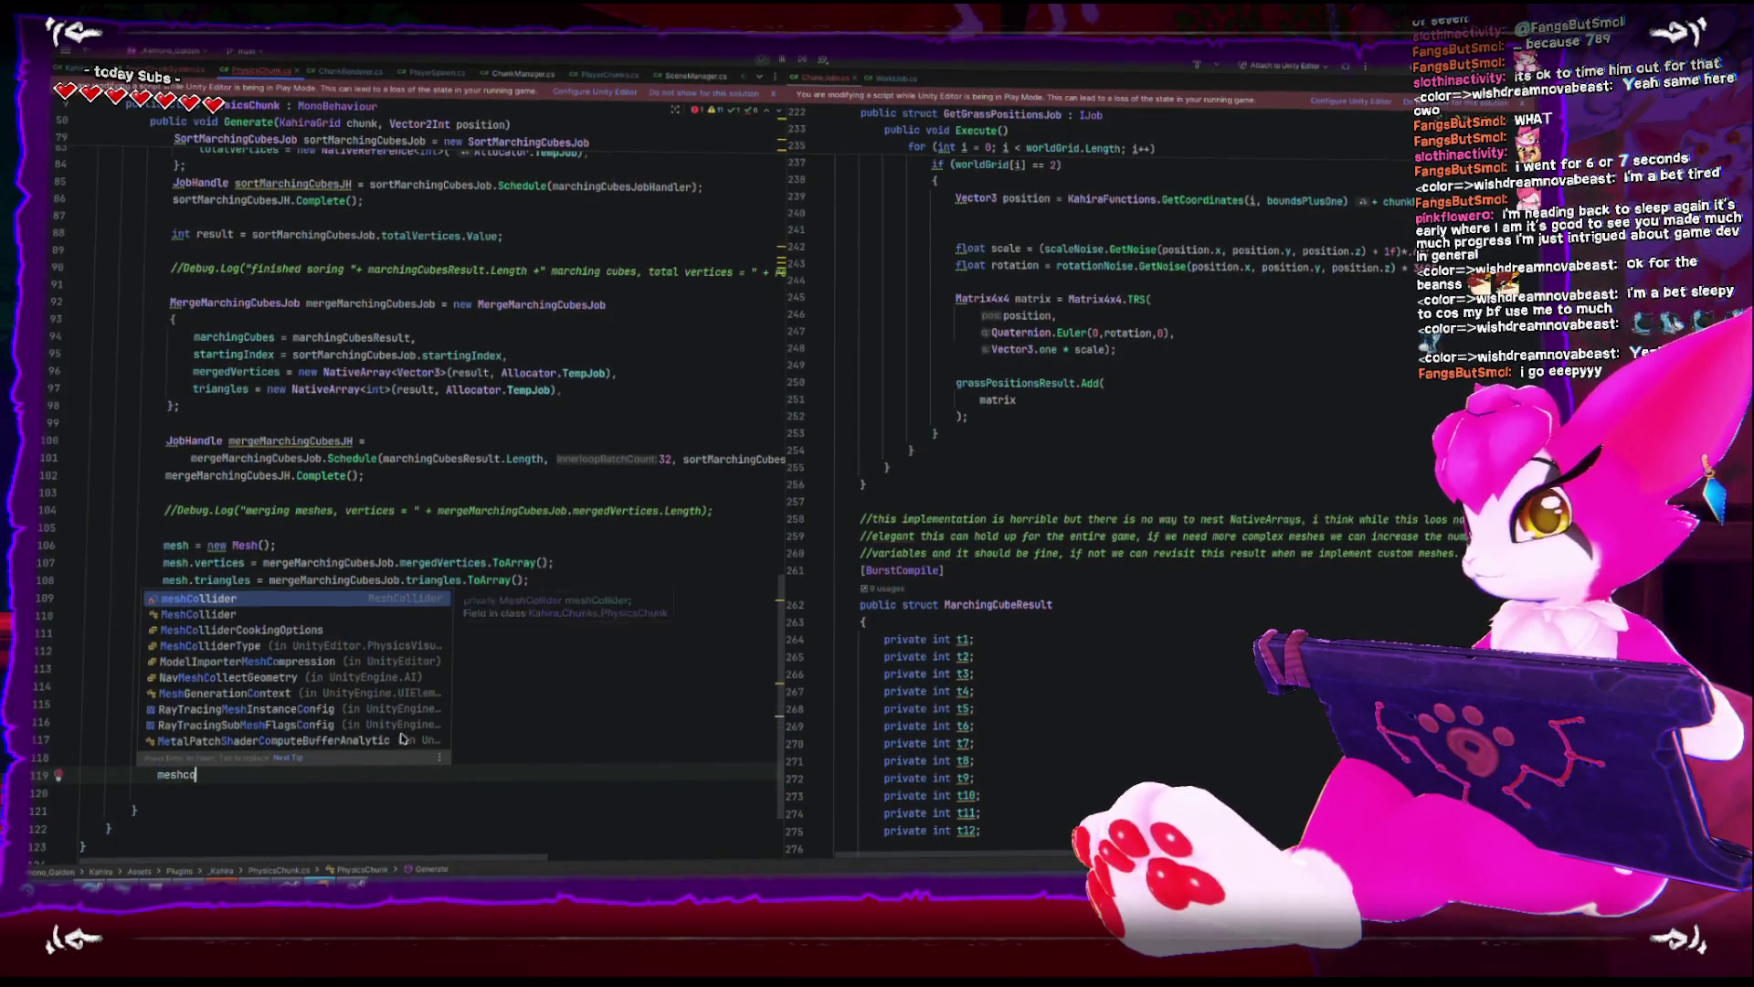
key("Return")
type(".mes")
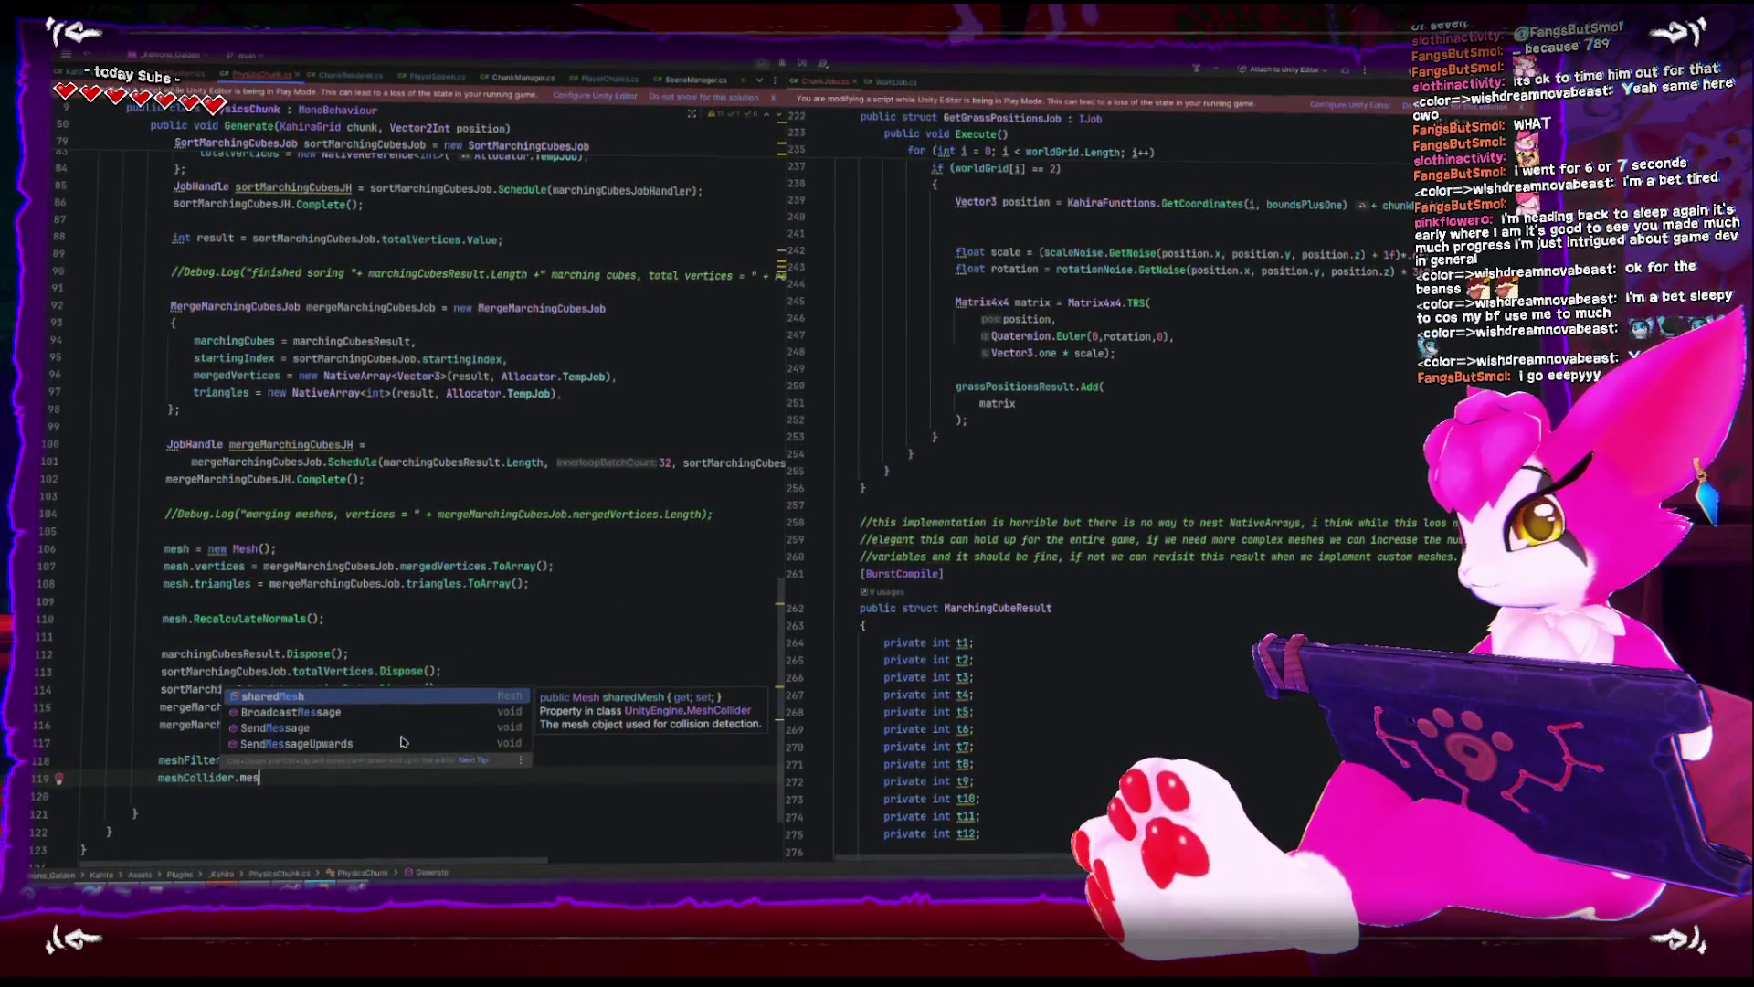
key("Return")
type("= mesh;")
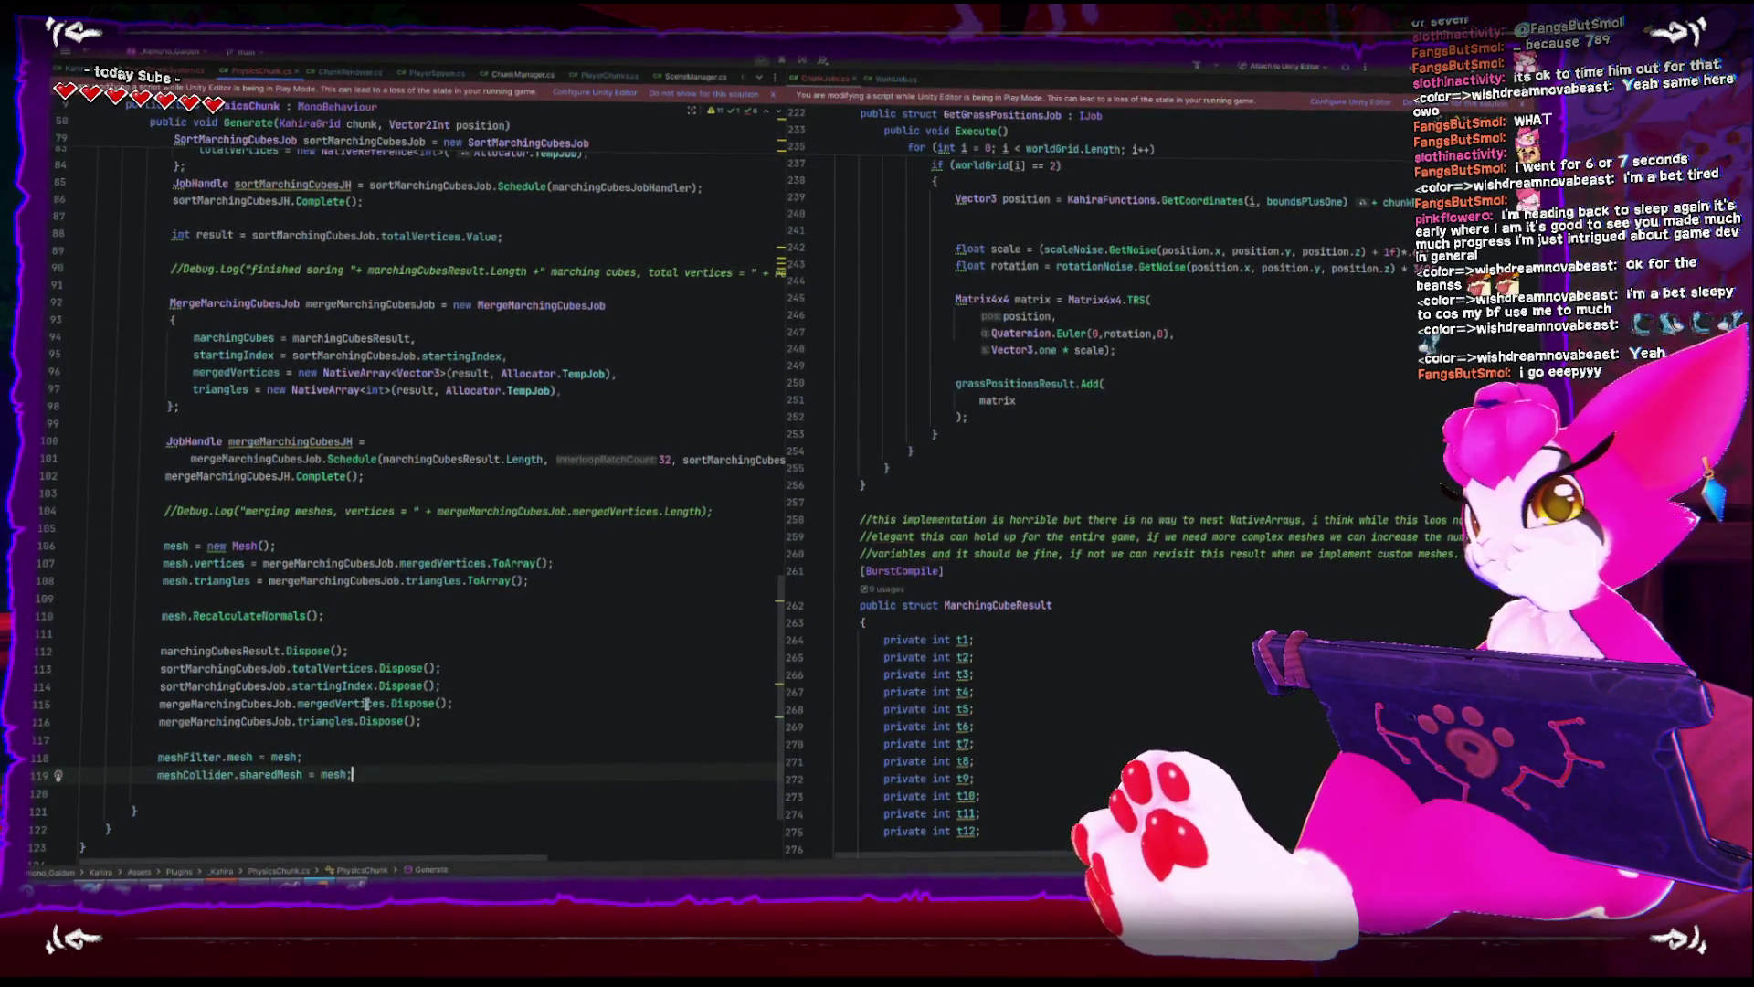
left_click(162, 619)
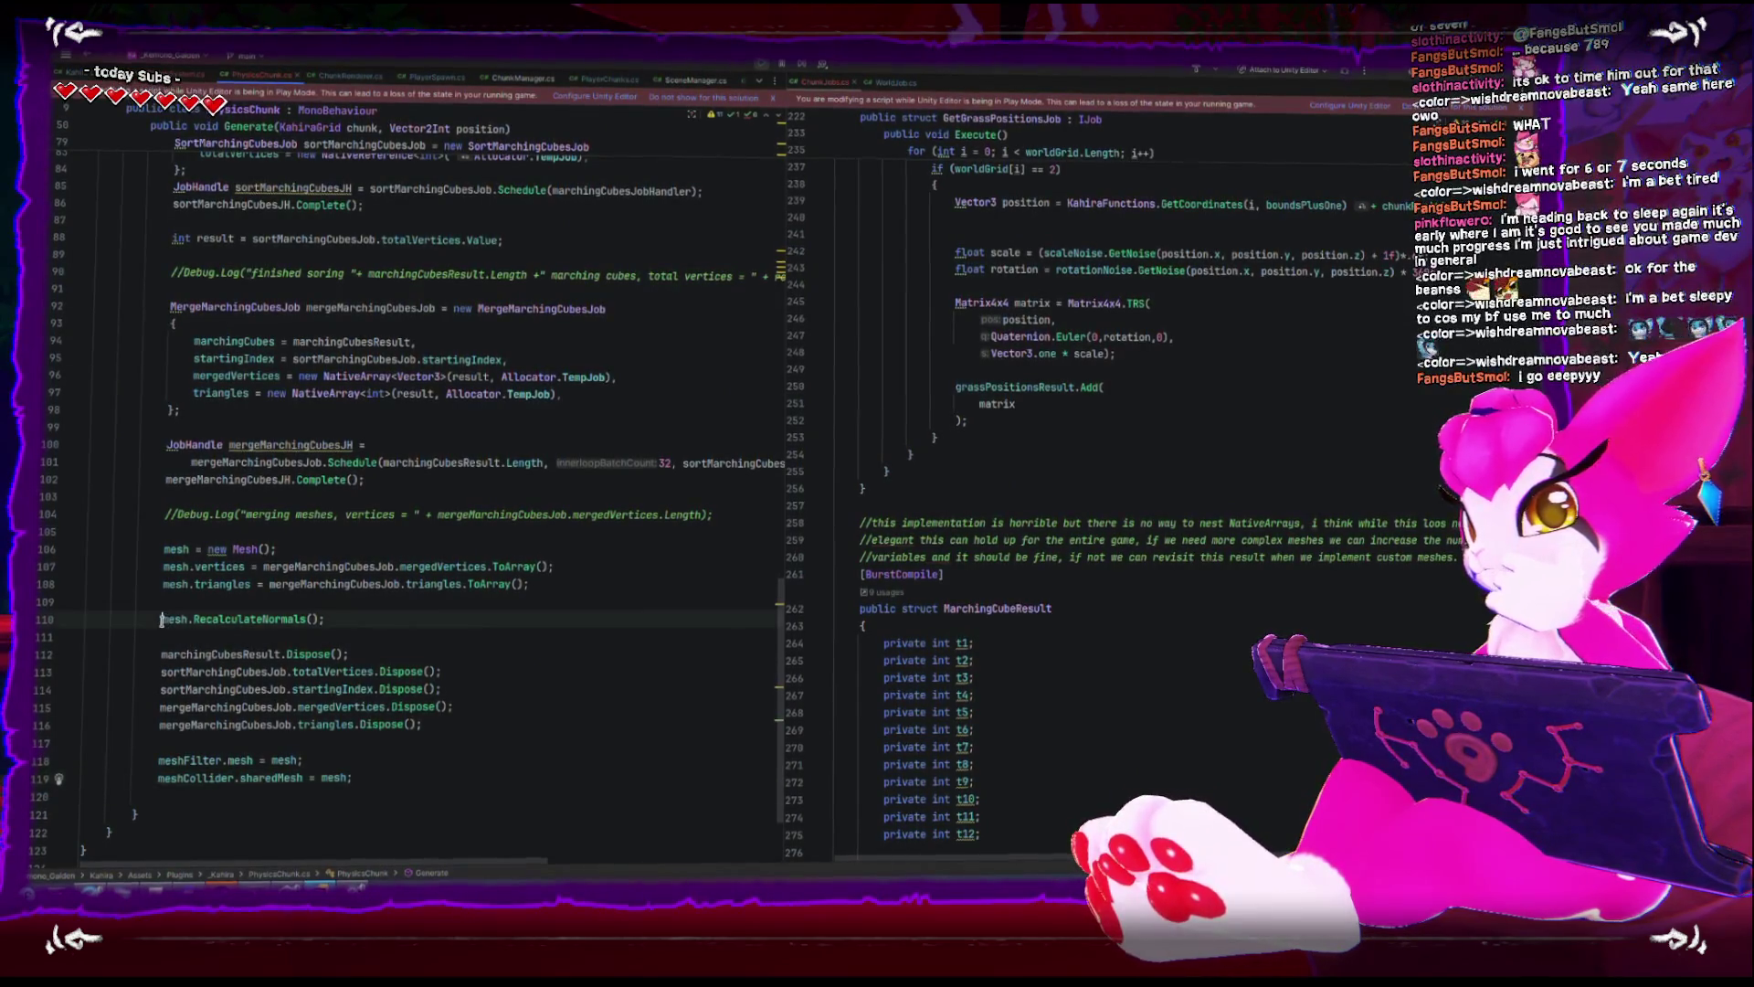
key("alt+Tab")
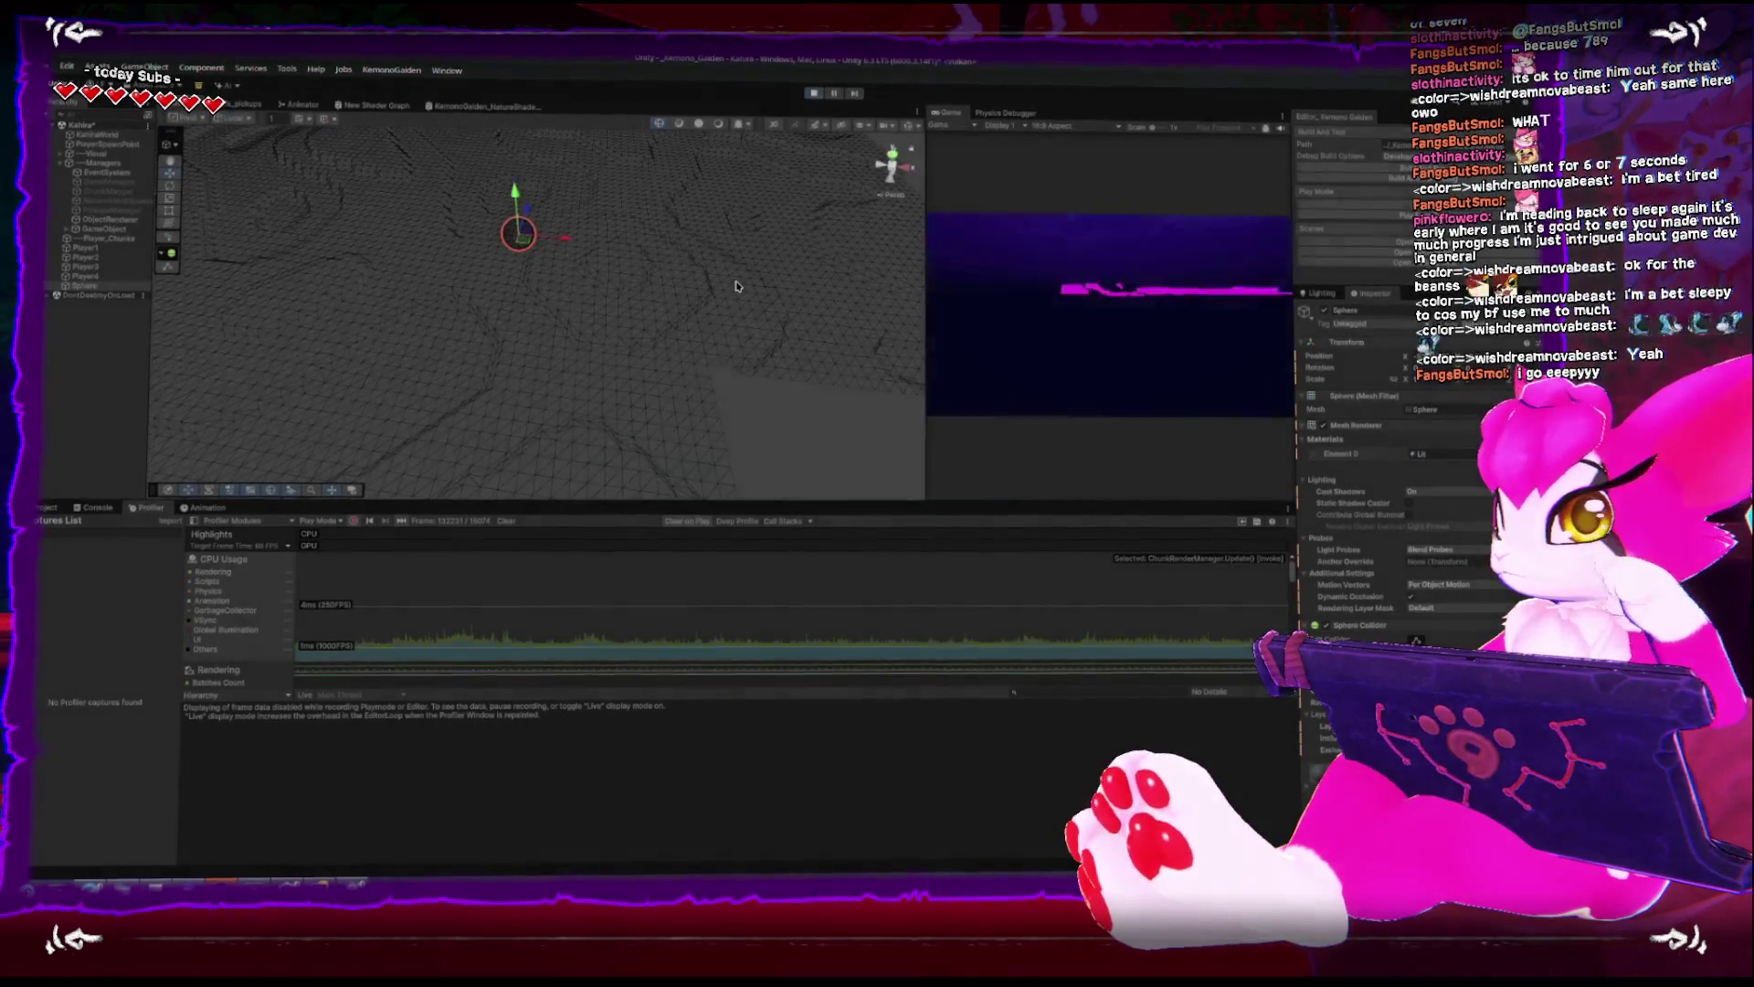
- Exit Play mode in Unity and return to the PhysicsChunk script in Rider
left_click(815, 97)
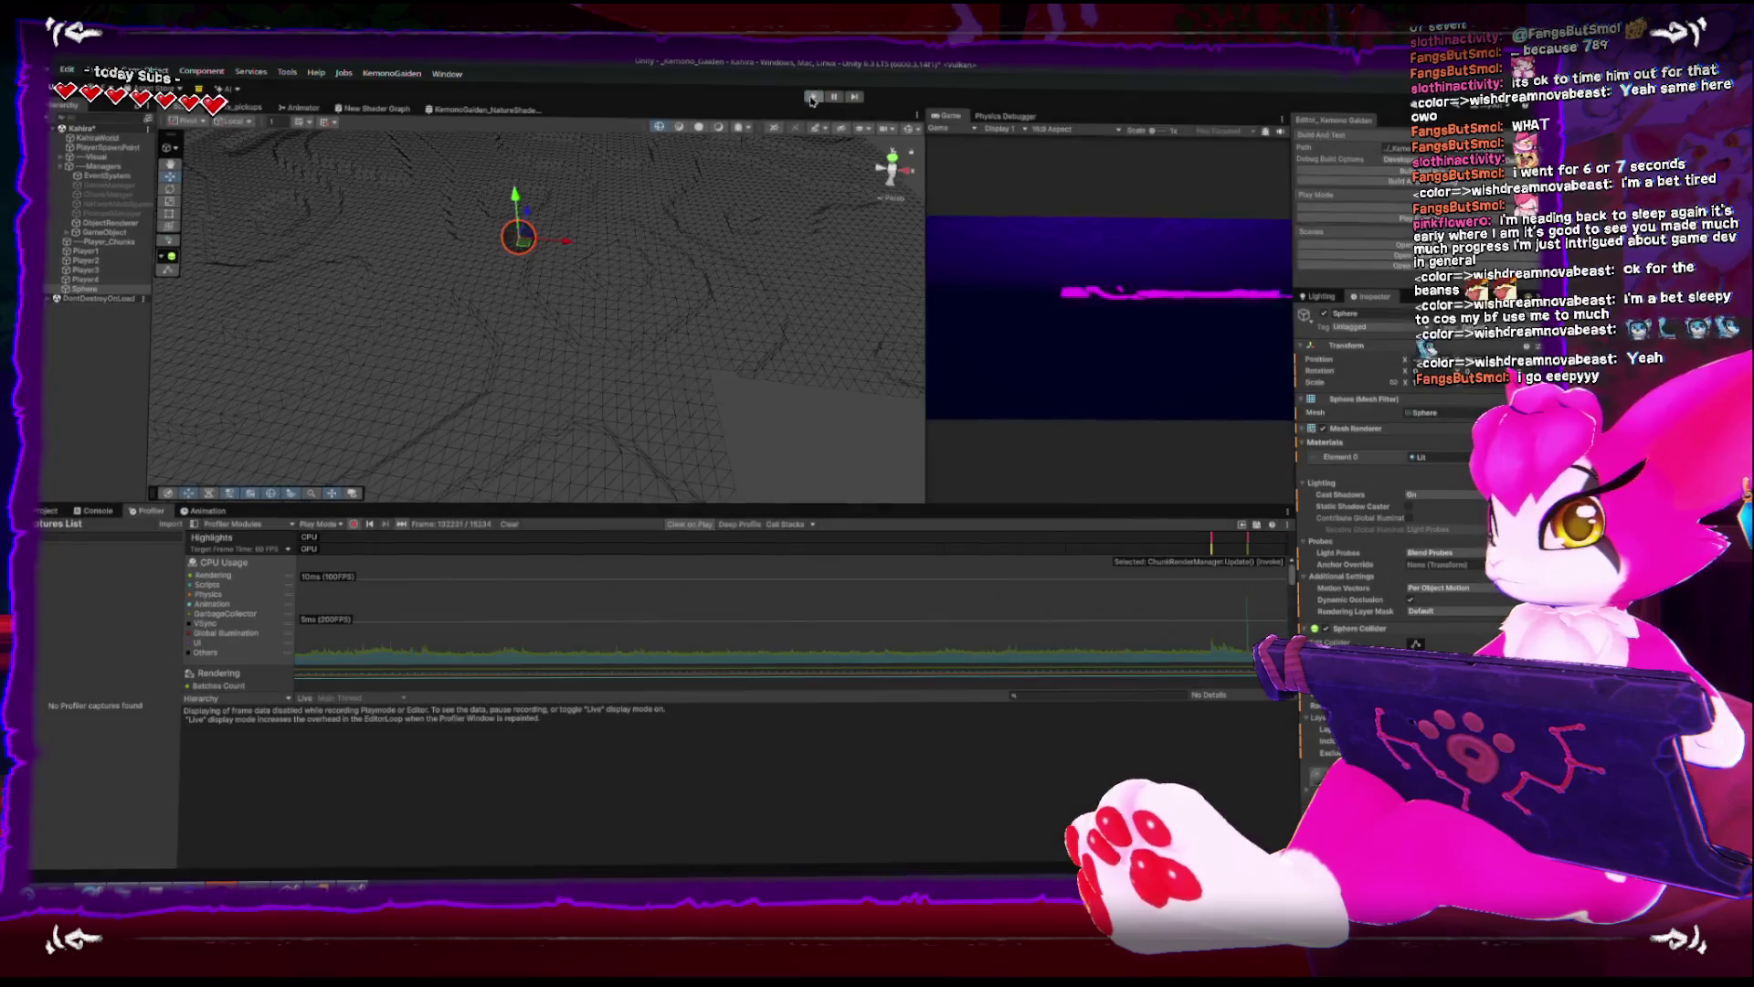
key("alt+Tab")
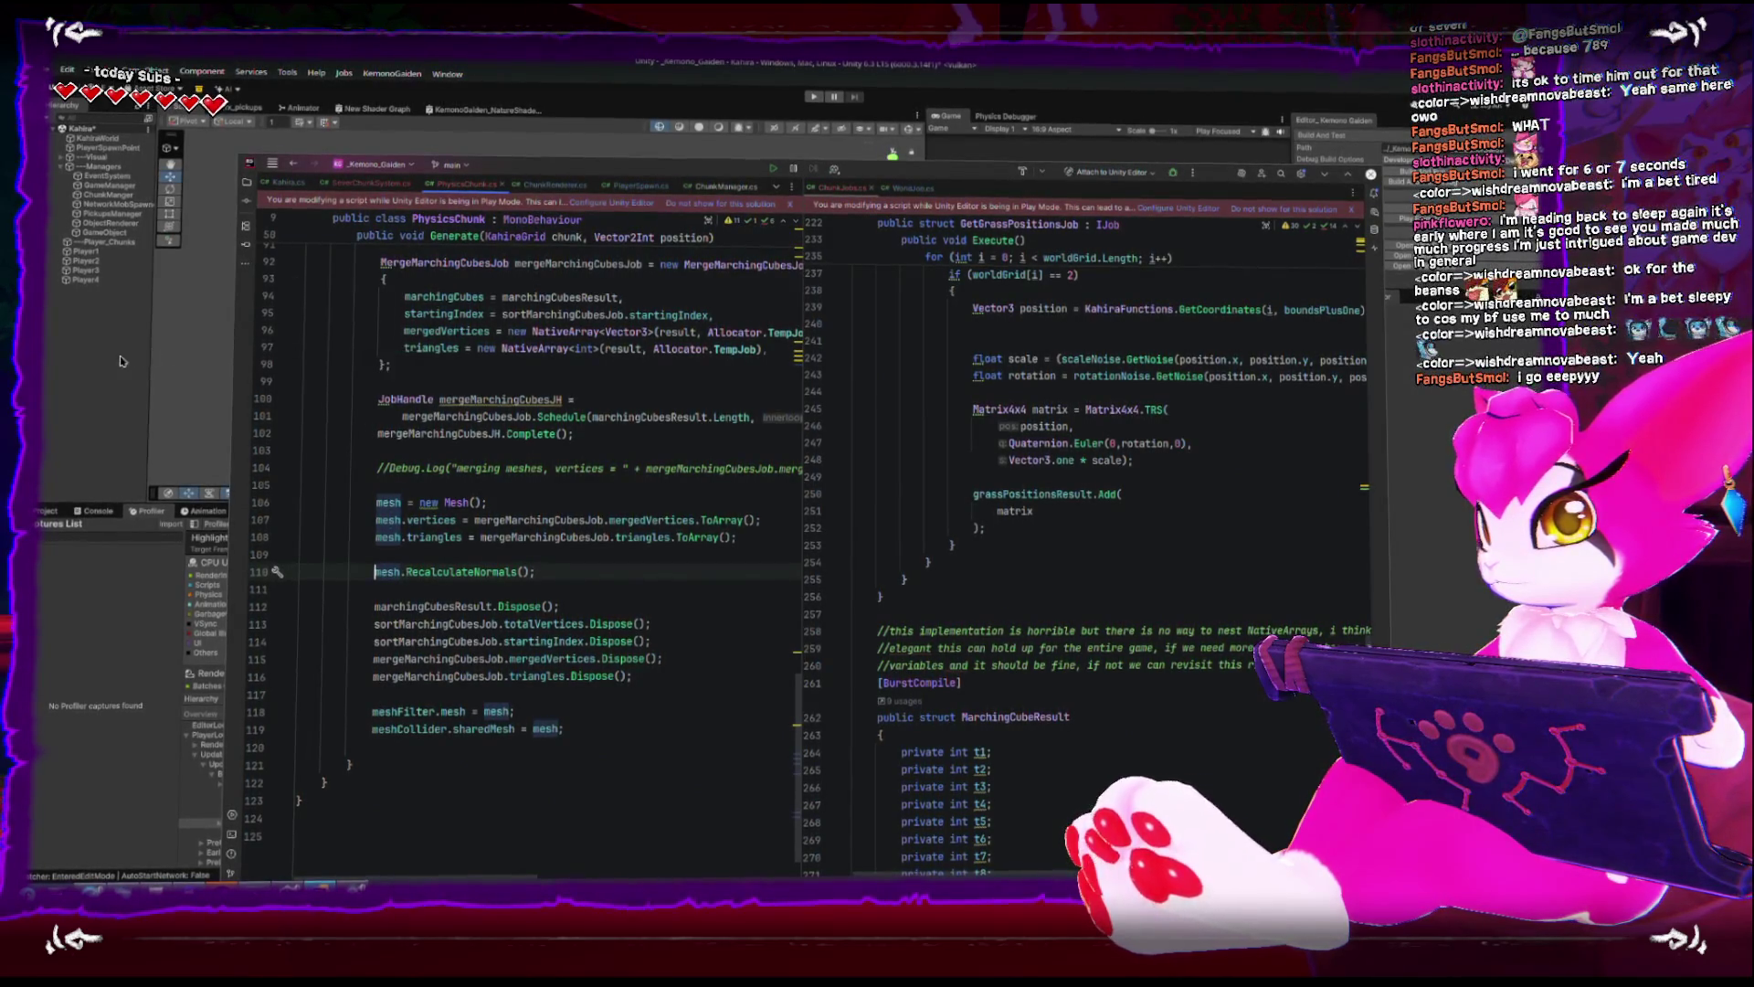
- Comment out 'meshFilter.mesh = mesh;' on line 118 with Ctrl+/ and return to Unity
left_click(373, 709)
key("ctrl+slash")
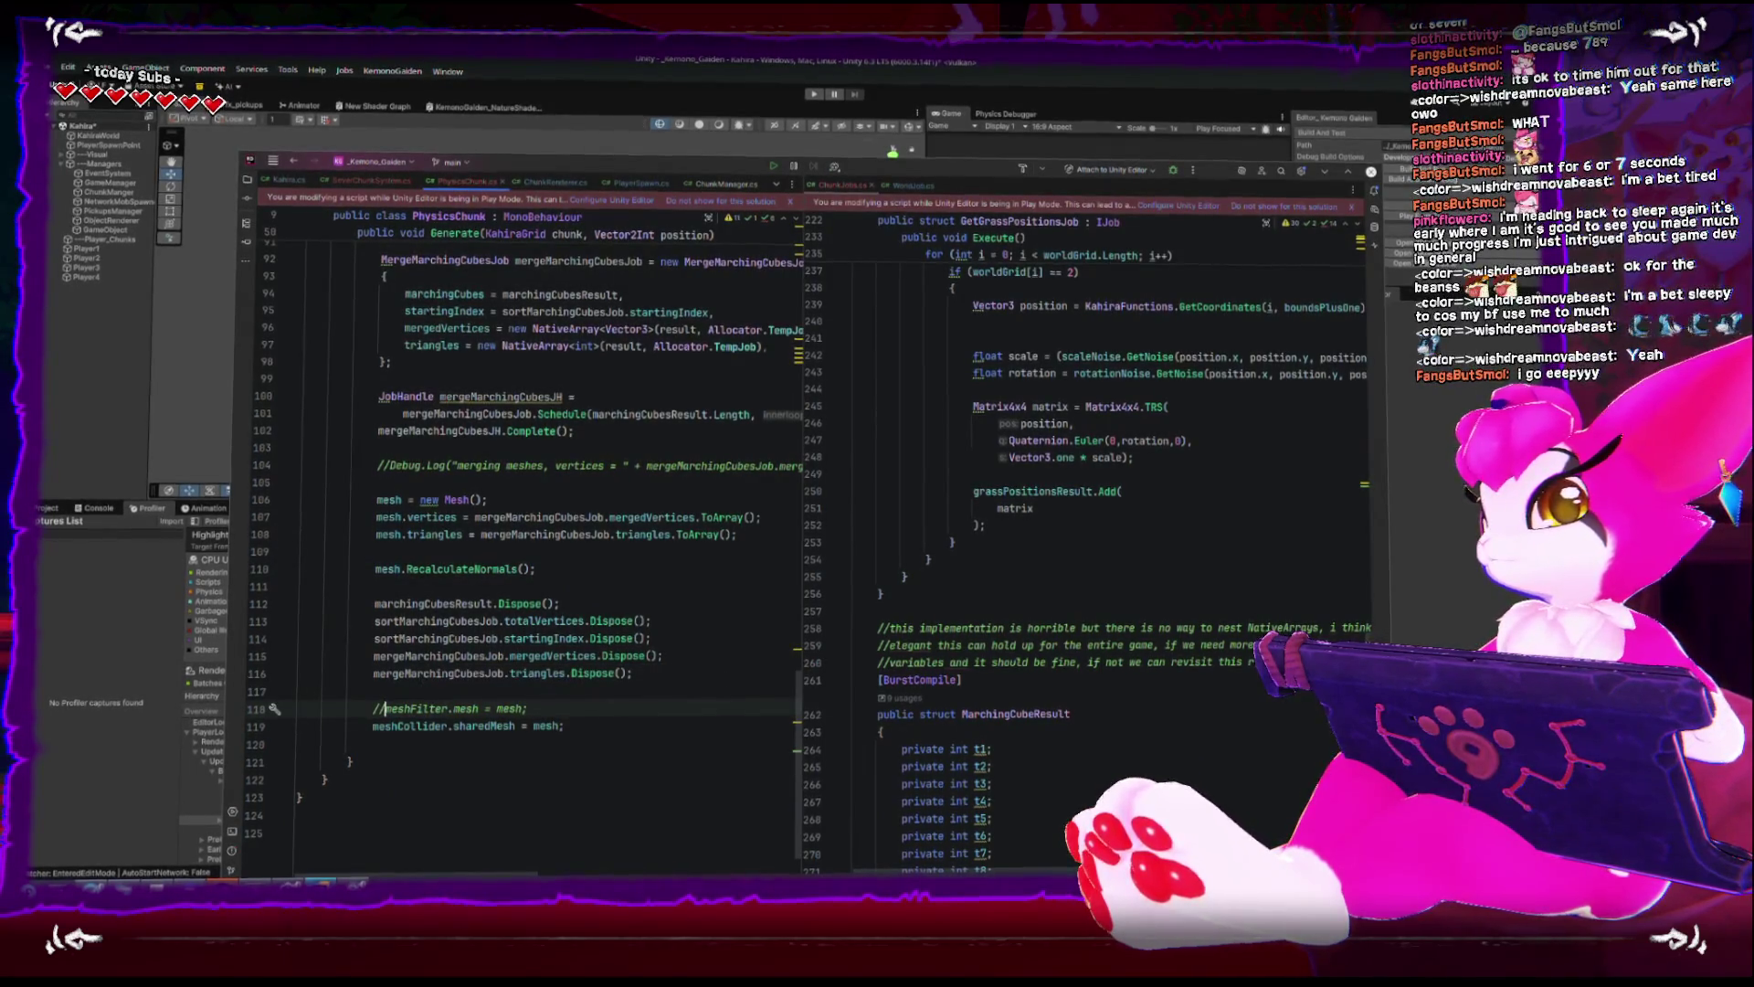
left_click(154, 435)
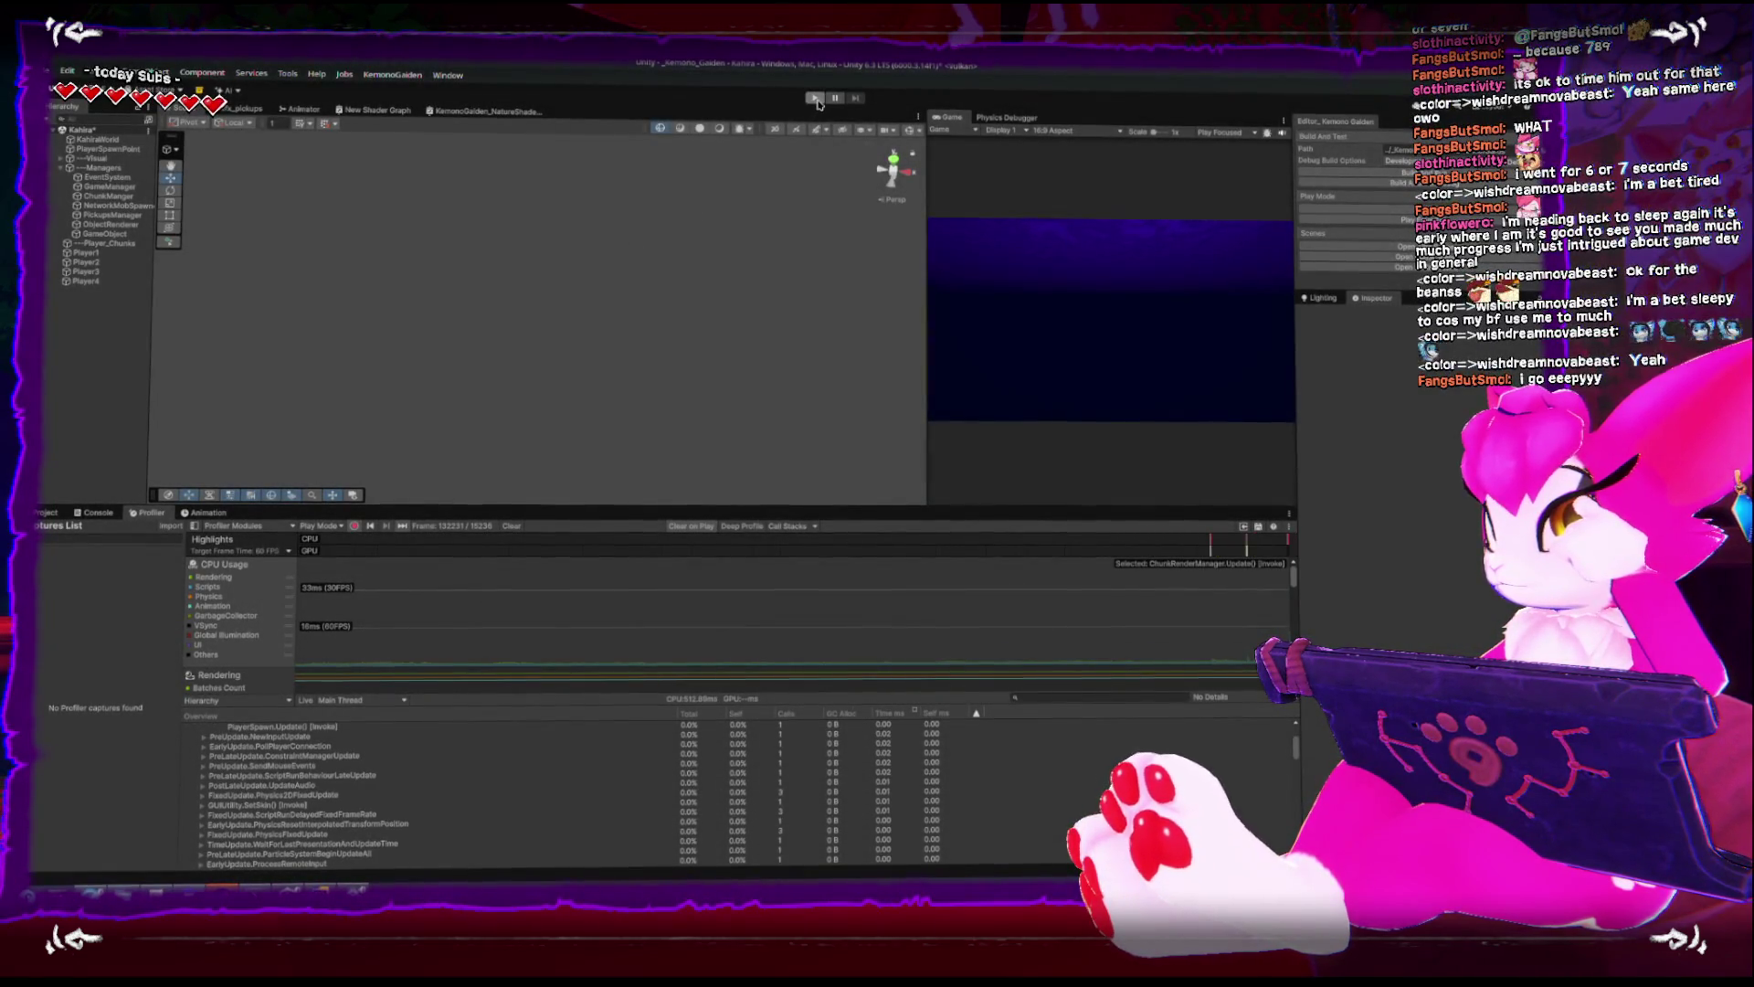
- Play the scene with Gizmos enabled and orbit around Player1 to view the green collider chunks
left_click(815, 99)
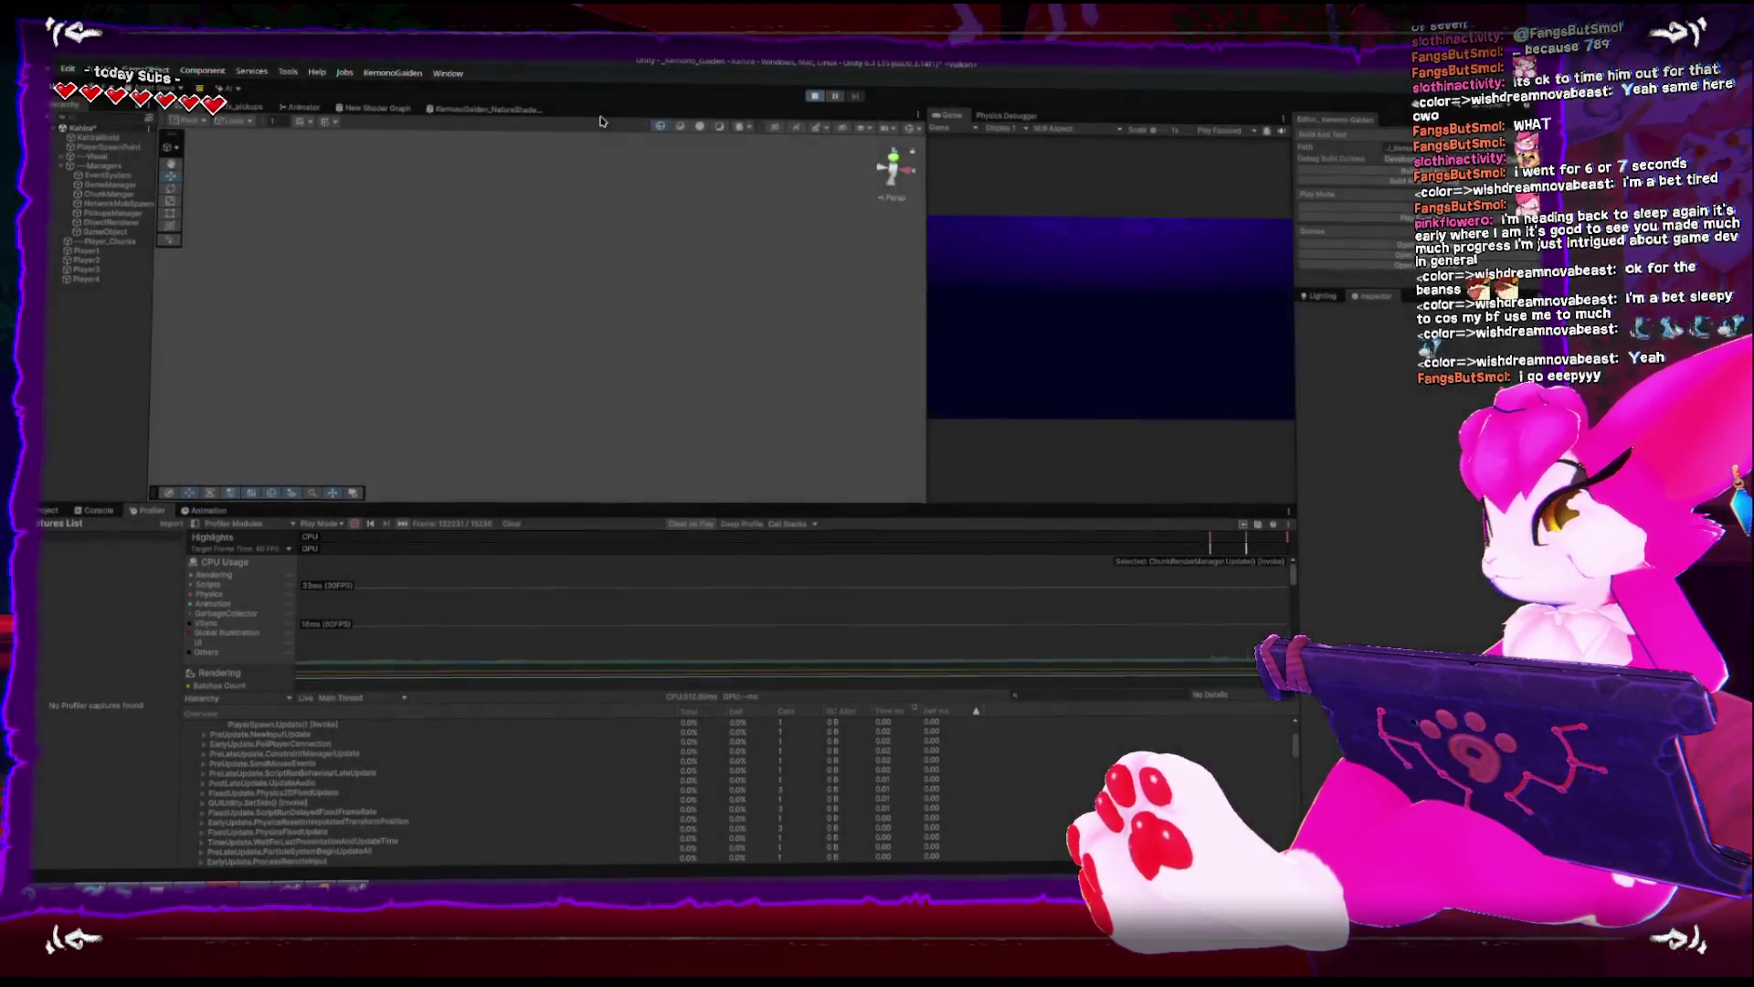
left_click(103, 254)
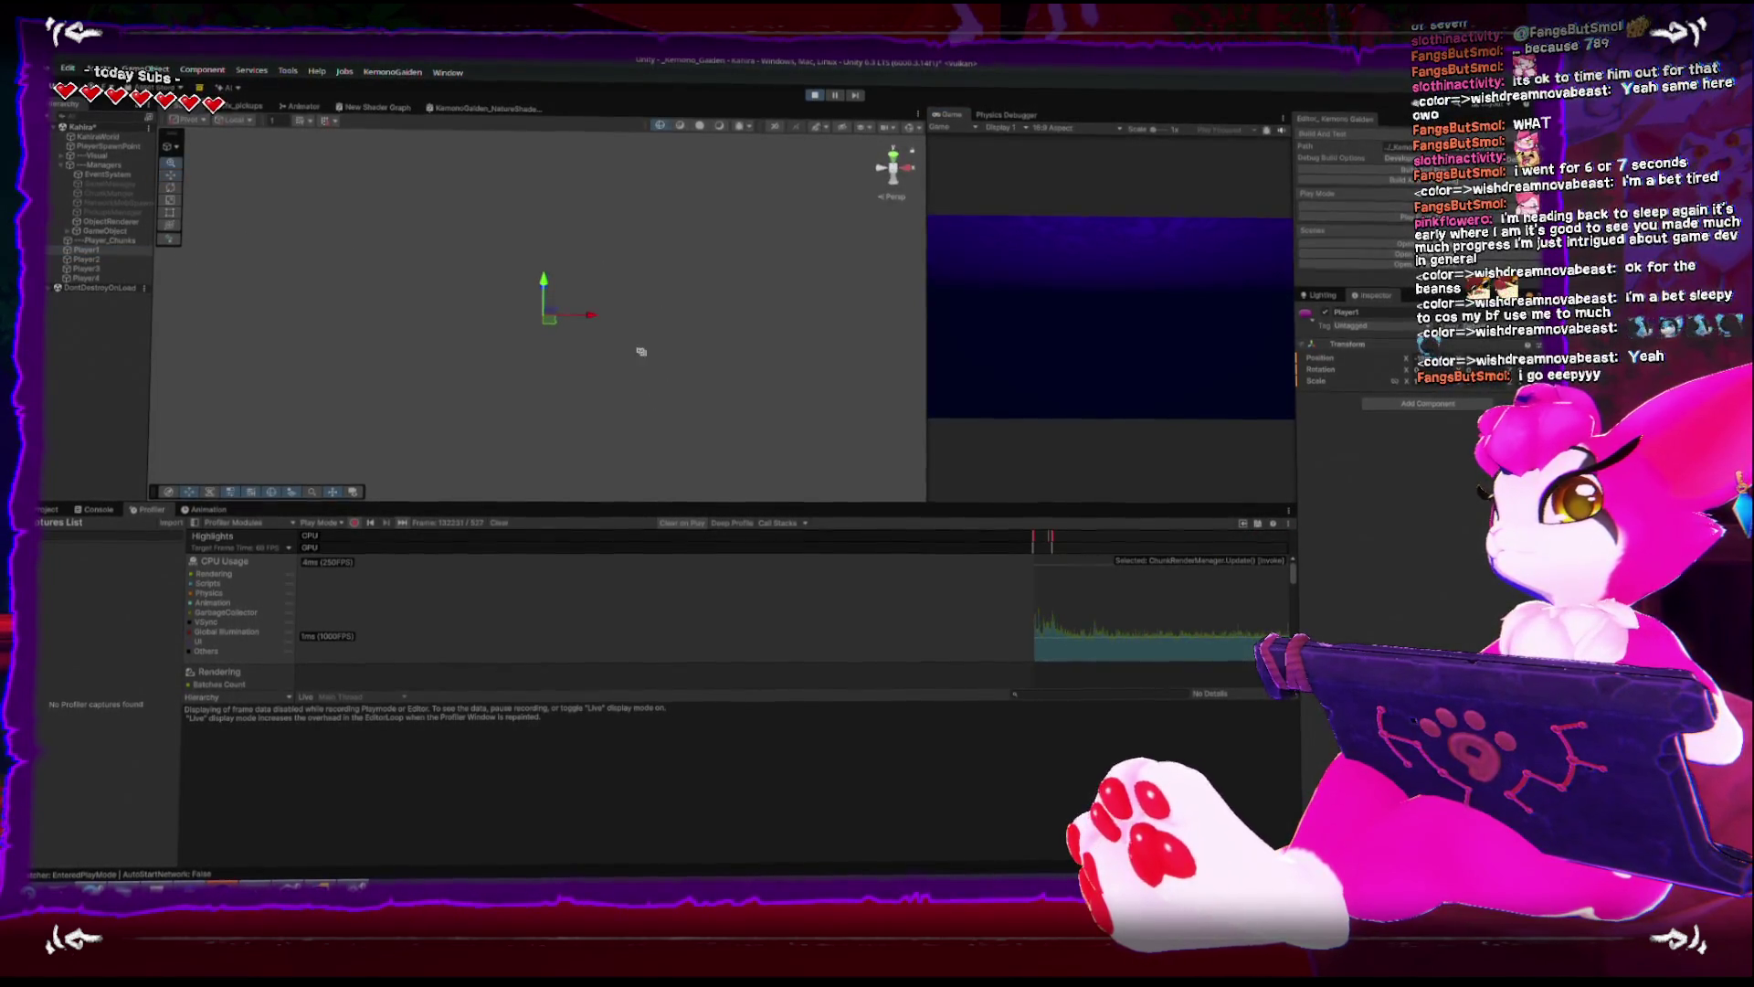
left_click(913, 129)
key("f")
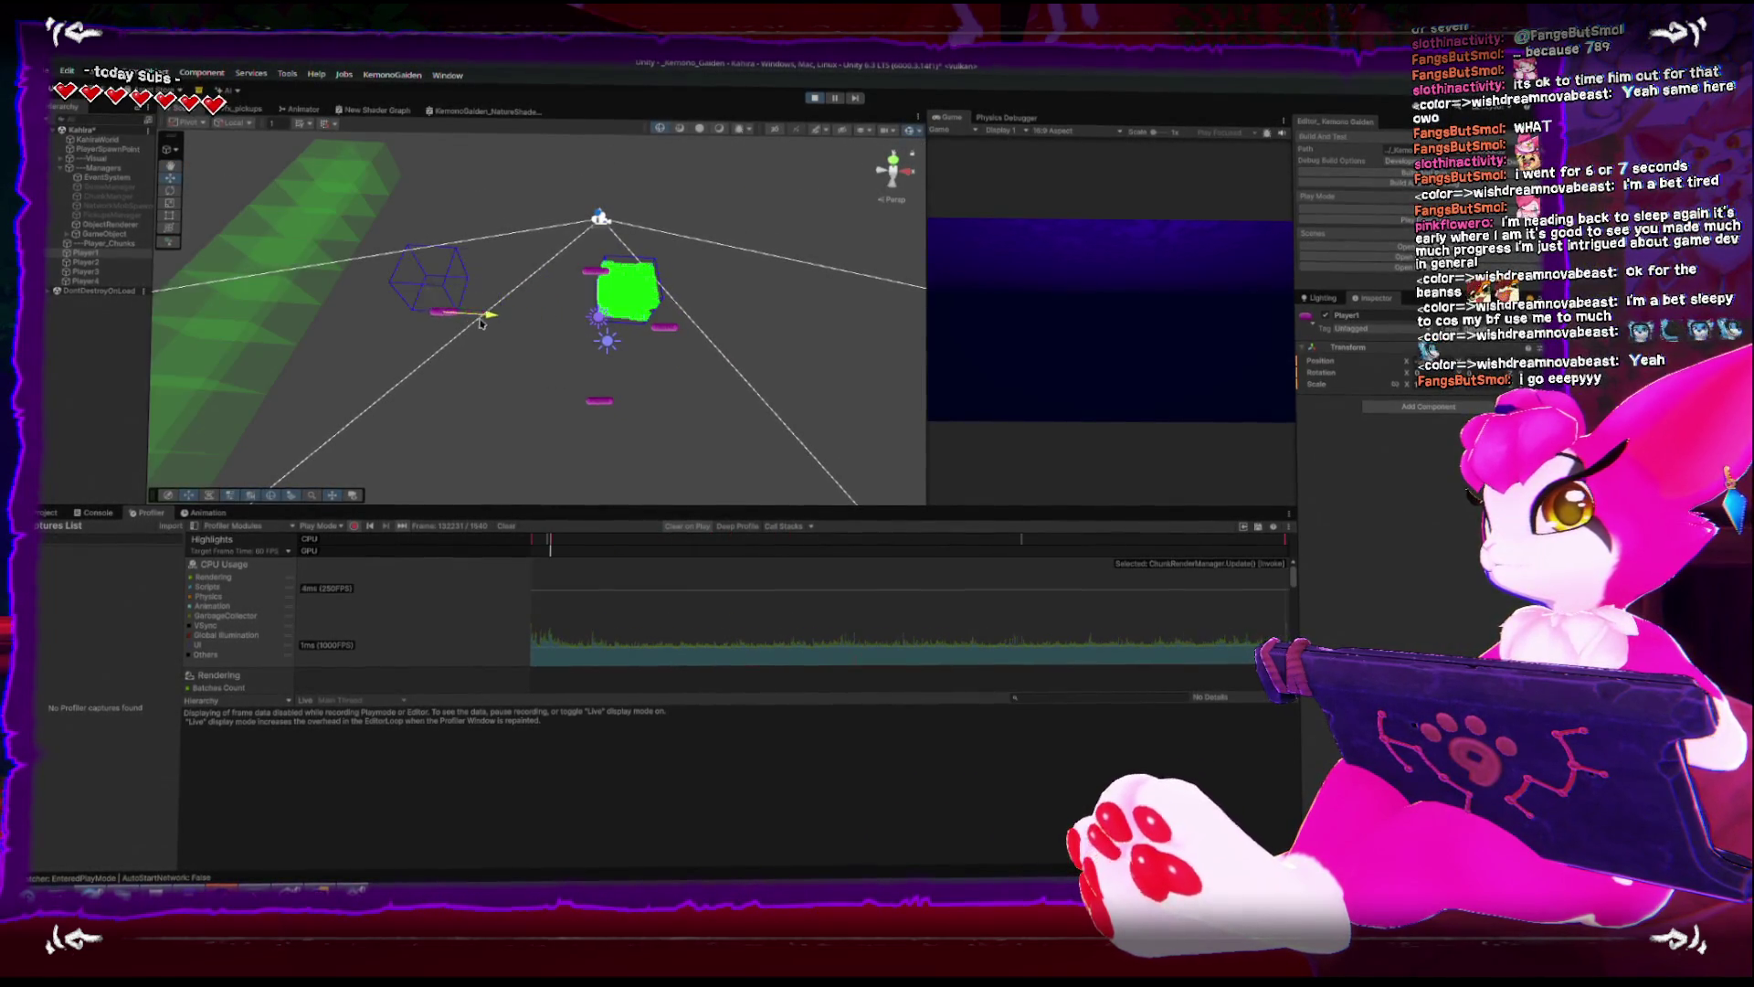
scroll(483, 300, "up", 3)
left_click_drag(483, 300, 784, 116)
- Stop Play mode and go back to the PhysicsChunk script in the code editor
left_click(814, 96)
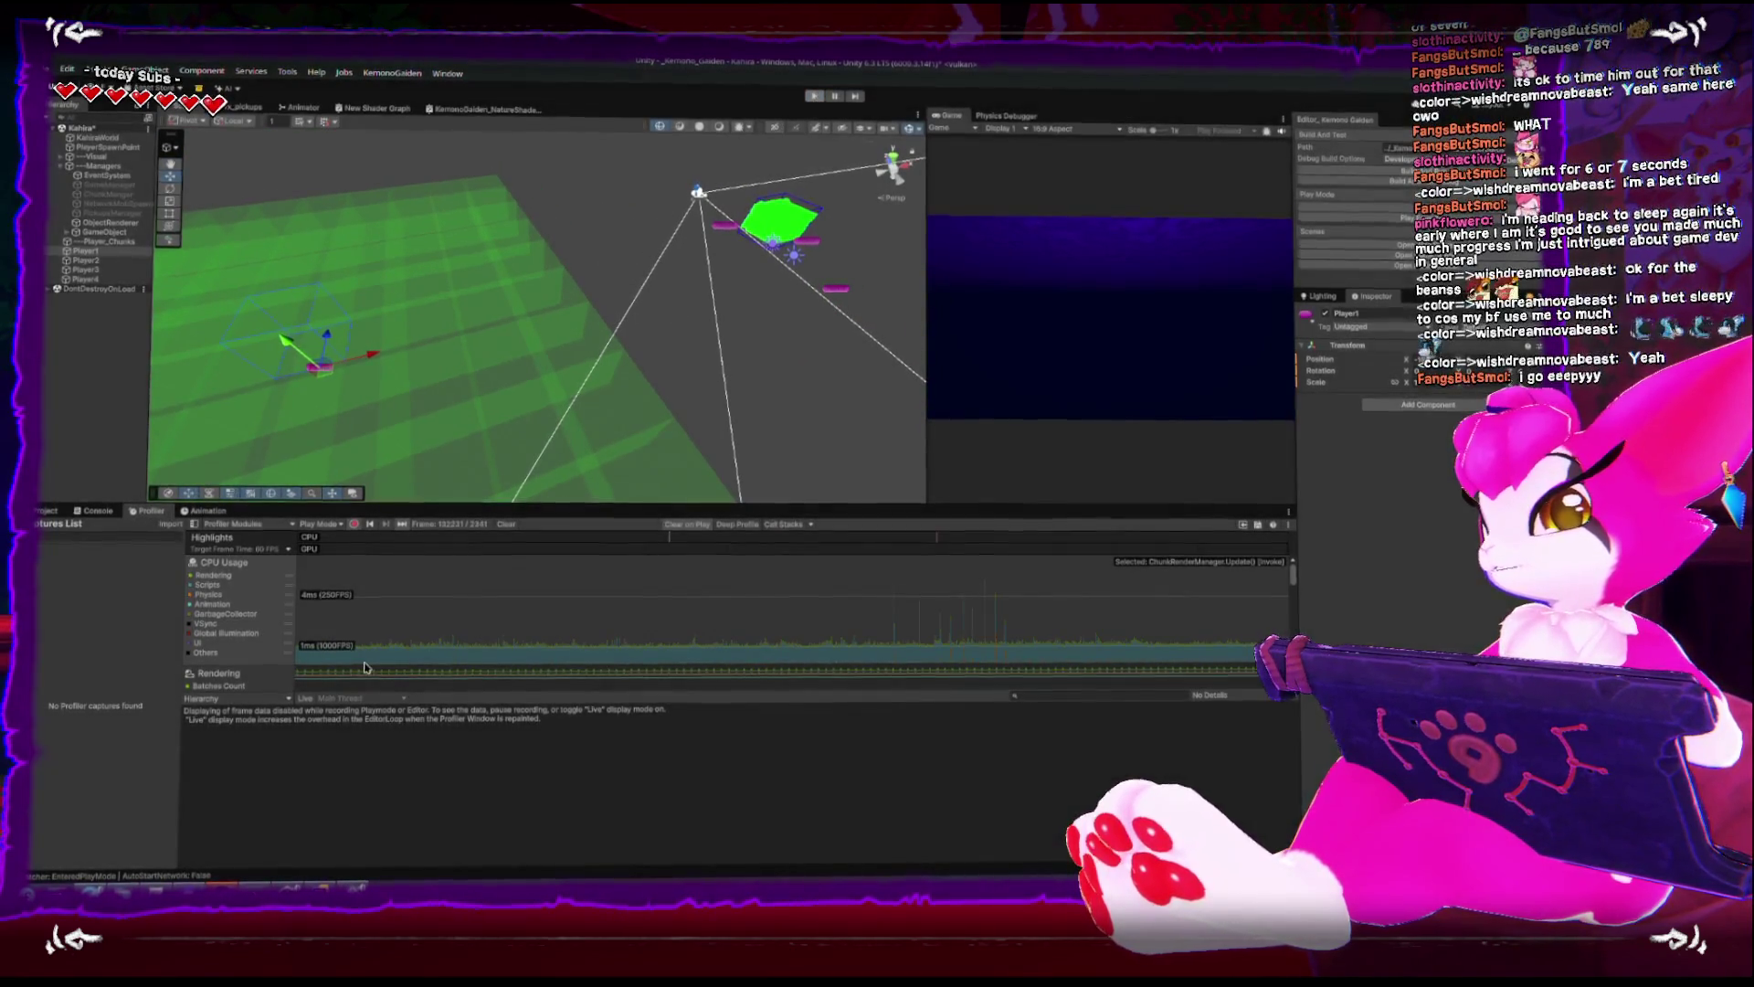
key("alt+Tab")
scroll(580, 646, "up", 20)
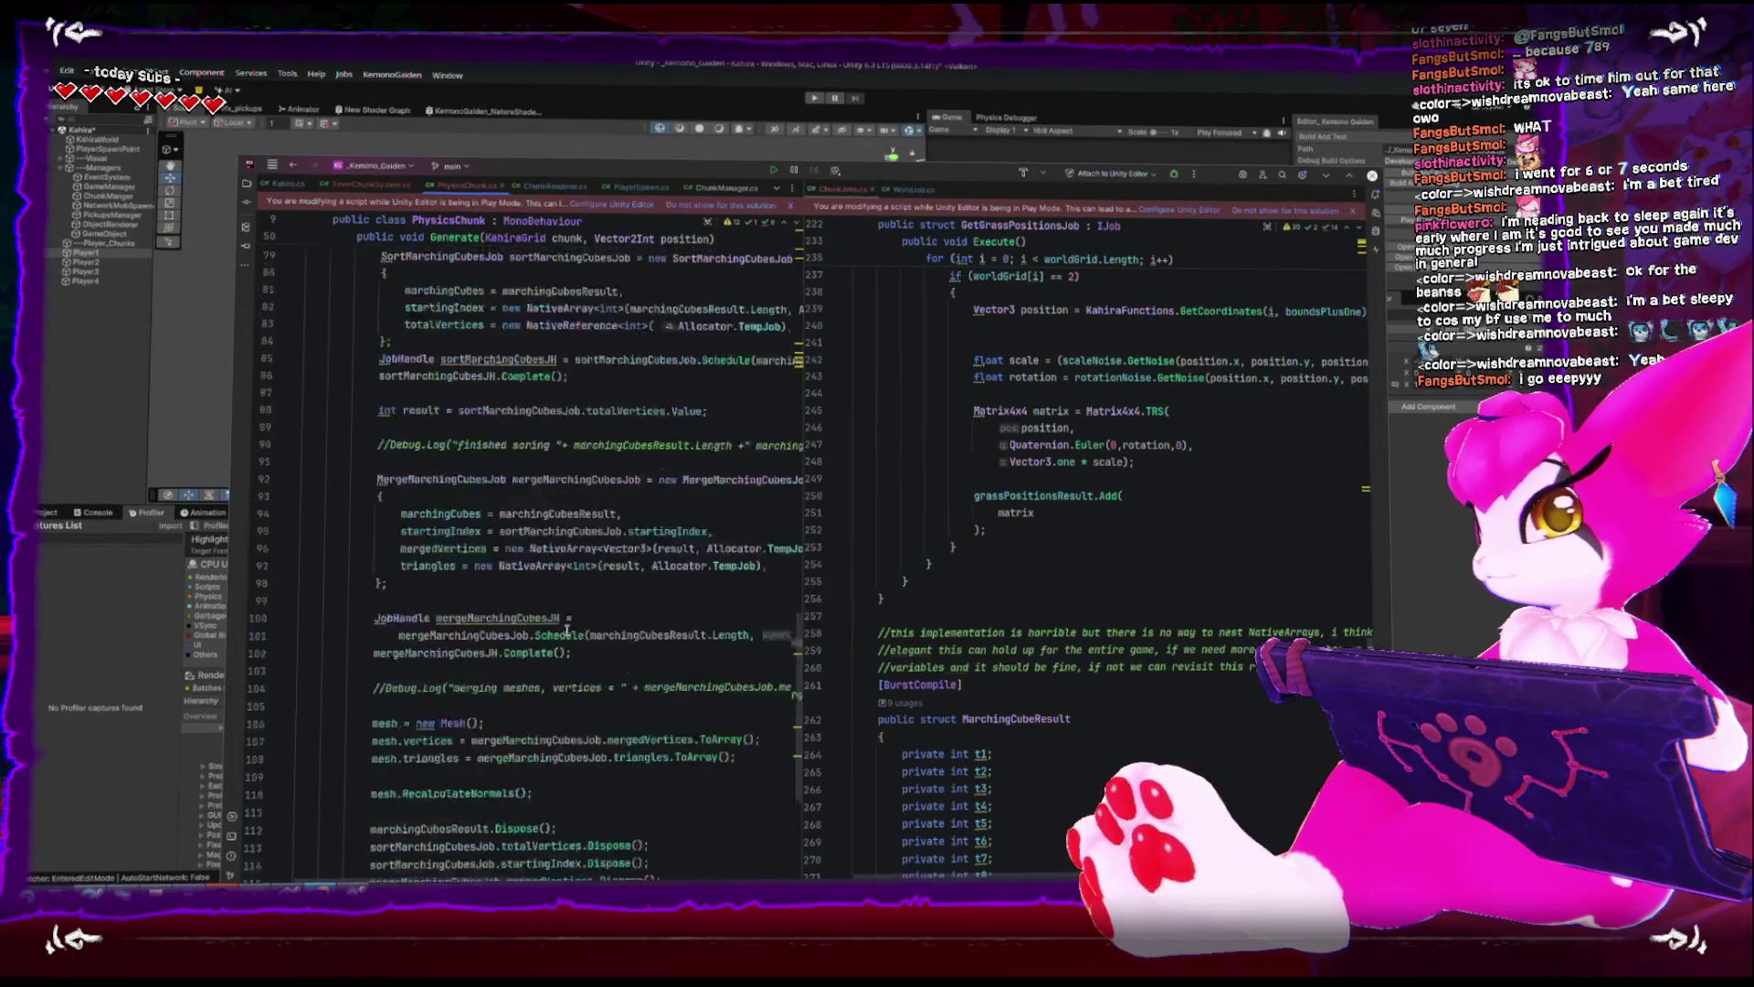
- Maximize Rider and insert 'Gizmos.matrix = transform.localToWorldMatrix;' above Gizmos.DrawWireMesh in OnDrawGizmos
double_click(950, 181)
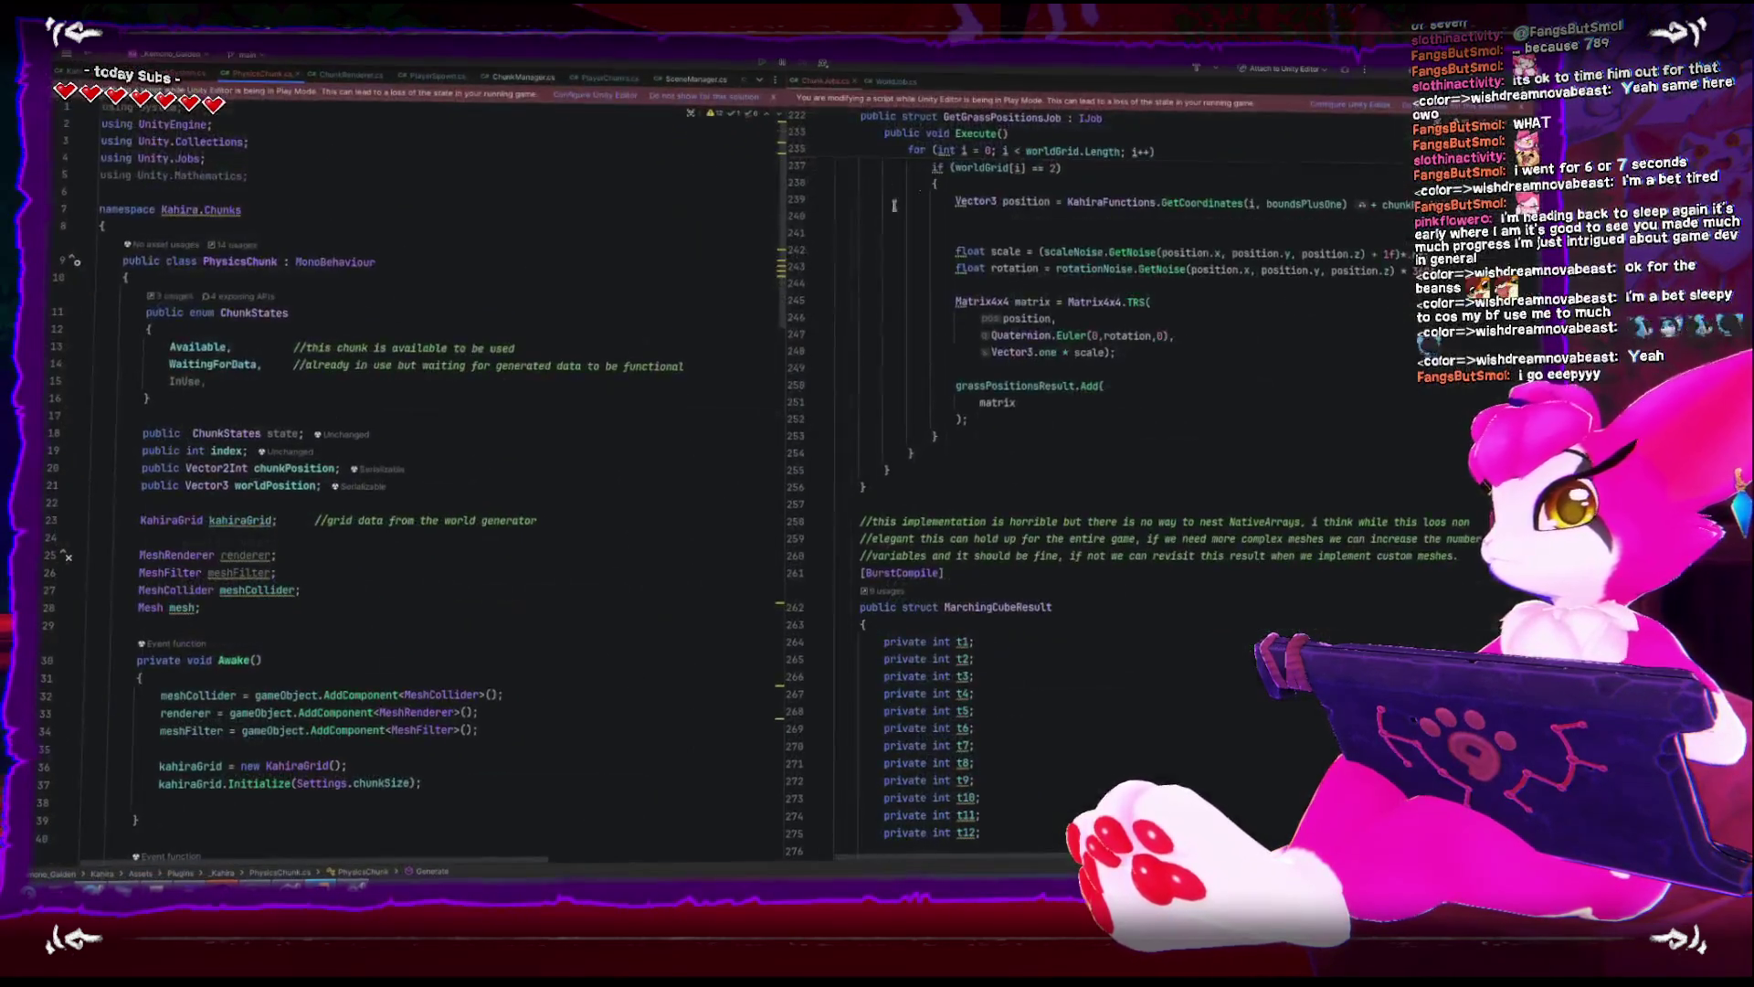
scroll(454, 557, "down", 3)
scroll(454, 558, "down", 5)
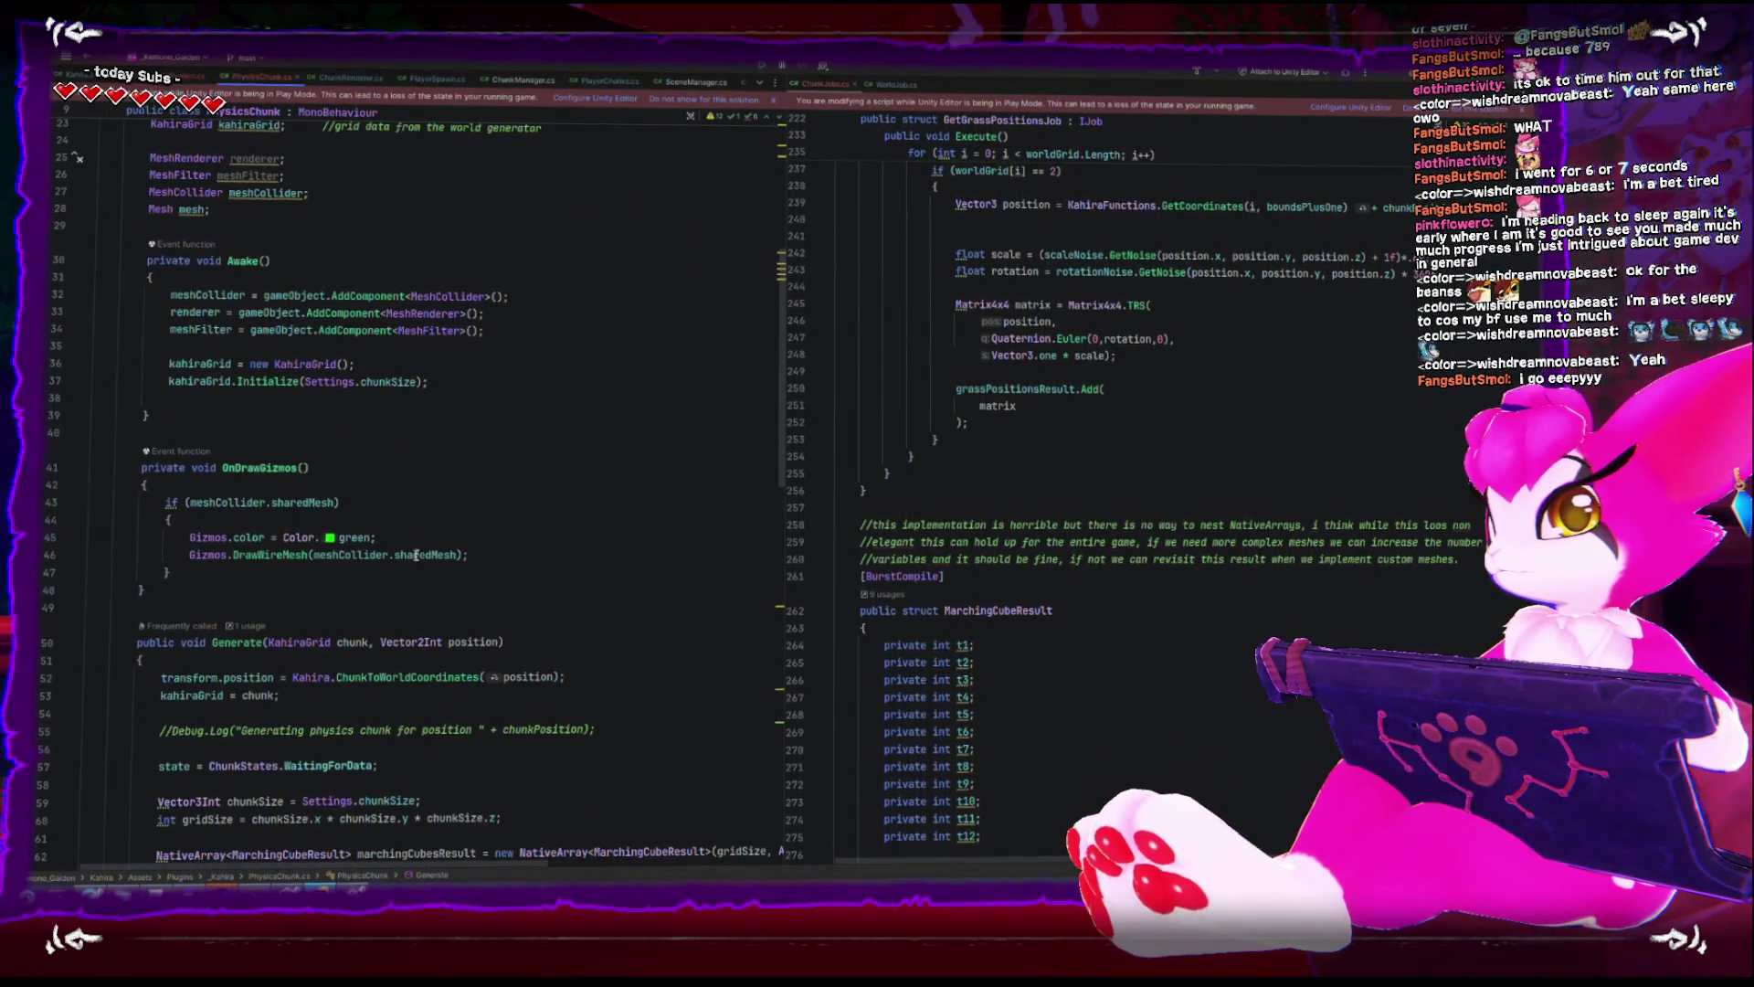
mouse_move(294, 555)
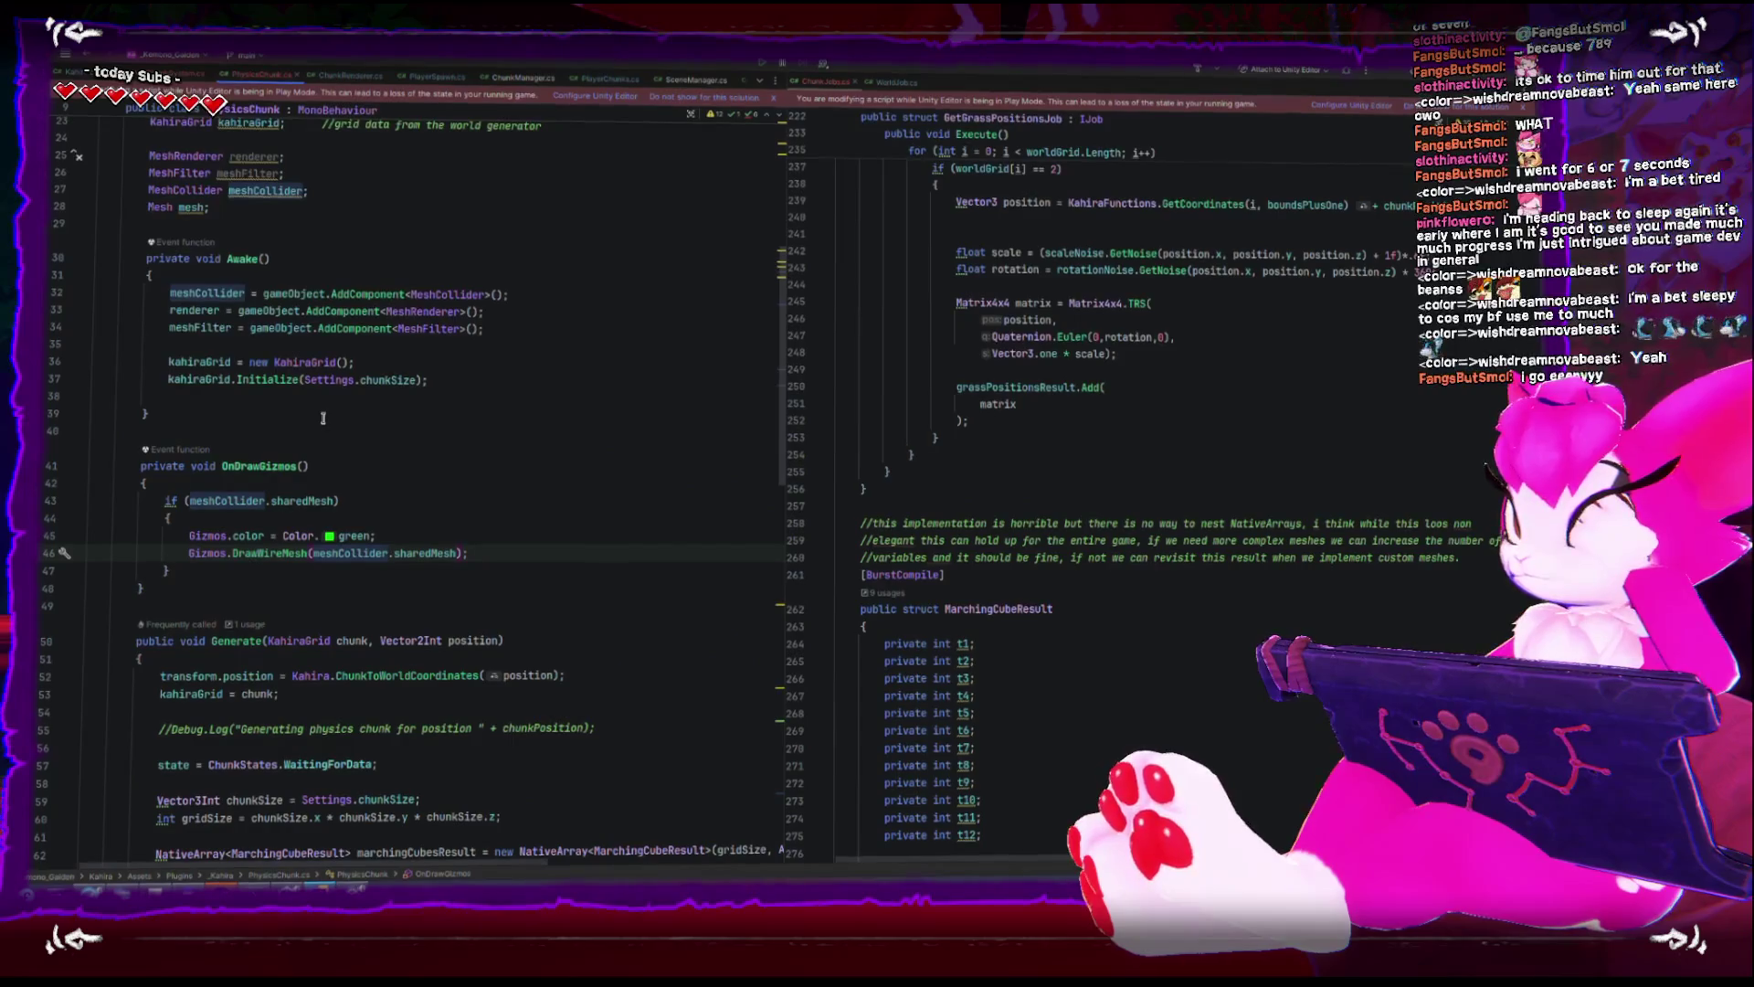
key("Up")
key("End")
key("Return")
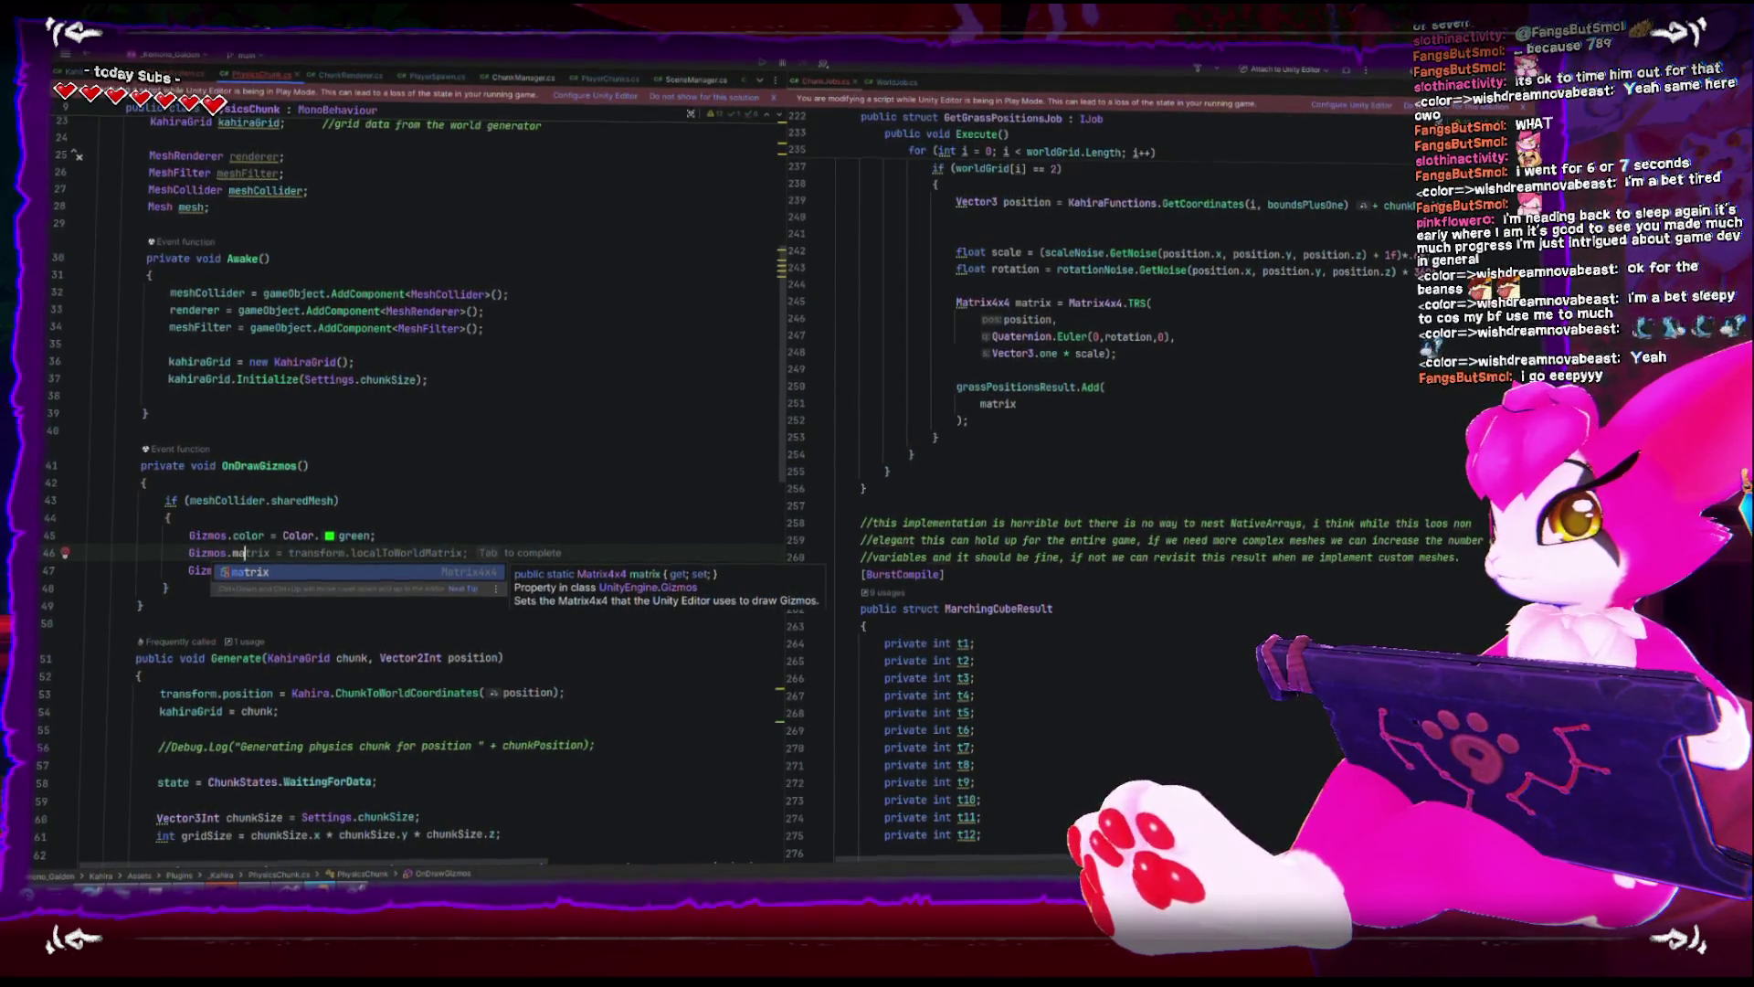
key("Tab")
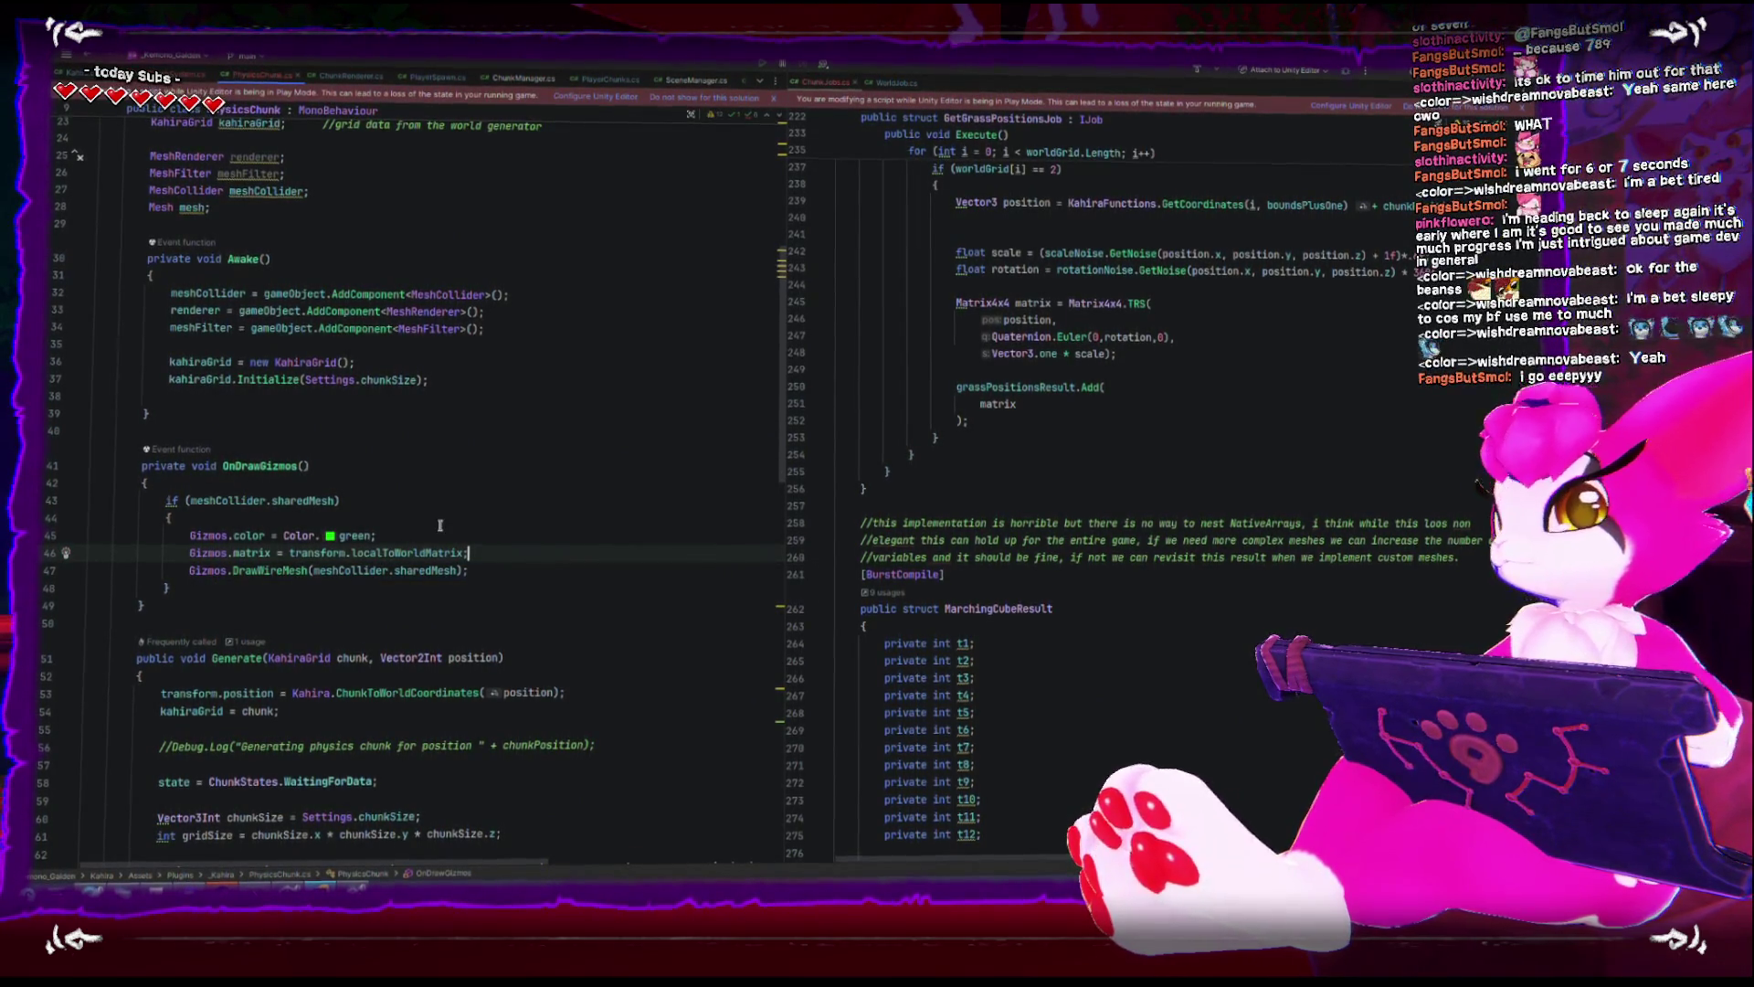
key("alt+Tab")
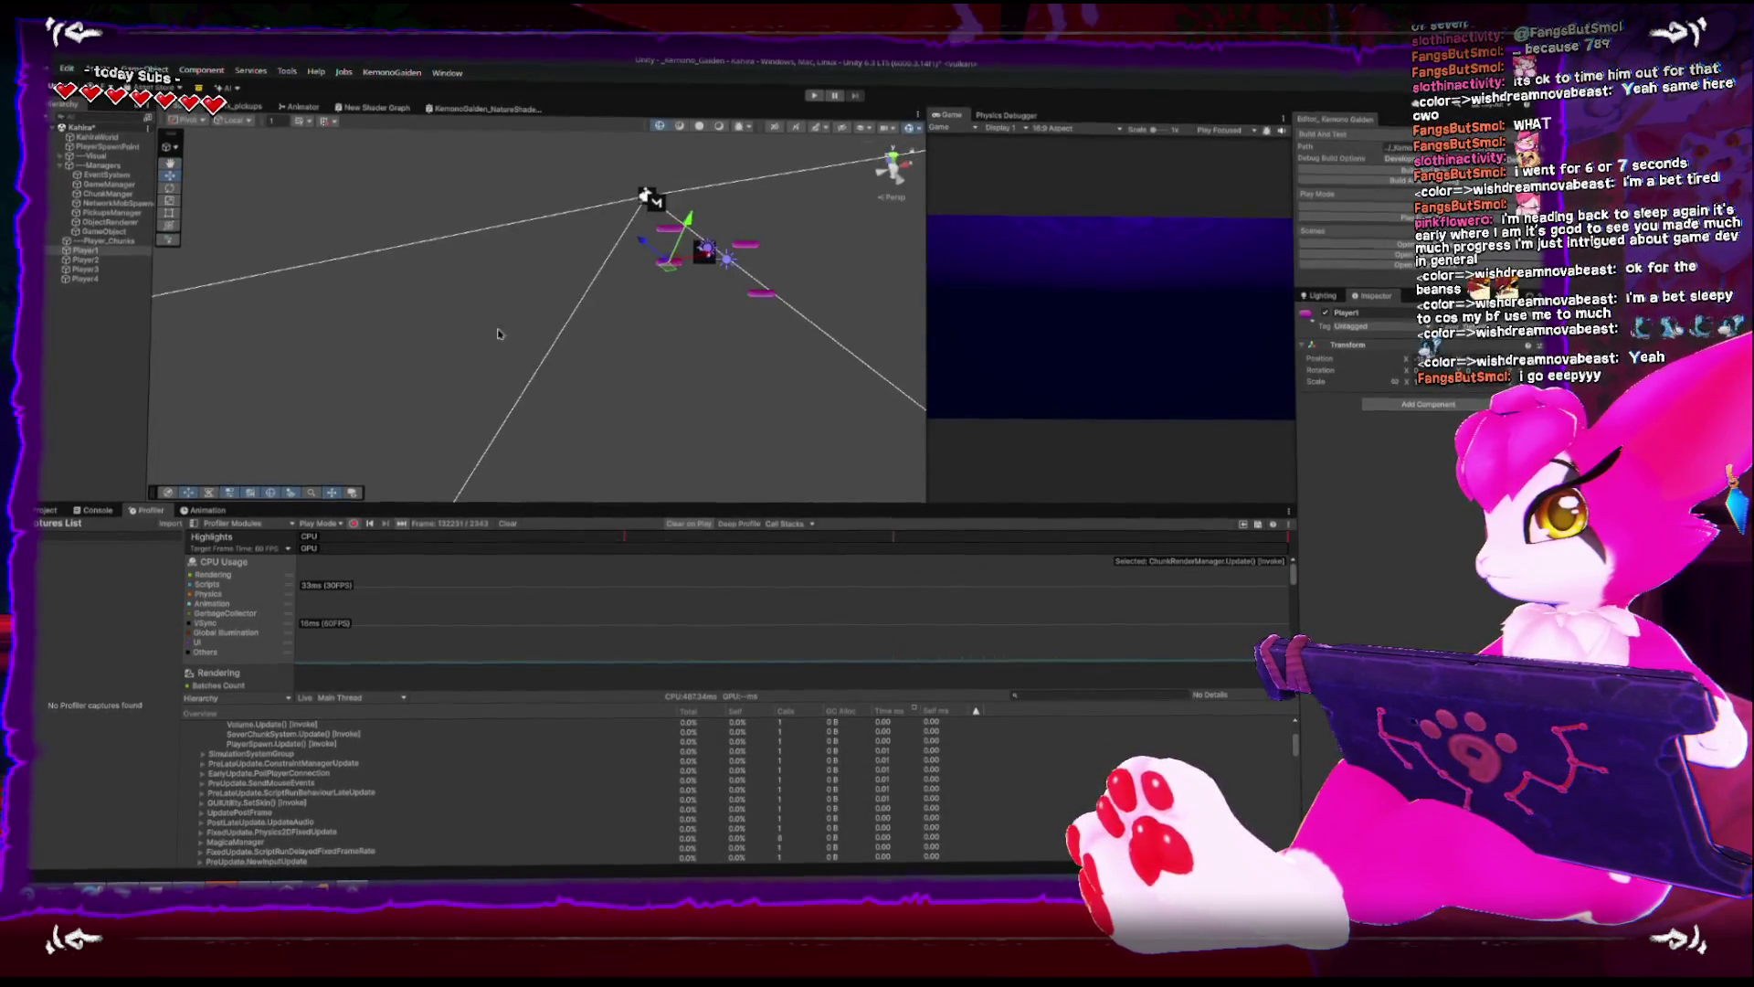
- Enter Play mode, drag Player1 across the level, and frame it over the green wireframe terrain
left_click_drag(498, 333, 546, 338)
left_click(814, 96)
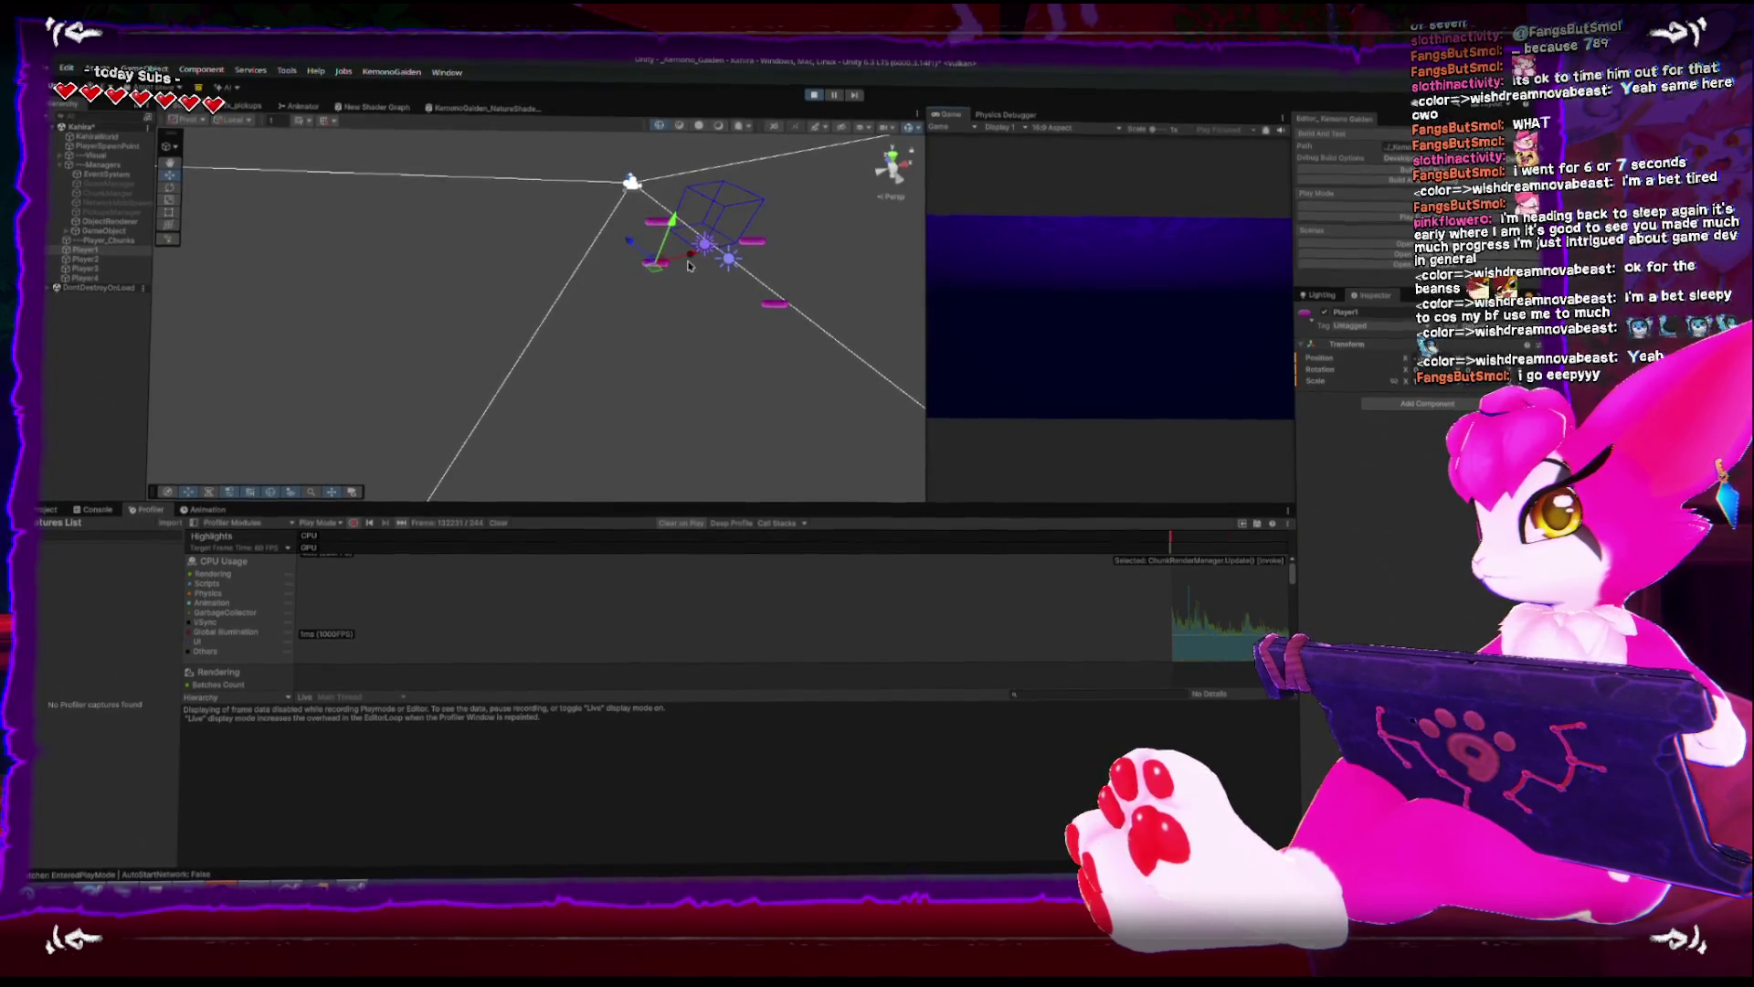
mouse_move(413, 313)
left_mouse_down()
mouse_move(564, 327)
mouse_move(572, 203)
mouse_move(637, 237)
mouse_move(634, 270)
mouse_move(461, 195)
mouse_move(375, 194)
mouse_move(459, 191)
mouse_move(428, 210)
left_mouse_up()
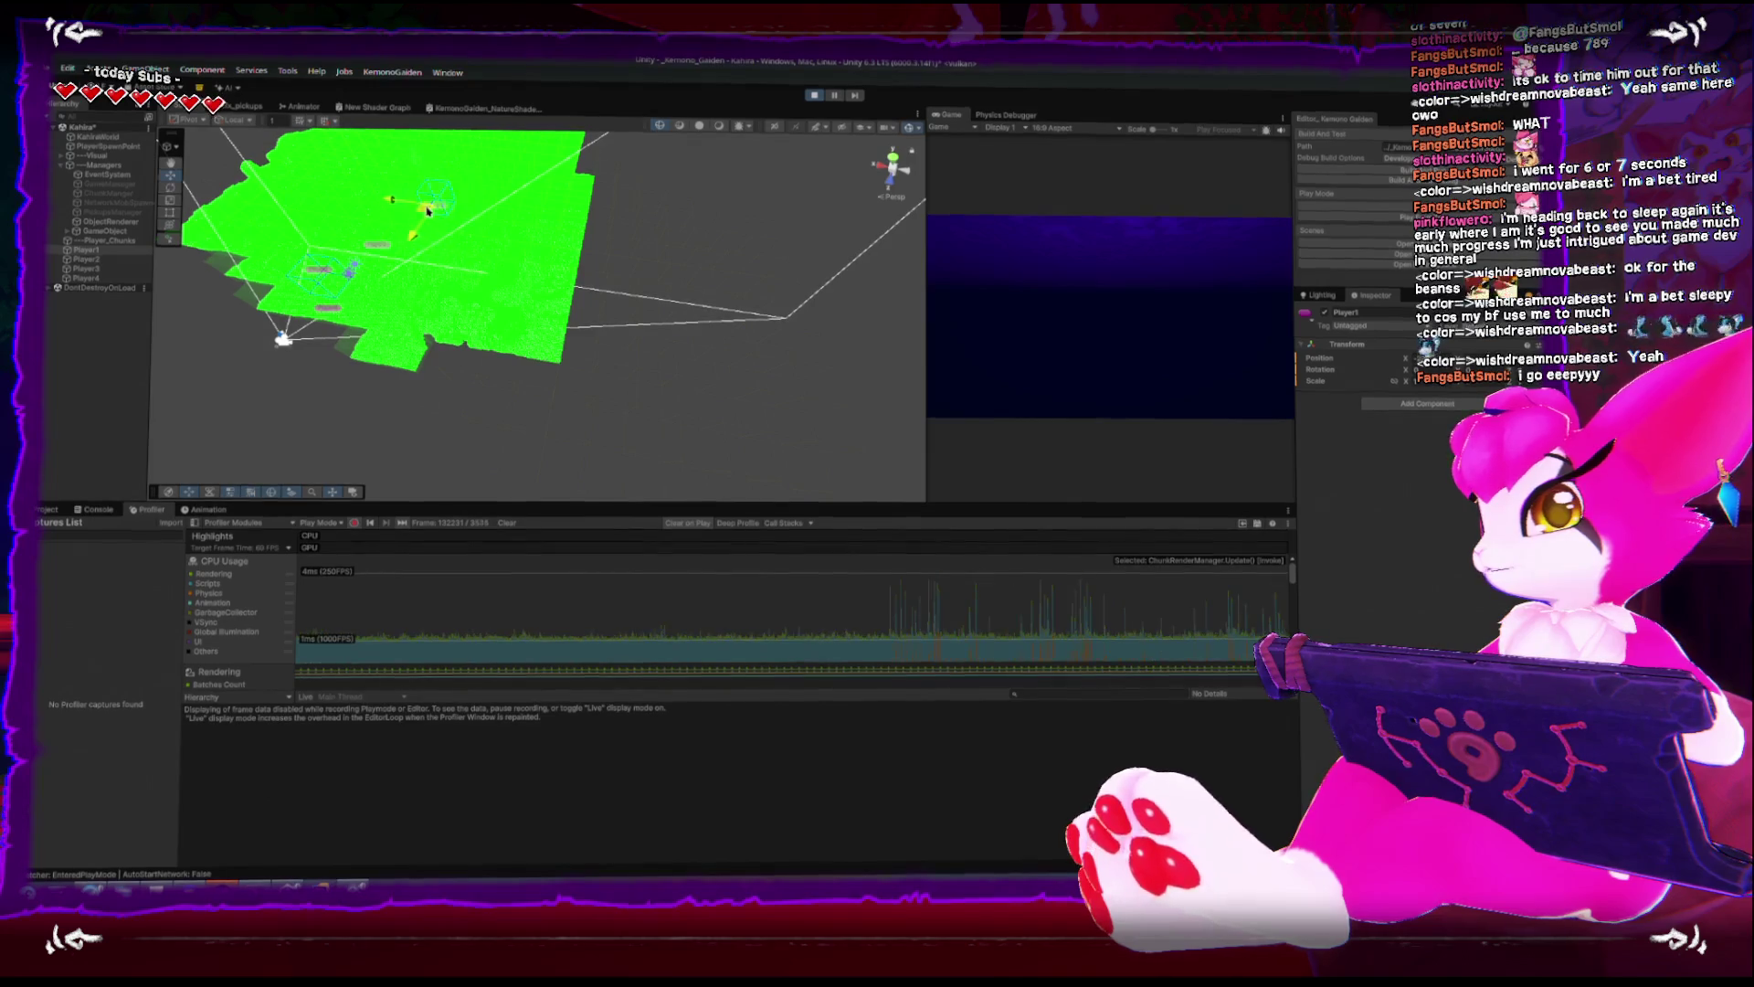
key("f")
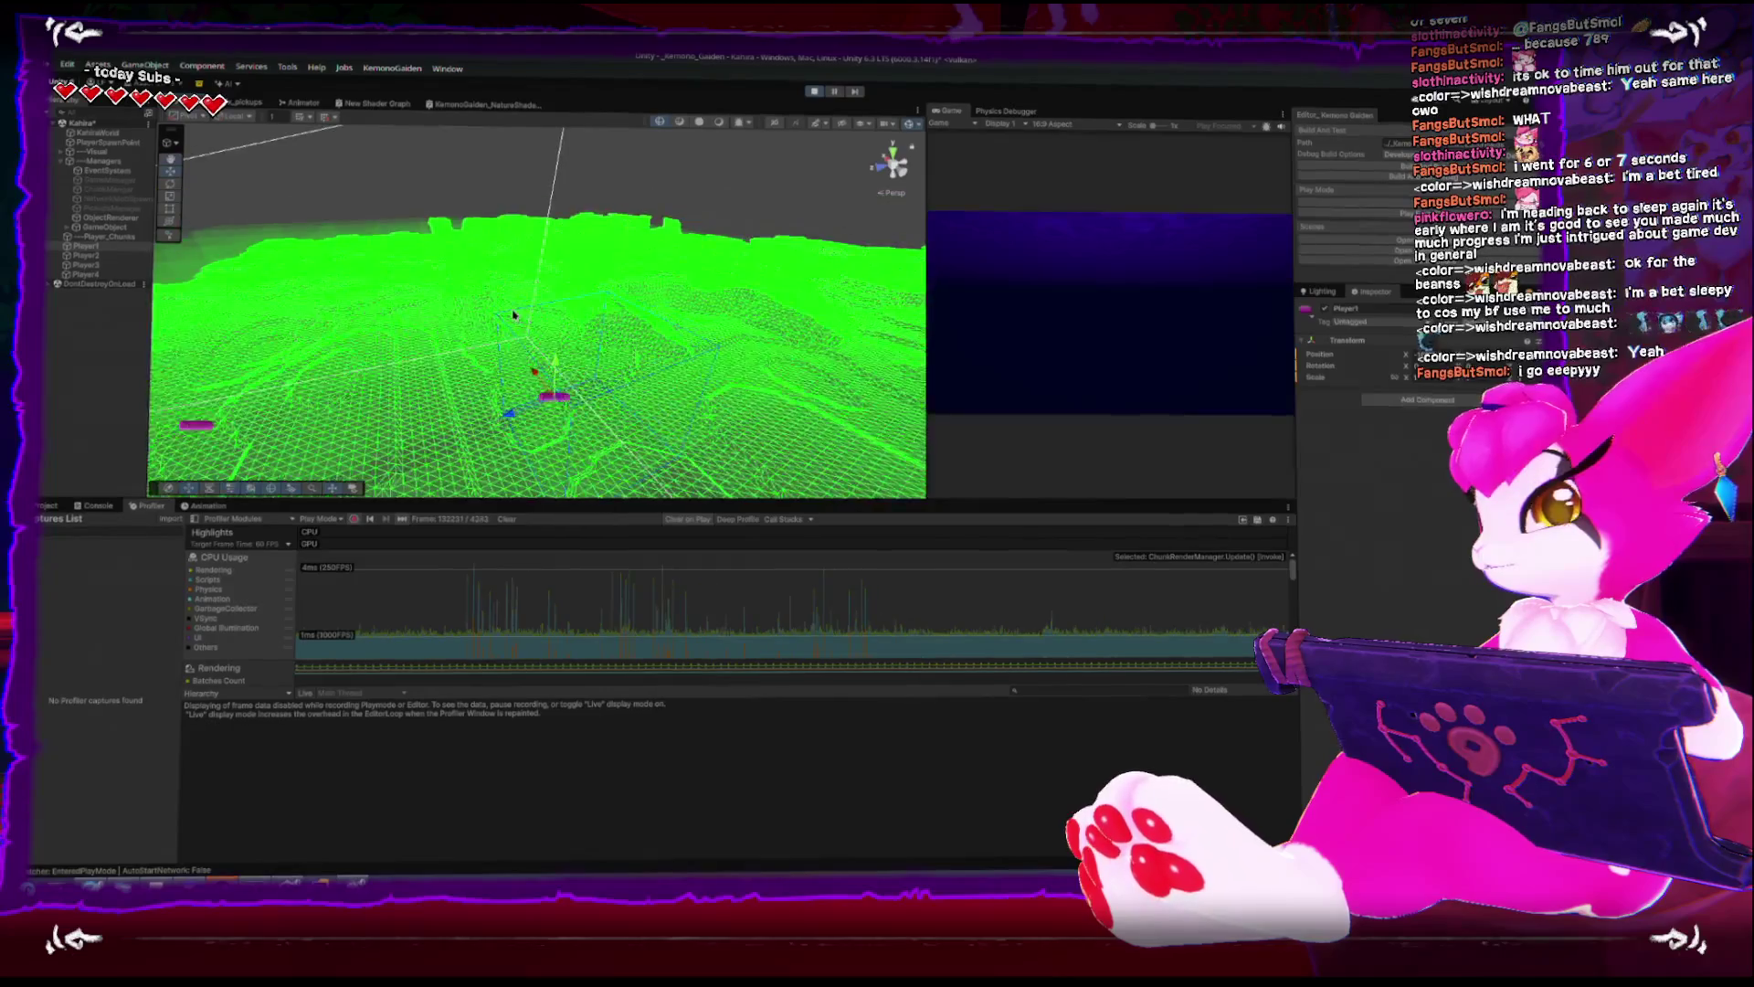
- Add a Sphere via GameObject > 3D Object, frame it, and orbit above it over the collider terrain
left_click(146, 66)
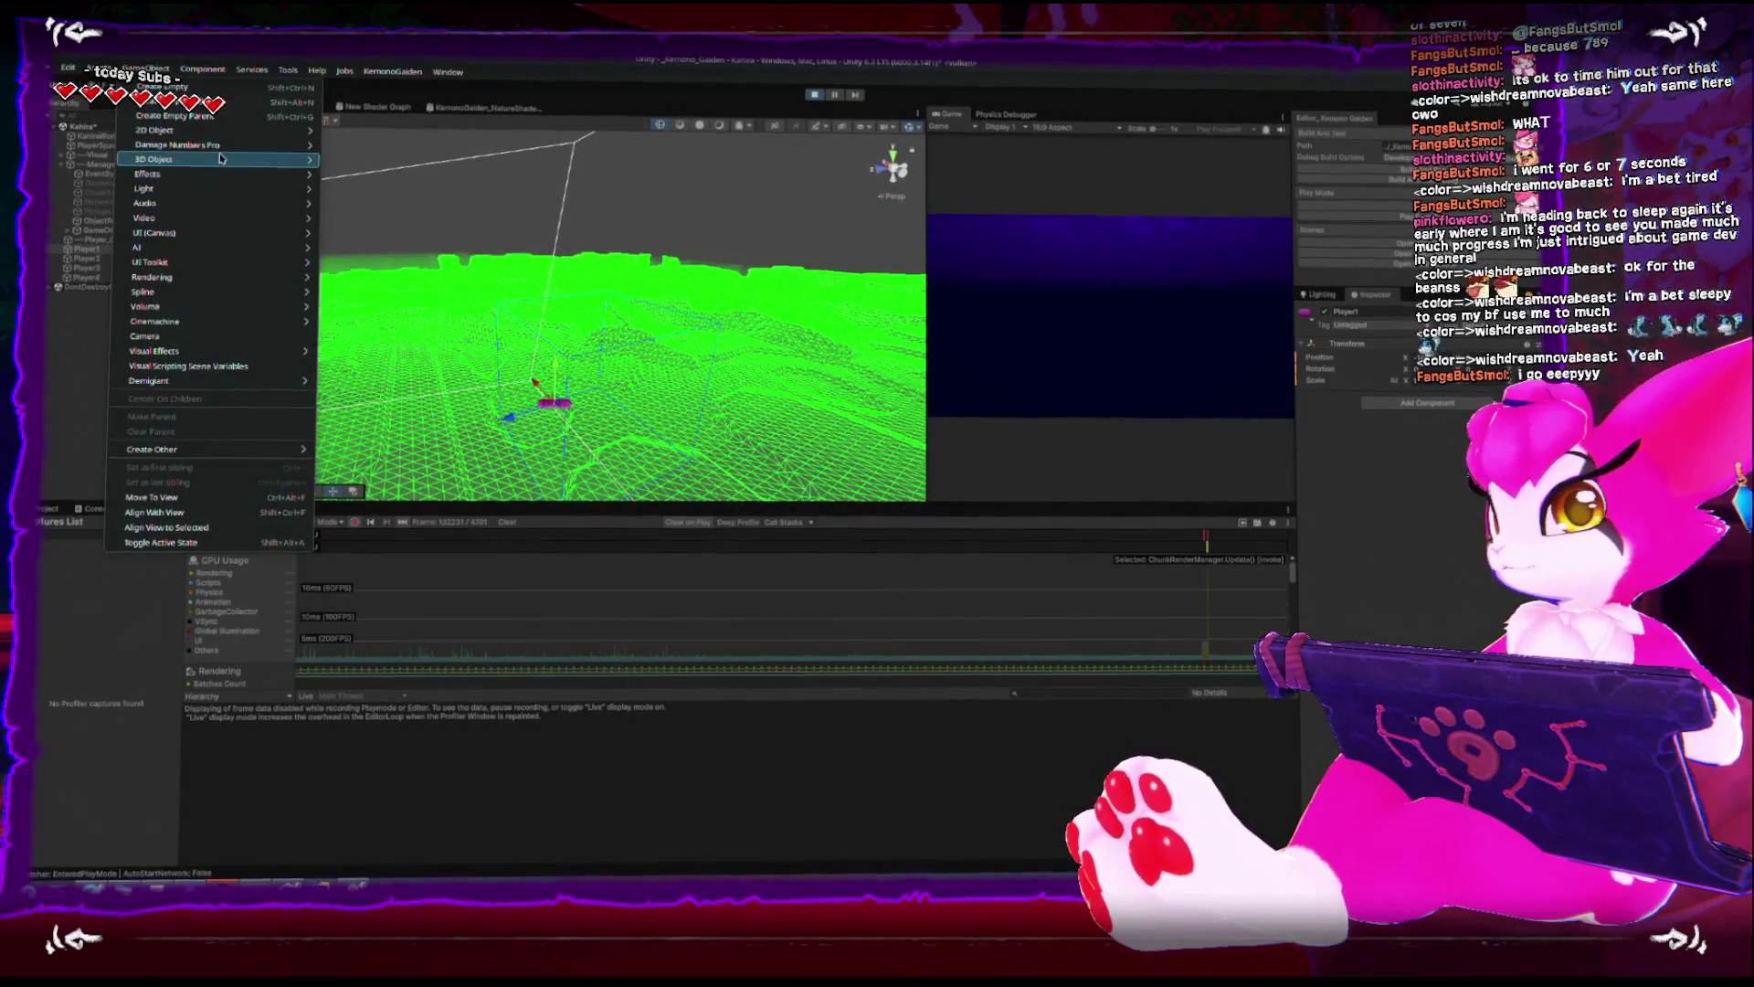
mouse_move(271, 154)
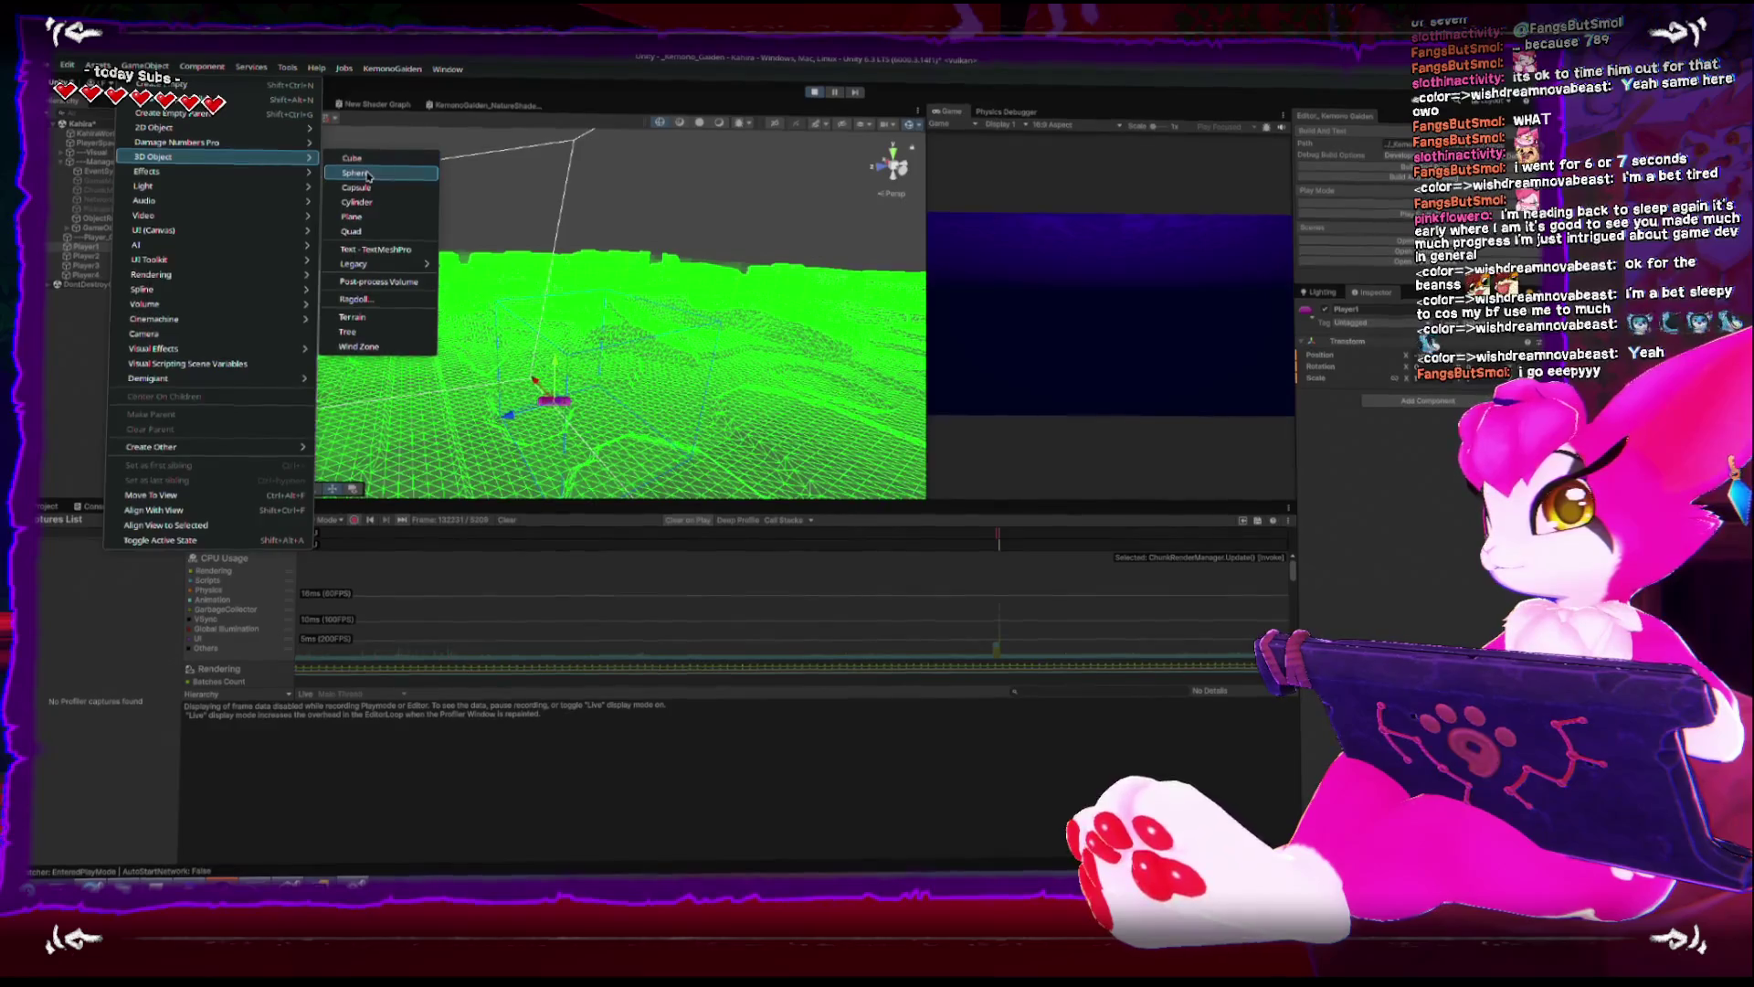
left_click(358, 173)
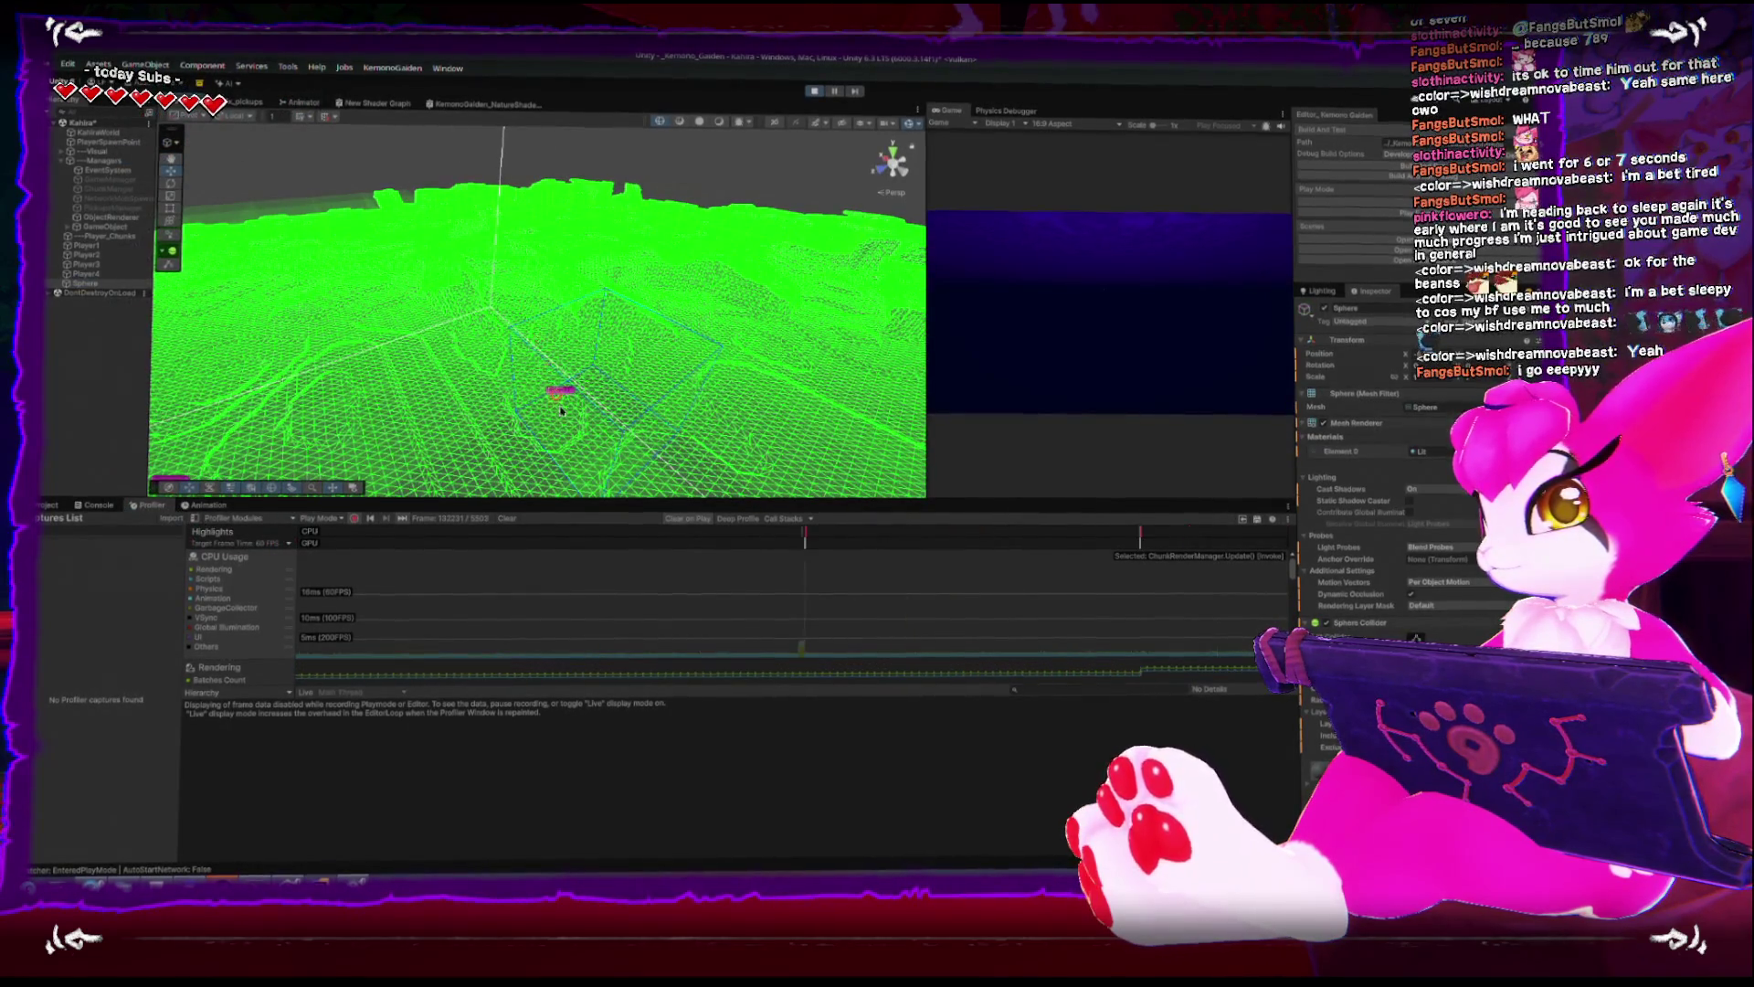
key("f")
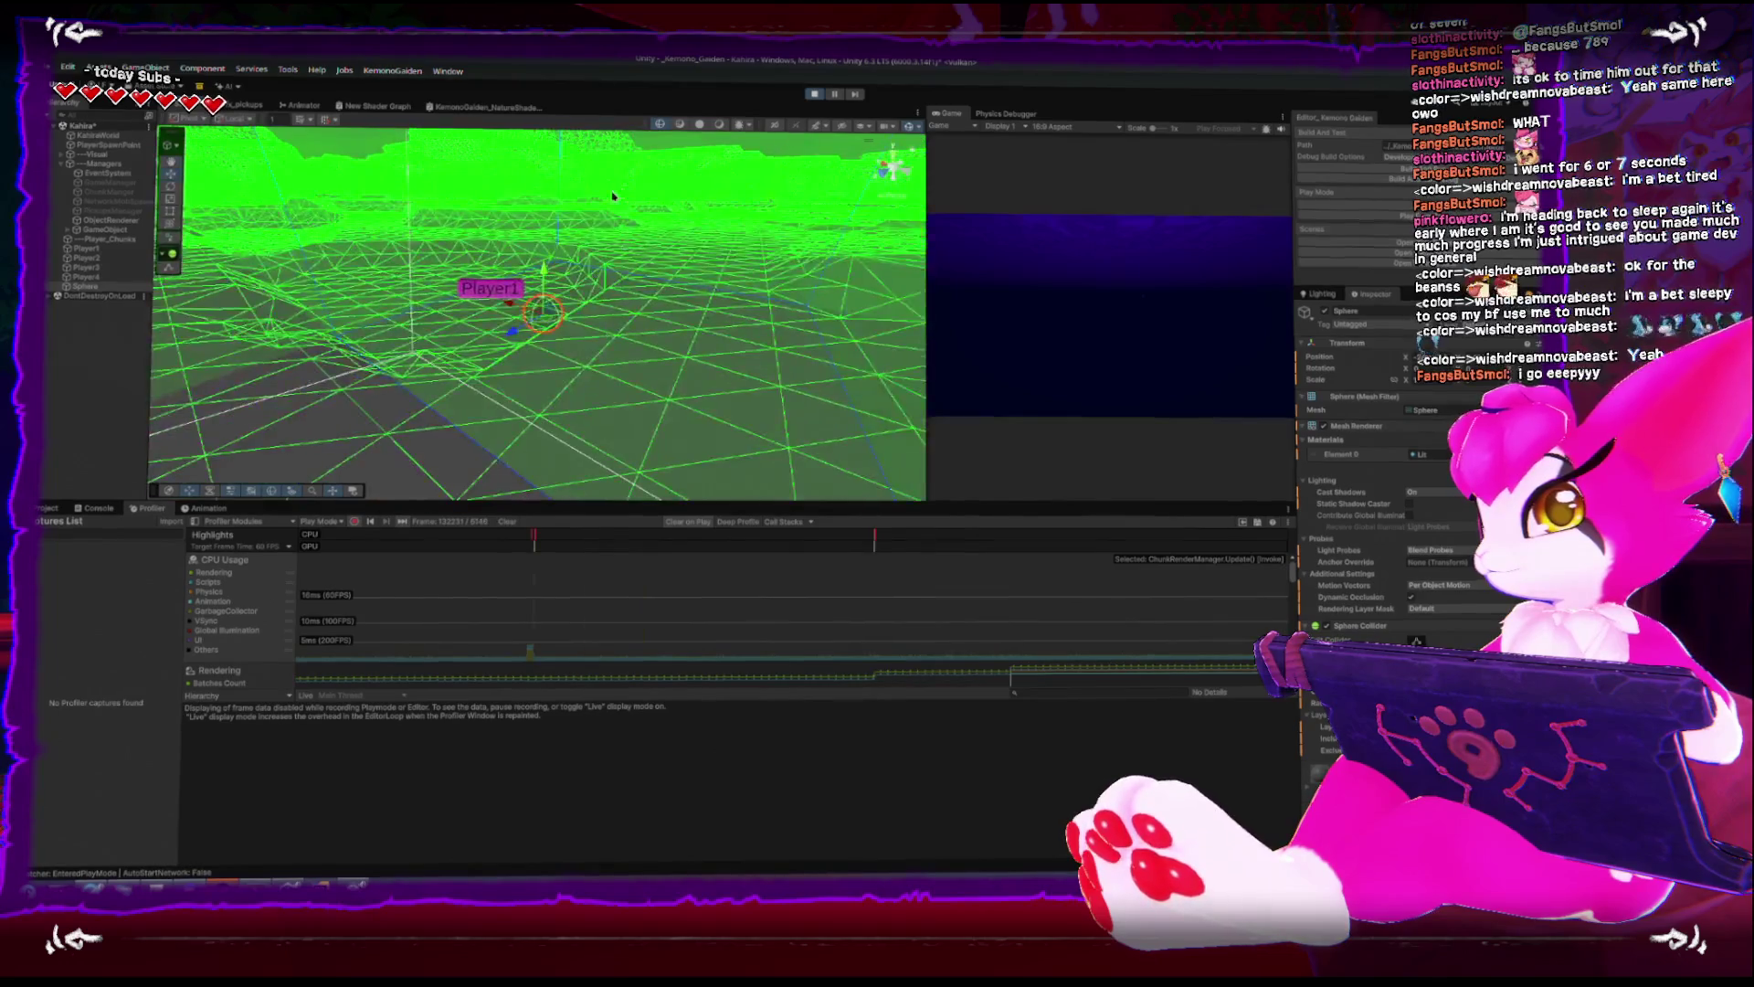
mouse_move(612, 197)
left_mouse_down()
mouse_move(542, 322)
mouse_move(585, 275)
mouse_move(557, 122)
mouse_move(585, 137)
left_mouse_up()
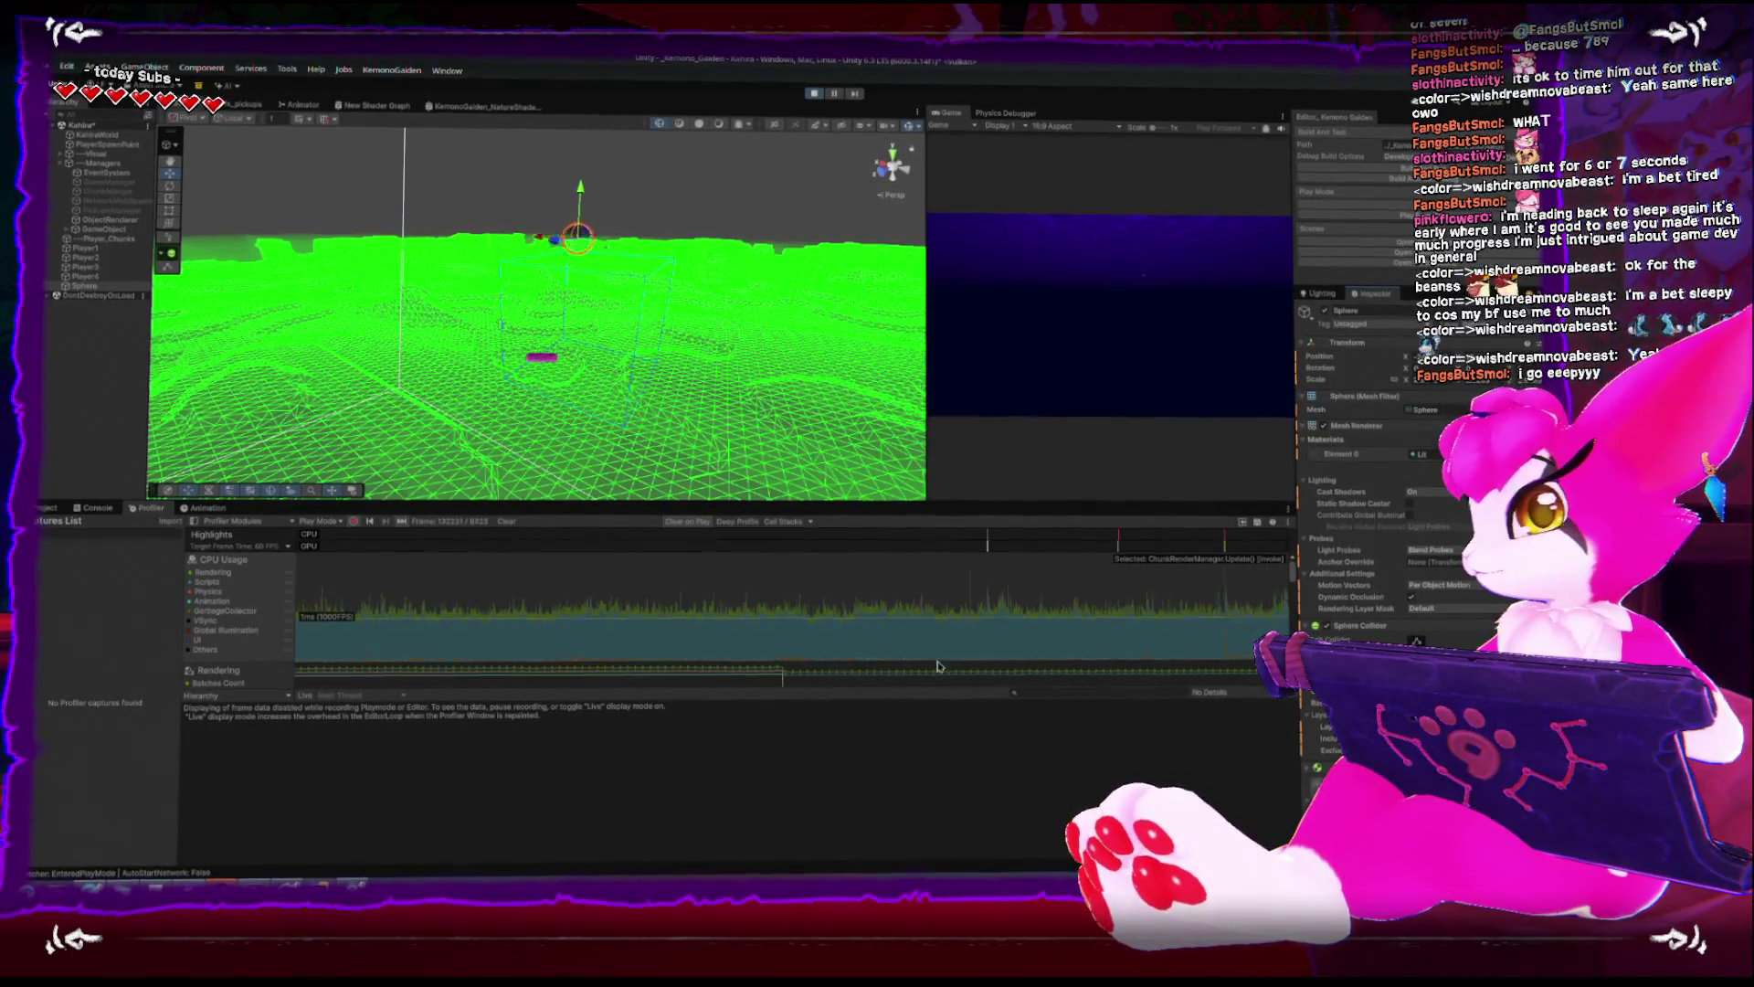
mouse_move(811, 532)
key("f")
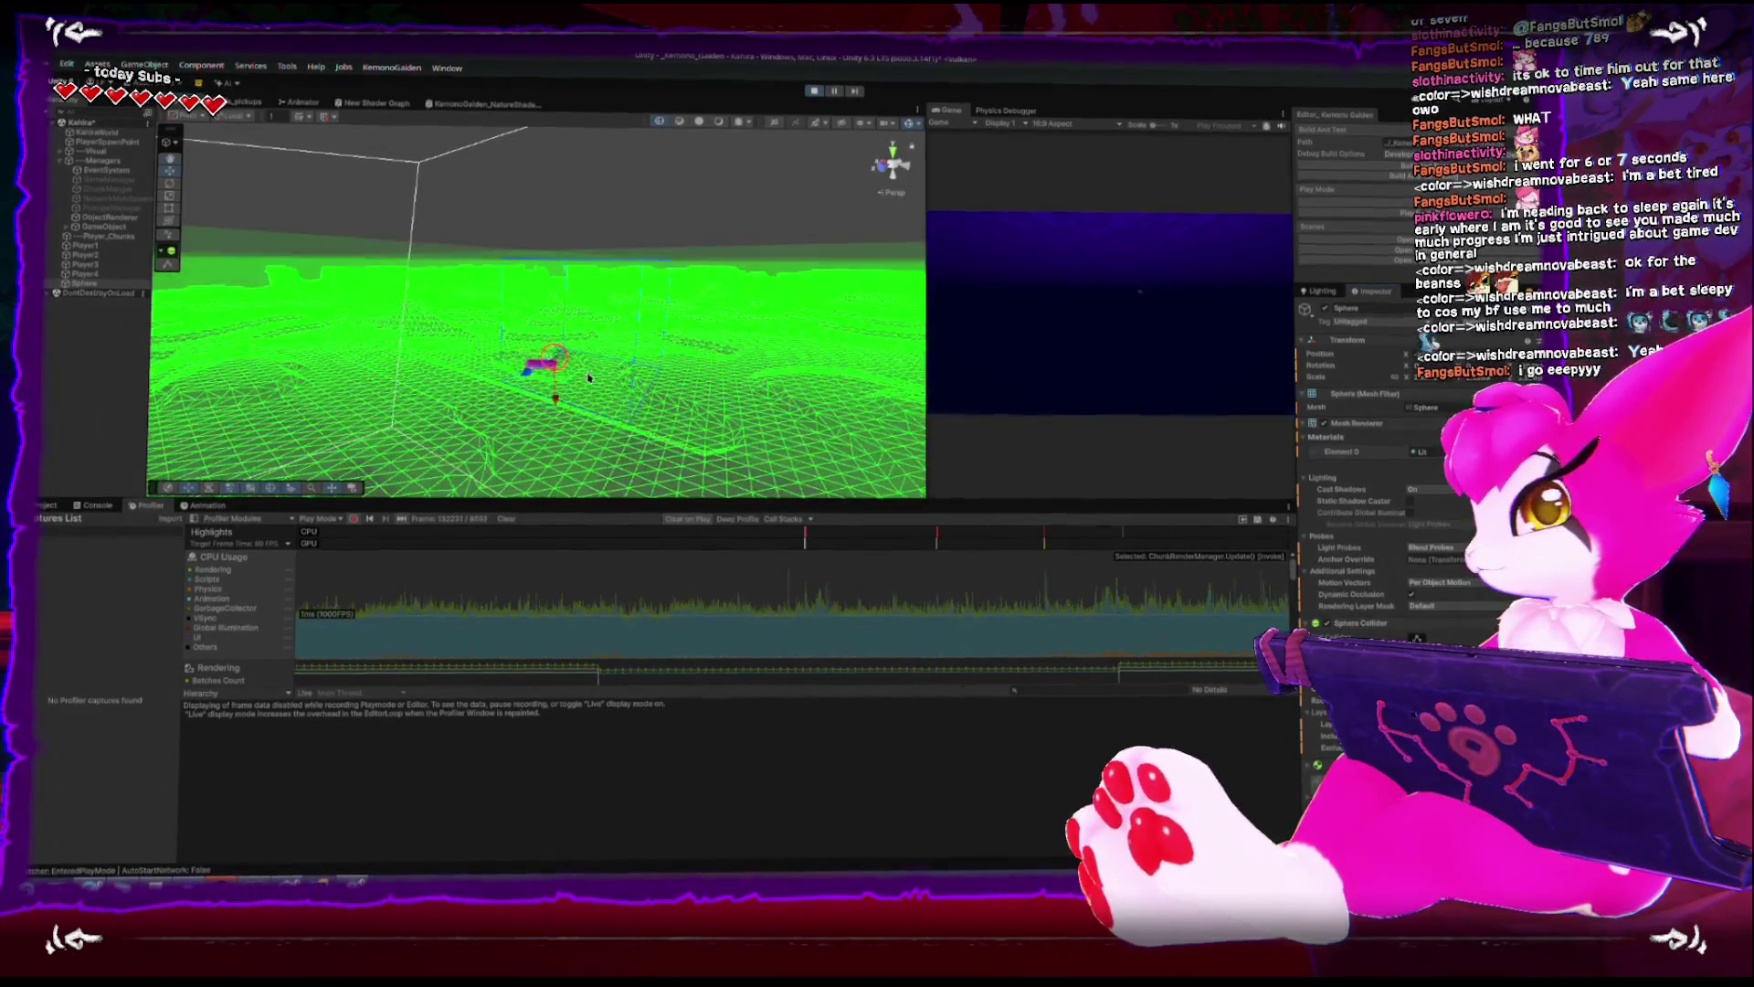
mouse_move(582, 368)
left_mouse_down()
mouse_move(419, 371)
mouse_move(770, 406)
mouse_move(653, 418)
mouse_move(370, 215)
left_mouse_up()
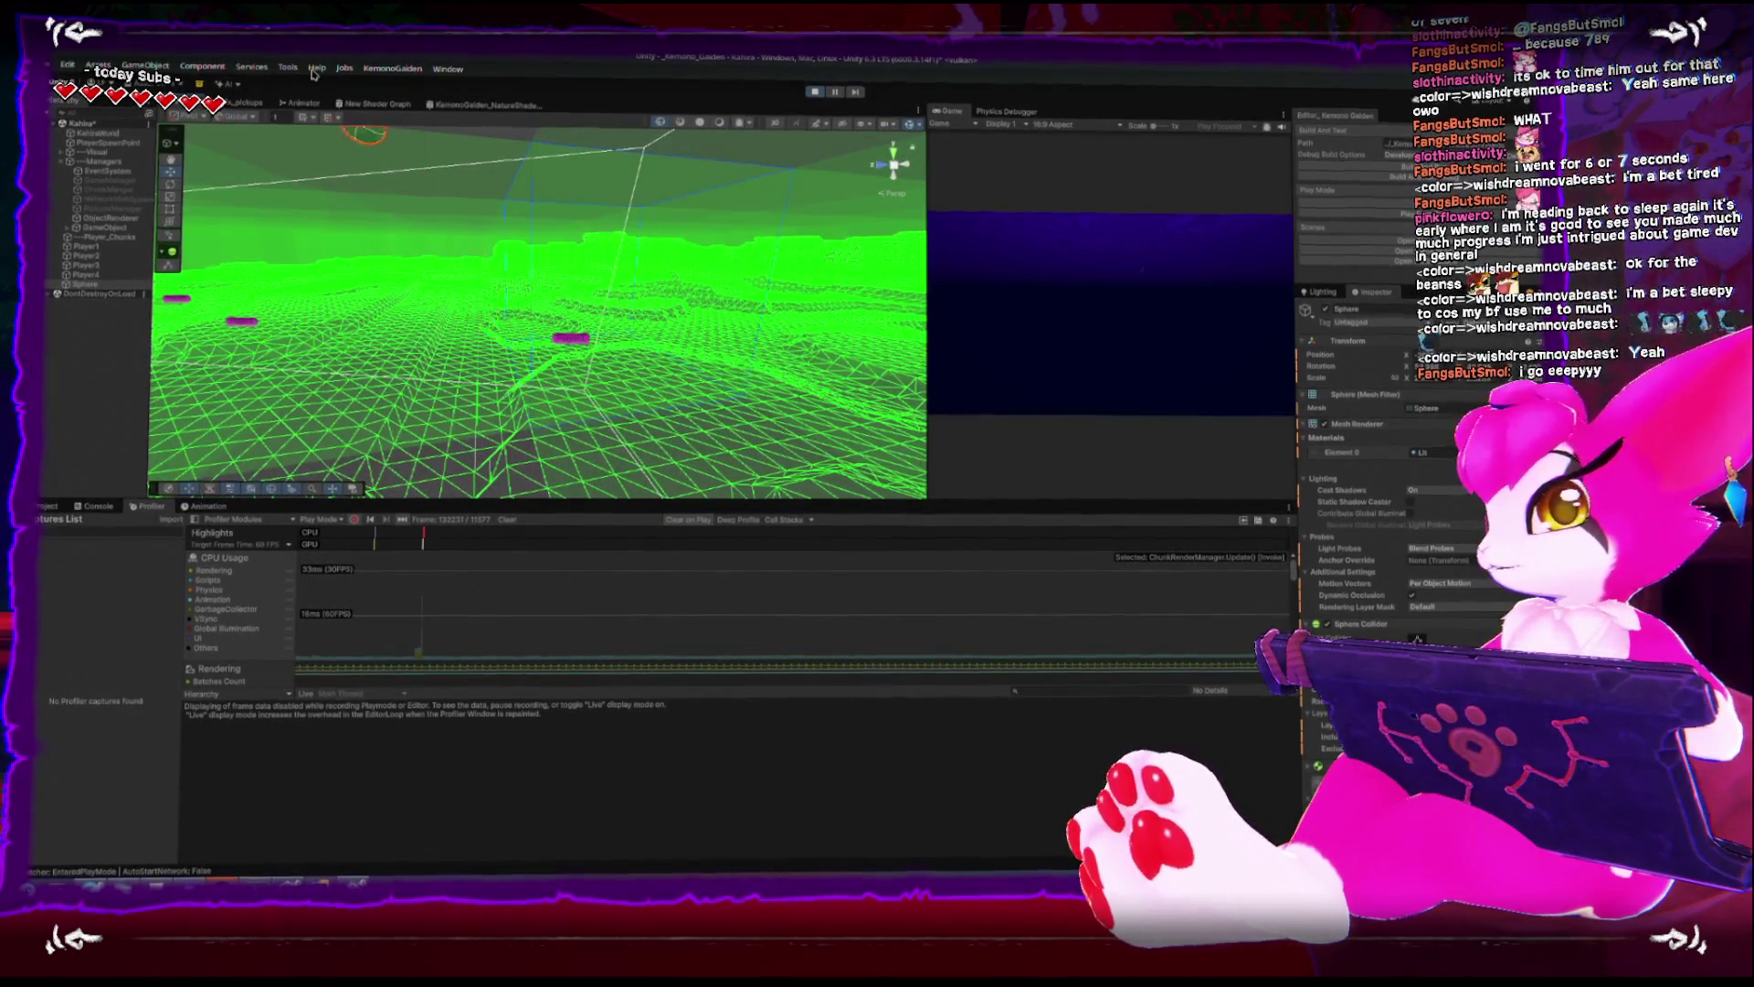
- Drag Player4 to a new spot, then frame the Sphere to inspect the regenerated chunk colliders
mouse_move(433, 379)
left_mouse_down()
mouse_move(528, 433)
mouse_move(566, 347)
mouse_move(631, 418)
mouse_move(564, 429)
mouse_move(499, 293)
mouse_move(504, 455)
mouse_move(516, 275)
mouse_move(319, 245)
left_mouse_up()
left_click(516, 271)
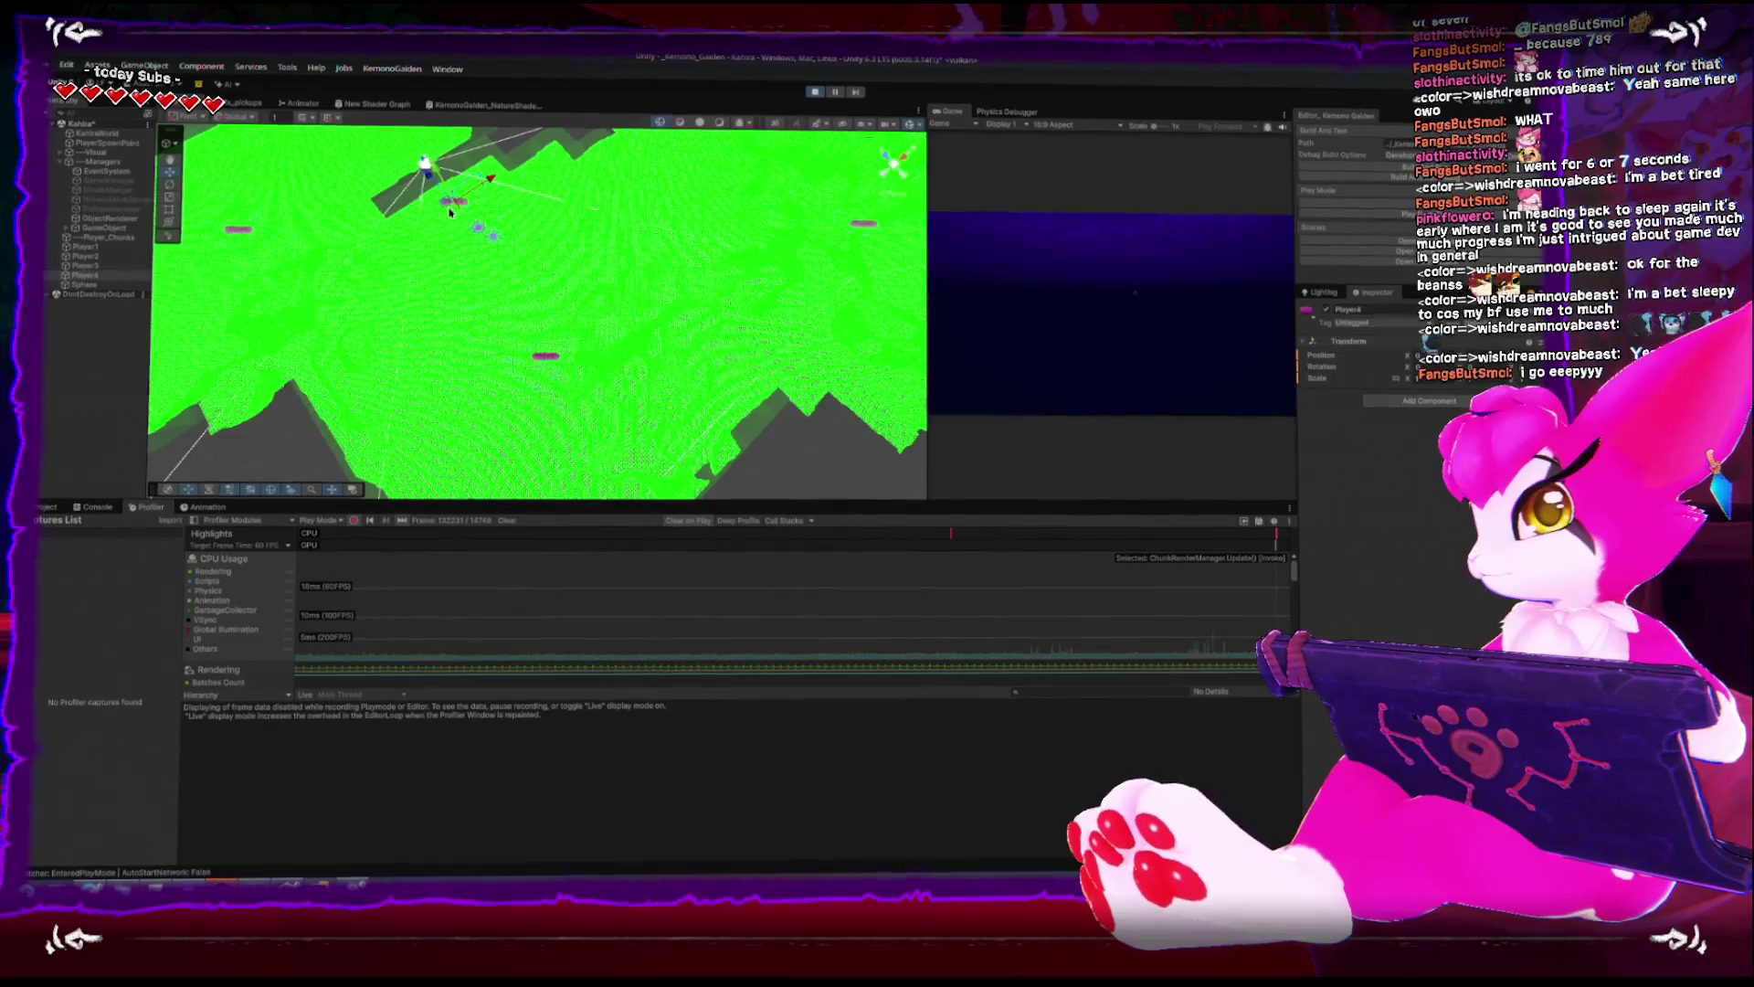
left_click_drag(455, 199, 580, 339)
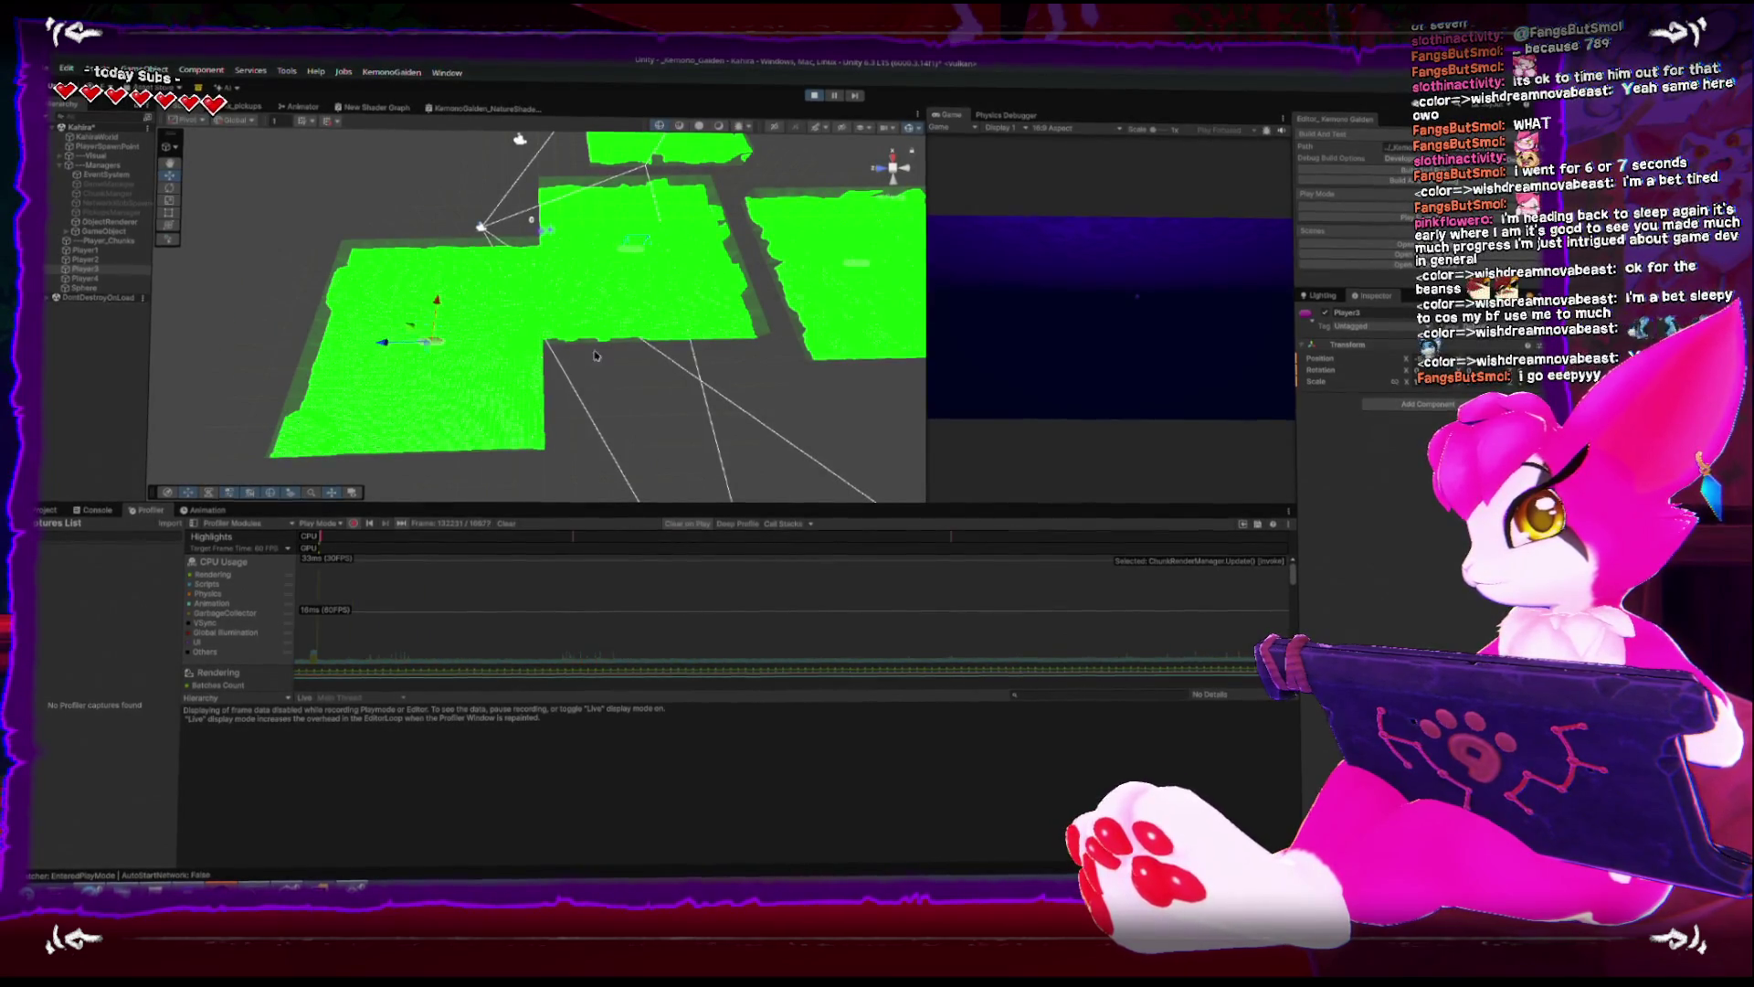
scroll(603, 348, "up", 3)
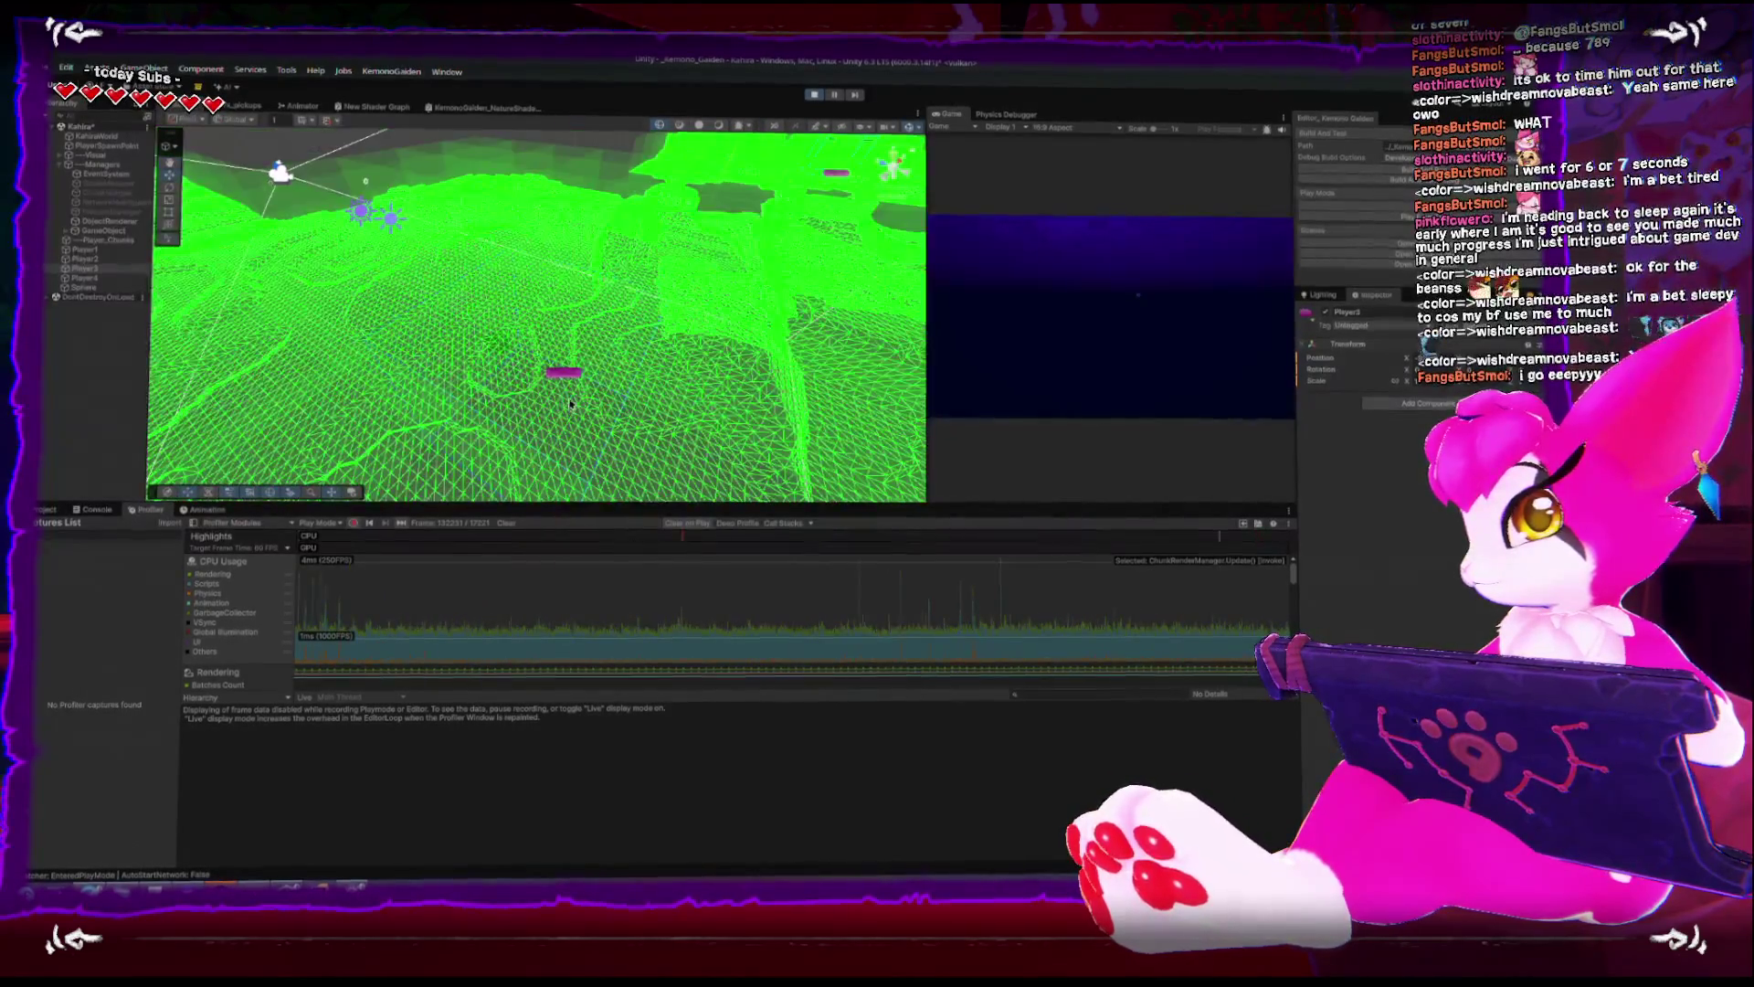
left_click_drag(654, 438, 468, 433)
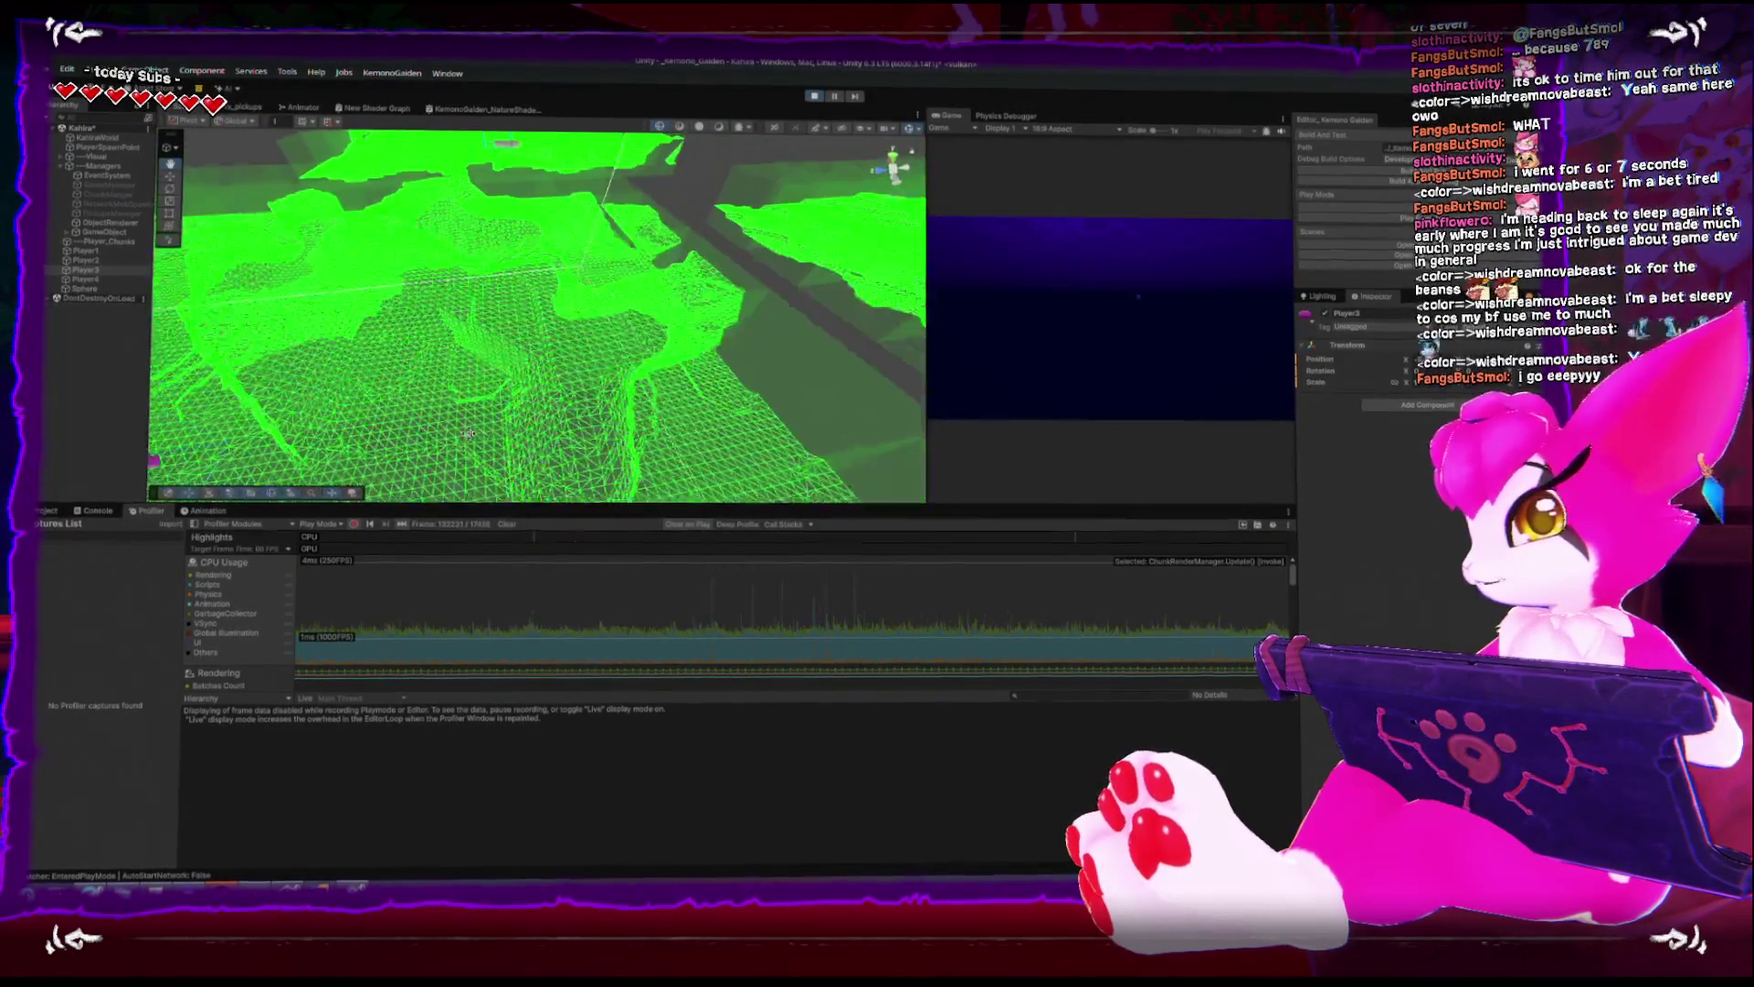
double_click(102, 288)
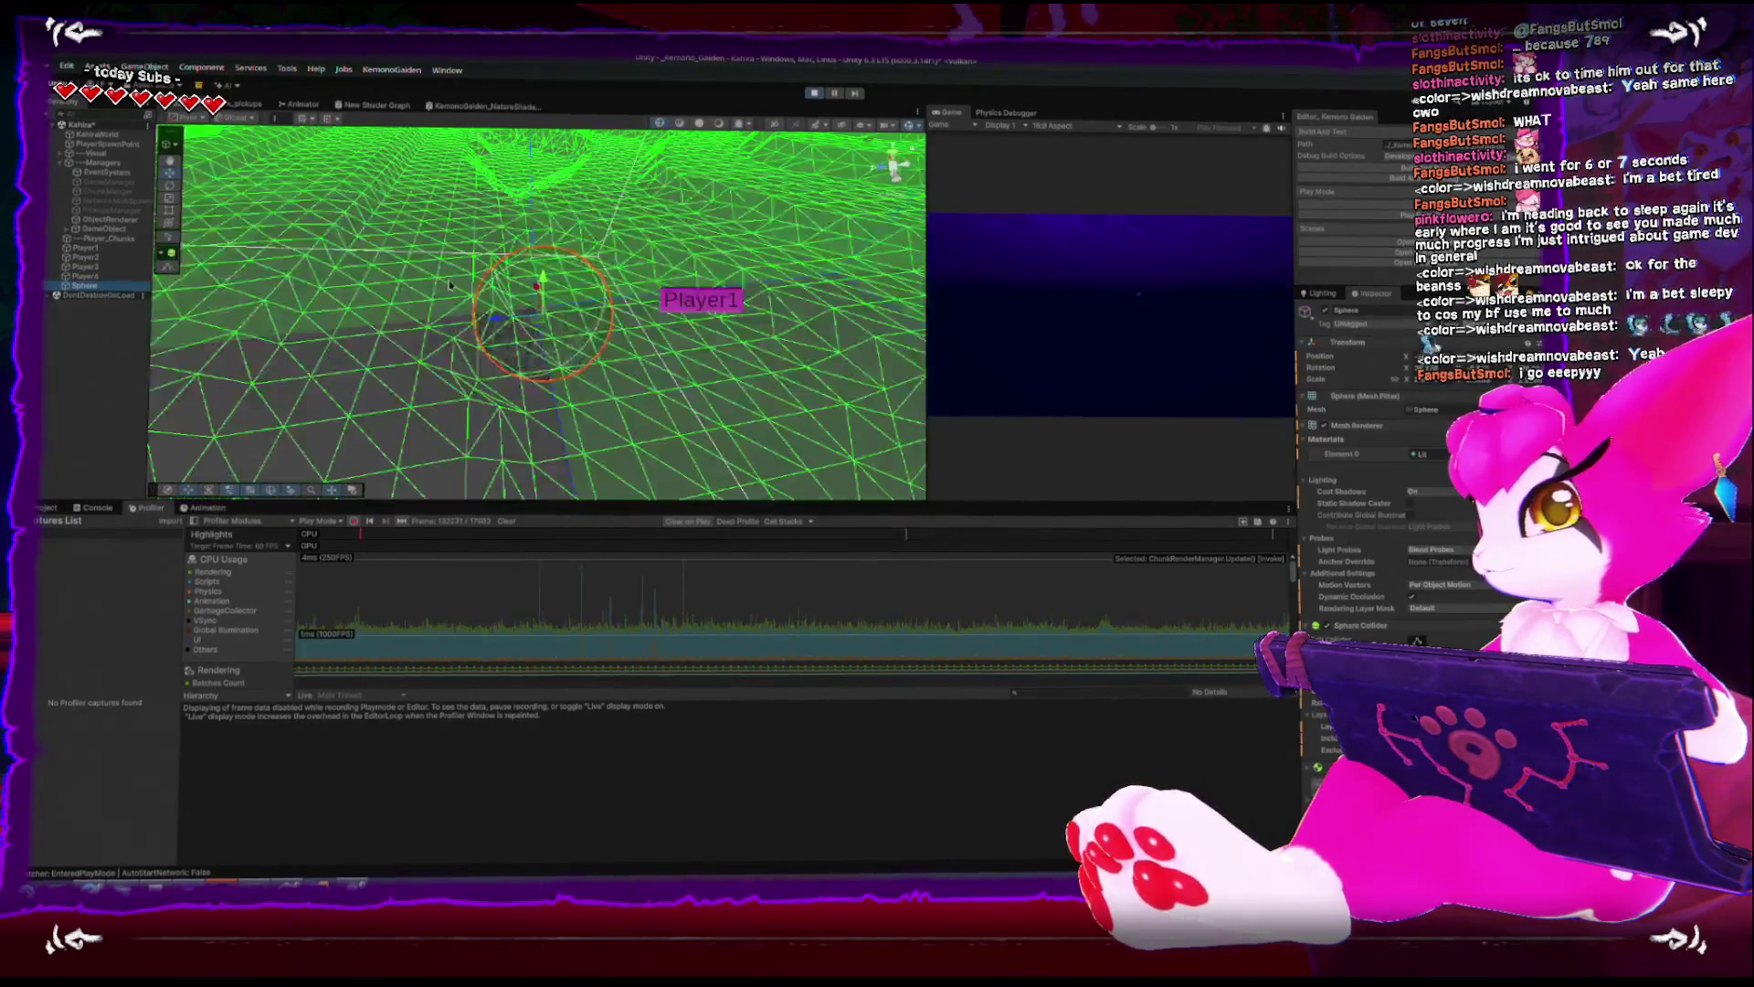
mouse_move(536, 338)
left_mouse_down()
mouse_move(500, 314)
mouse_move(539, 326)
left_mouse_up()
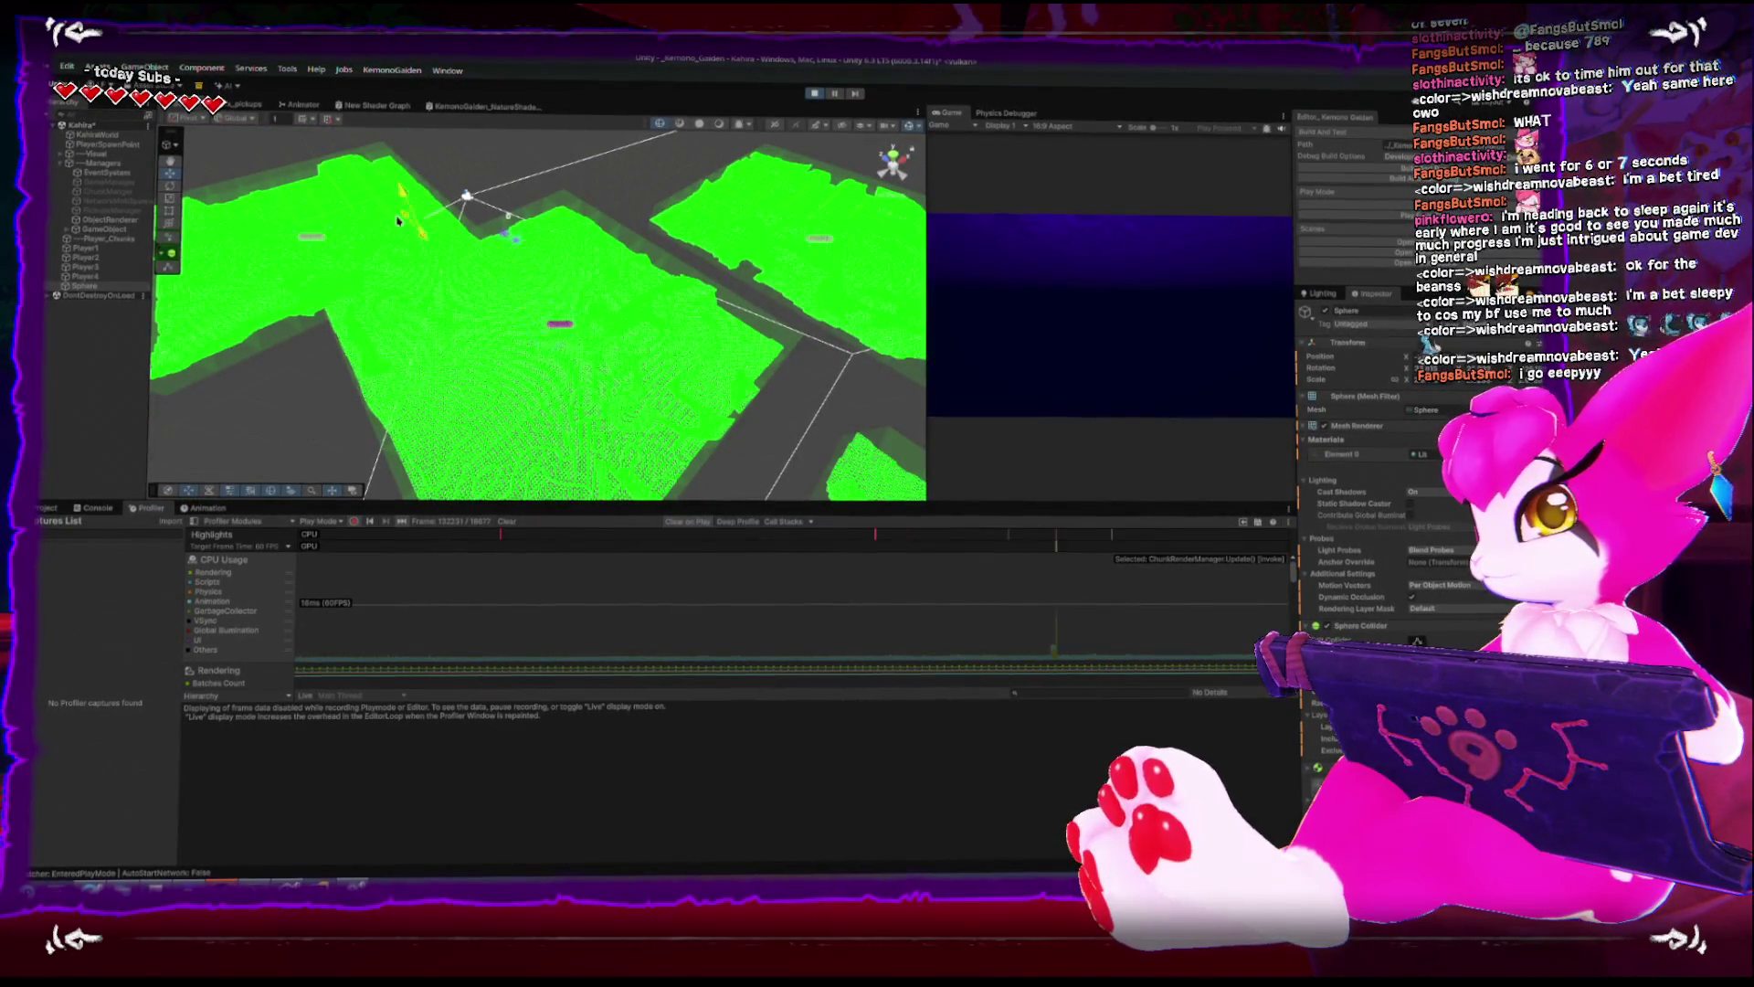
key("f")
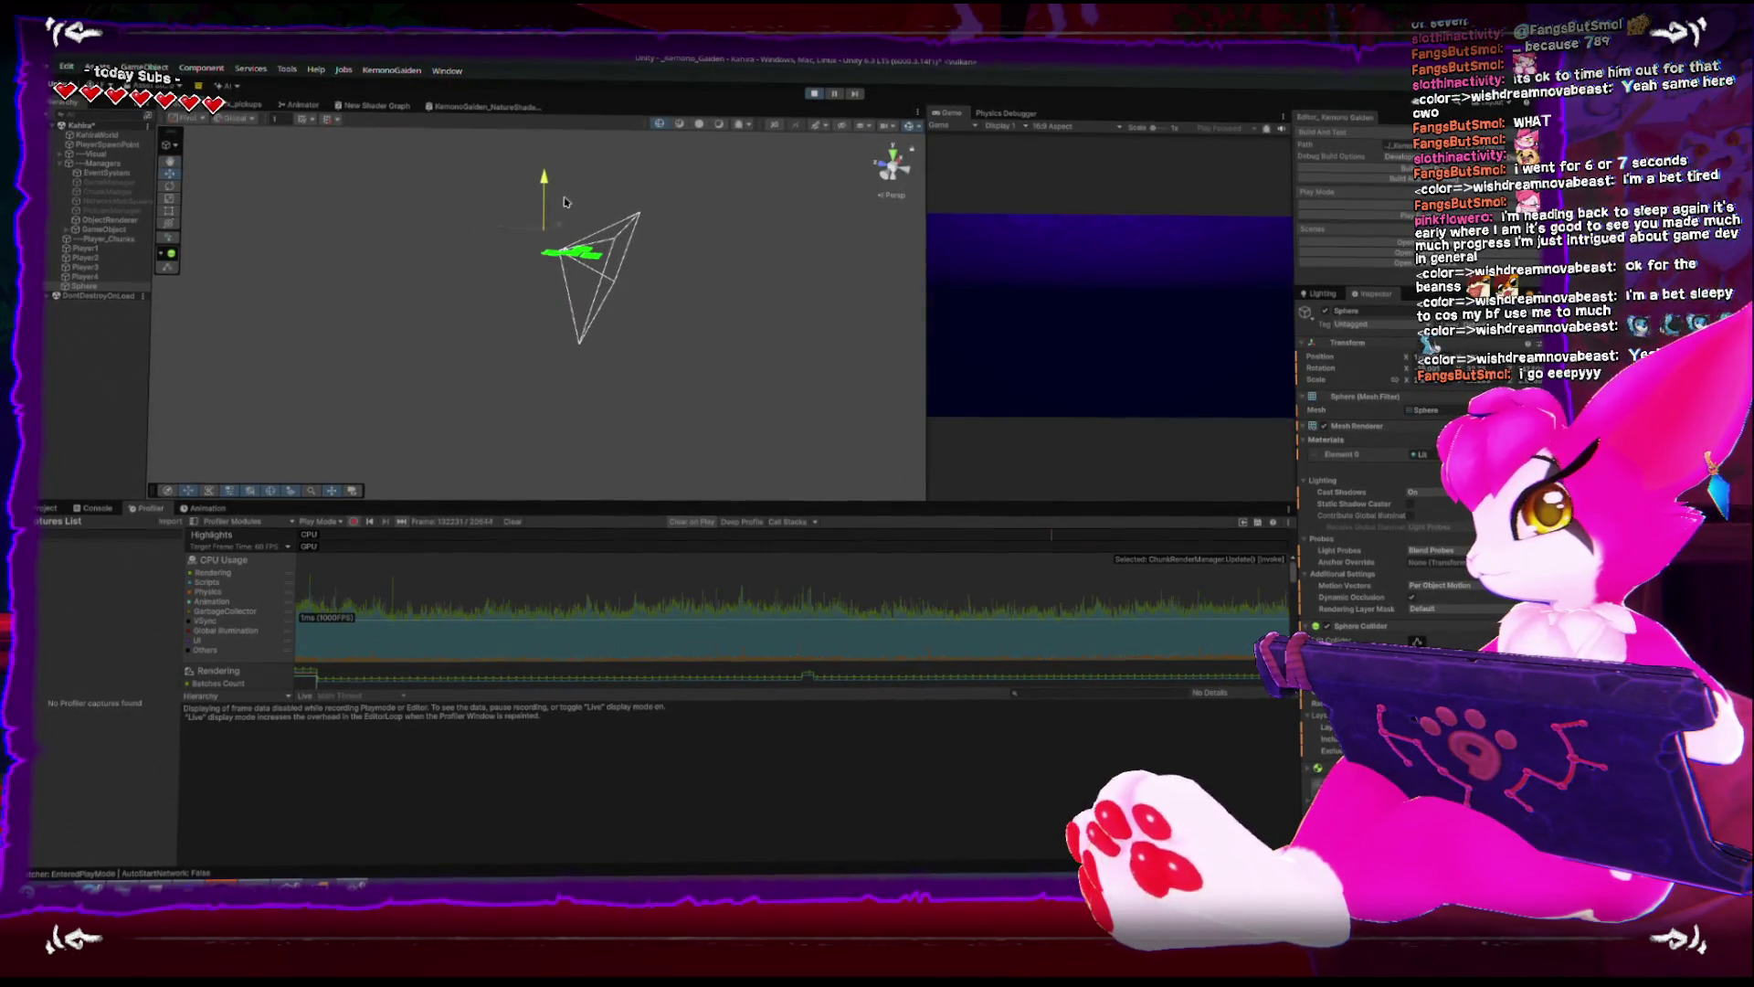
- Stop Play mode, then start it again after assets finish importing
left_click(813, 98)
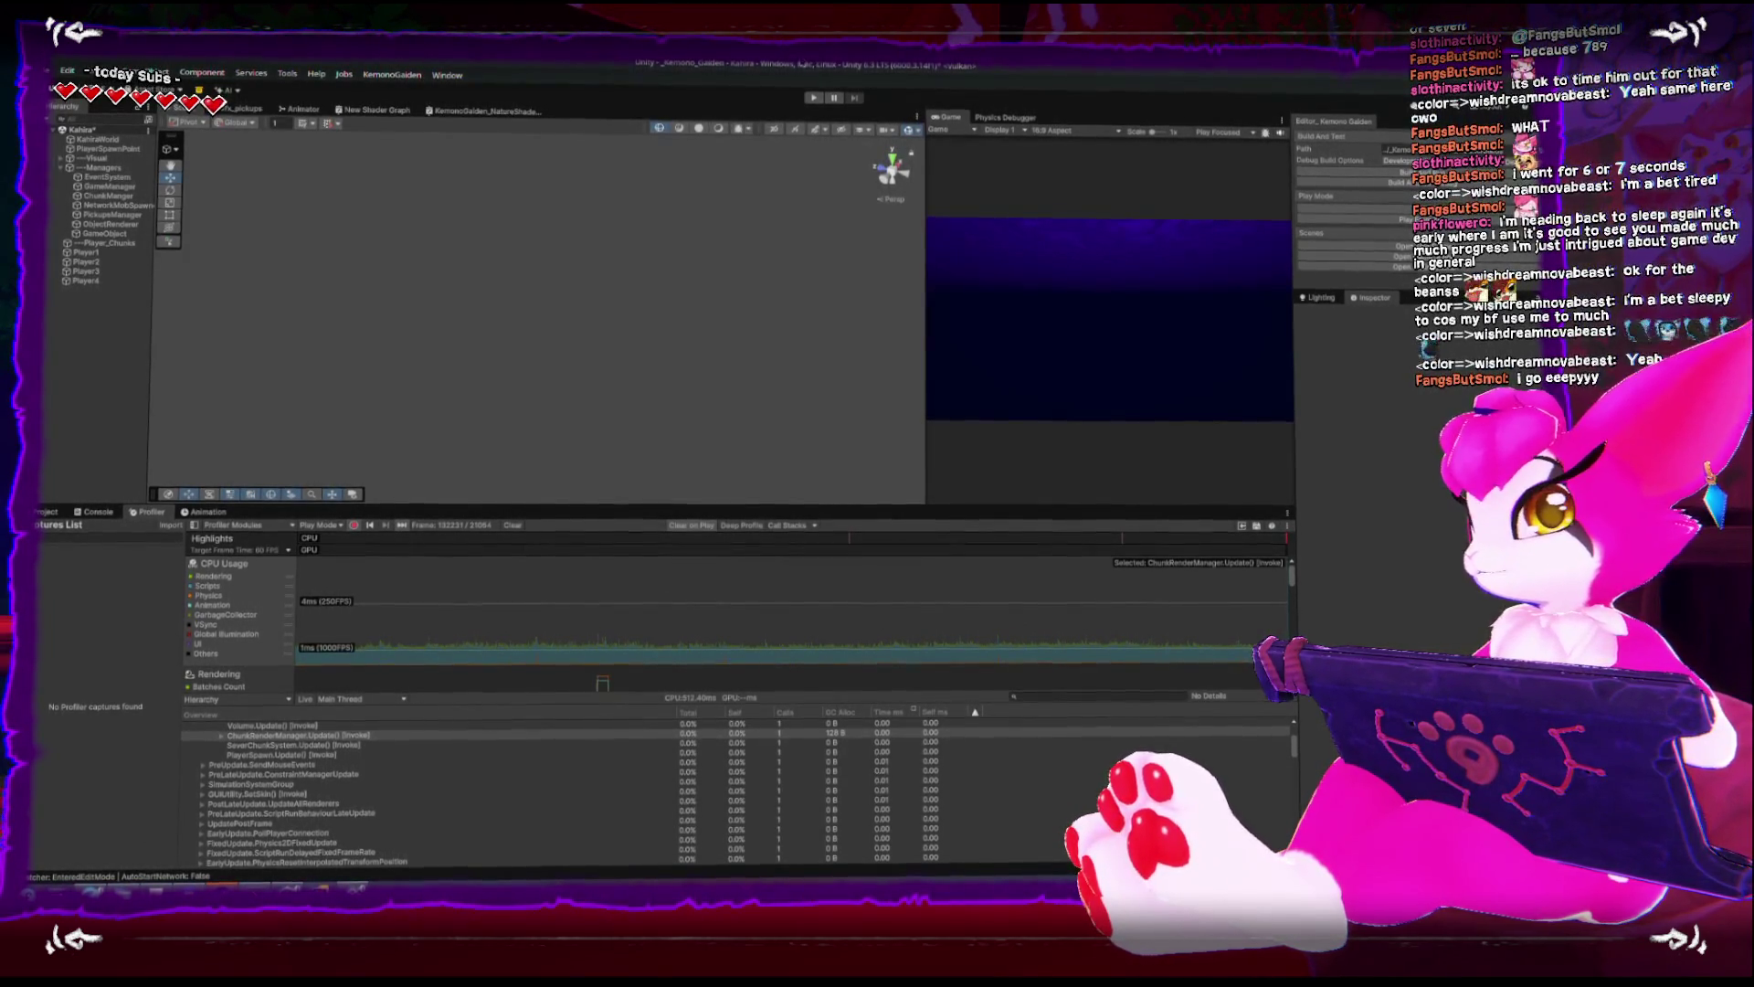
left_click(810, 101)
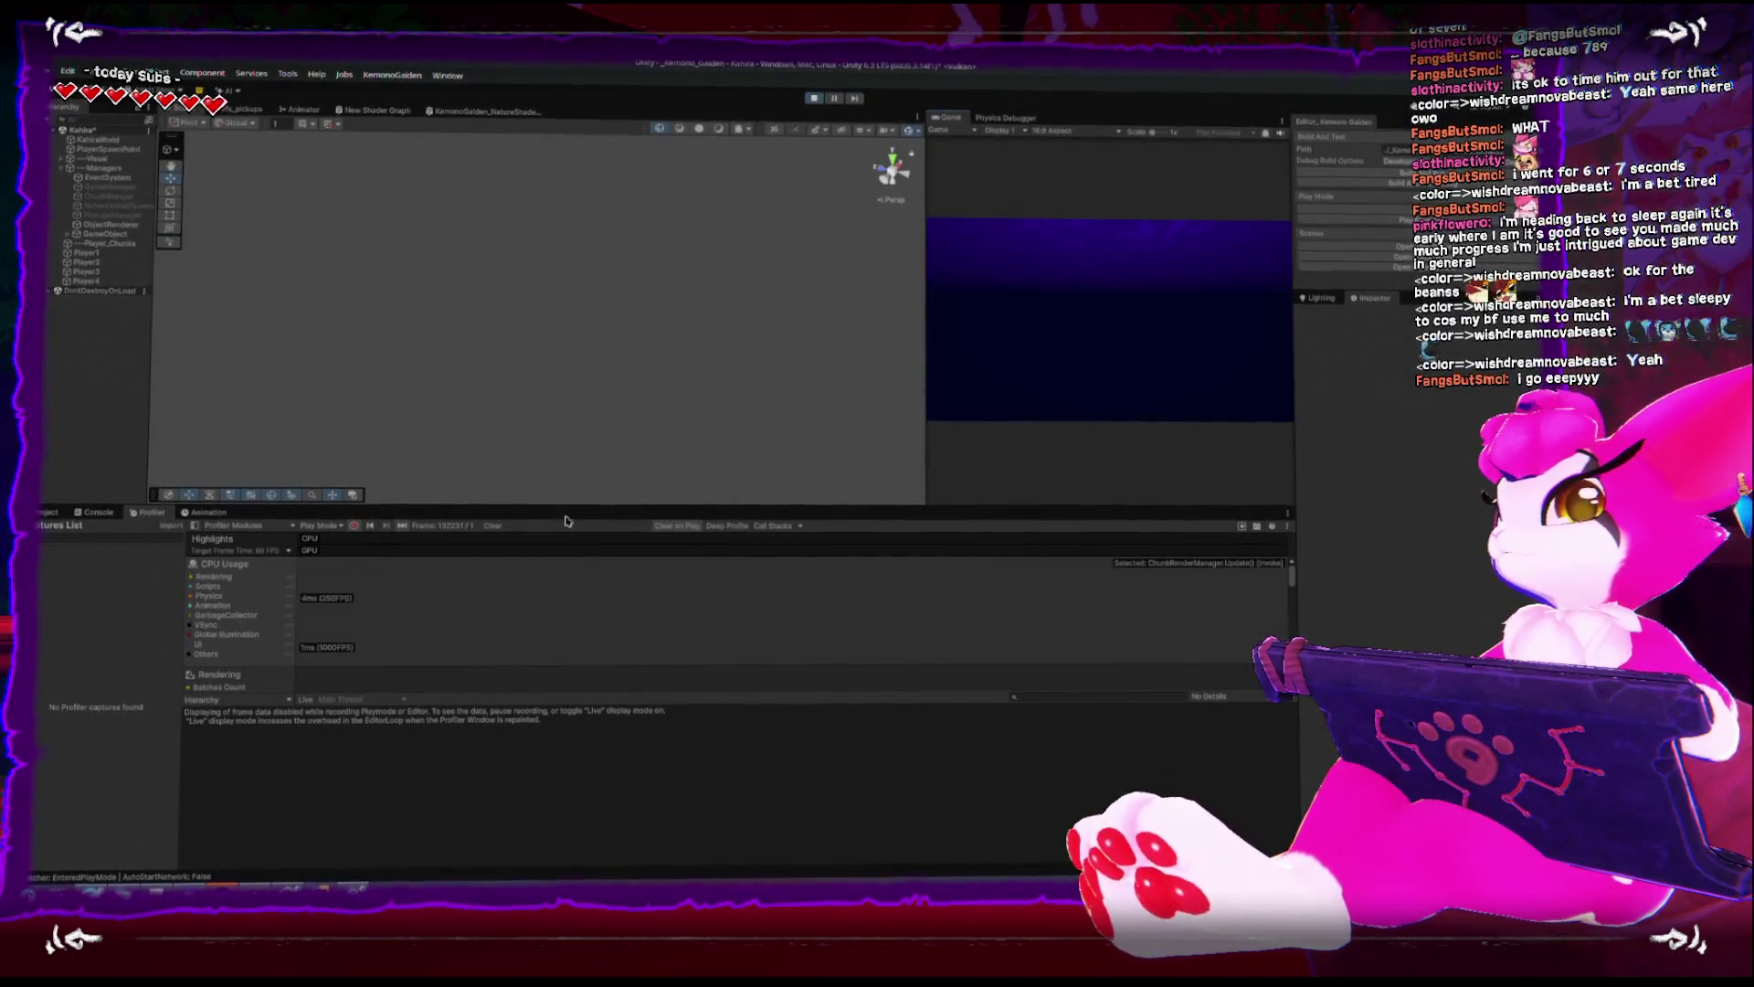
- Frame Player1, then move Player3 up and left over the terrain
double_click(90, 255)
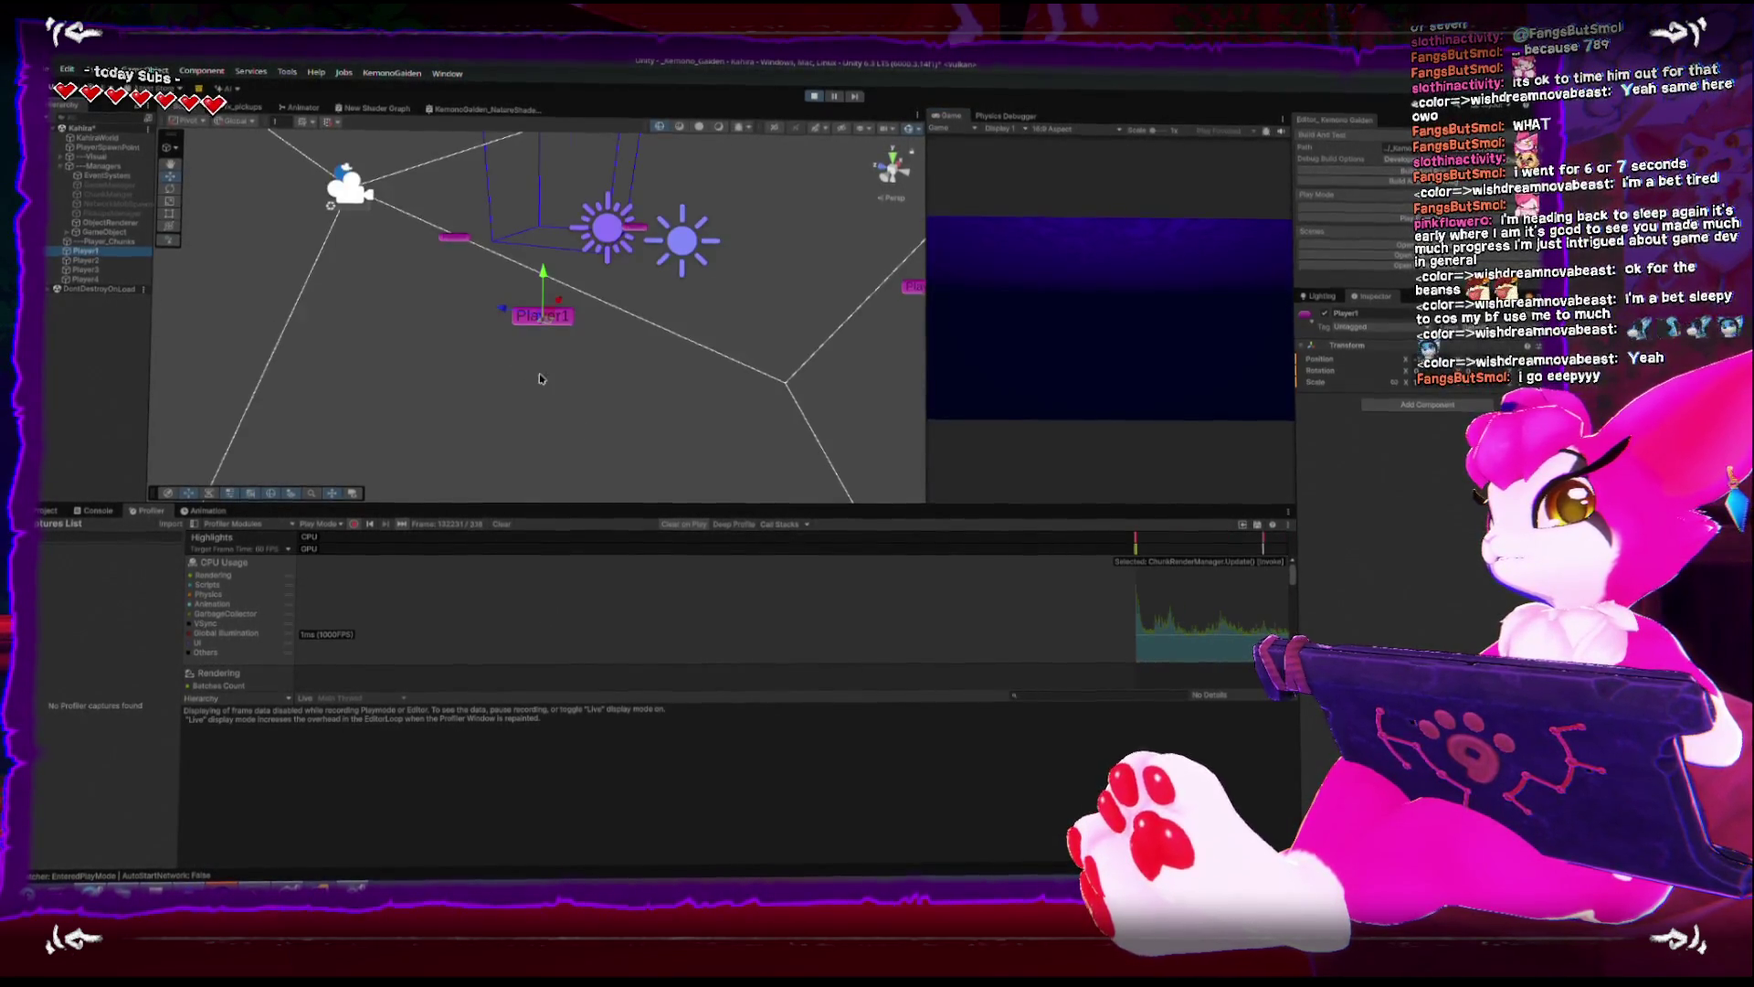
left_click_drag(494, 431, 450, 427)
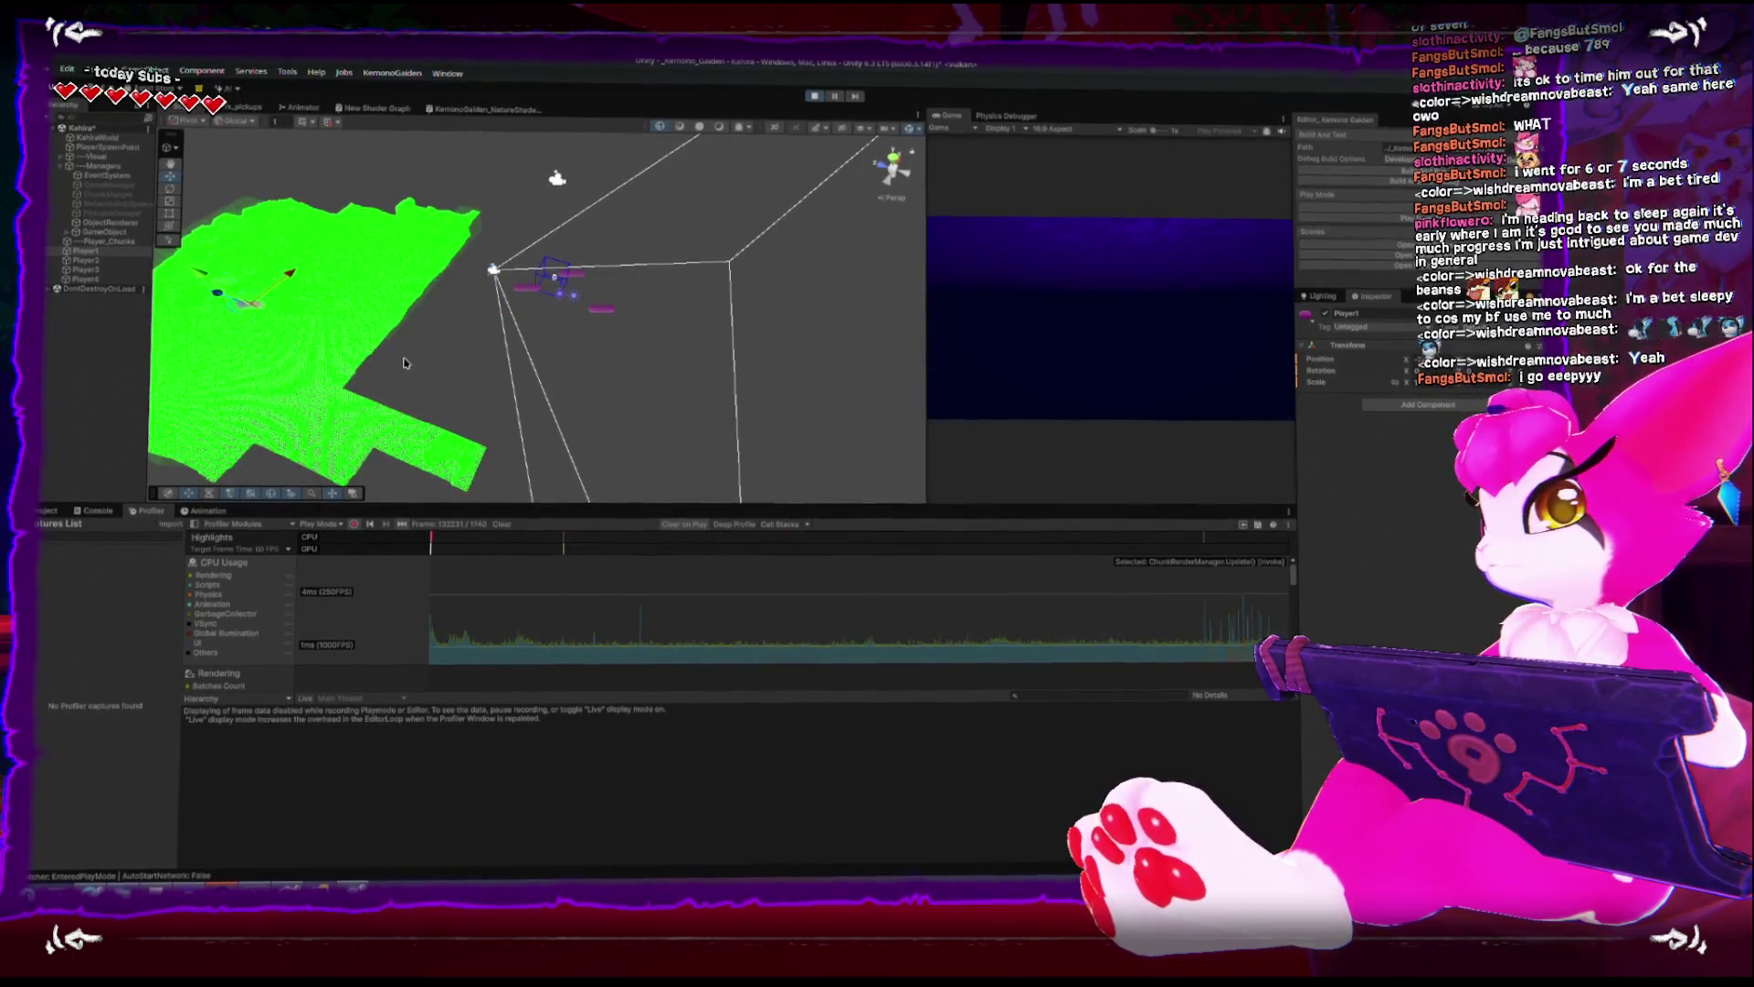
left_click(576, 287)
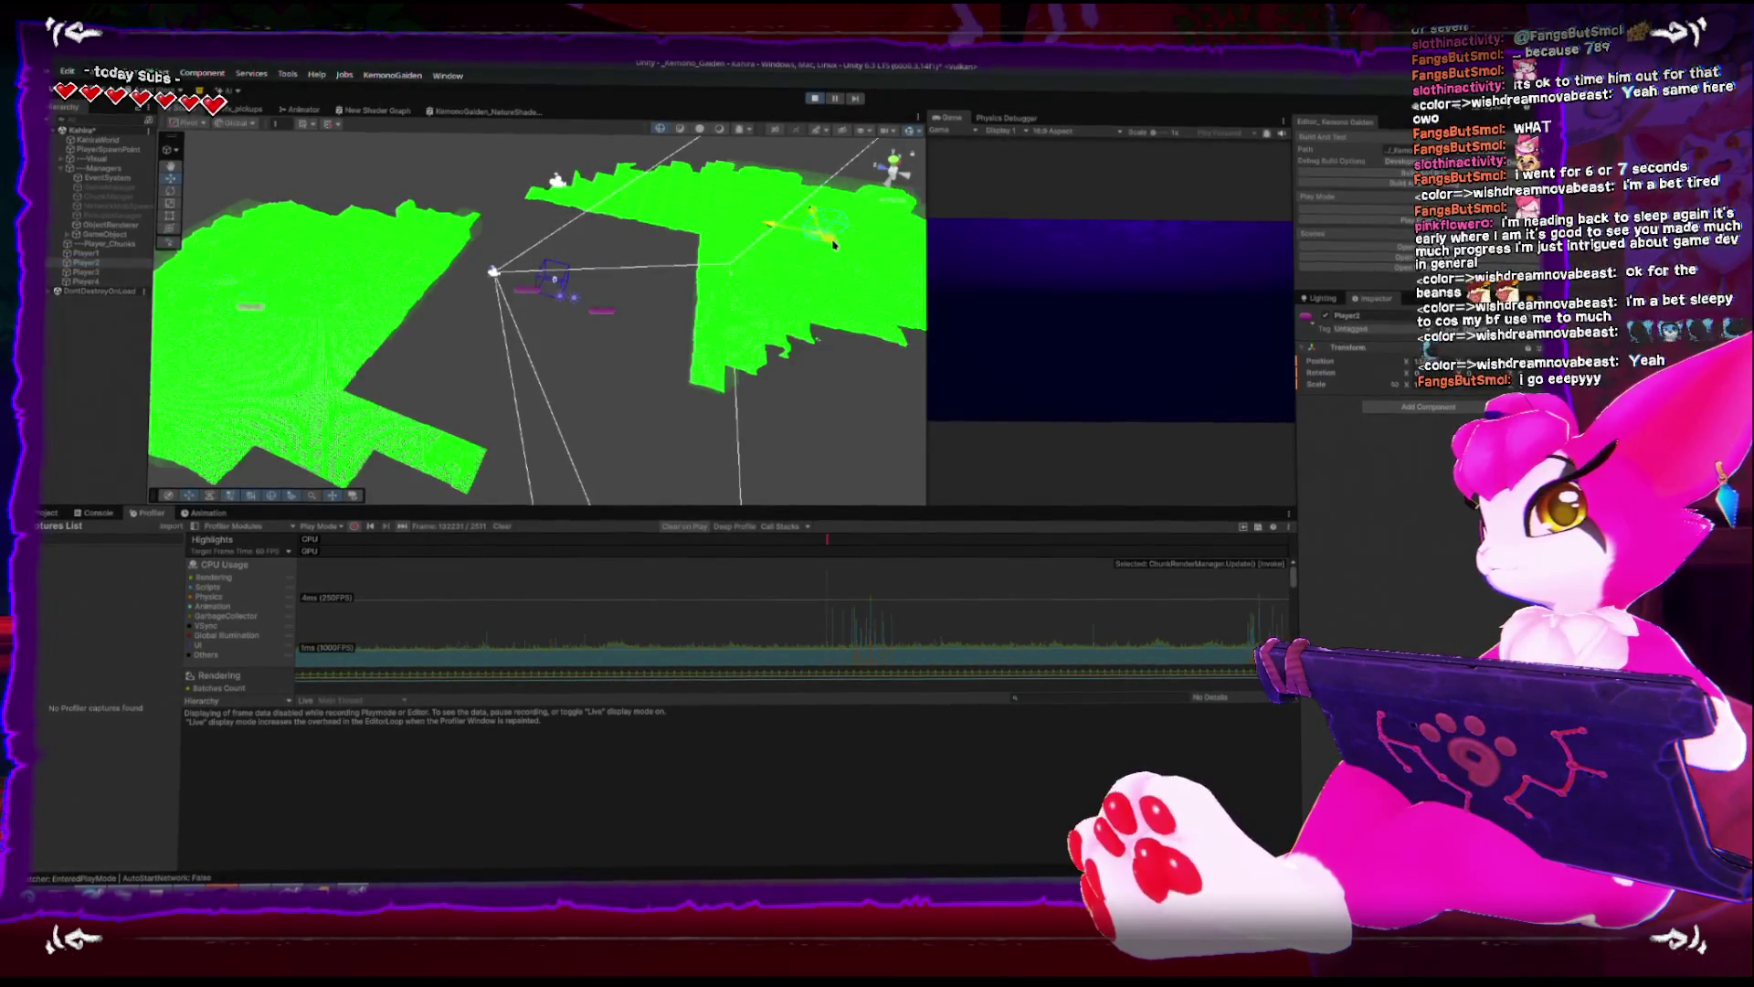
left_click(103, 272)
left_click(104, 273)
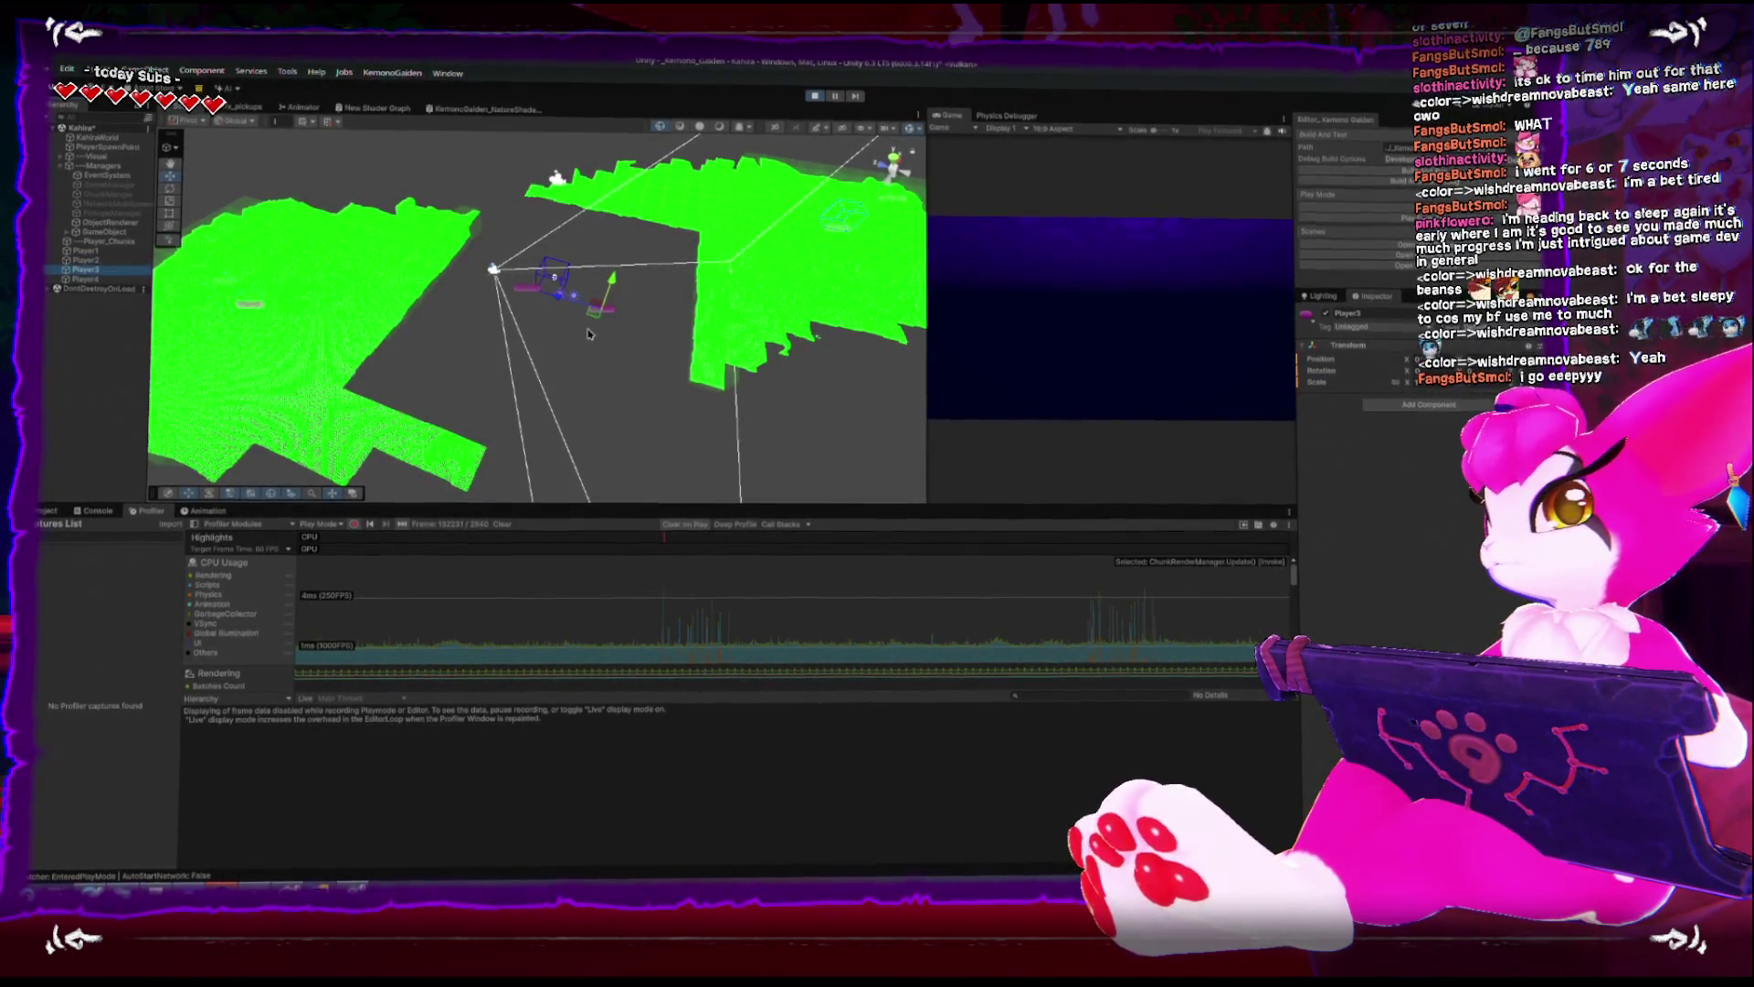
left_click_drag(644, 469, 550, 408)
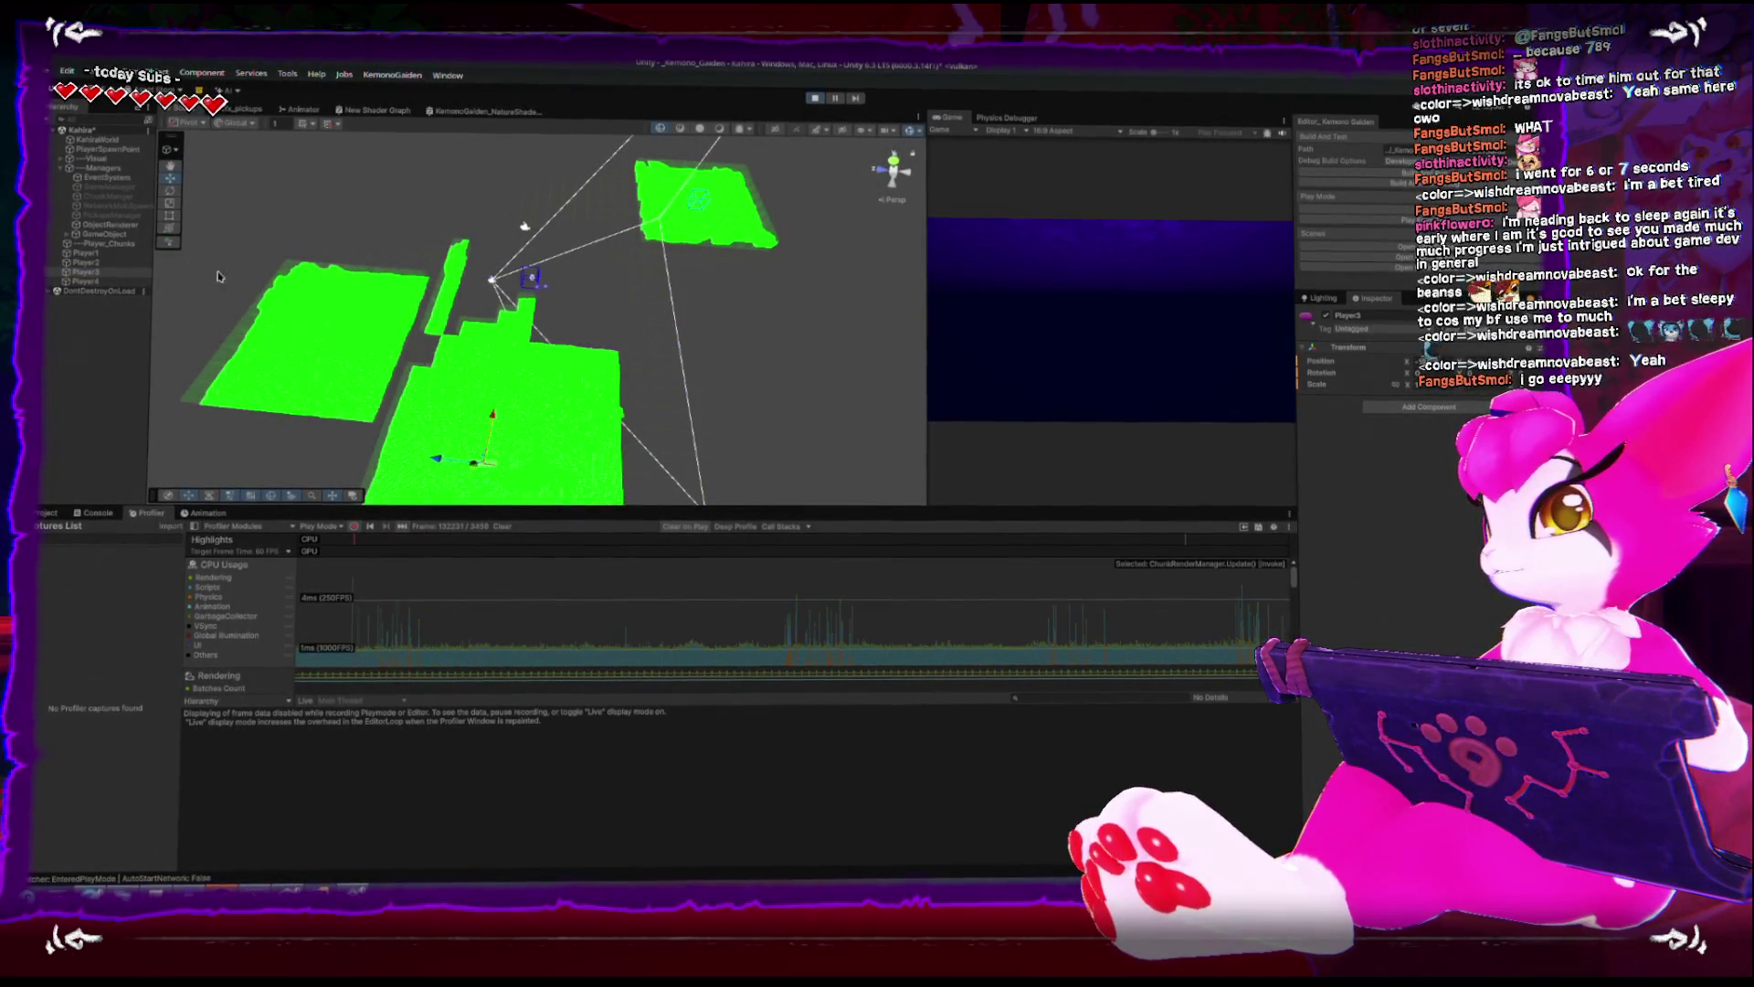
- Move Player4 down and left, then clear the profiler's recorded frames
left_click(528, 294)
left_click_drag(528, 294, 503, 308)
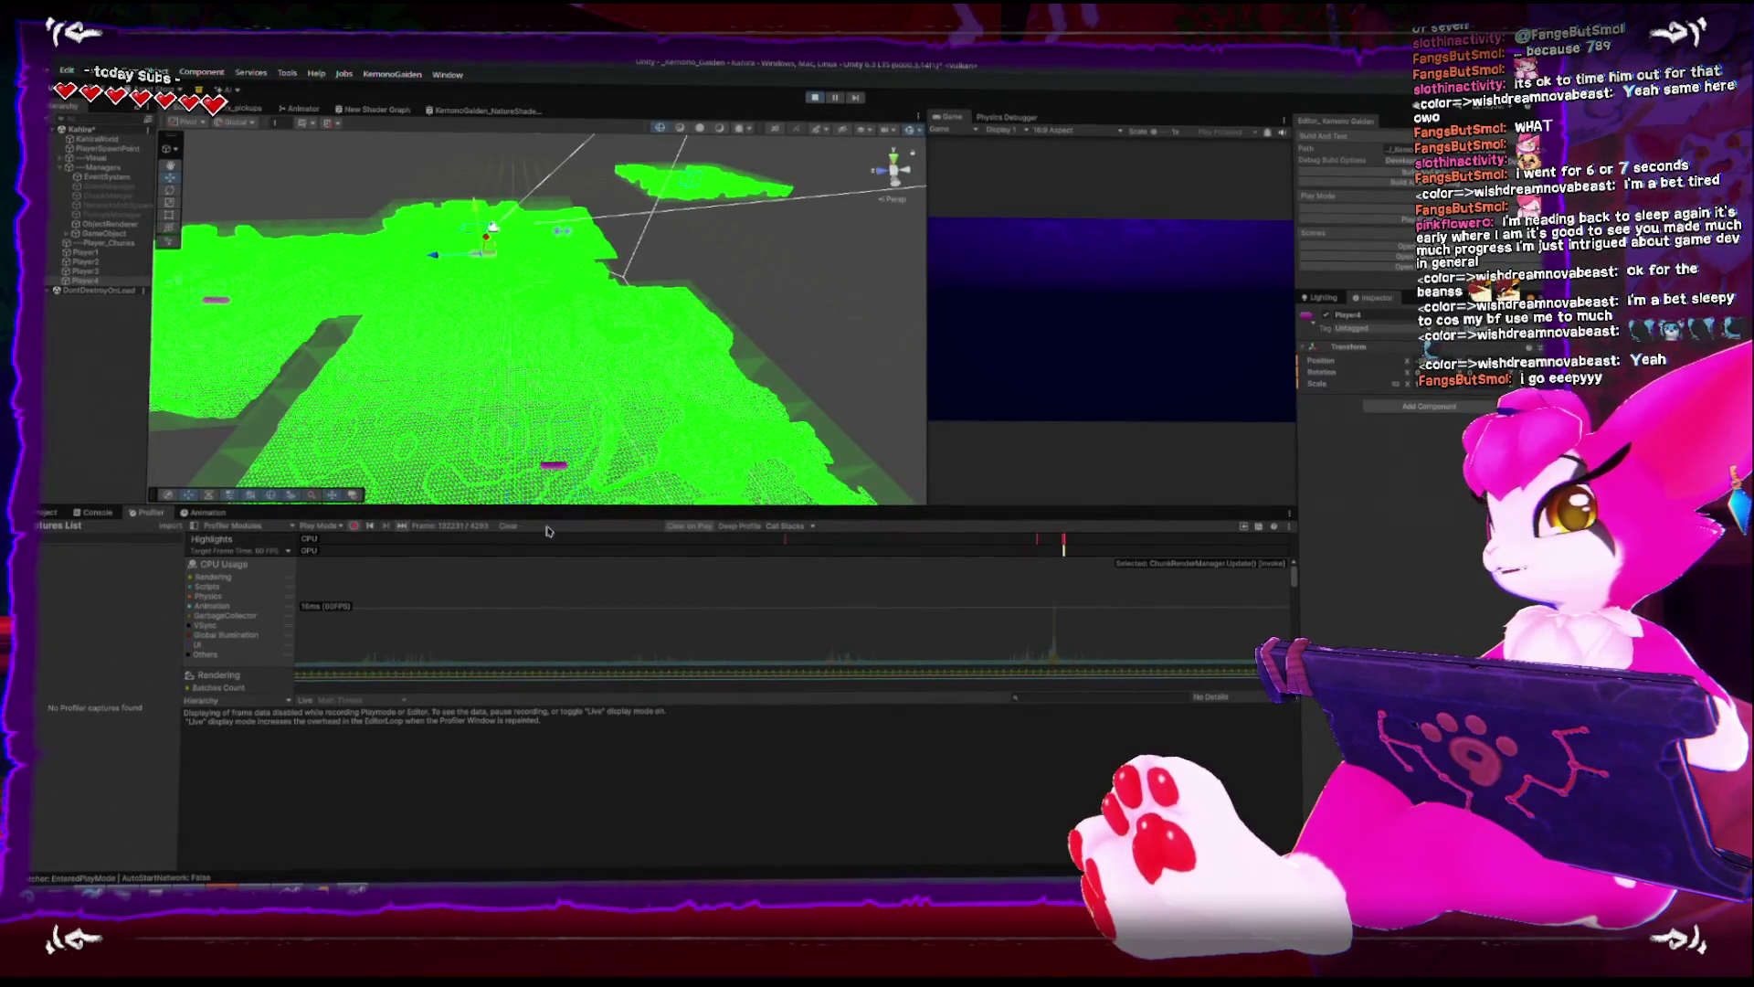
left_click(506, 528)
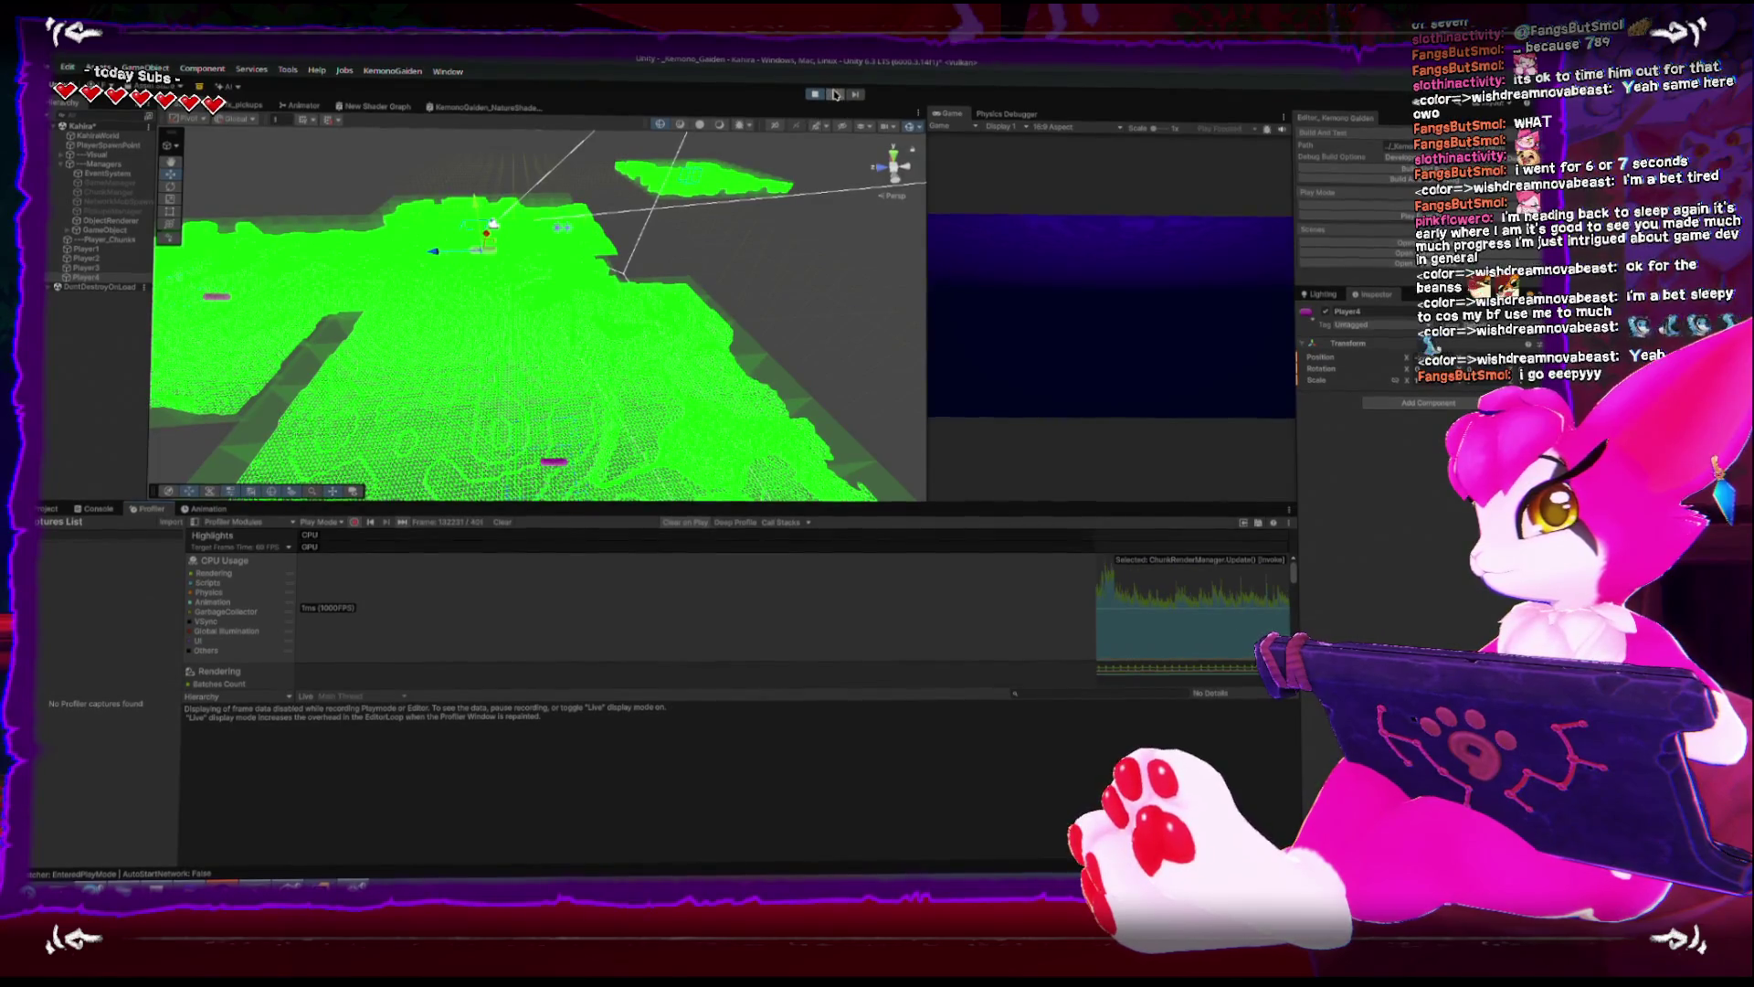
- Pick a profiler frame and compare EventSystem, BehaviourUpdate, EditorLoop, PlayerLoop and UpdateScene costs
left_click(1143, 662)
scroll(416, 801, "up", 3)
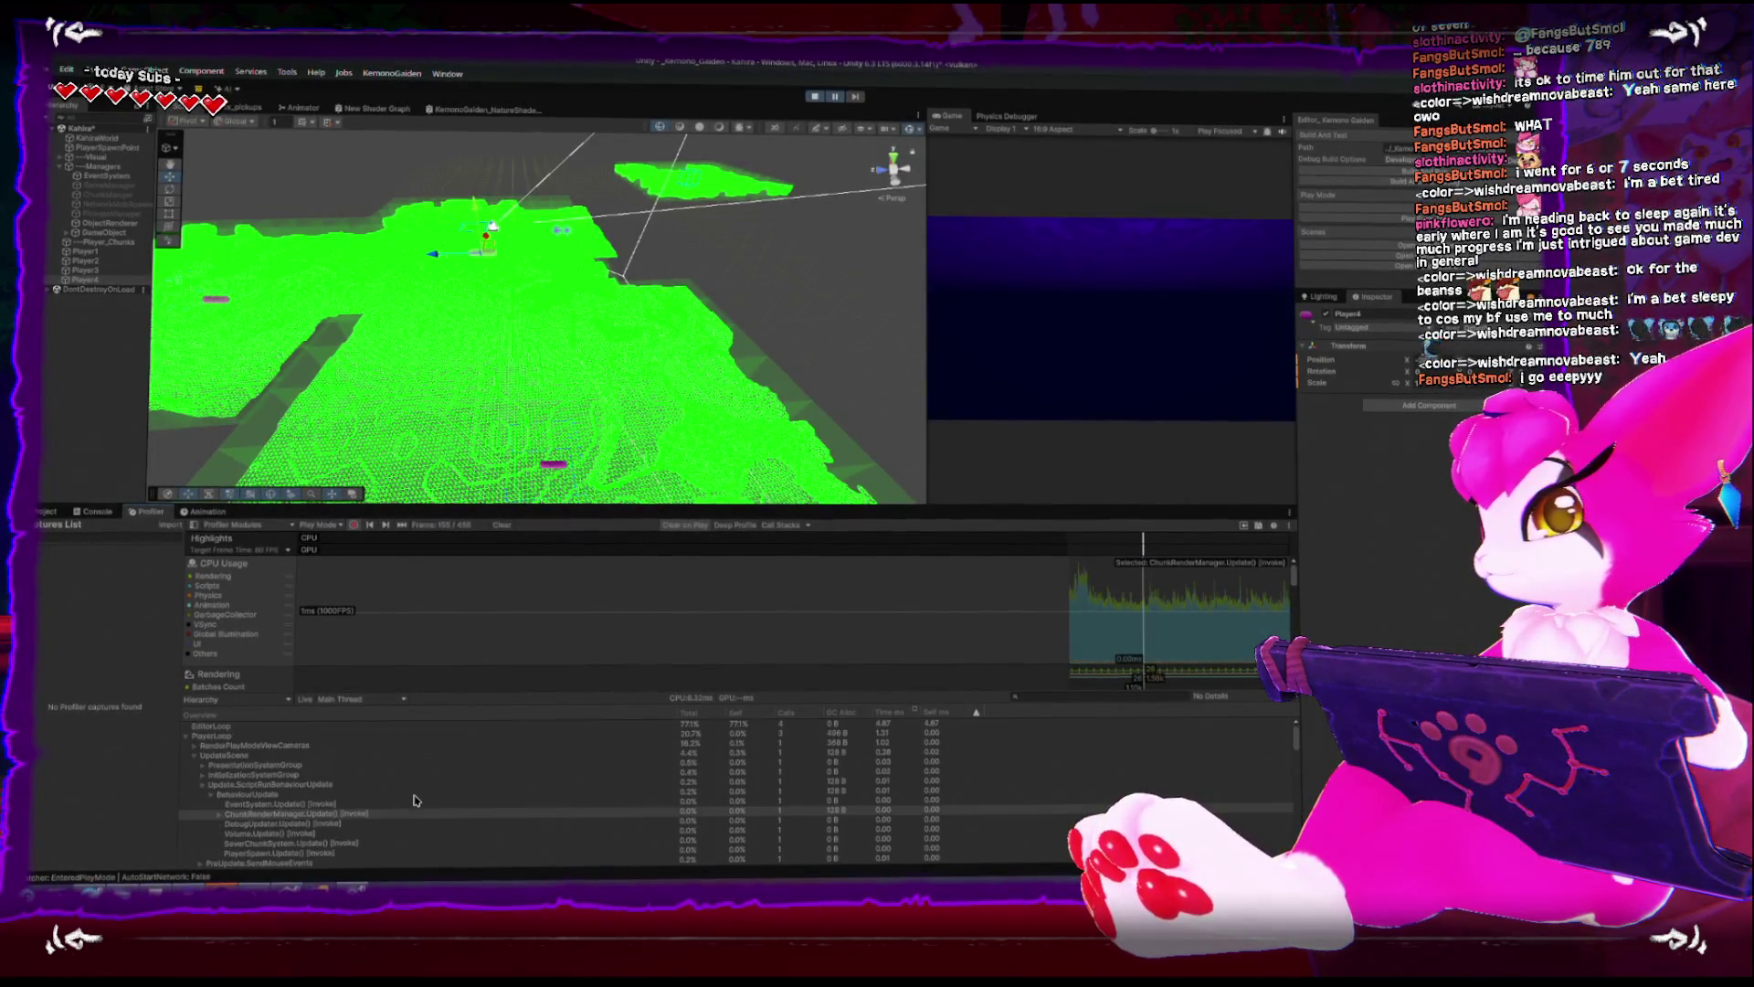
left_click(314, 802)
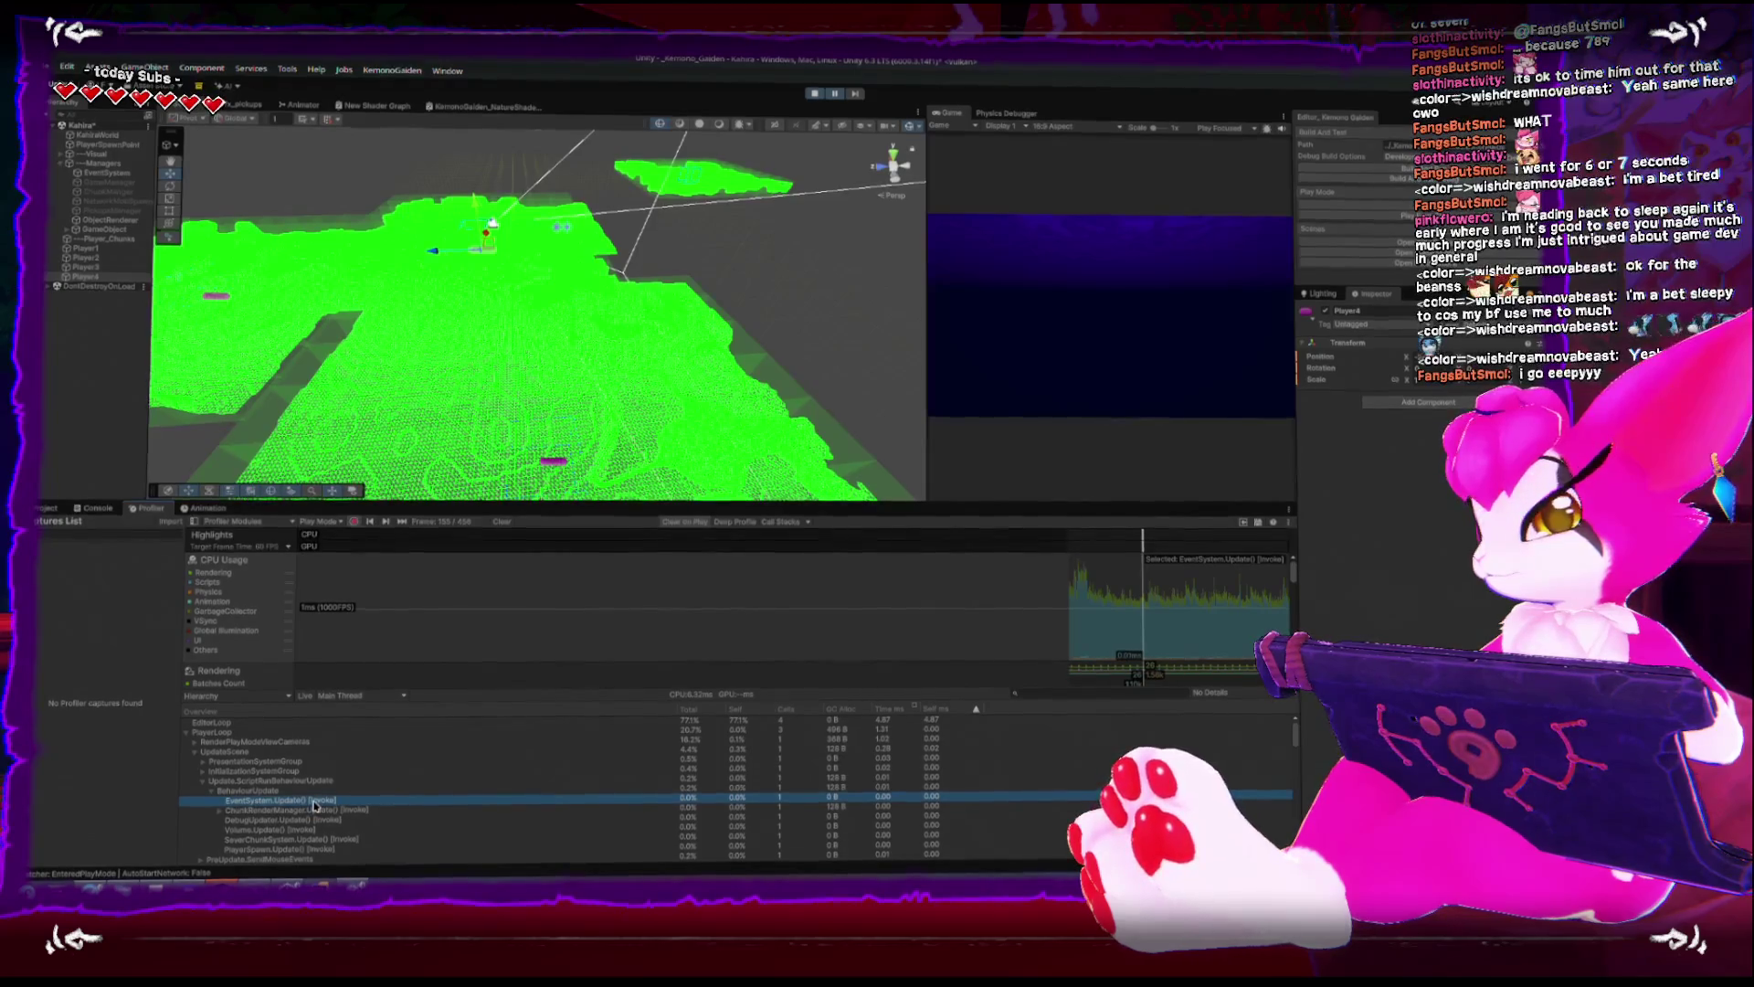
left_click(276, 788)
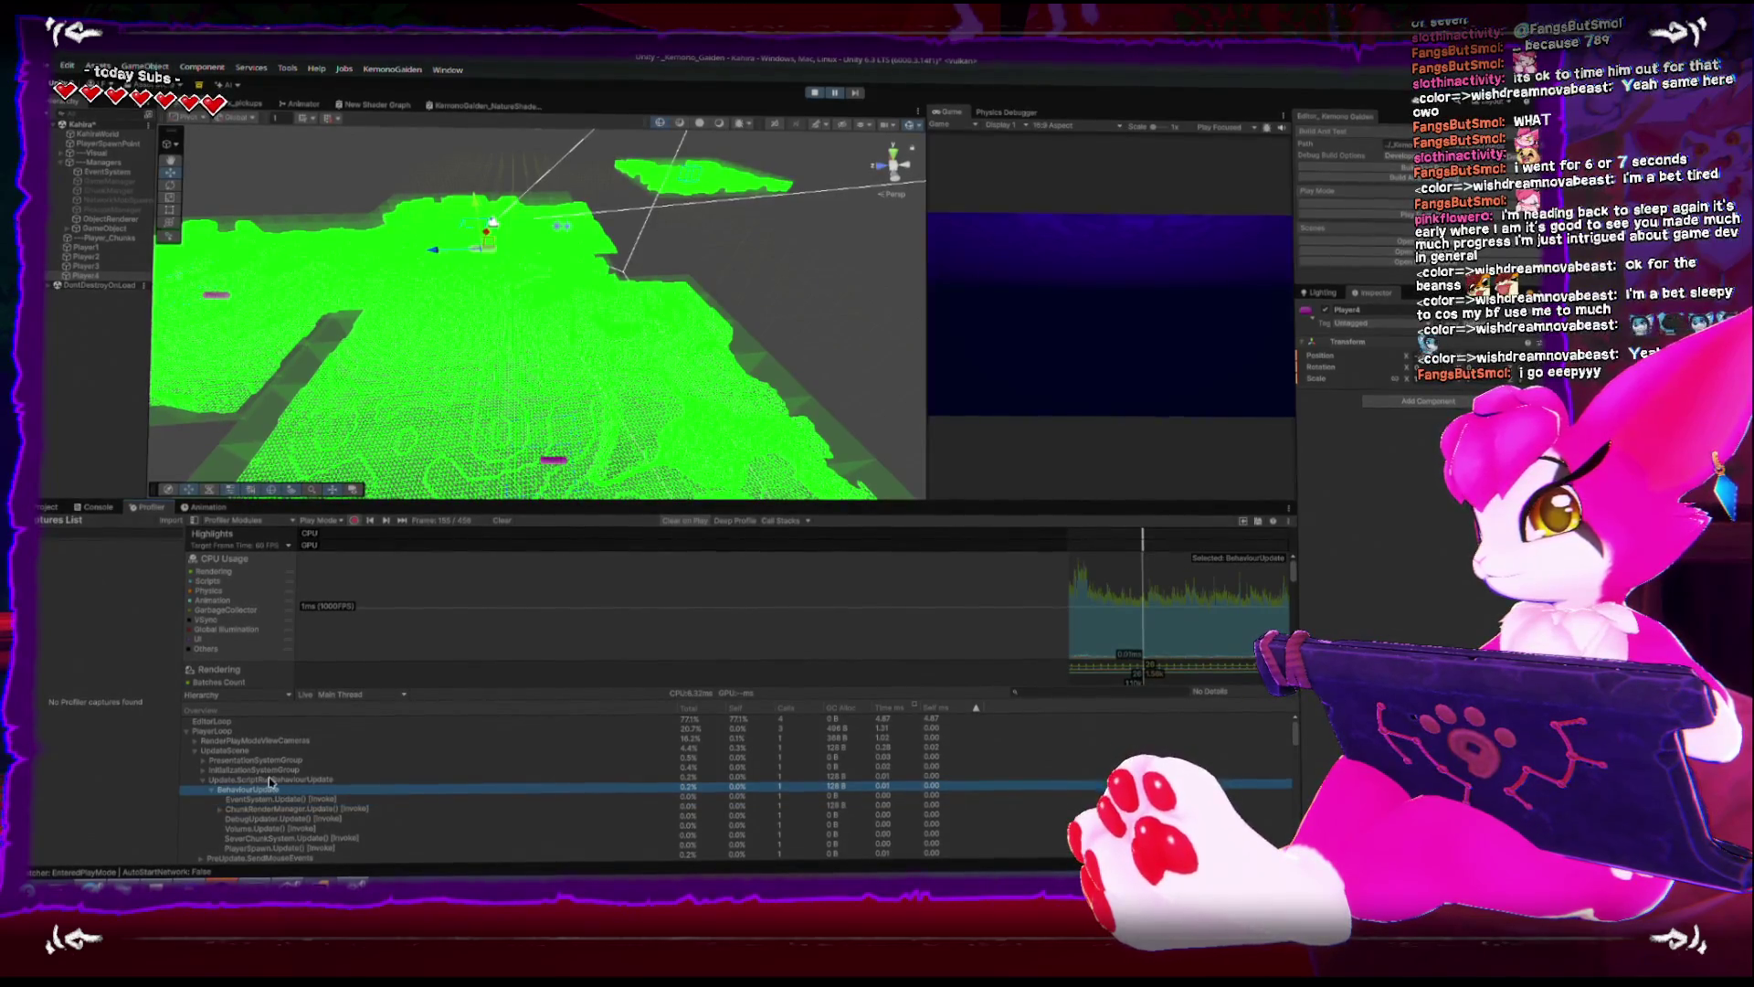
left_click(887, 723)
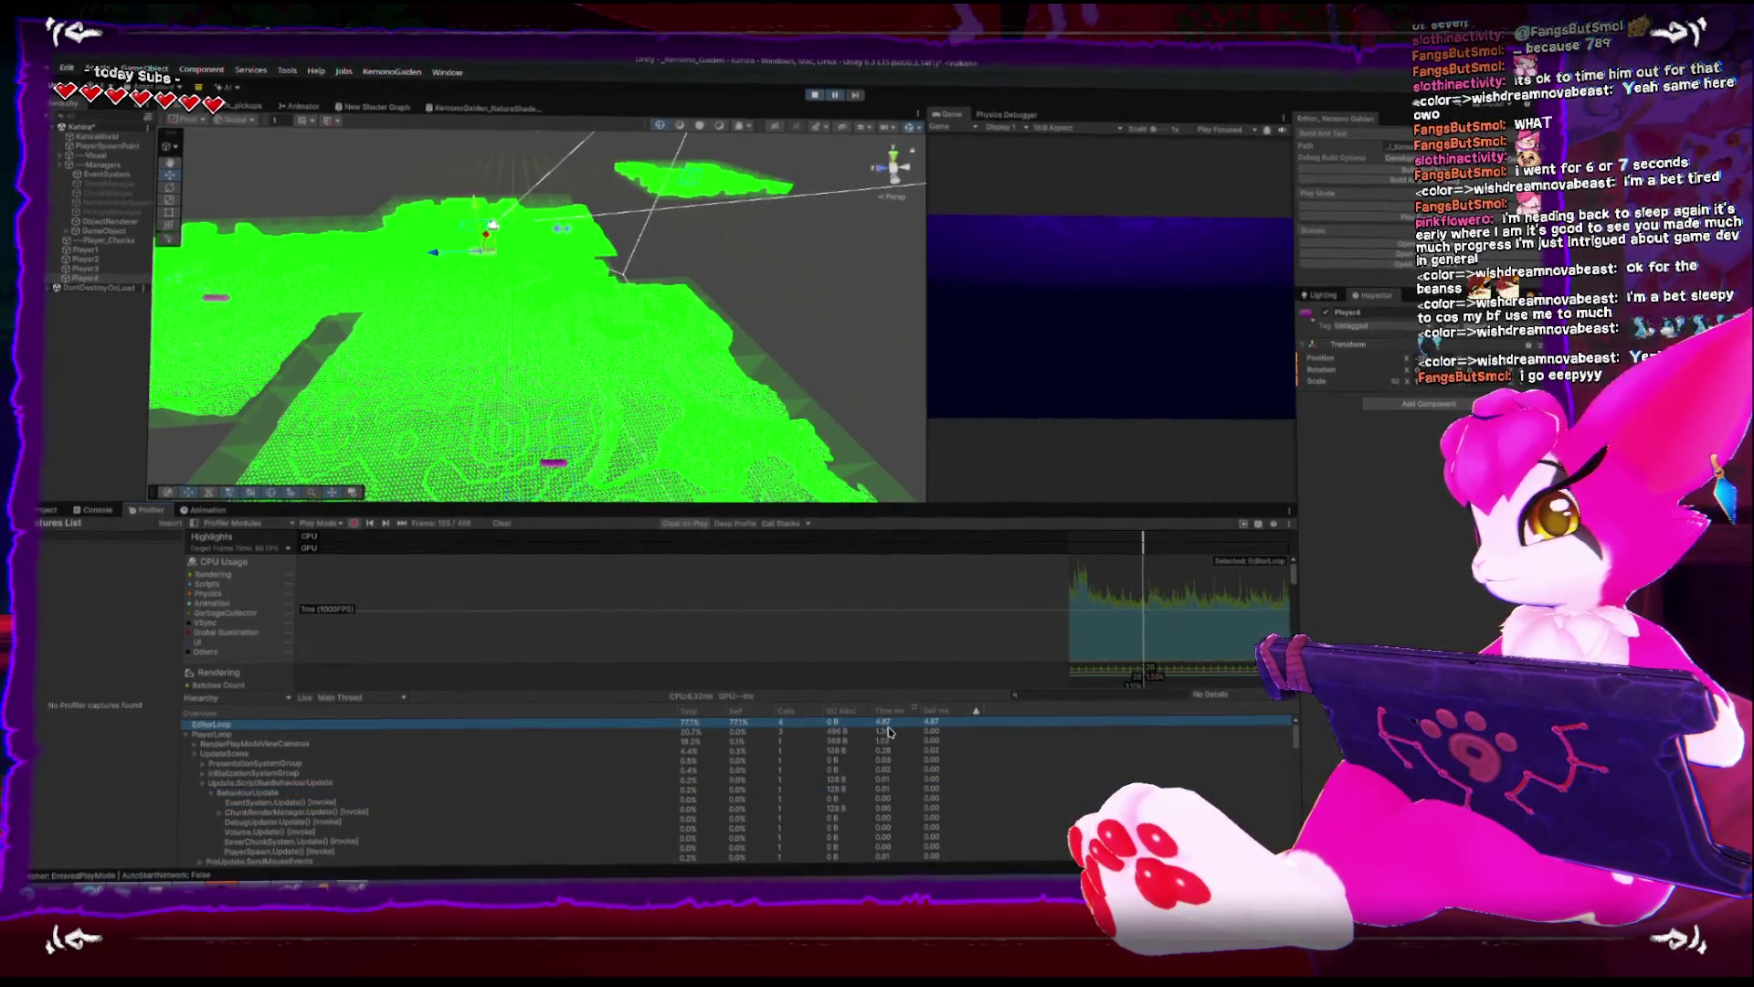
left_click(219, 732)
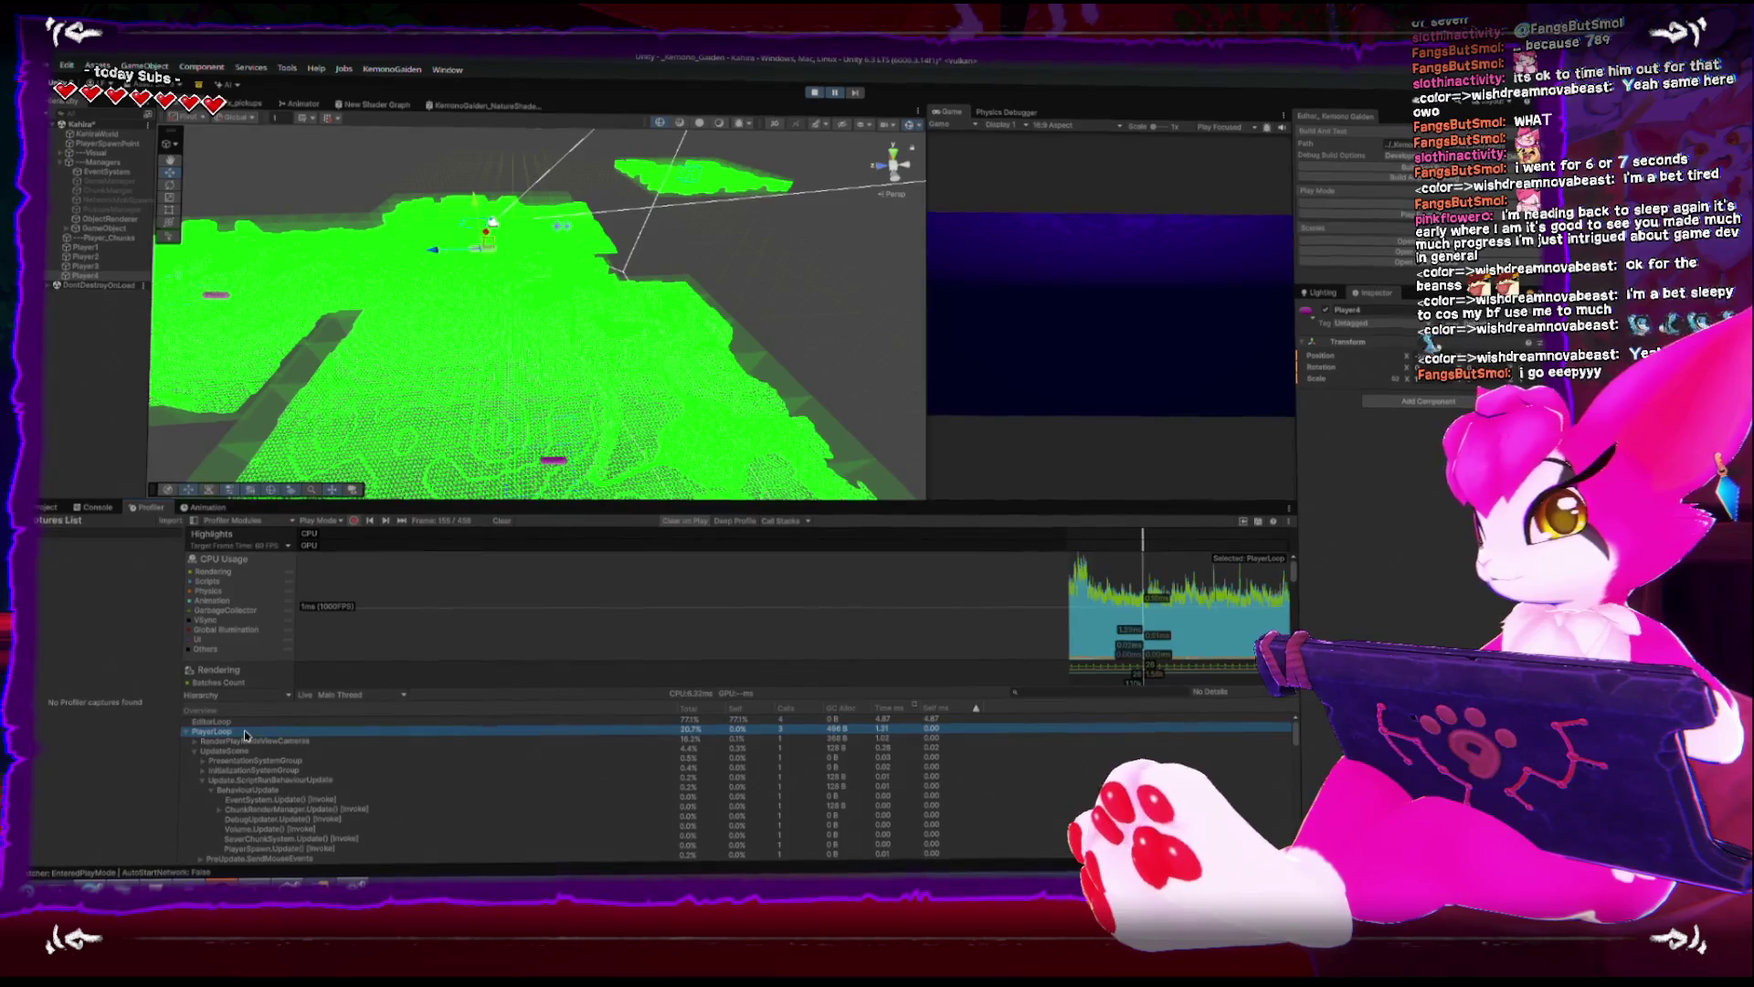
left_click(193, 743)
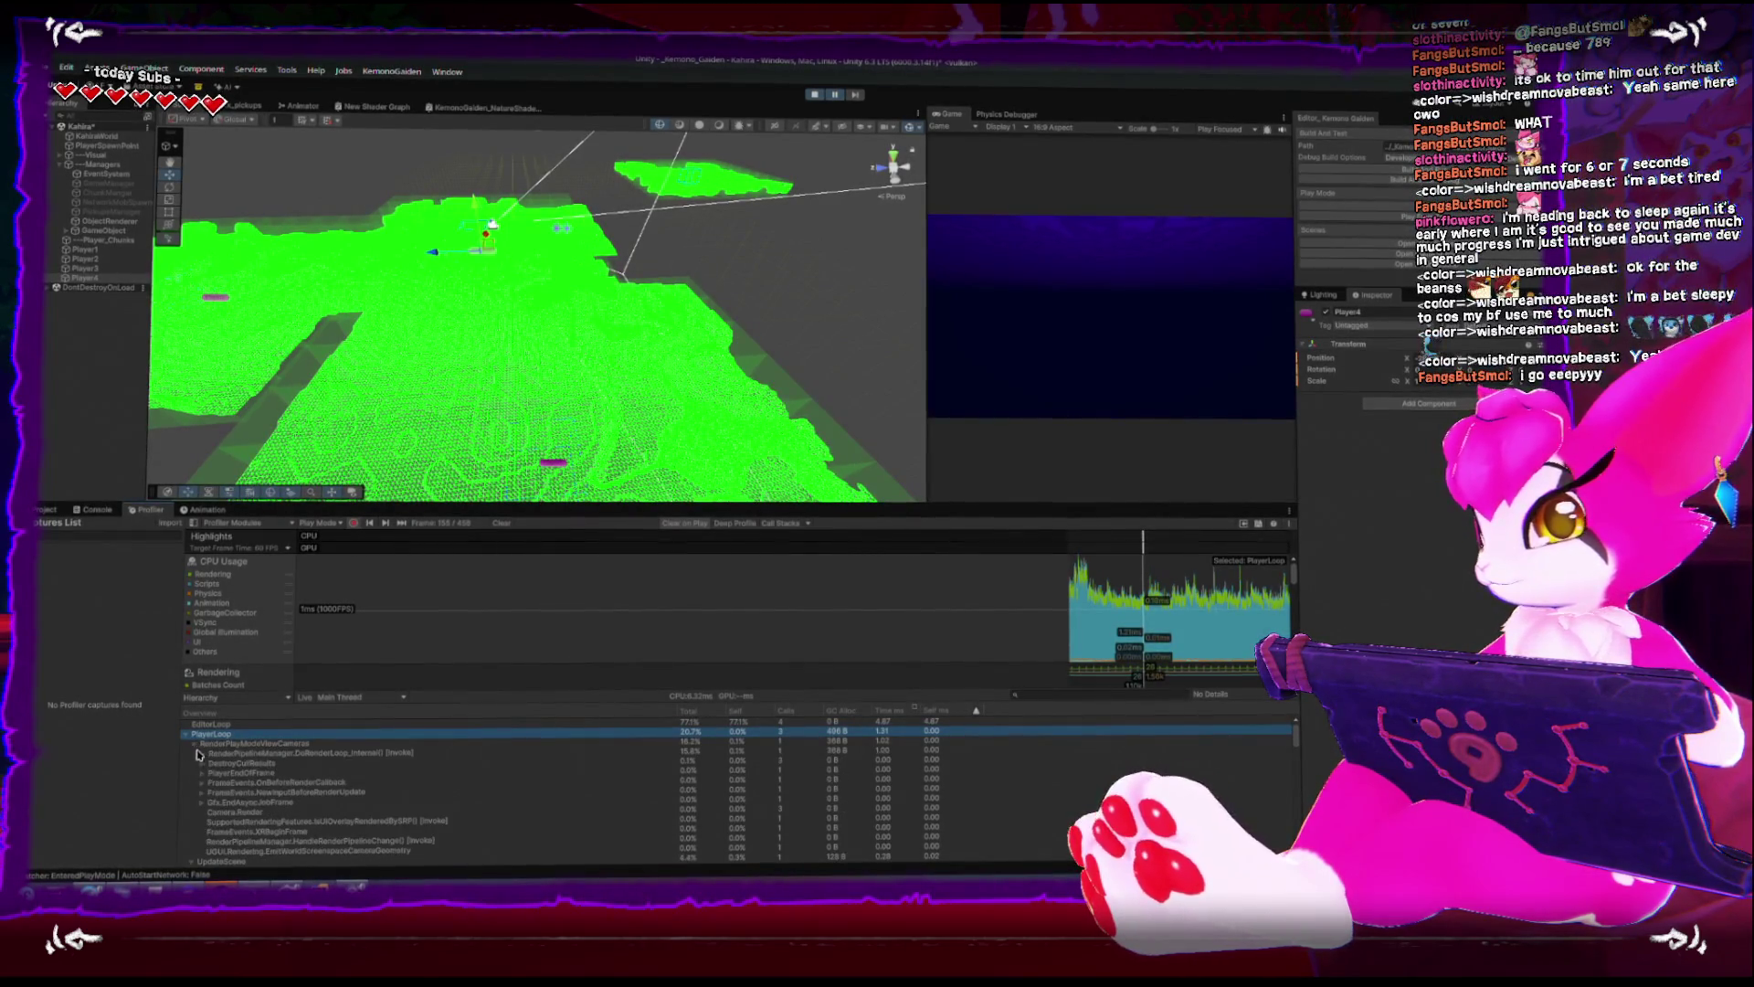
left_click(198, 743)
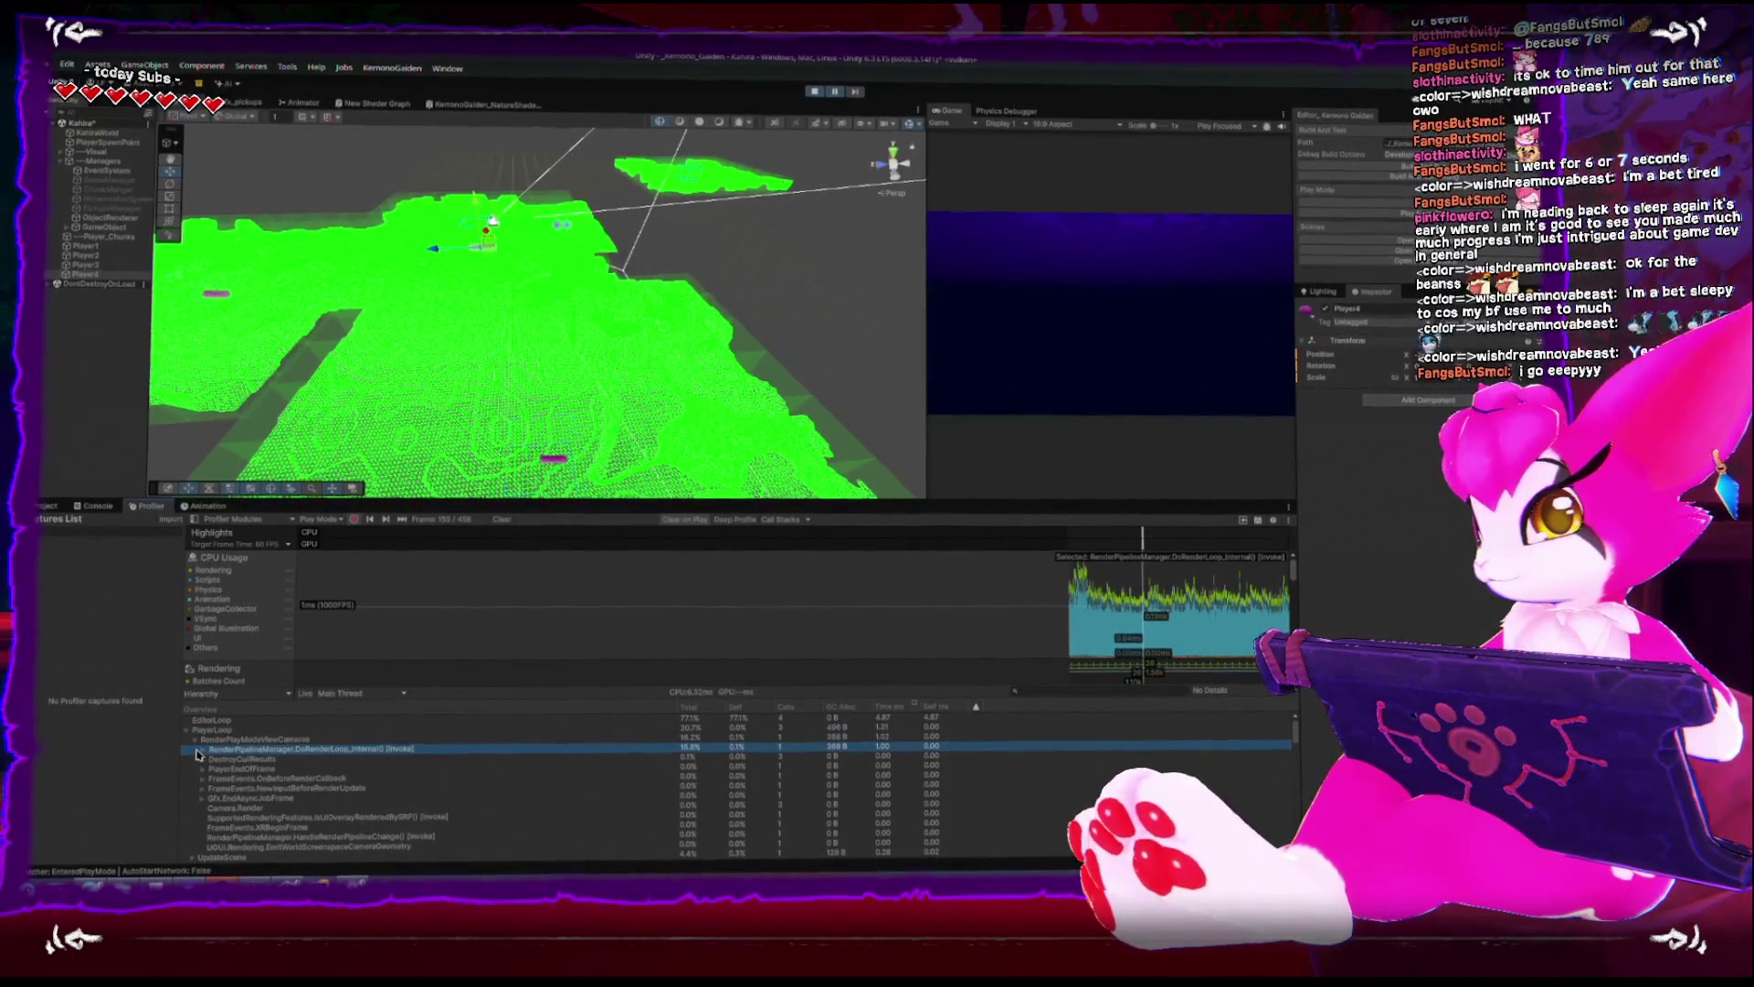
left_click(193, 741)
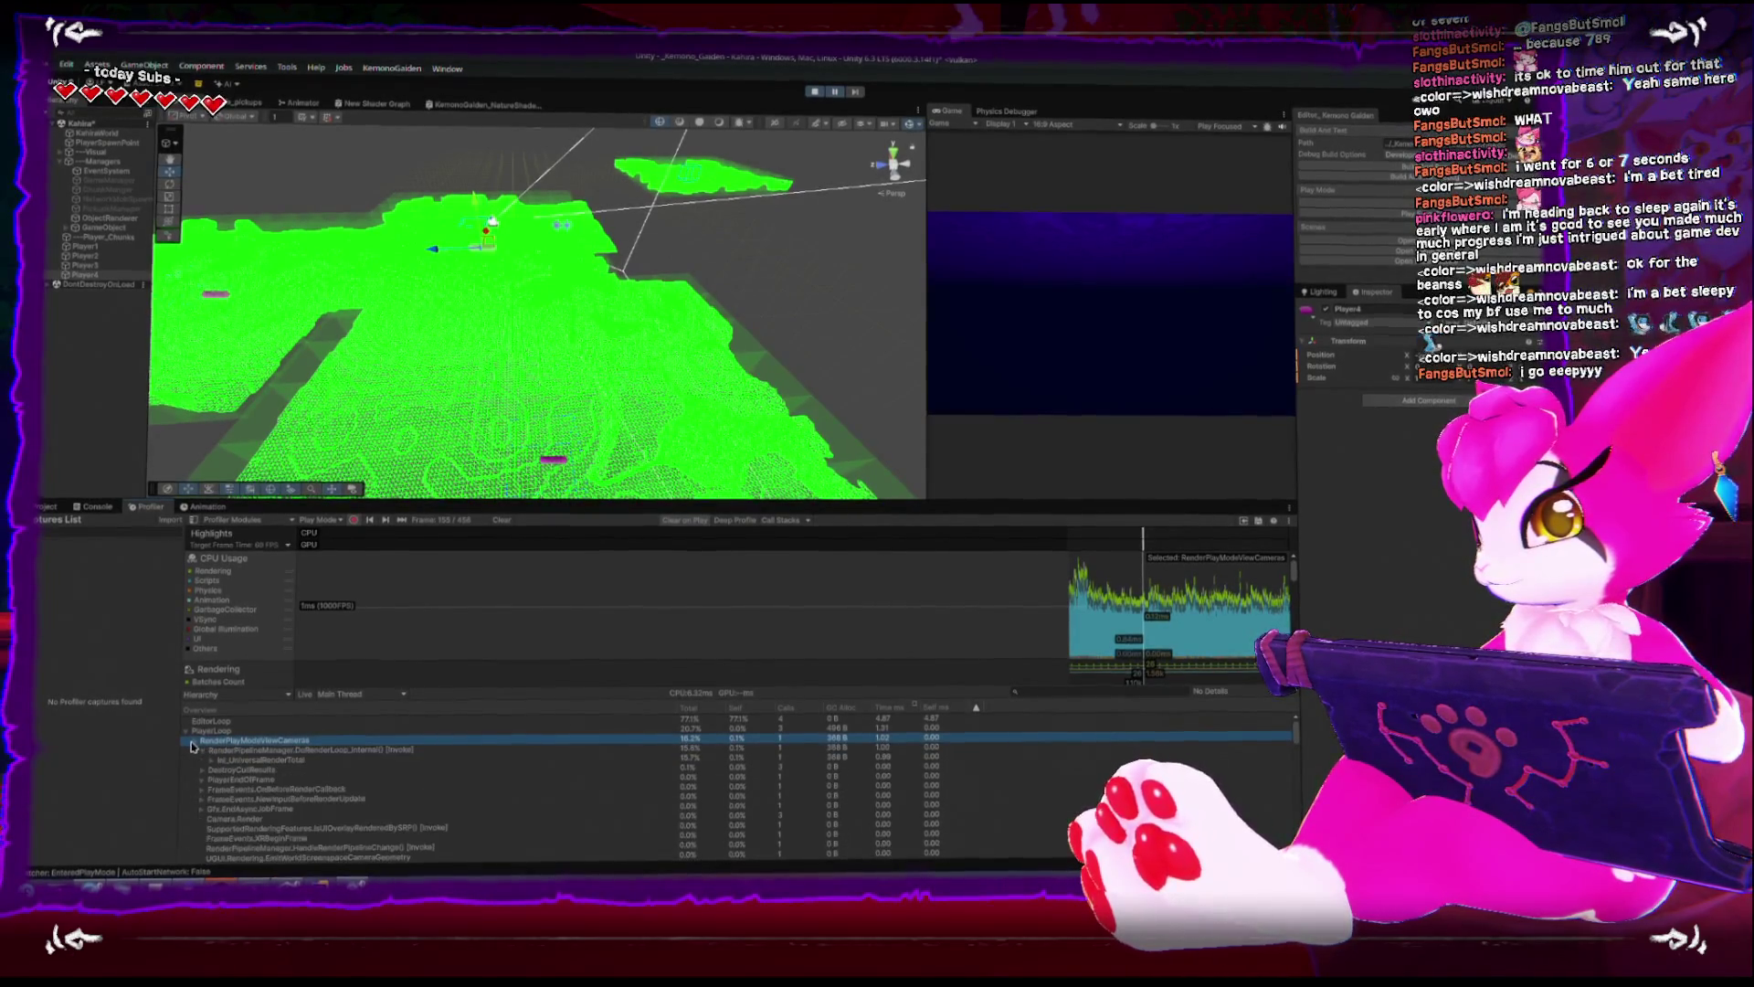
left_click(209, 752)
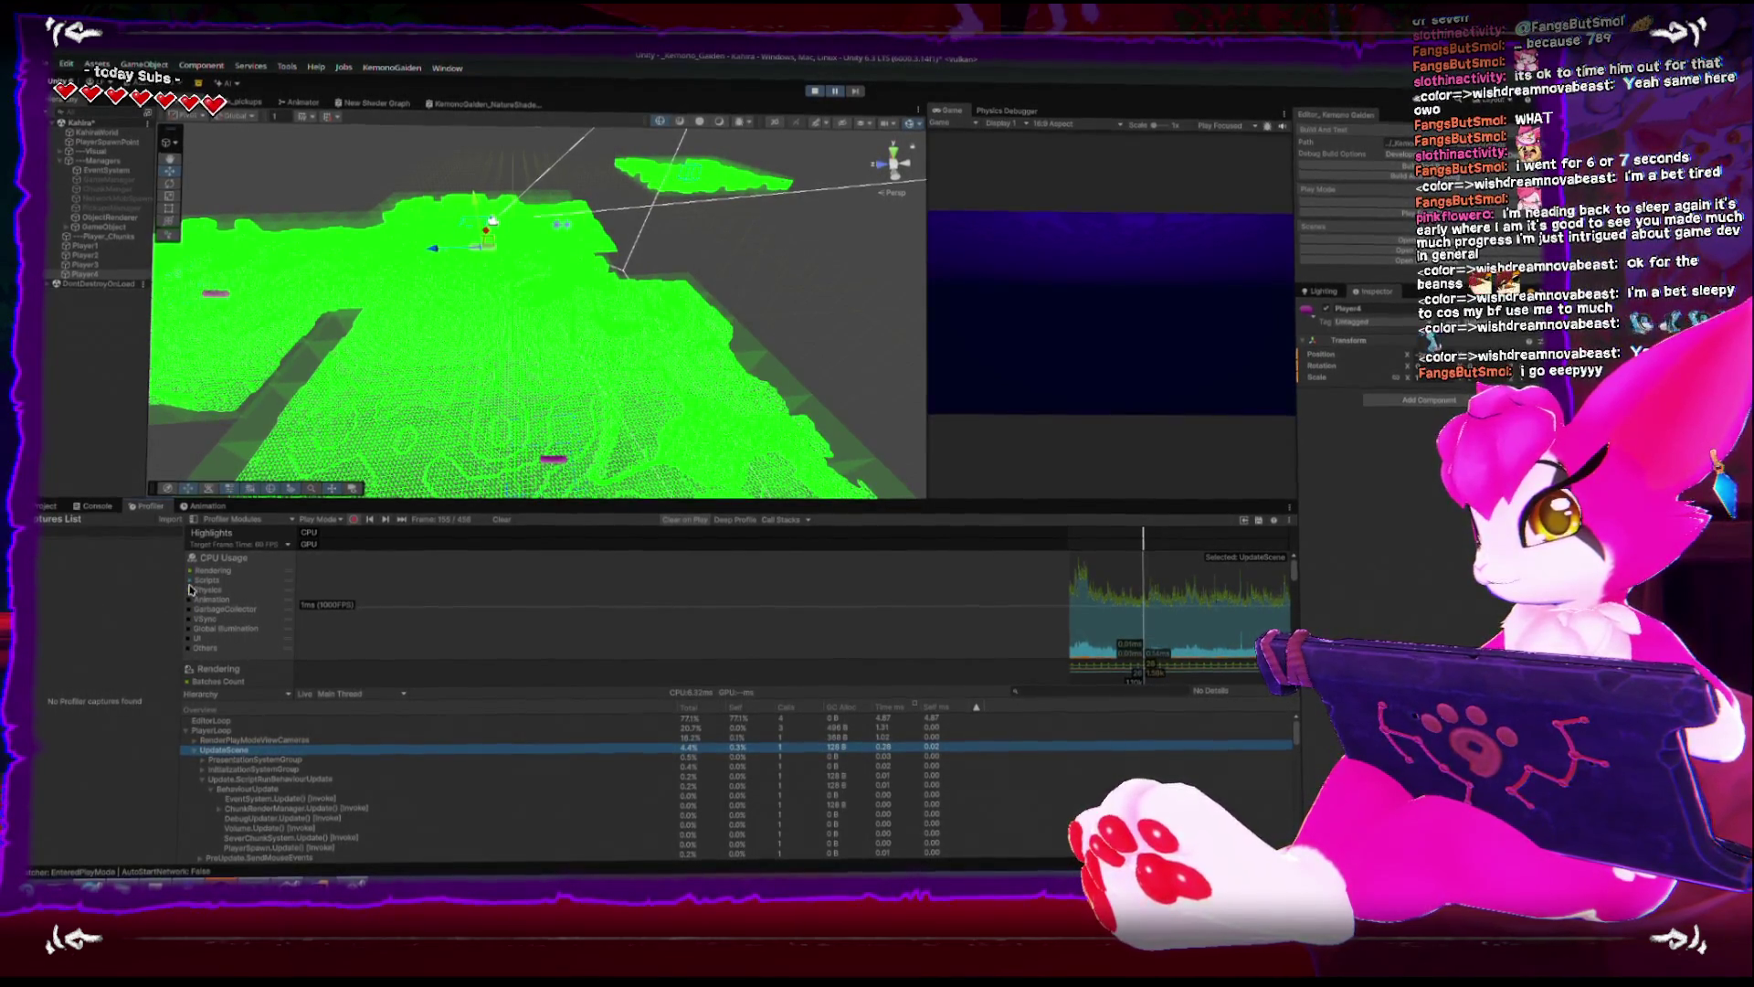
- Toggle Scripts time in the CPU usage graph and inspect frame 161
left_click(209, 589)
left_click(890, 637)
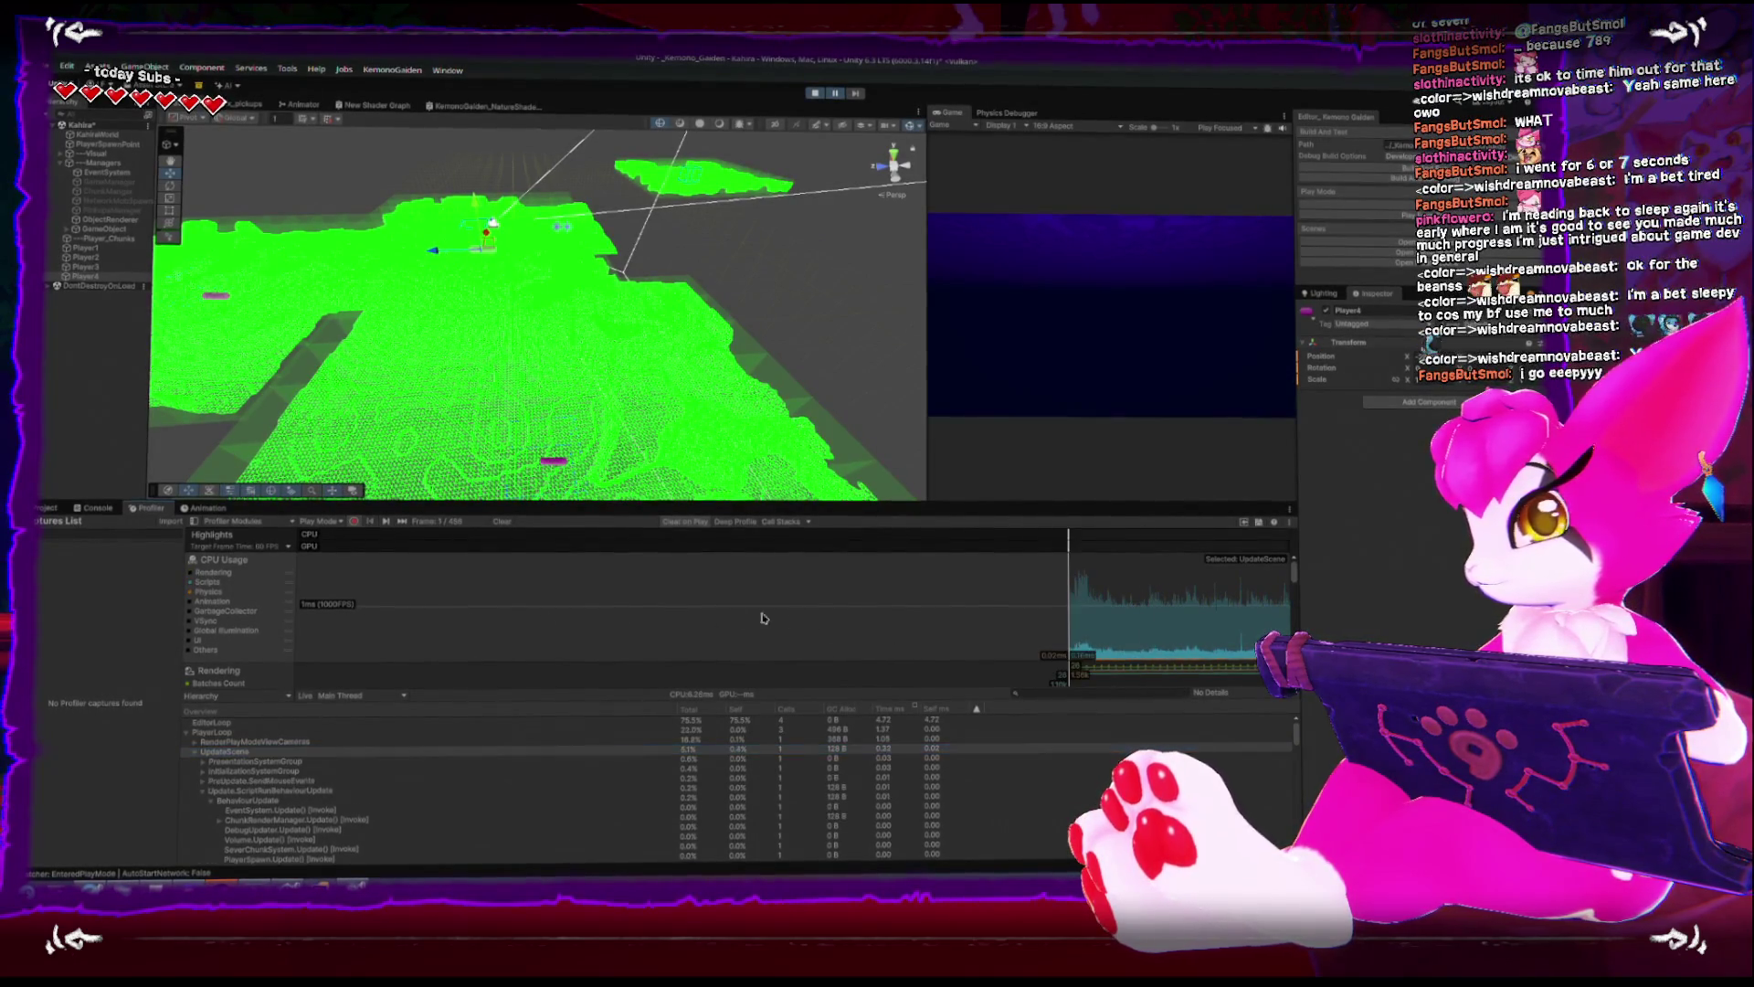
left_click(220, 579)
left_click(209, 581)
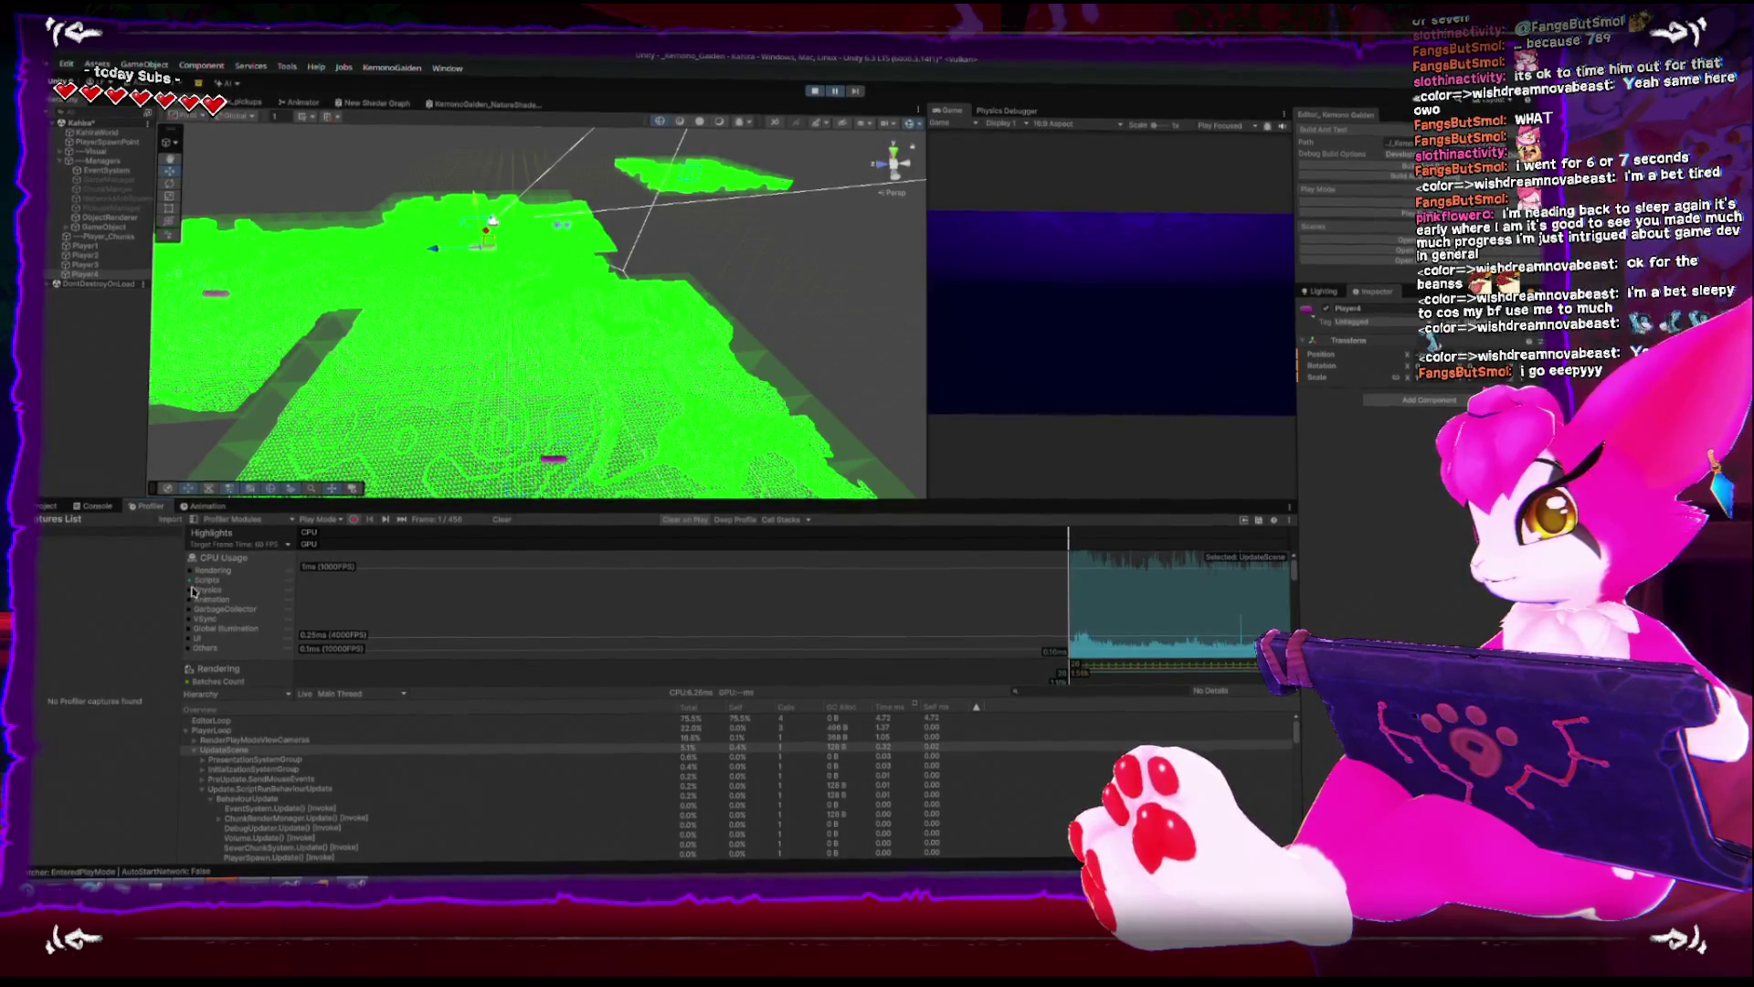
left_click(1146, 590)
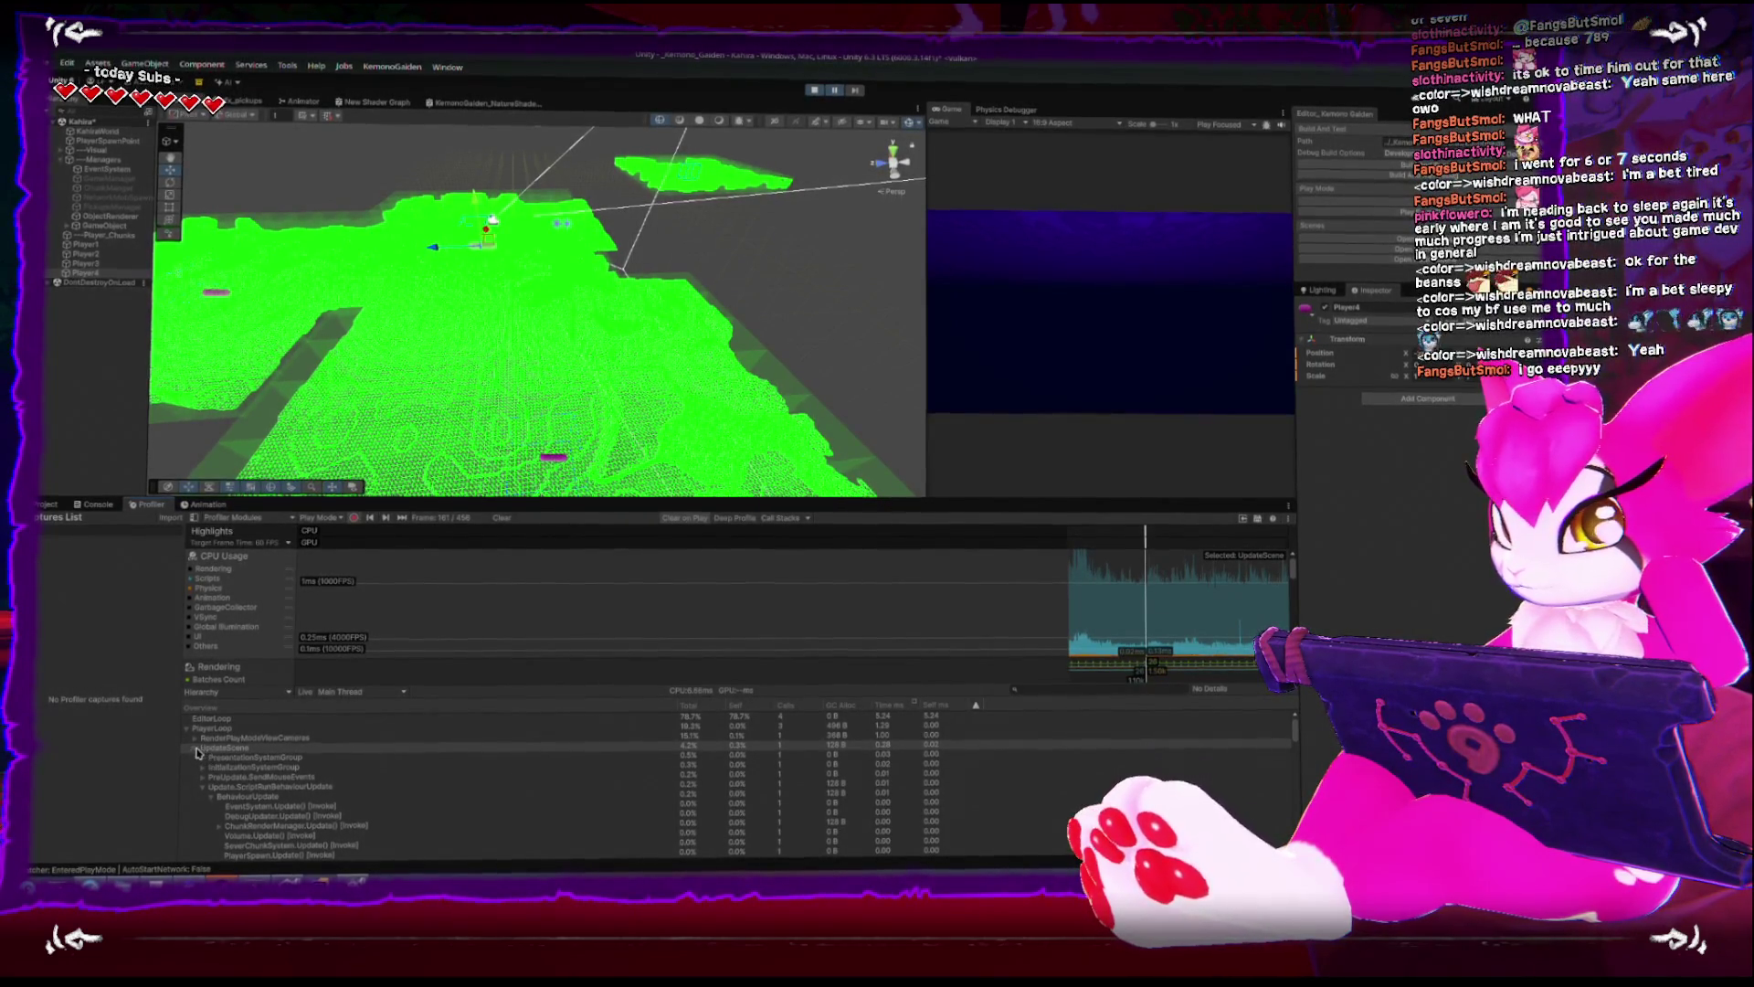
- Drill through UpdateScene and BehaviourUpdate to ChunkRenderManager.Update(), then switch to Rider
left_click(194, 749)
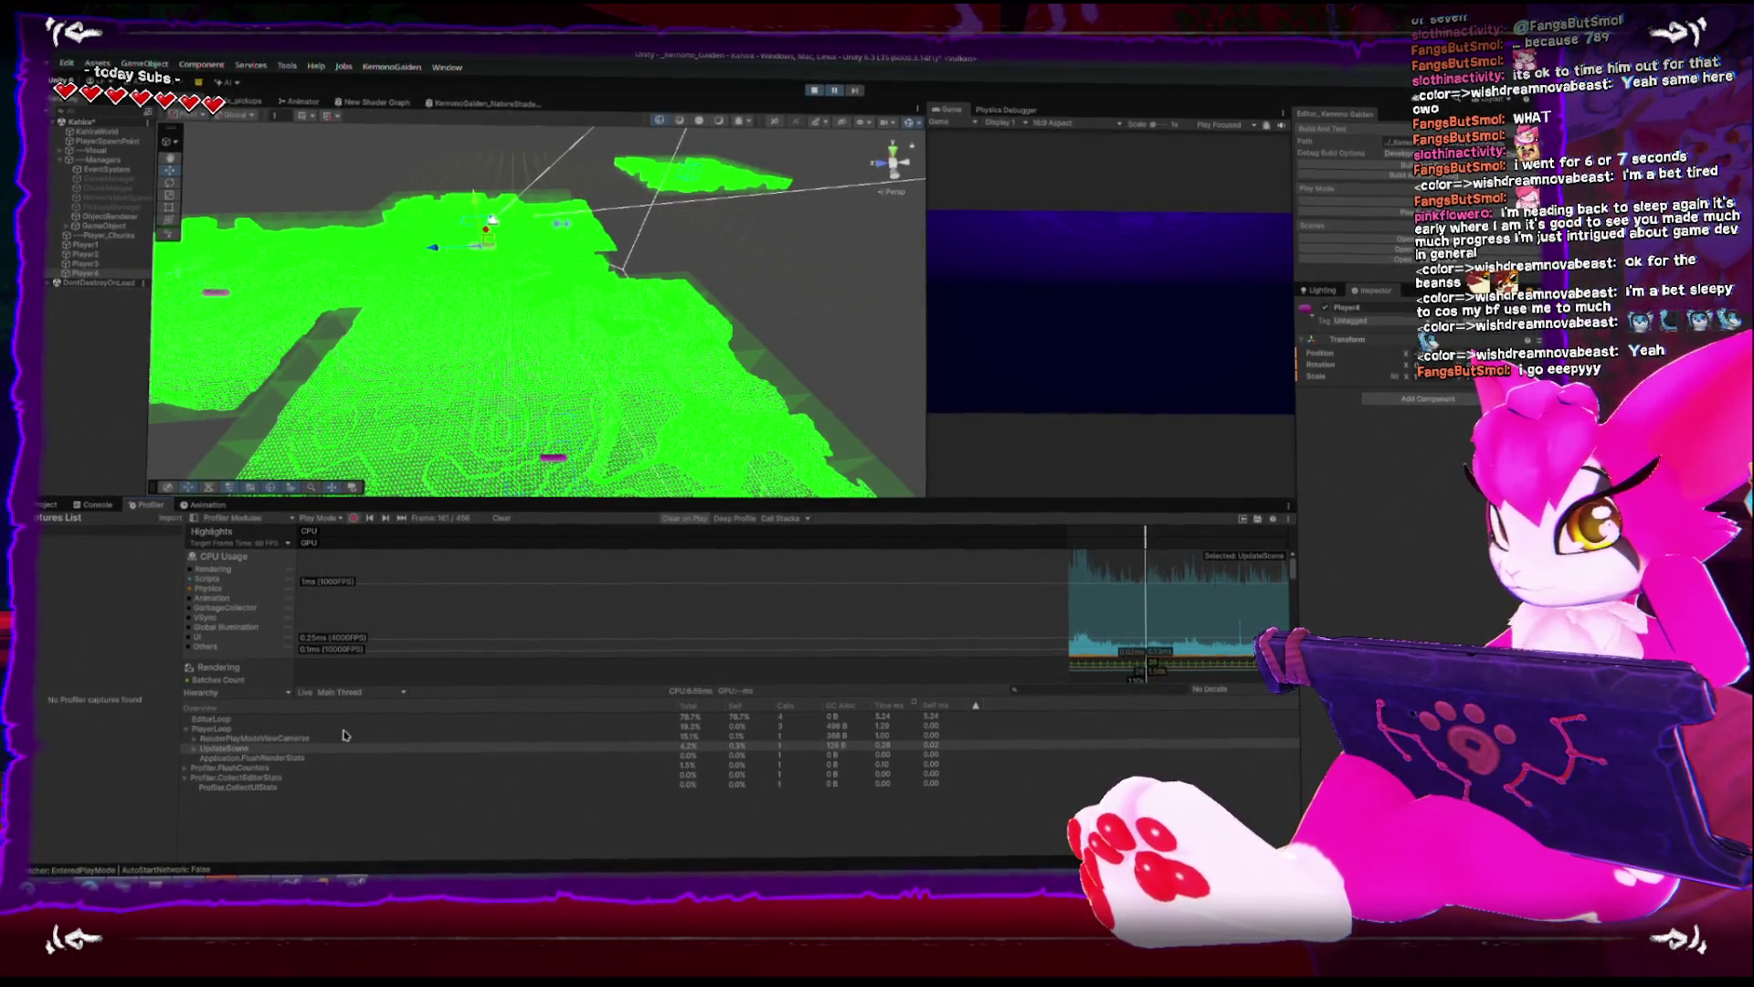
left_click(230, 739)
left_click(231, 733)
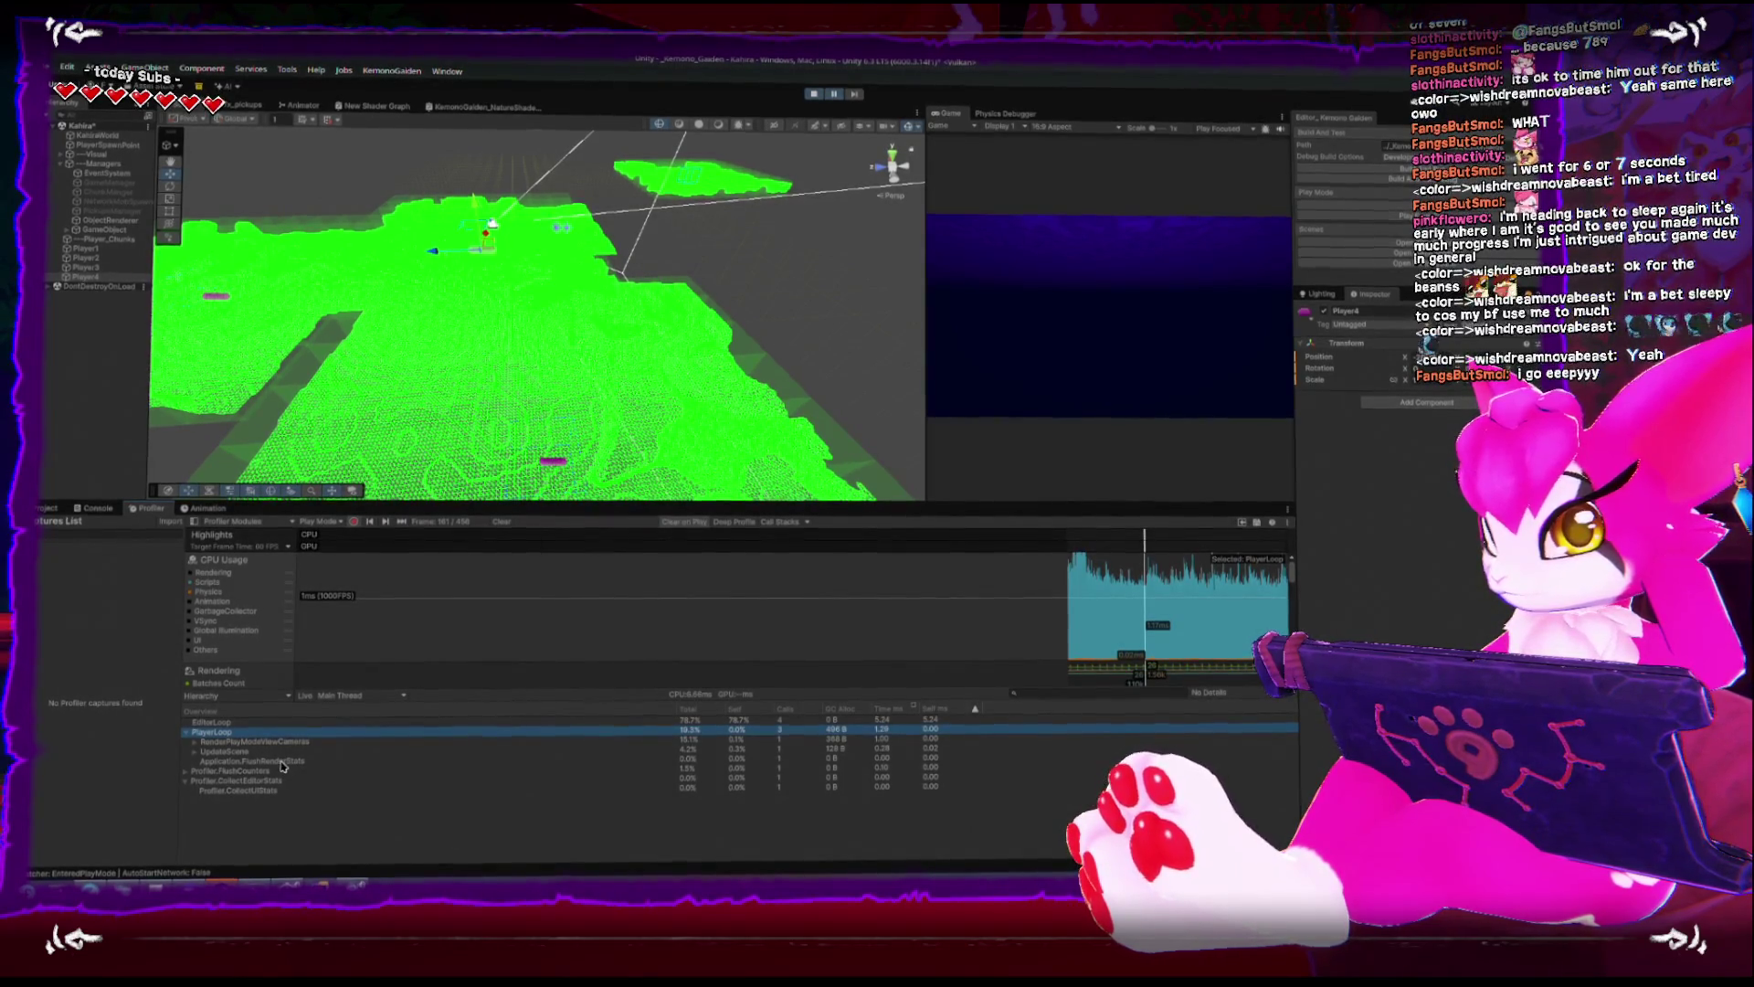
left_click(203, 752)
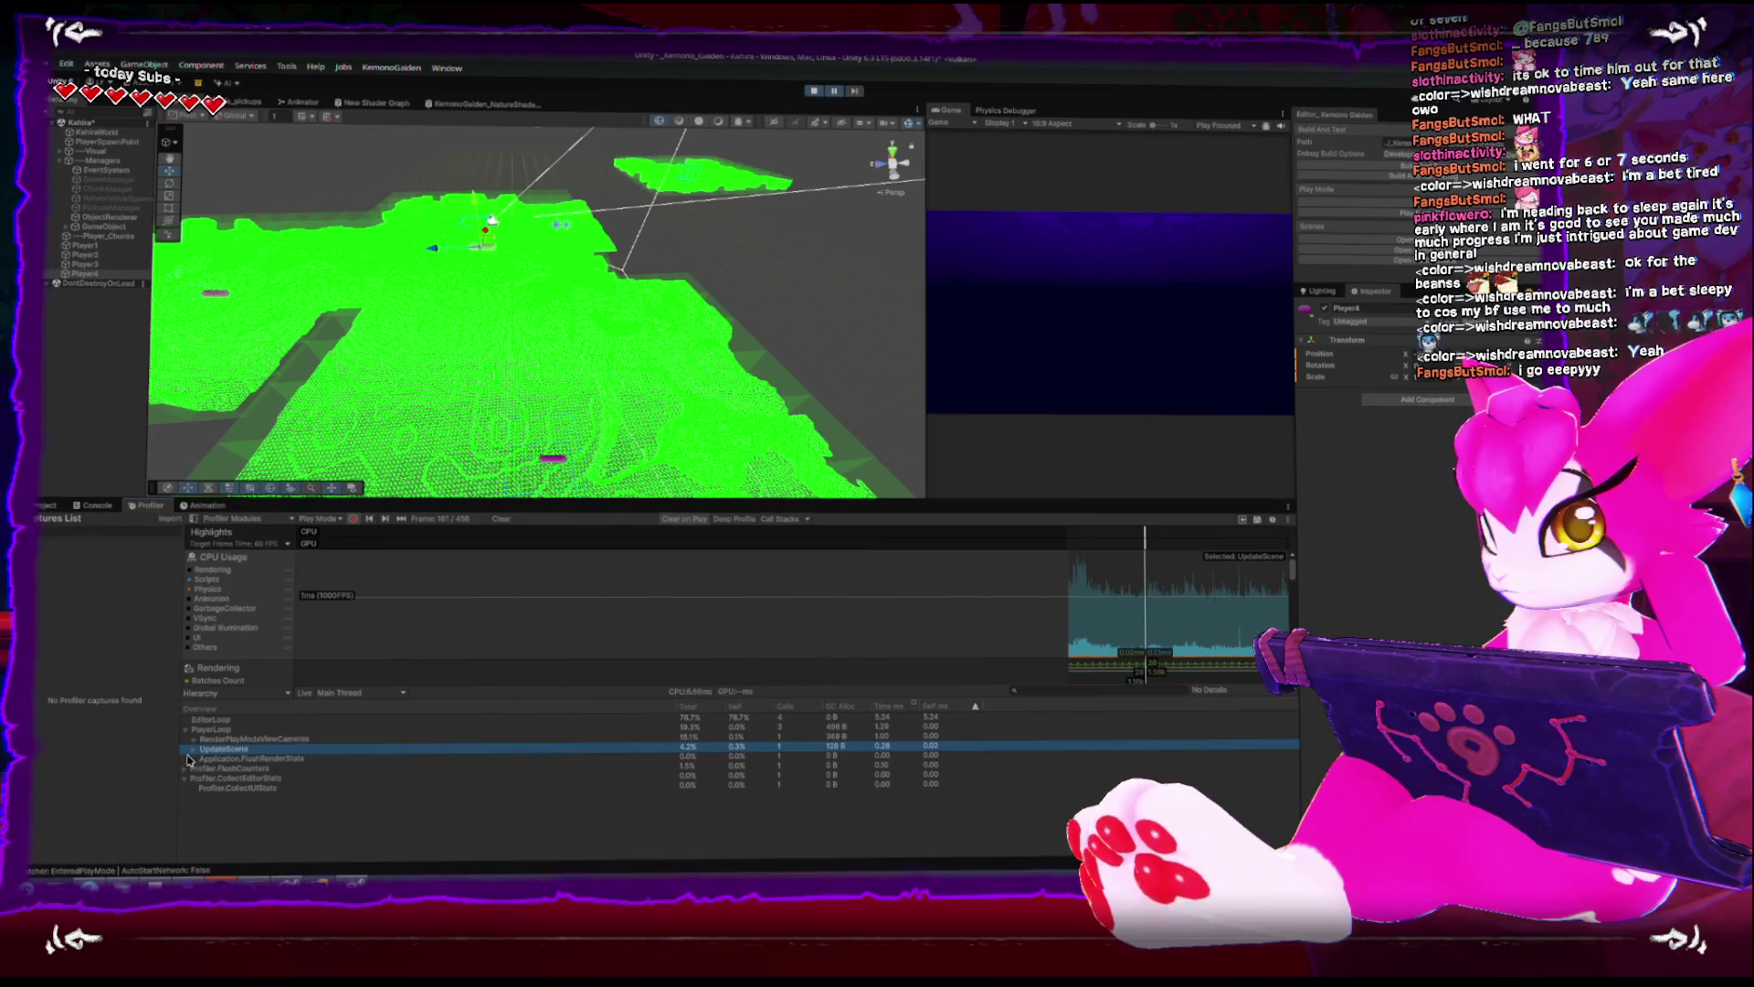
left_click(194, 750)
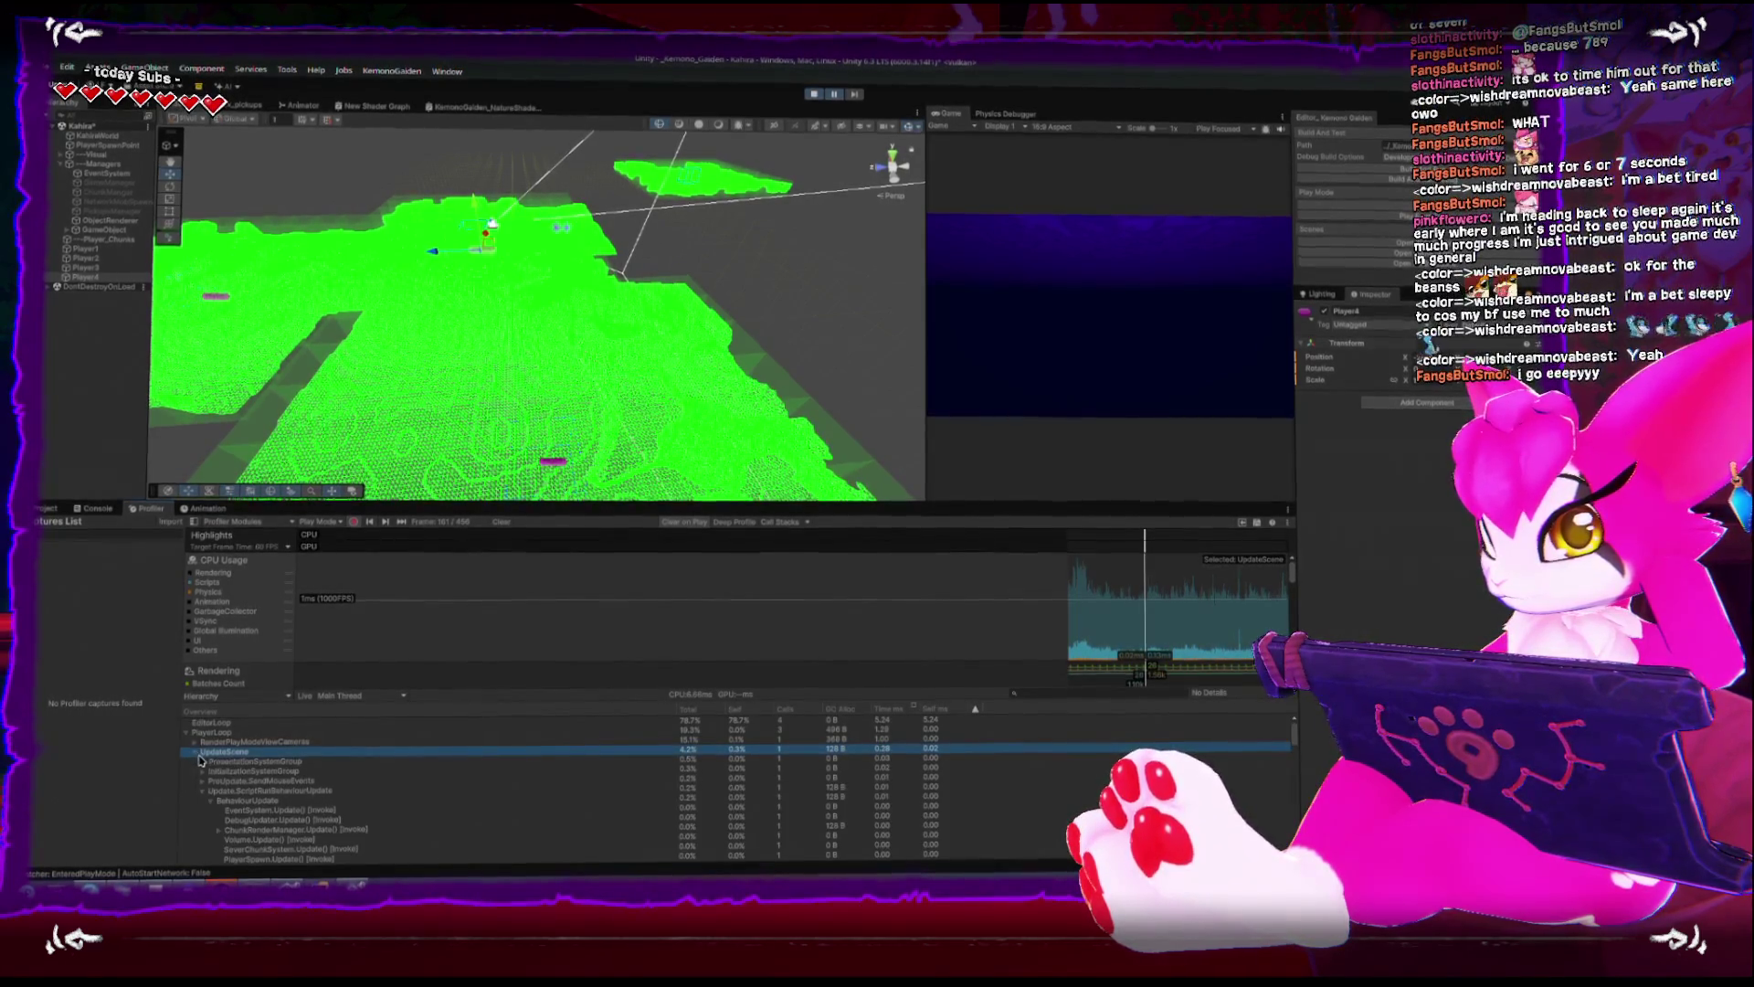
left_click(829, 791)
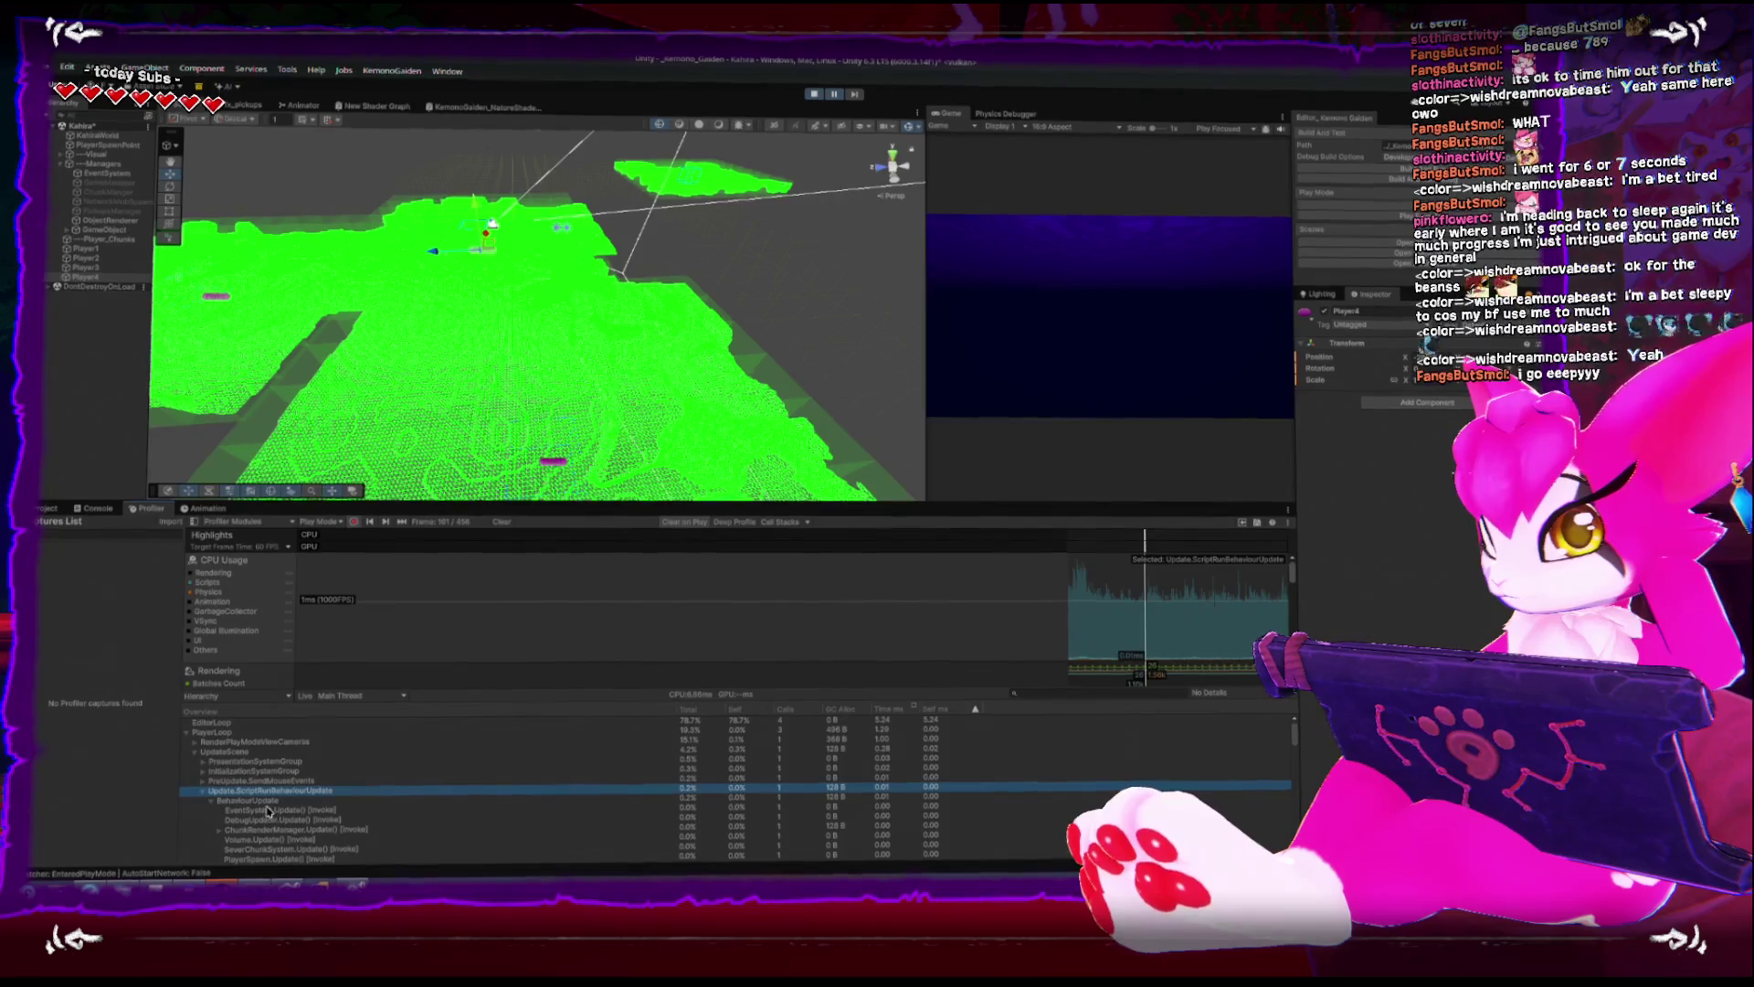
left_click(819, 798)
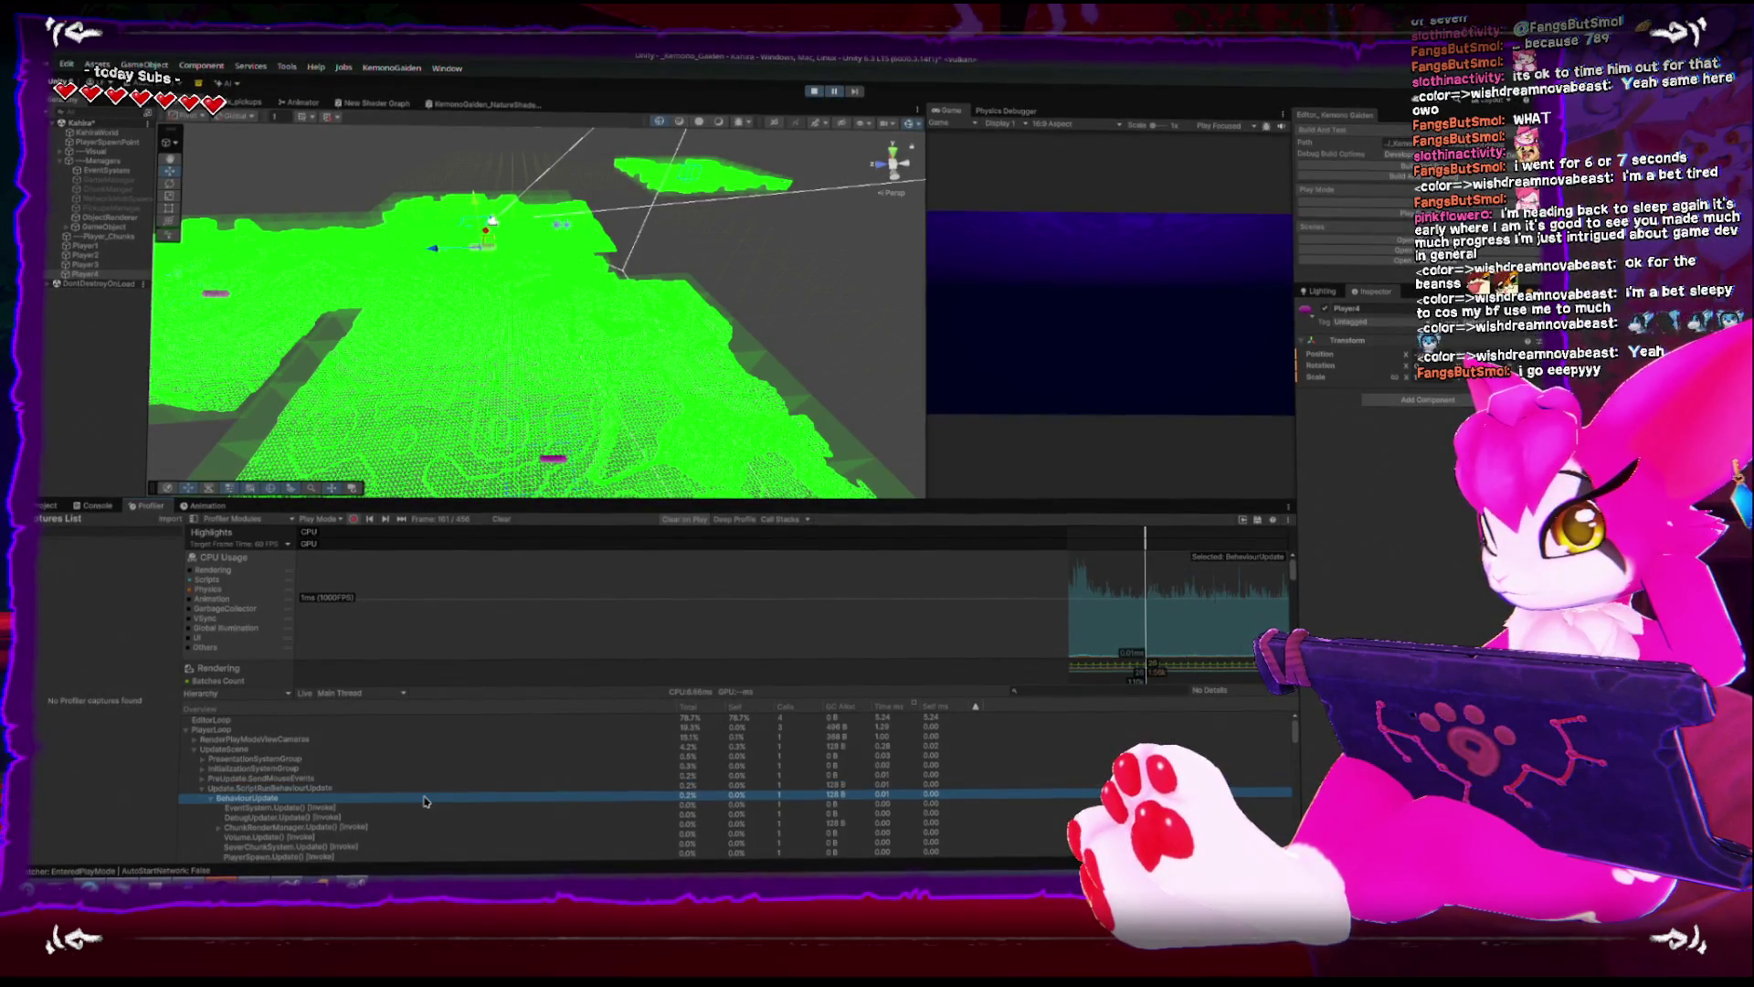
scroll(428, 801, "down", 1)
left_click(765, 792)
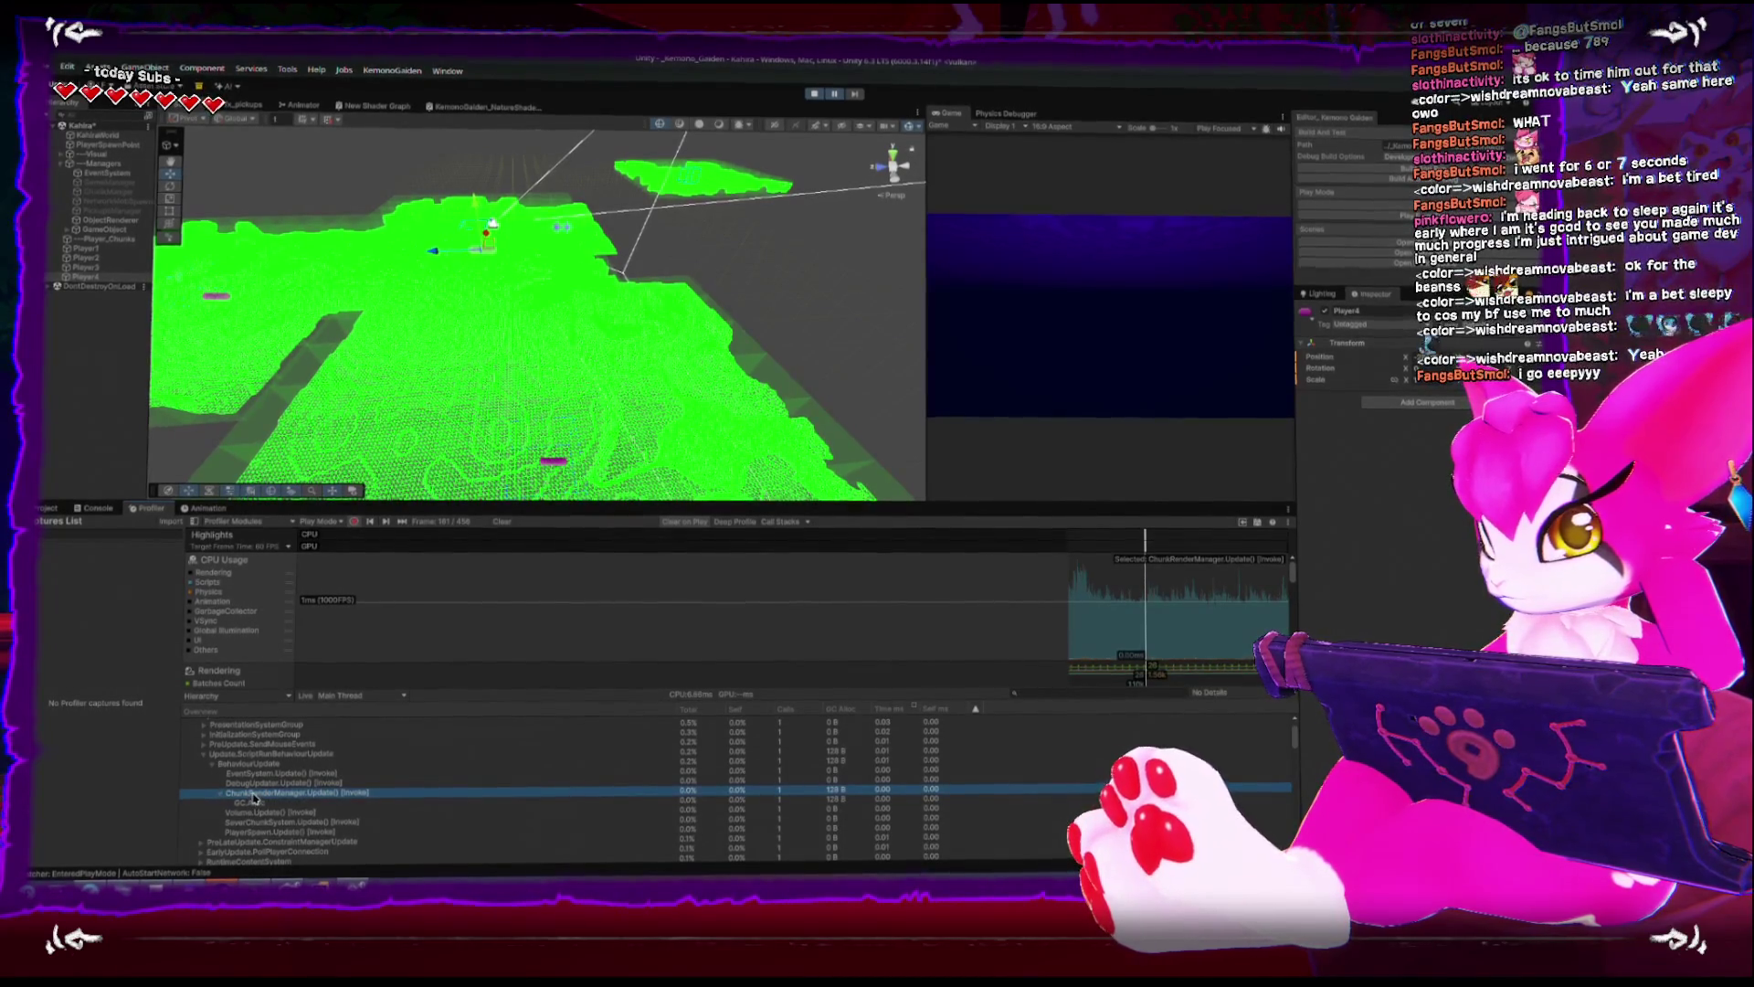
key("alt+Tab")
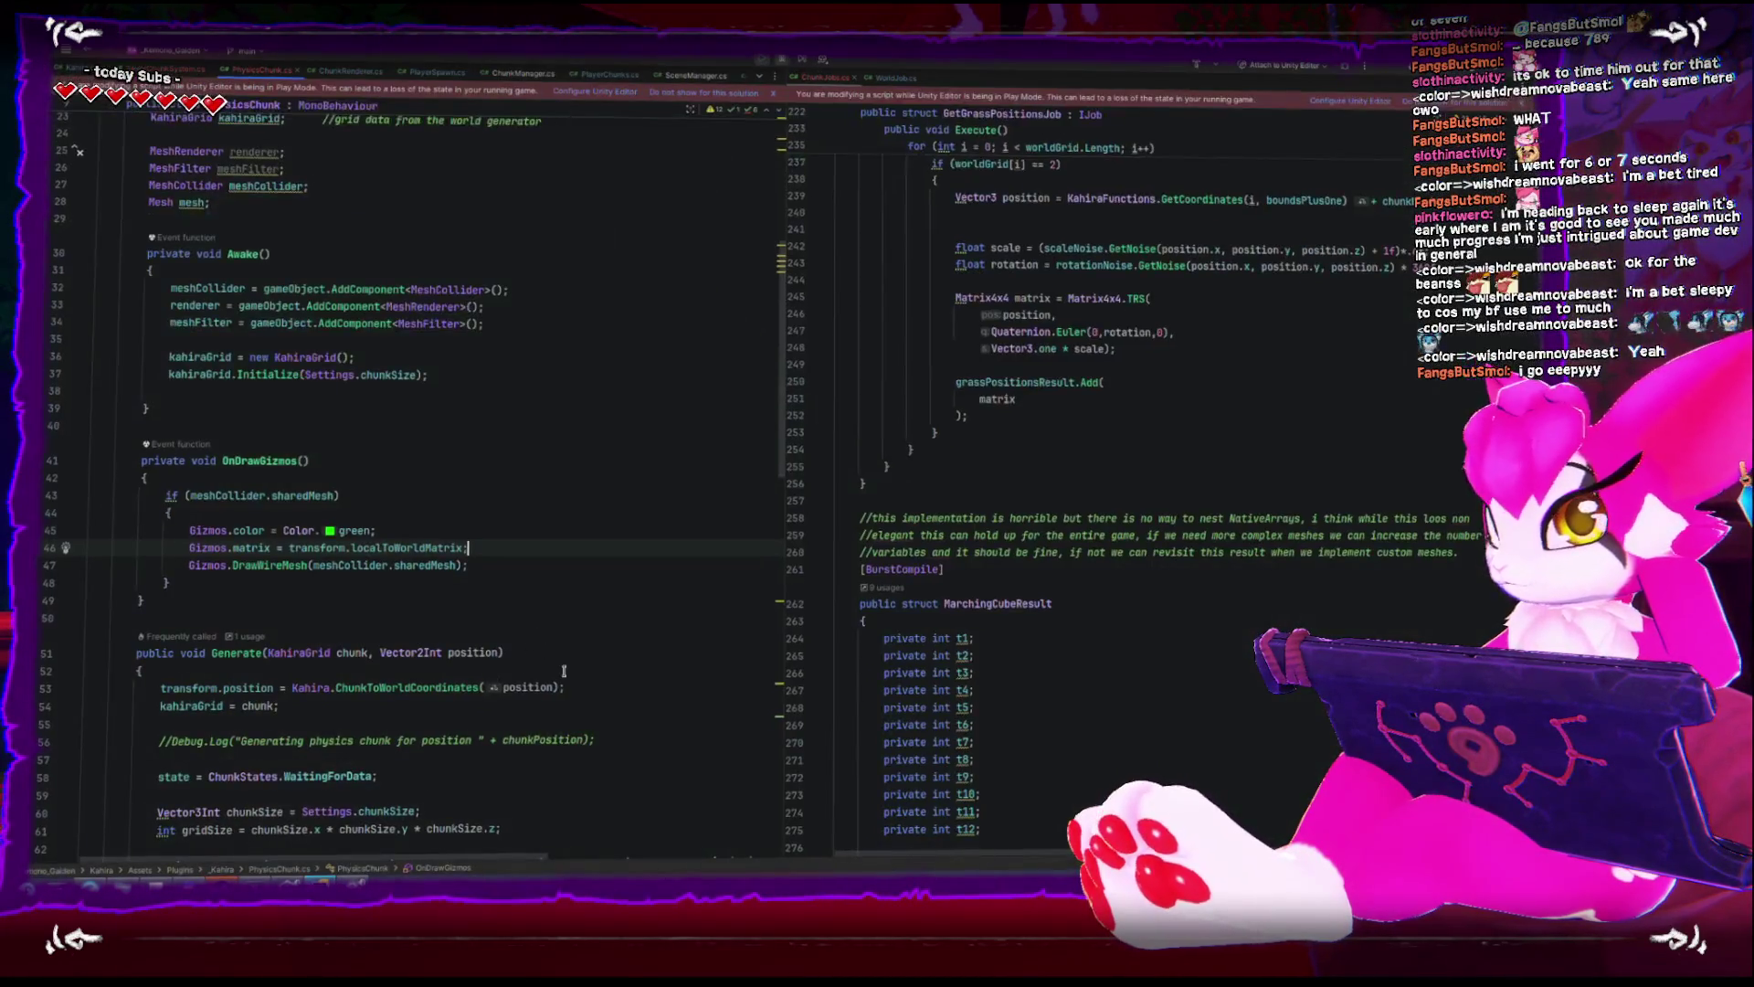
- Scroll ChunkRenderer.cs up to its class declaration, then return to Unity's Project window
left_click(363, 77)
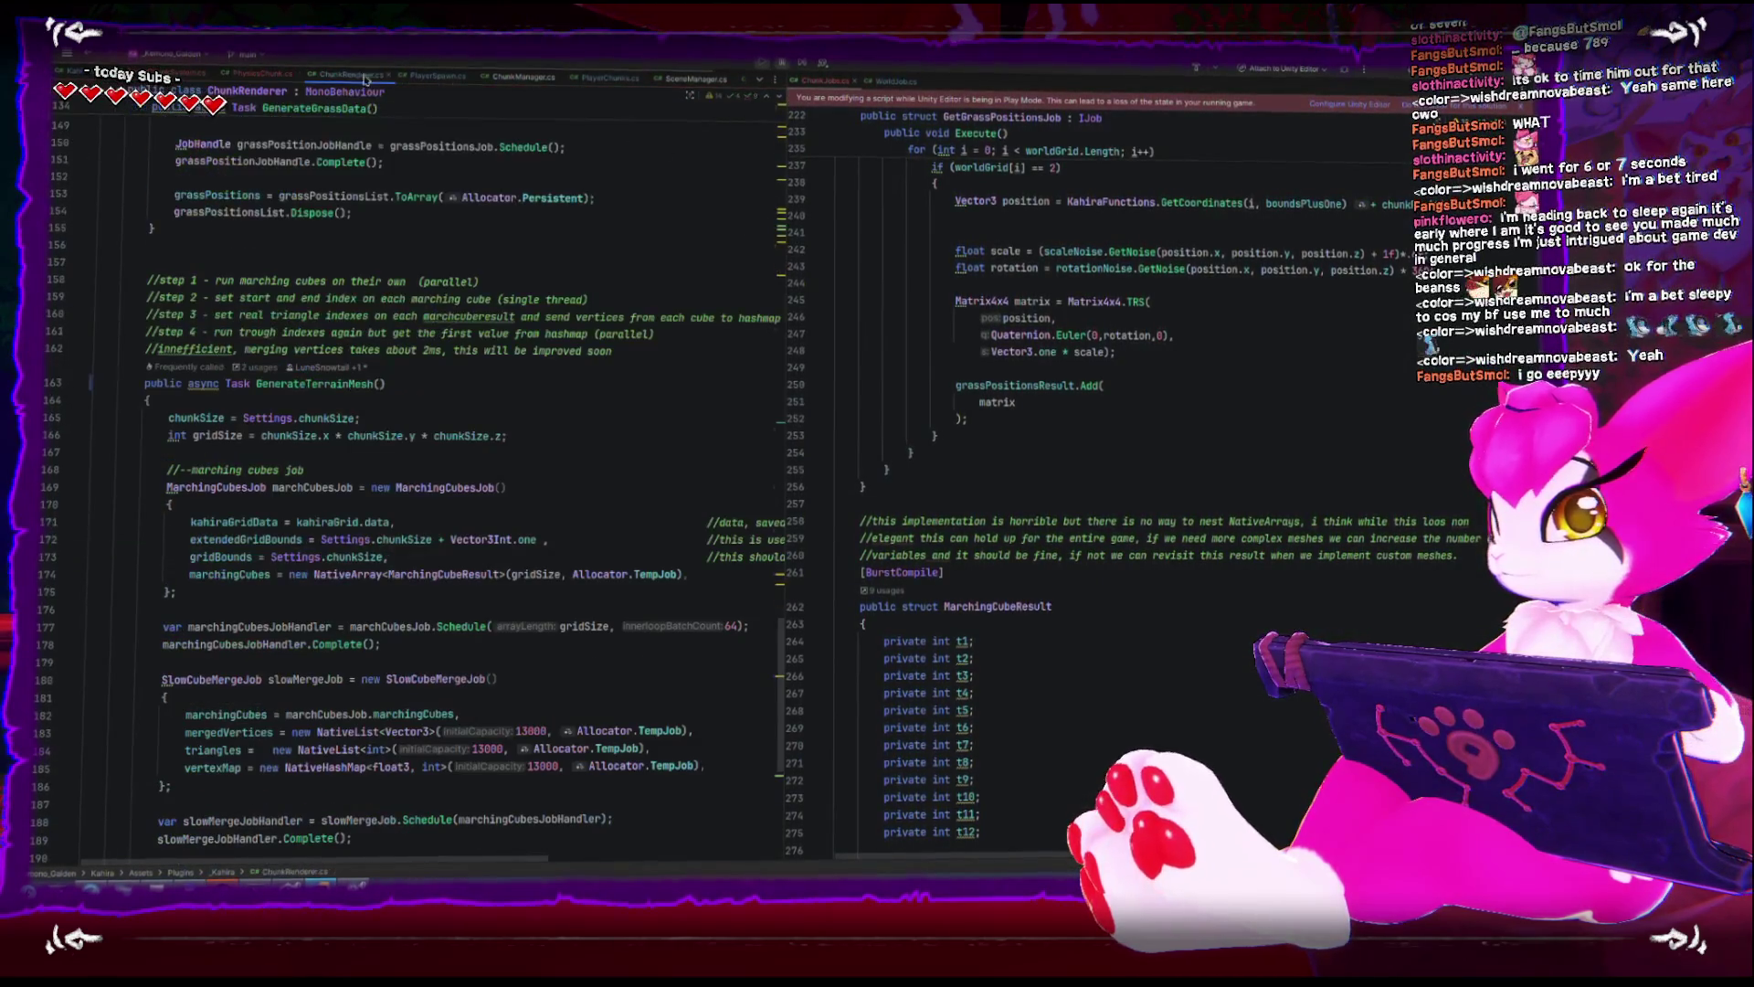
scroll(434, 578, "up", 10)
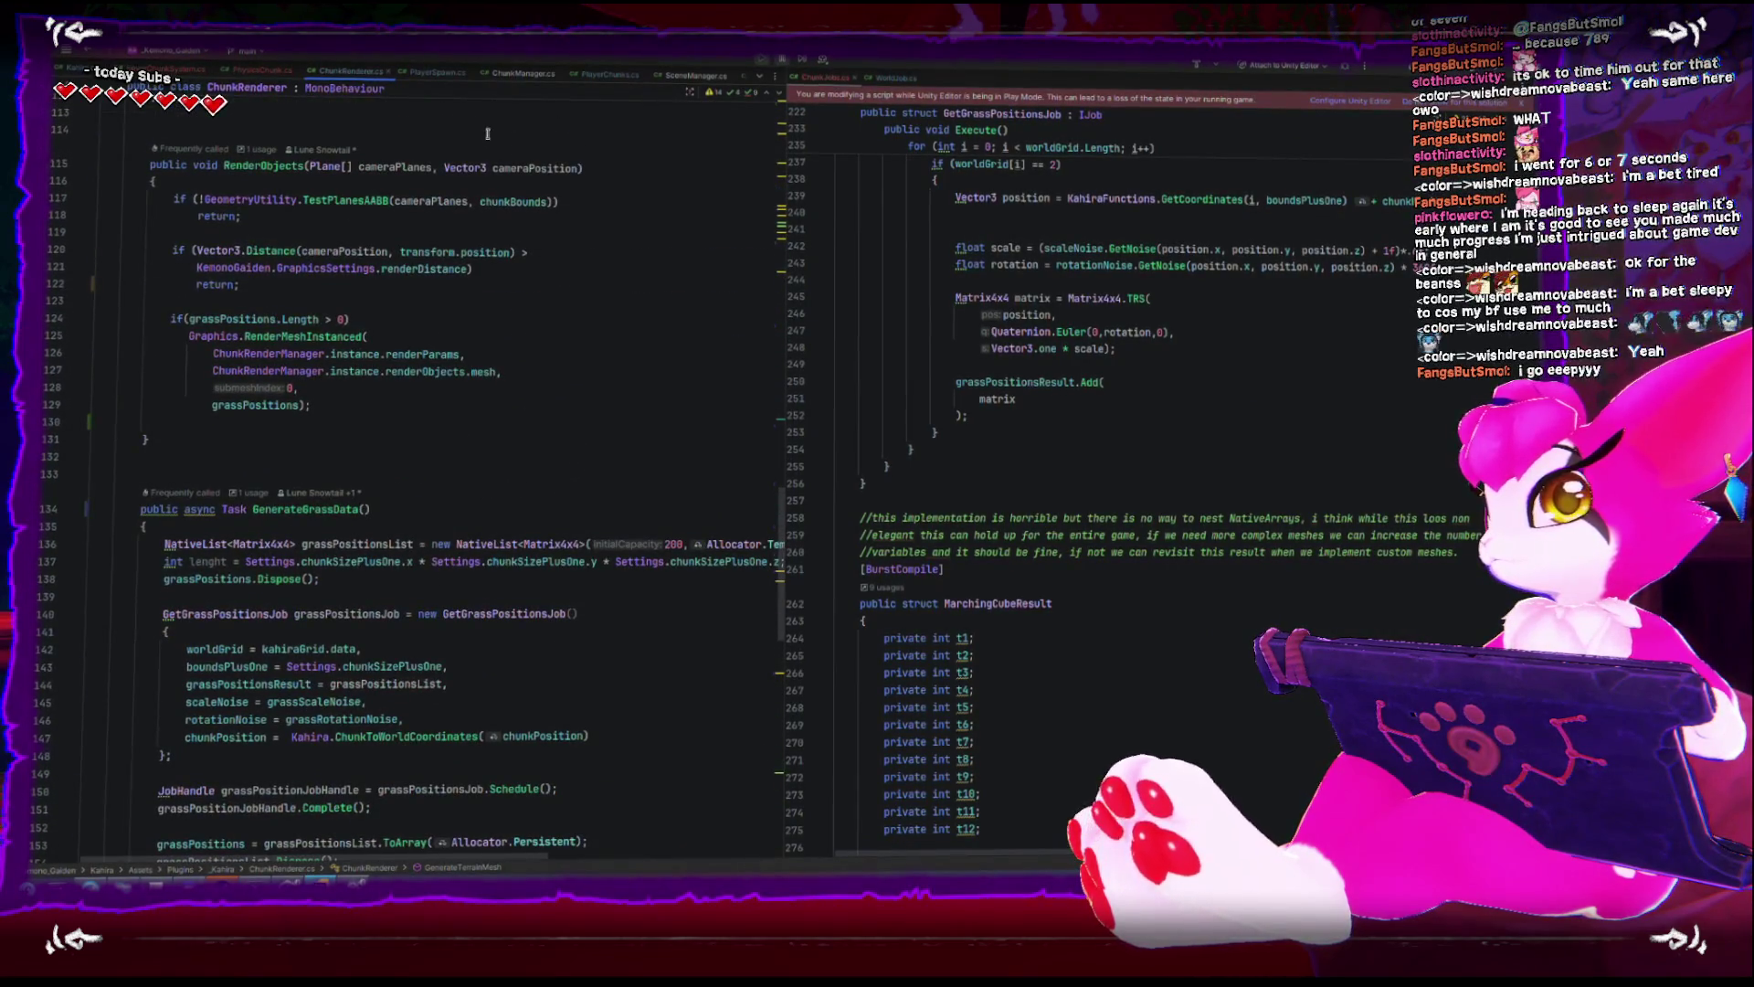
scroll(482, 409, "up", 3)
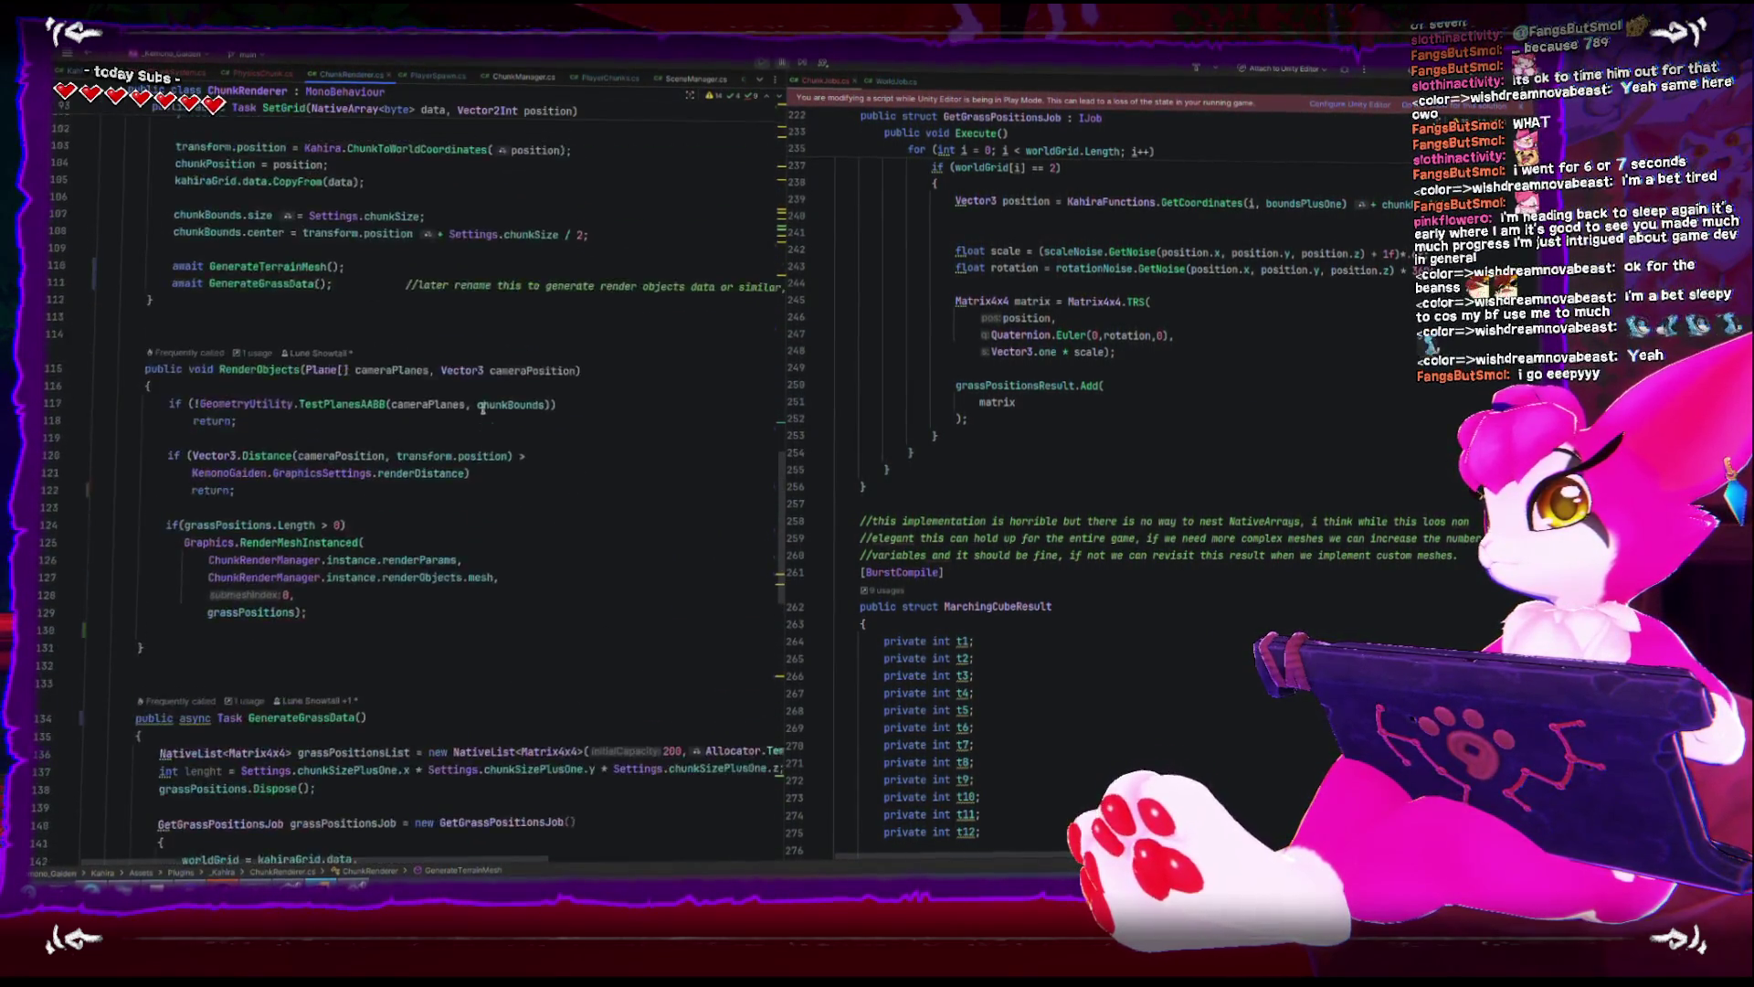
scroll(482, 409, "up", 8)
scroll(465, 405, "up", 8)
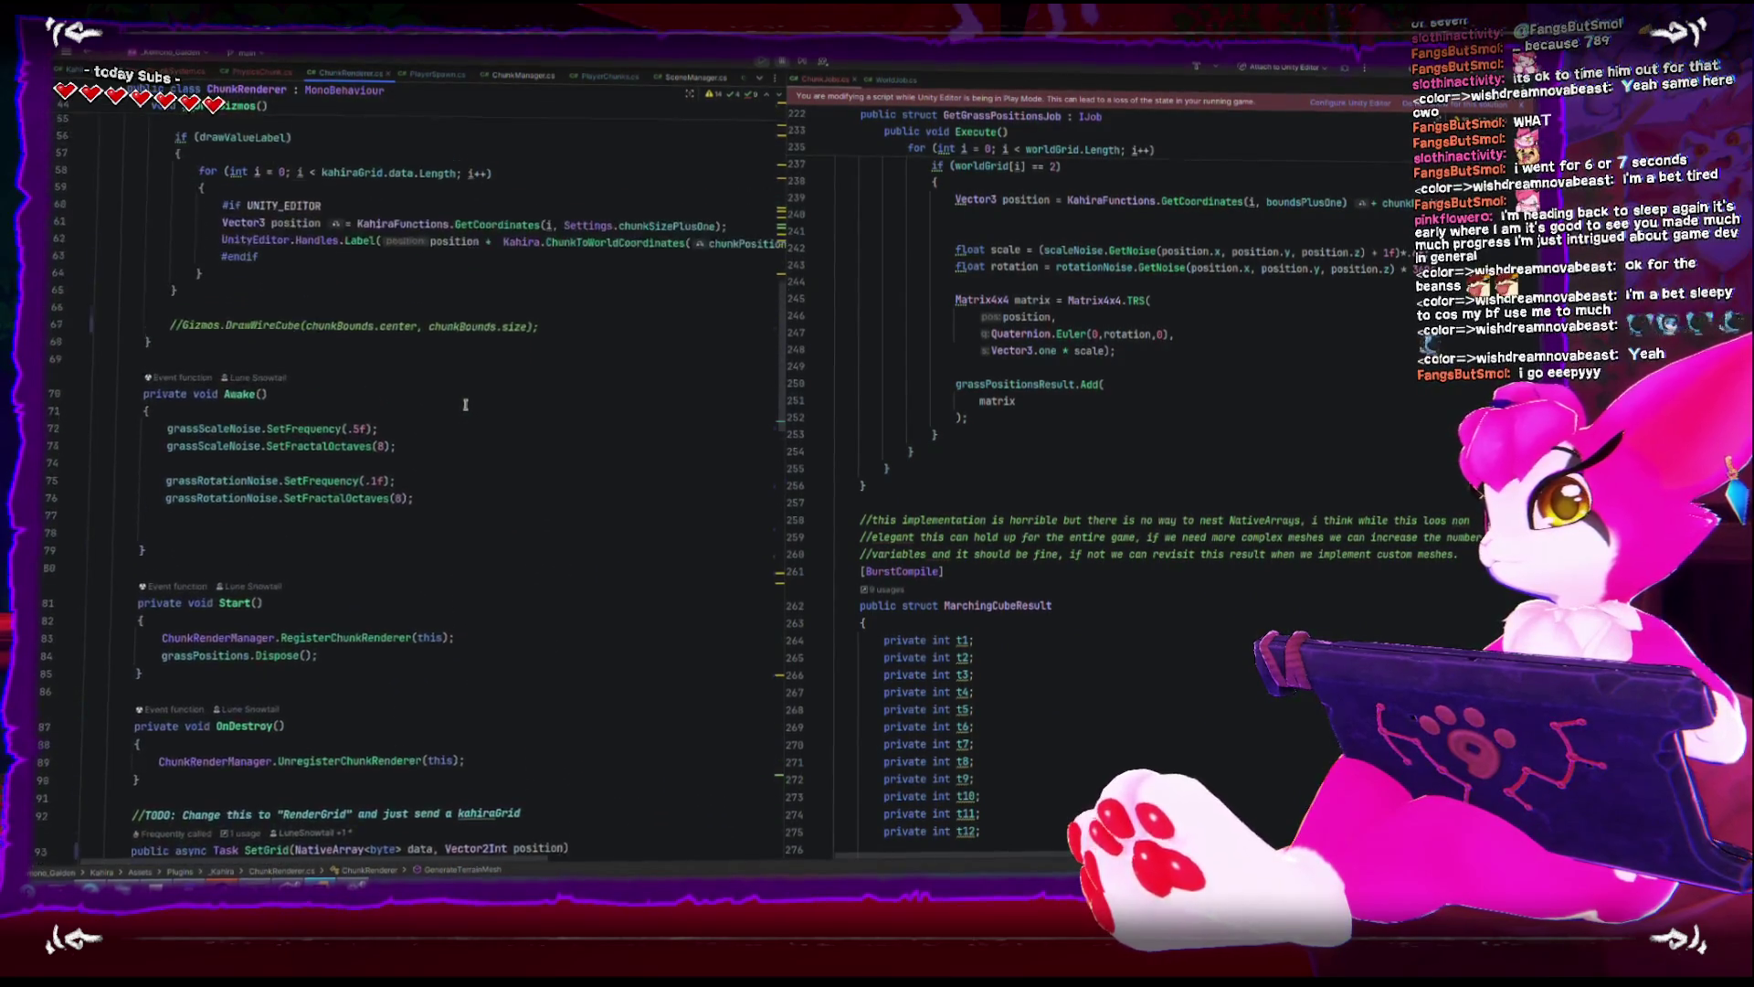
scroll(465, 402, "up", 4)
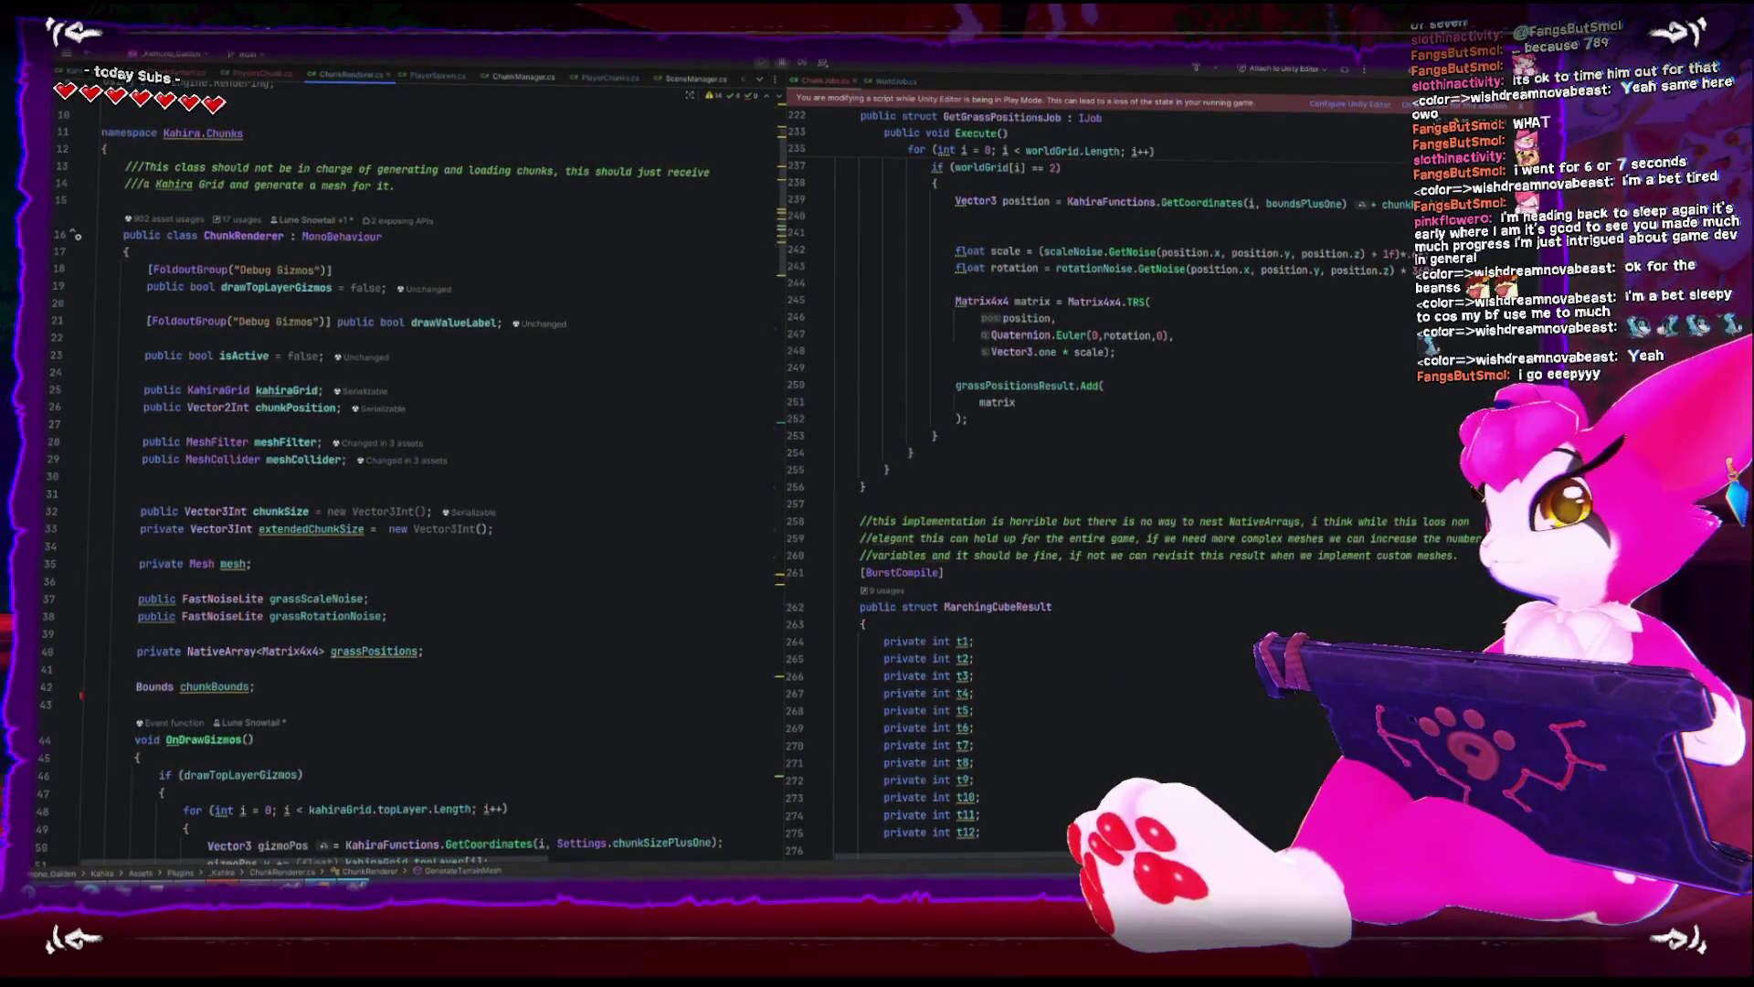
key("alt+Tab")
left_click(47, 508)
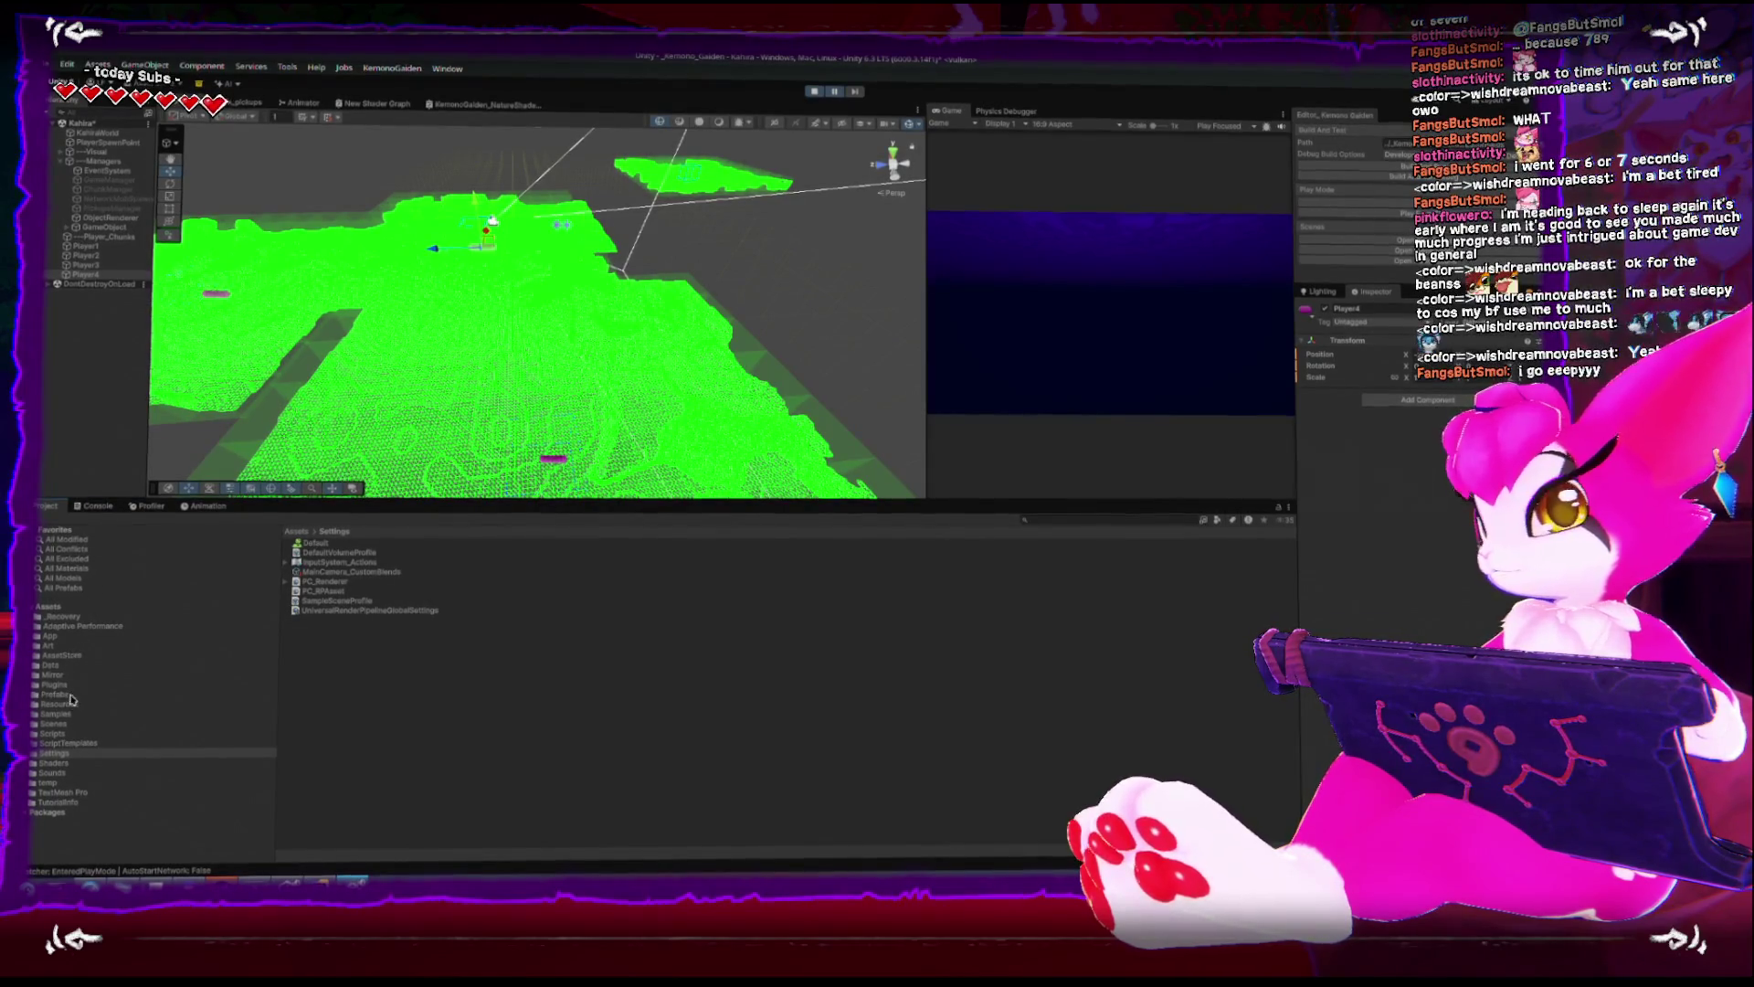
- Select ObjectRenderer and open its Chunk Render Manager script in Rider from the Inspector
left_click(98, 508)
left_click(43, 508)
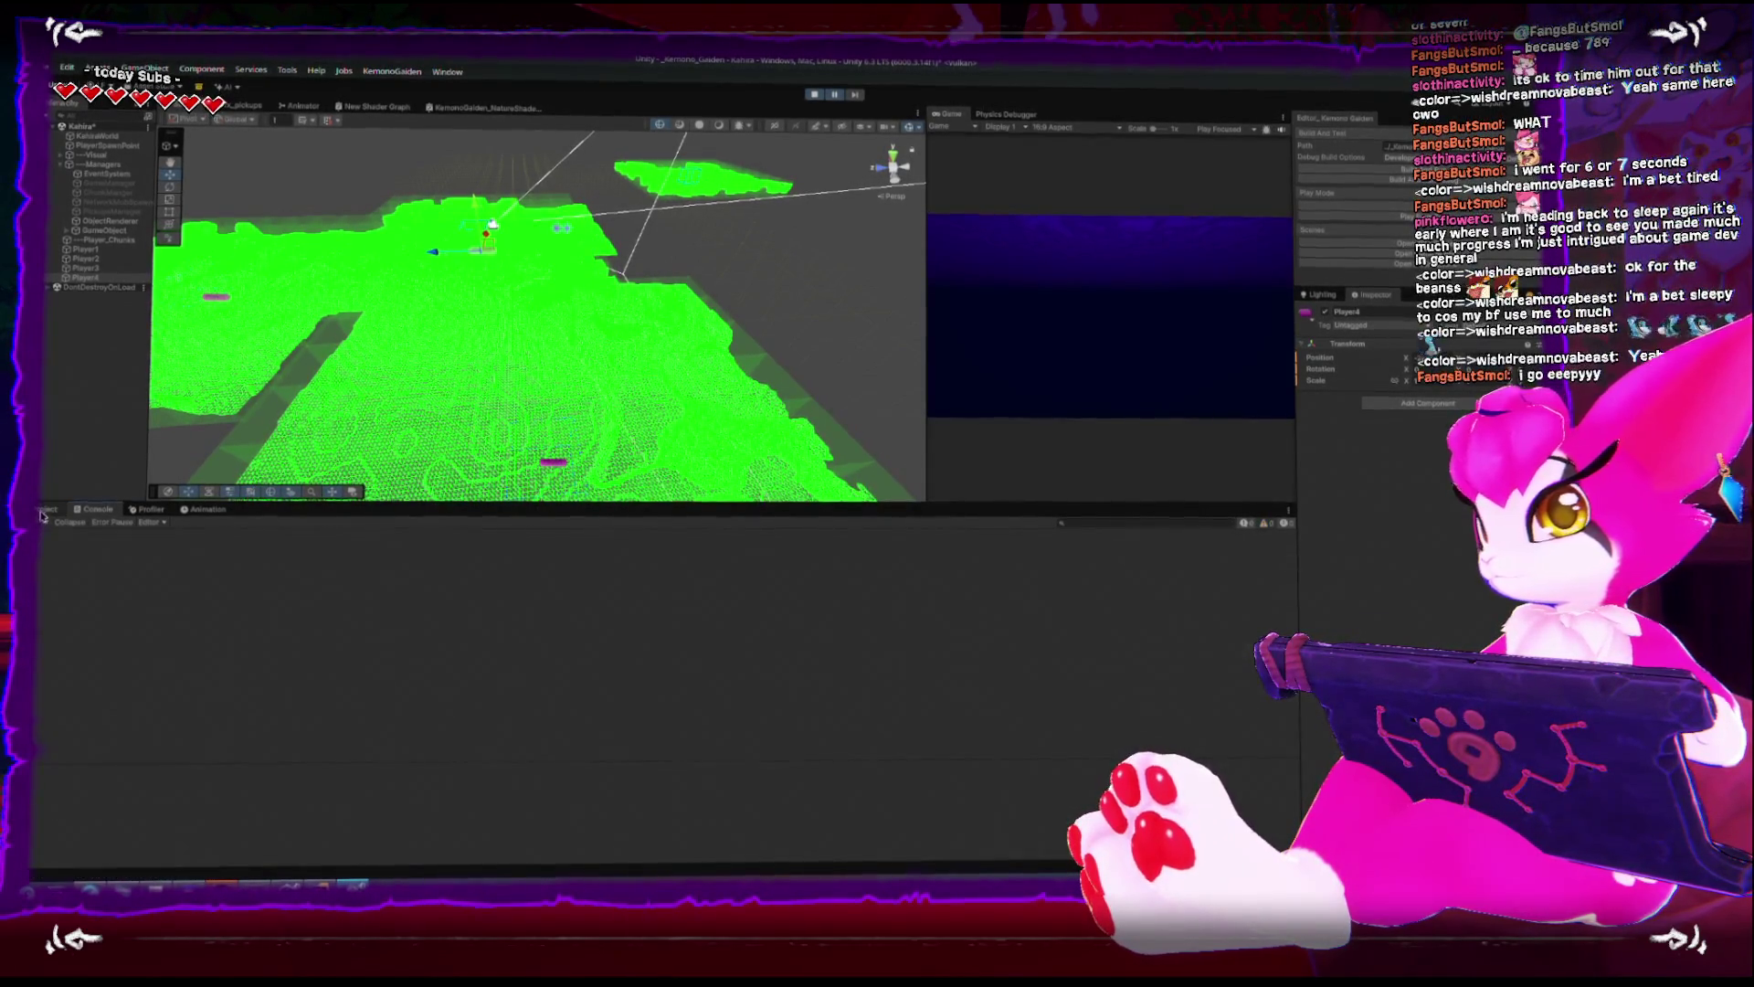
left_click(137, 221)
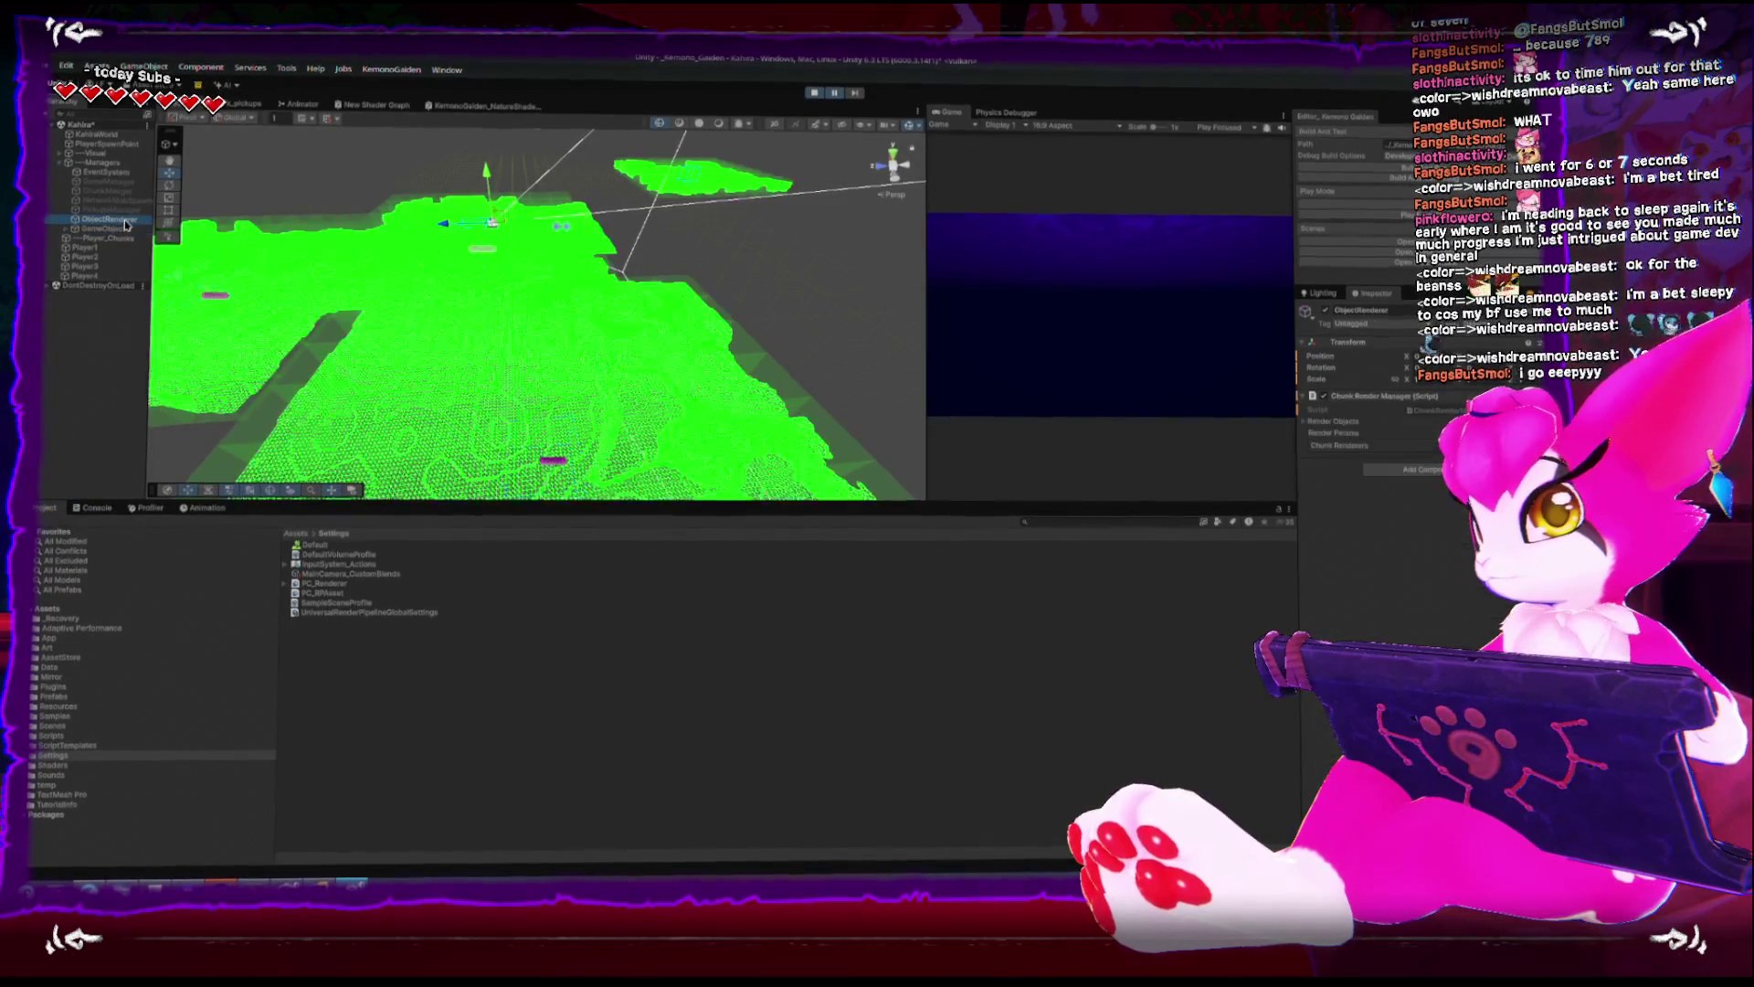
double_click(1393, 406)
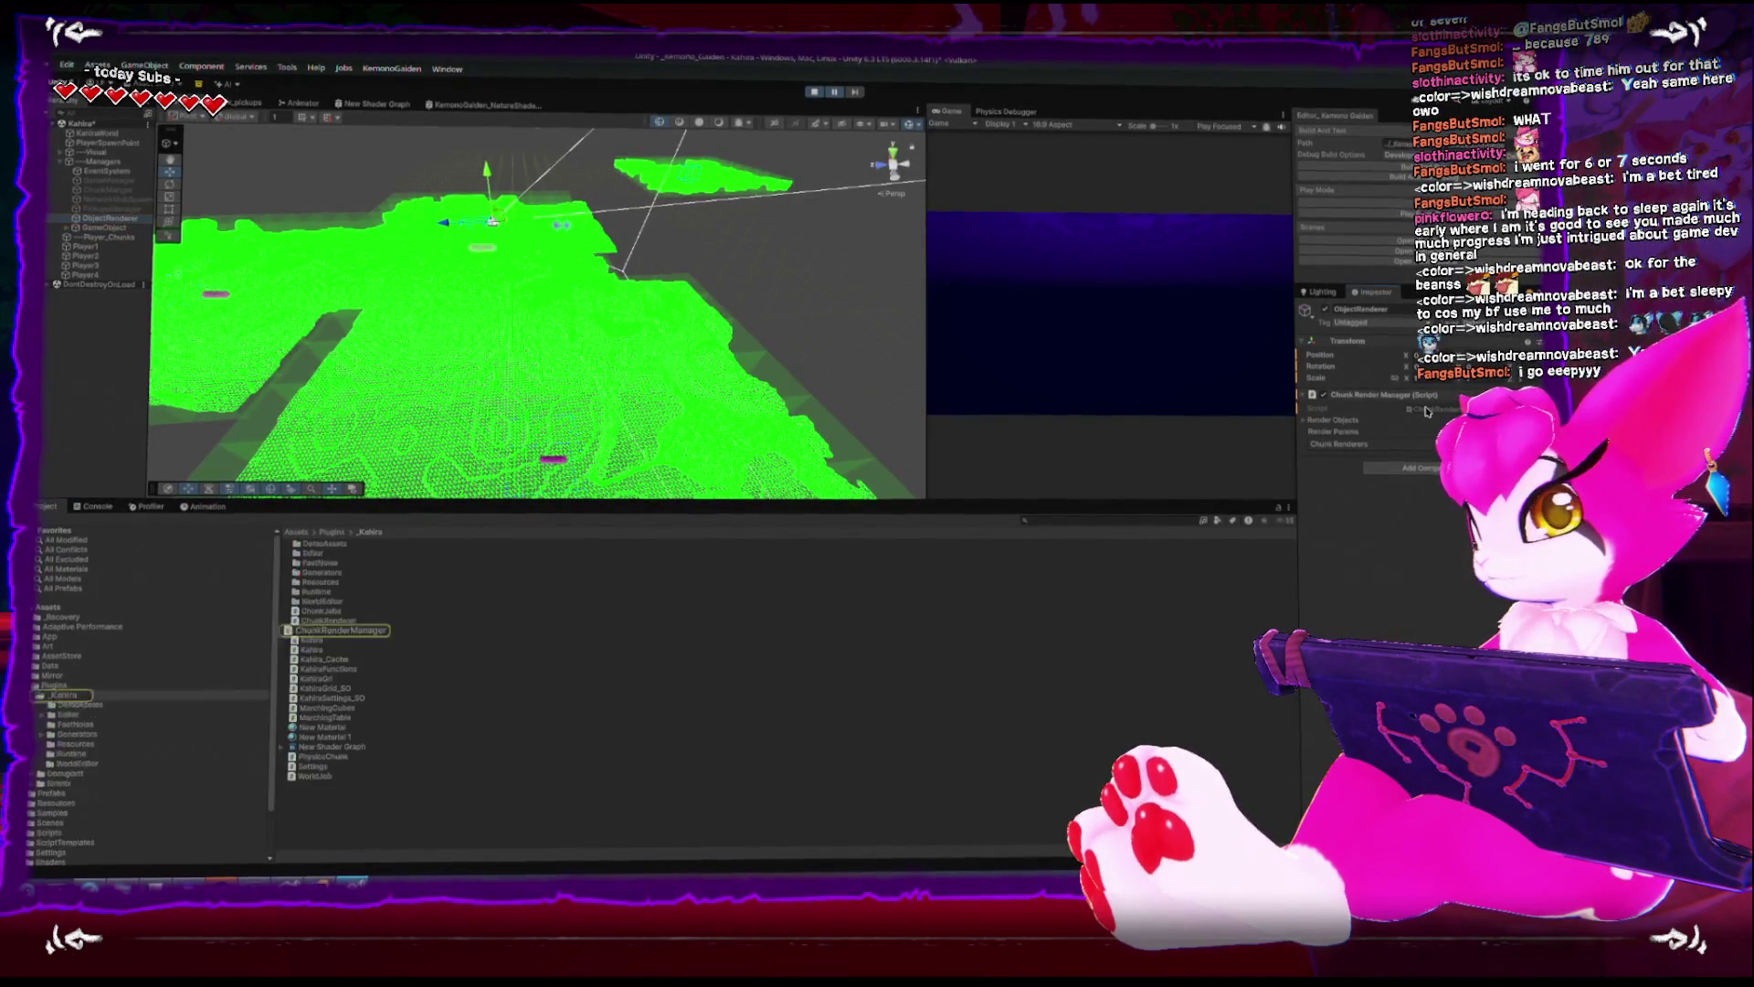
scroll(485, 551, "down", 5)
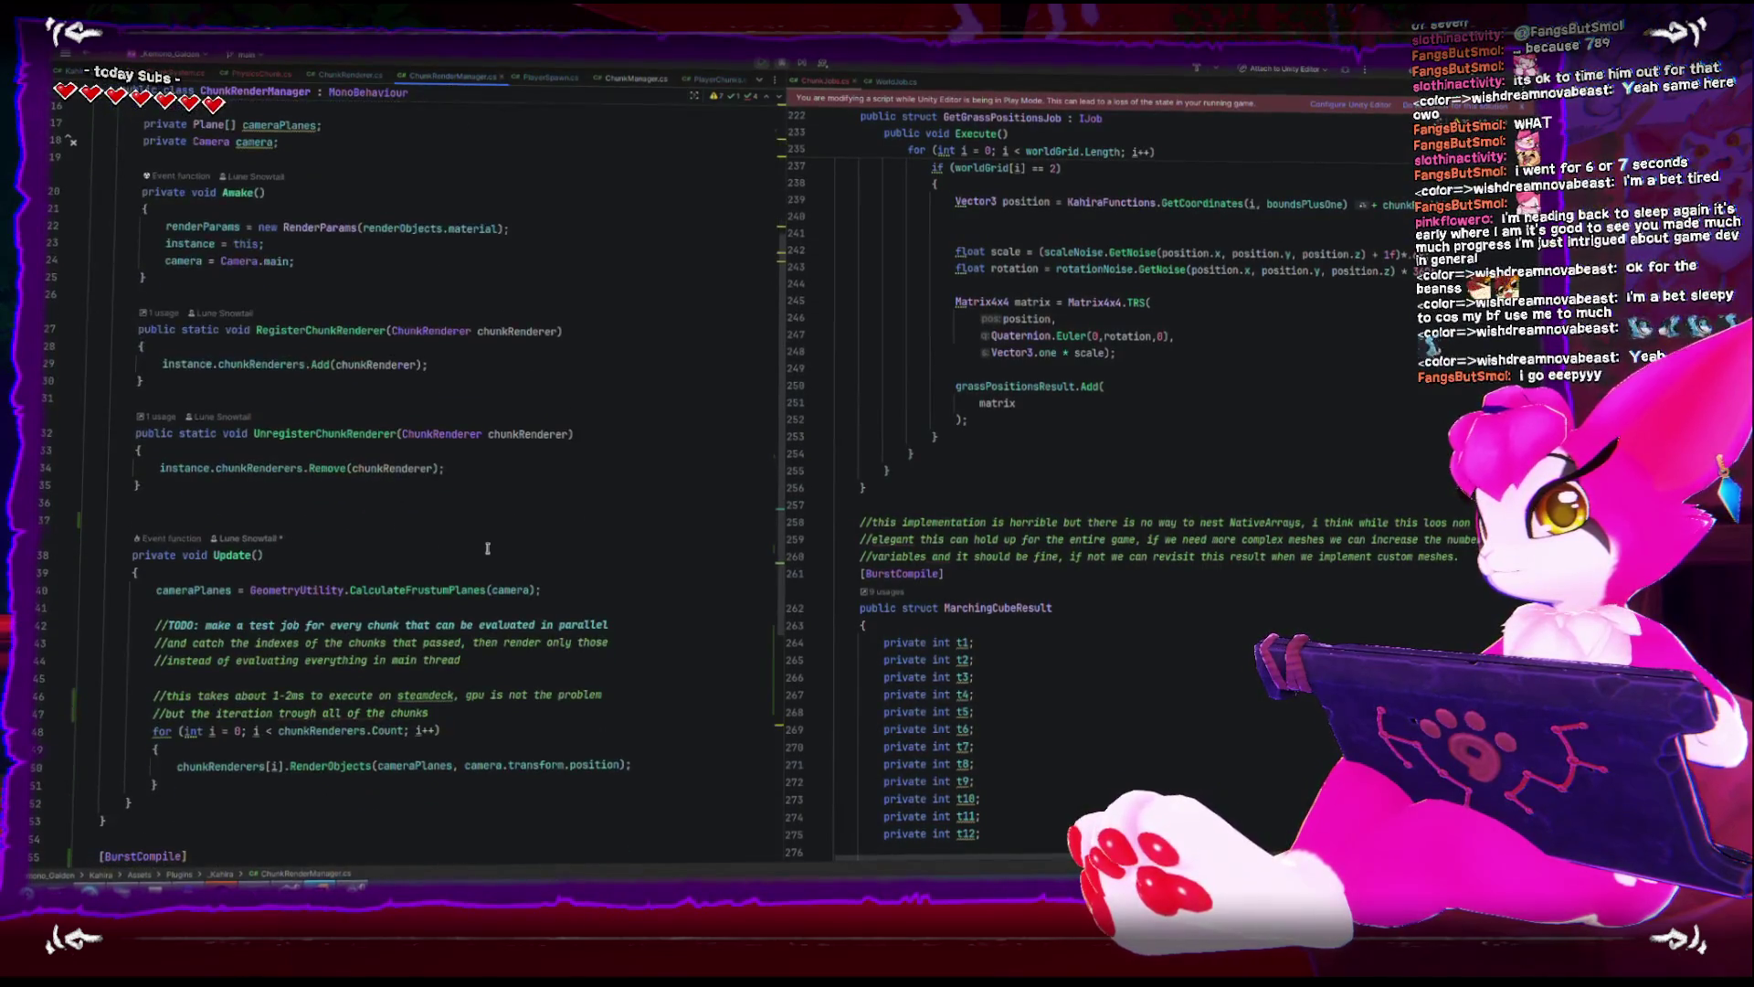
- Wrap ChunkRenderManager's Update() method in /* */ block comments and go back to Unity
left_click(178, 590)
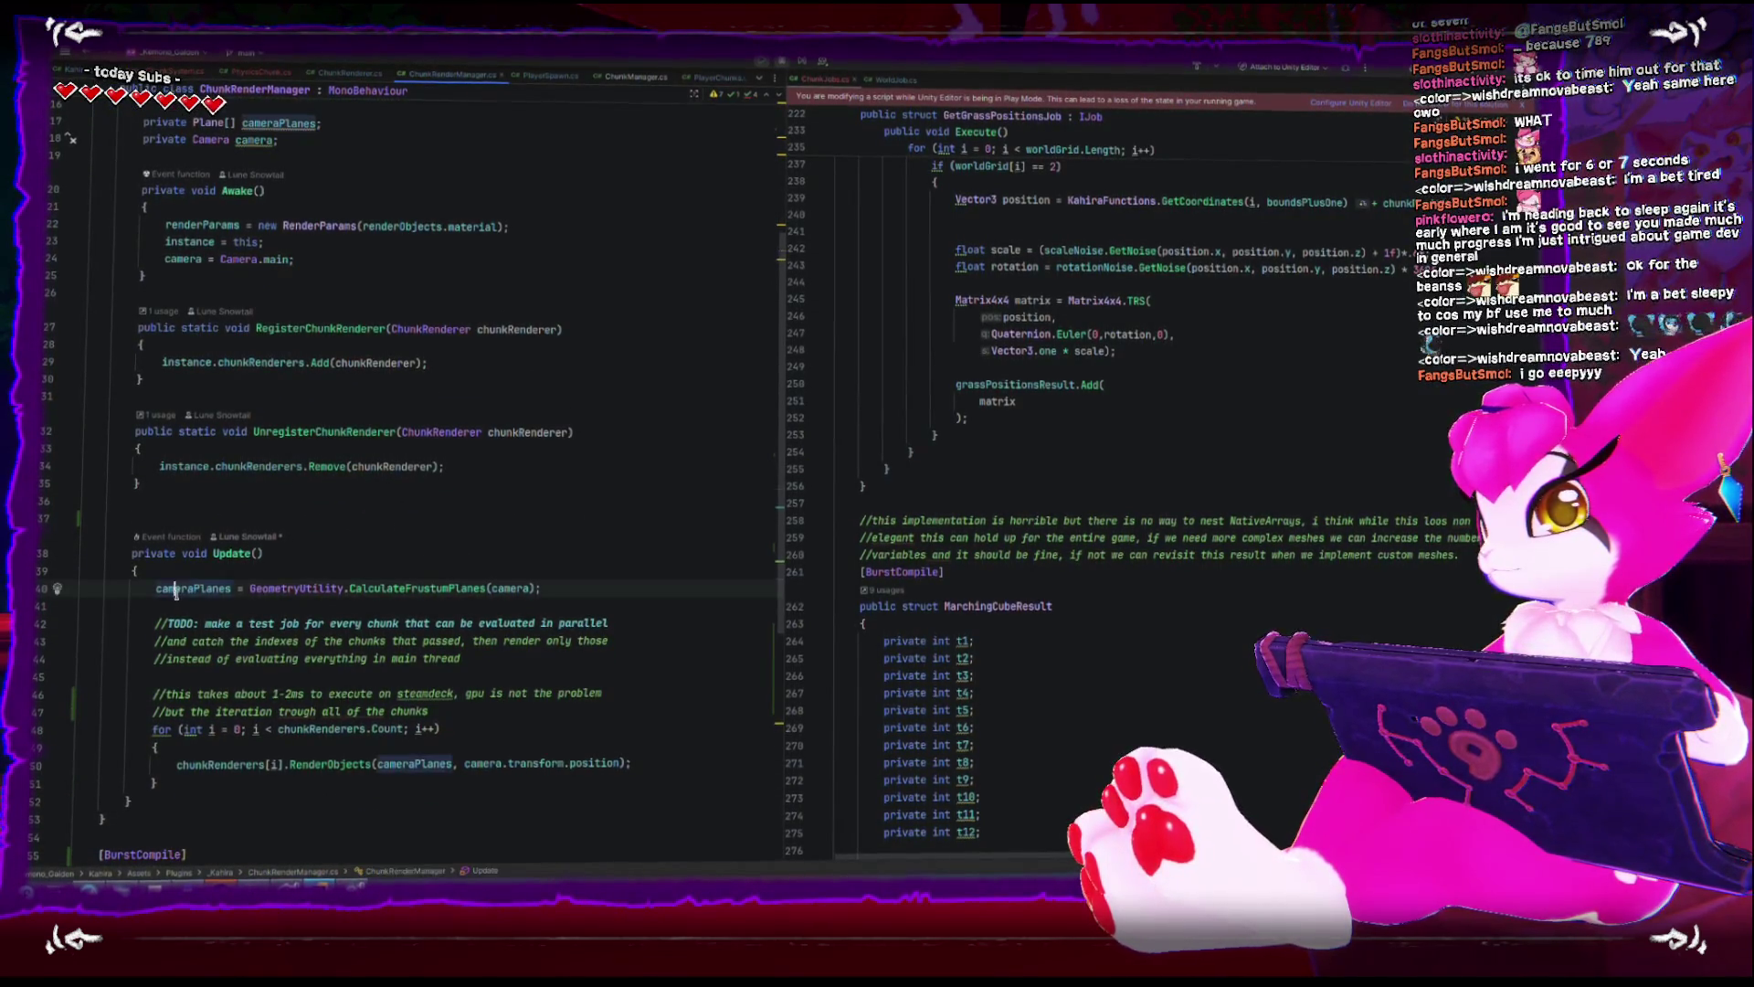
left_click(192, 565)
key("Up")
key("Up")
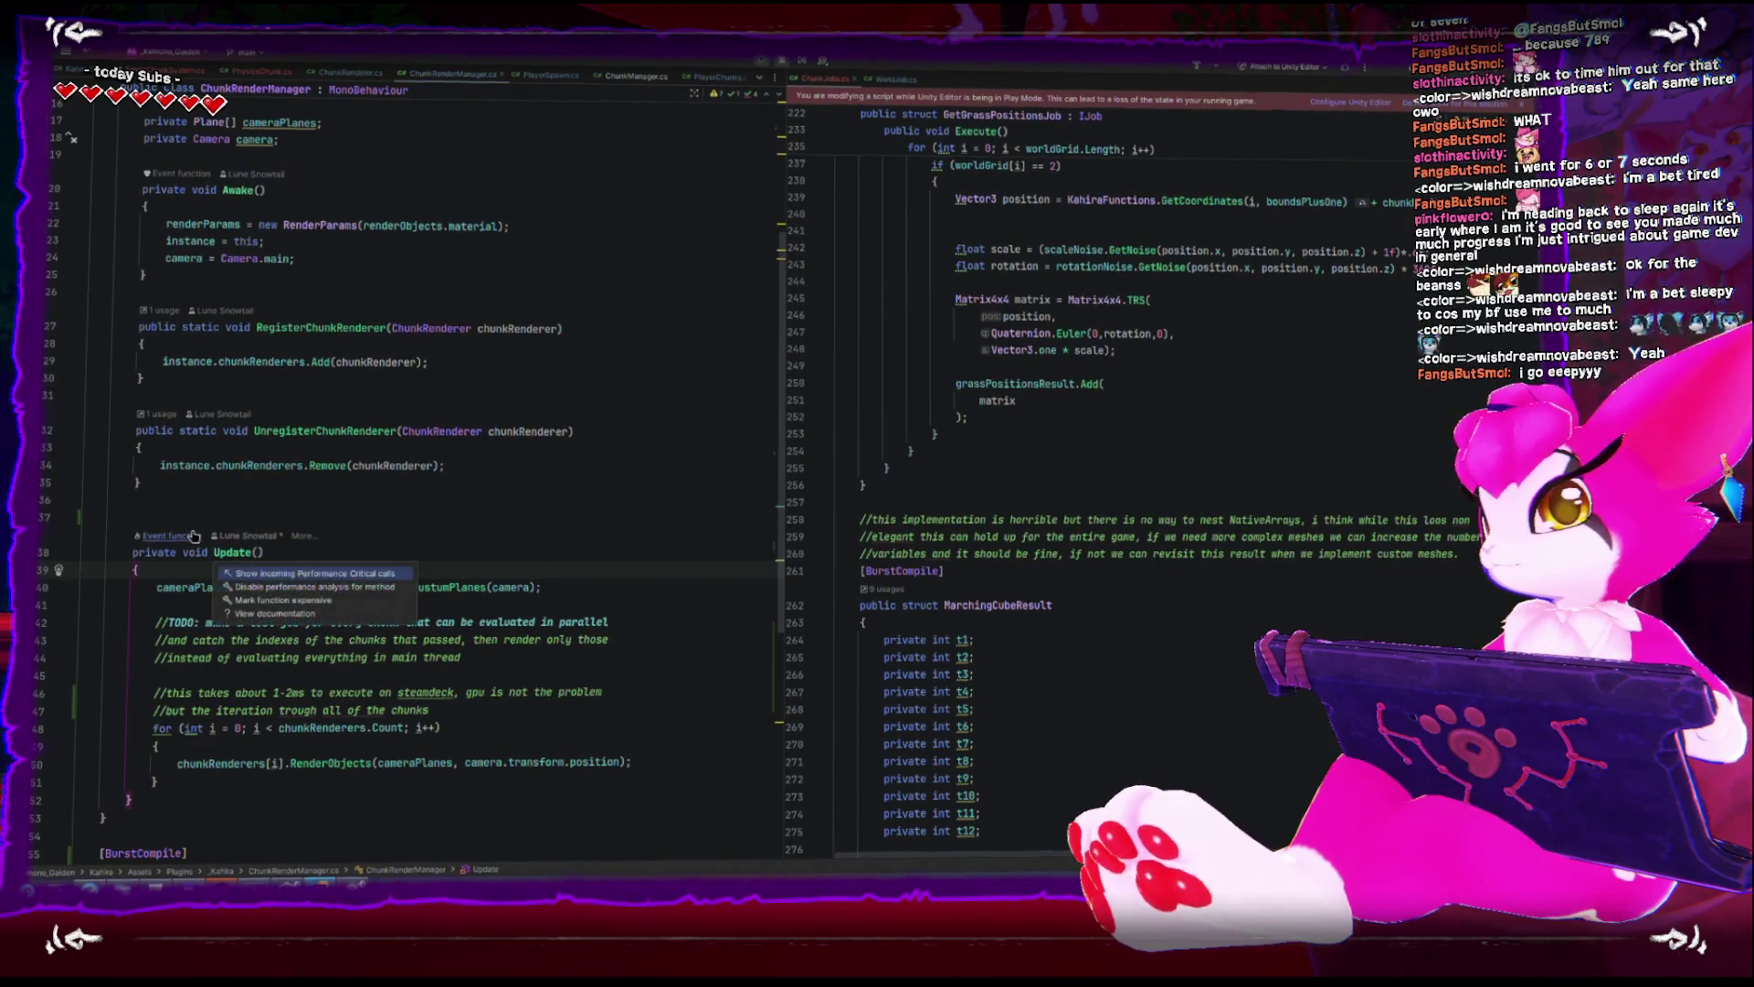
type("/*")
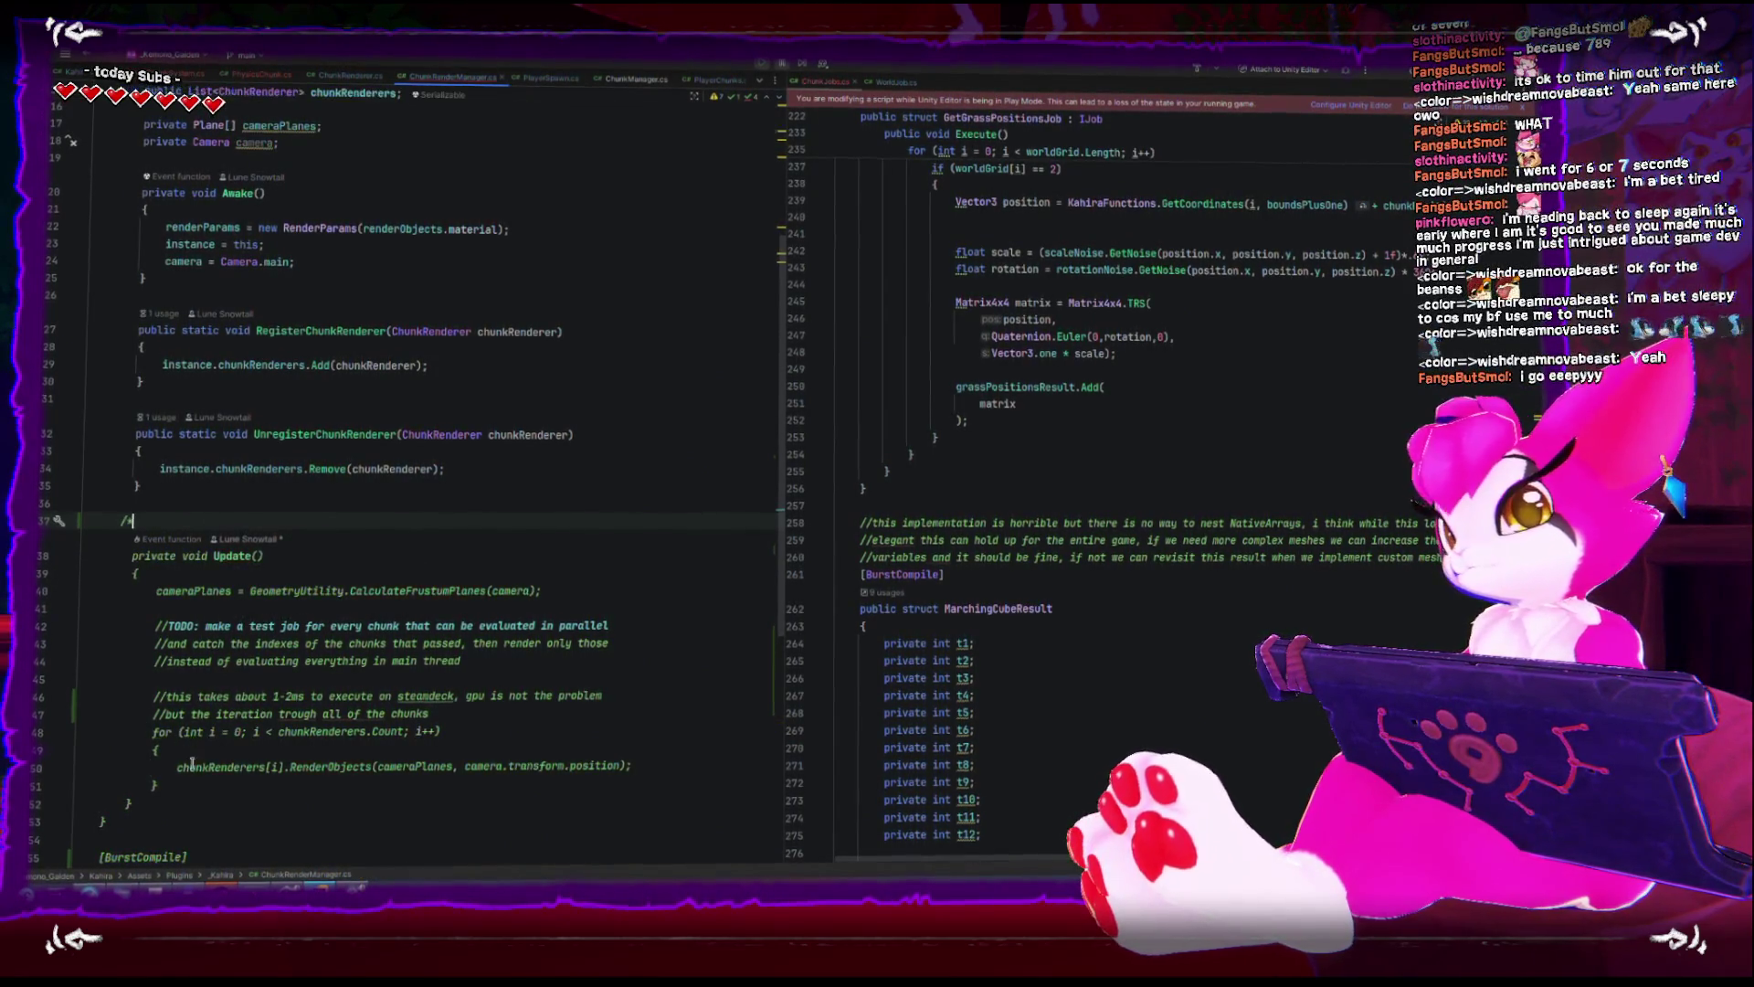
left_click(191, 803)
key("Return")
type("*/")
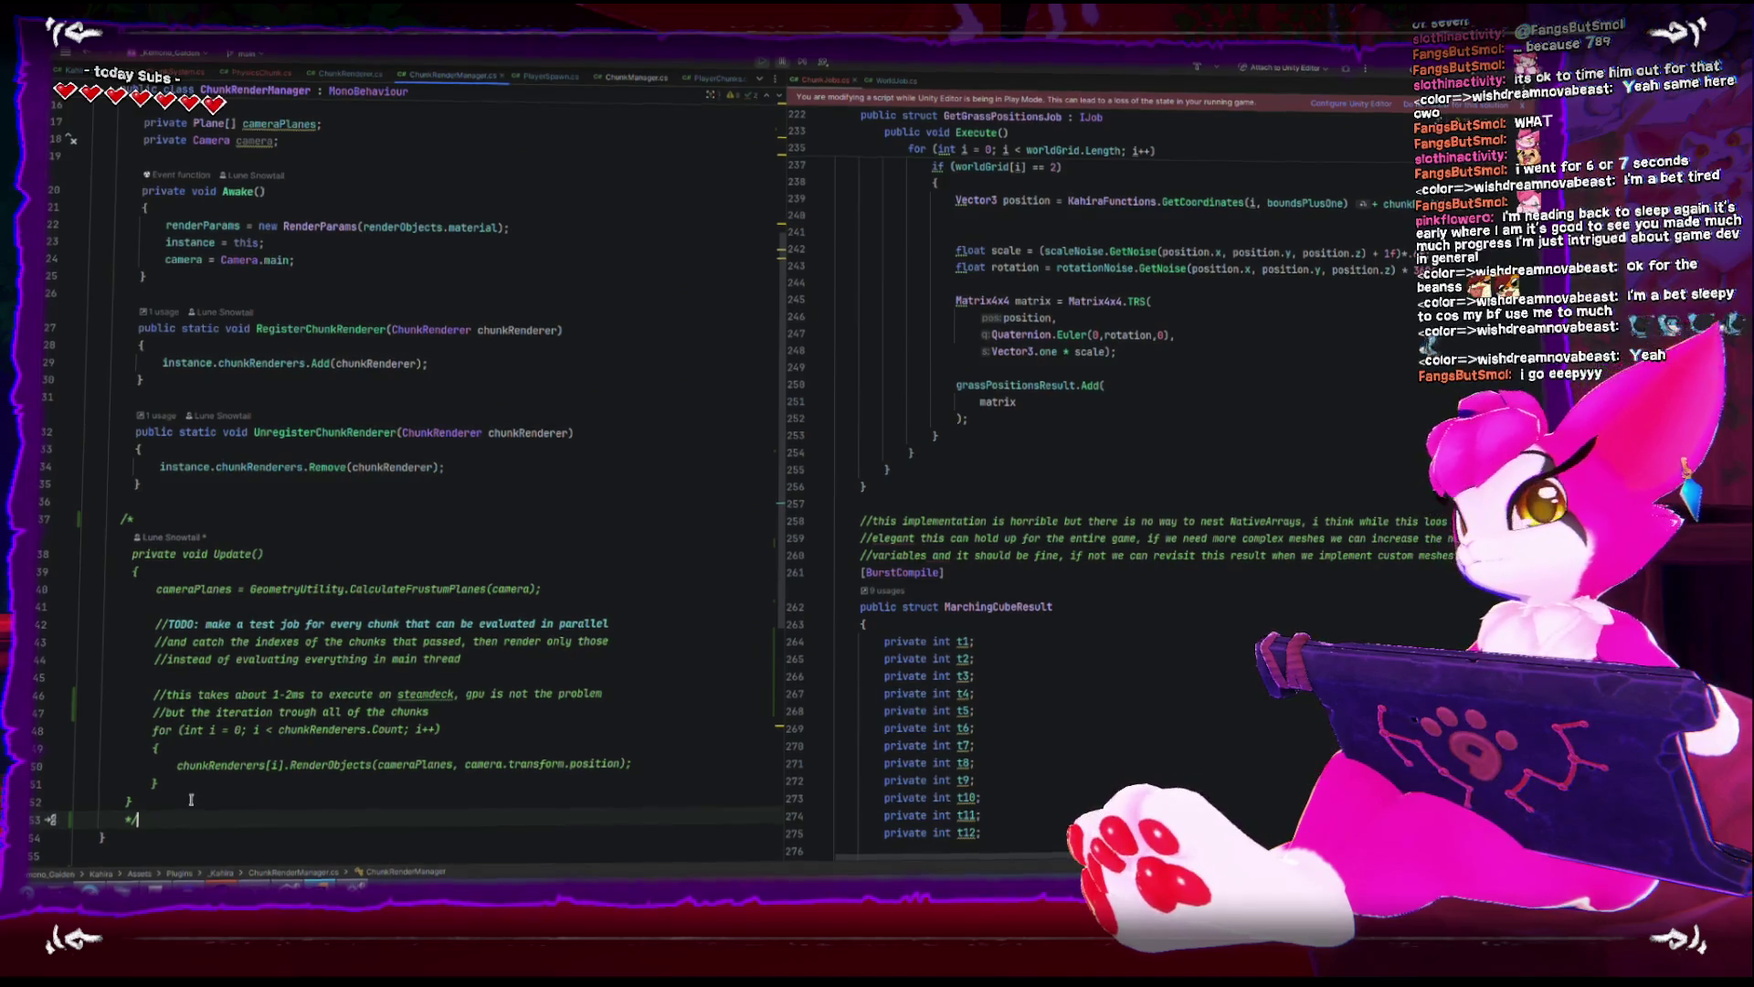
key("alt+Tab")
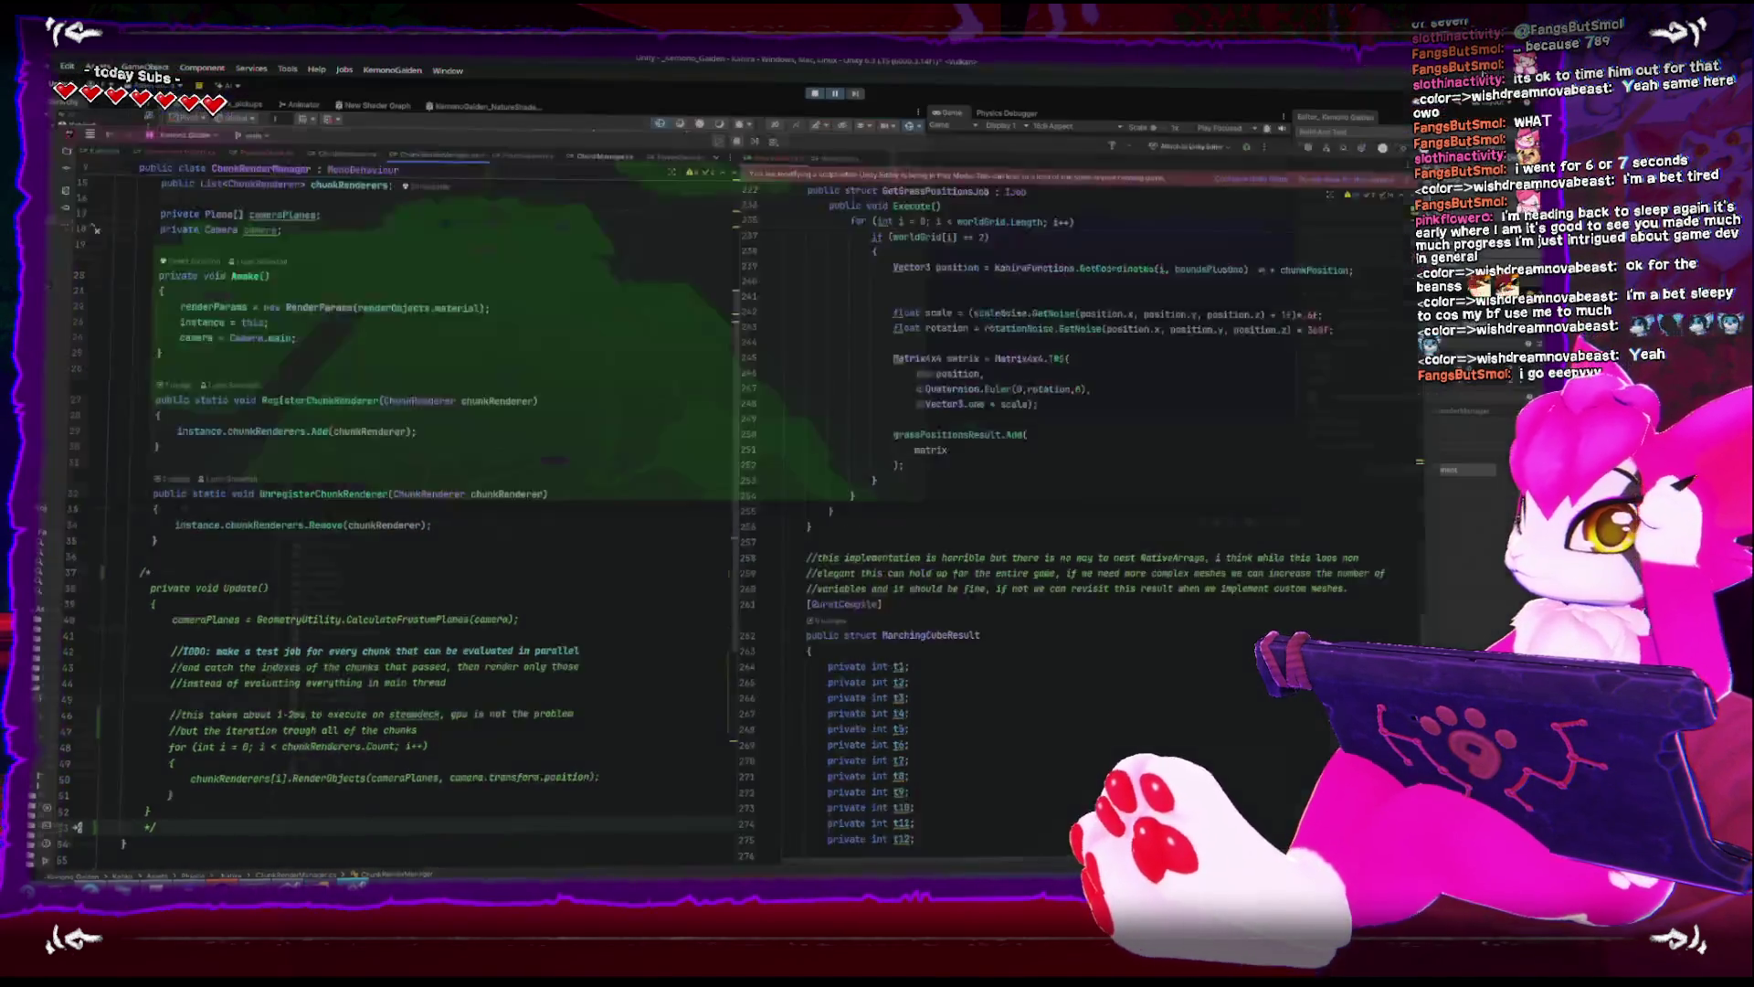
- Restart Play mode with the new code, orbit to a top-down view around Player1, and show the Profiler
left_click(814, 95)
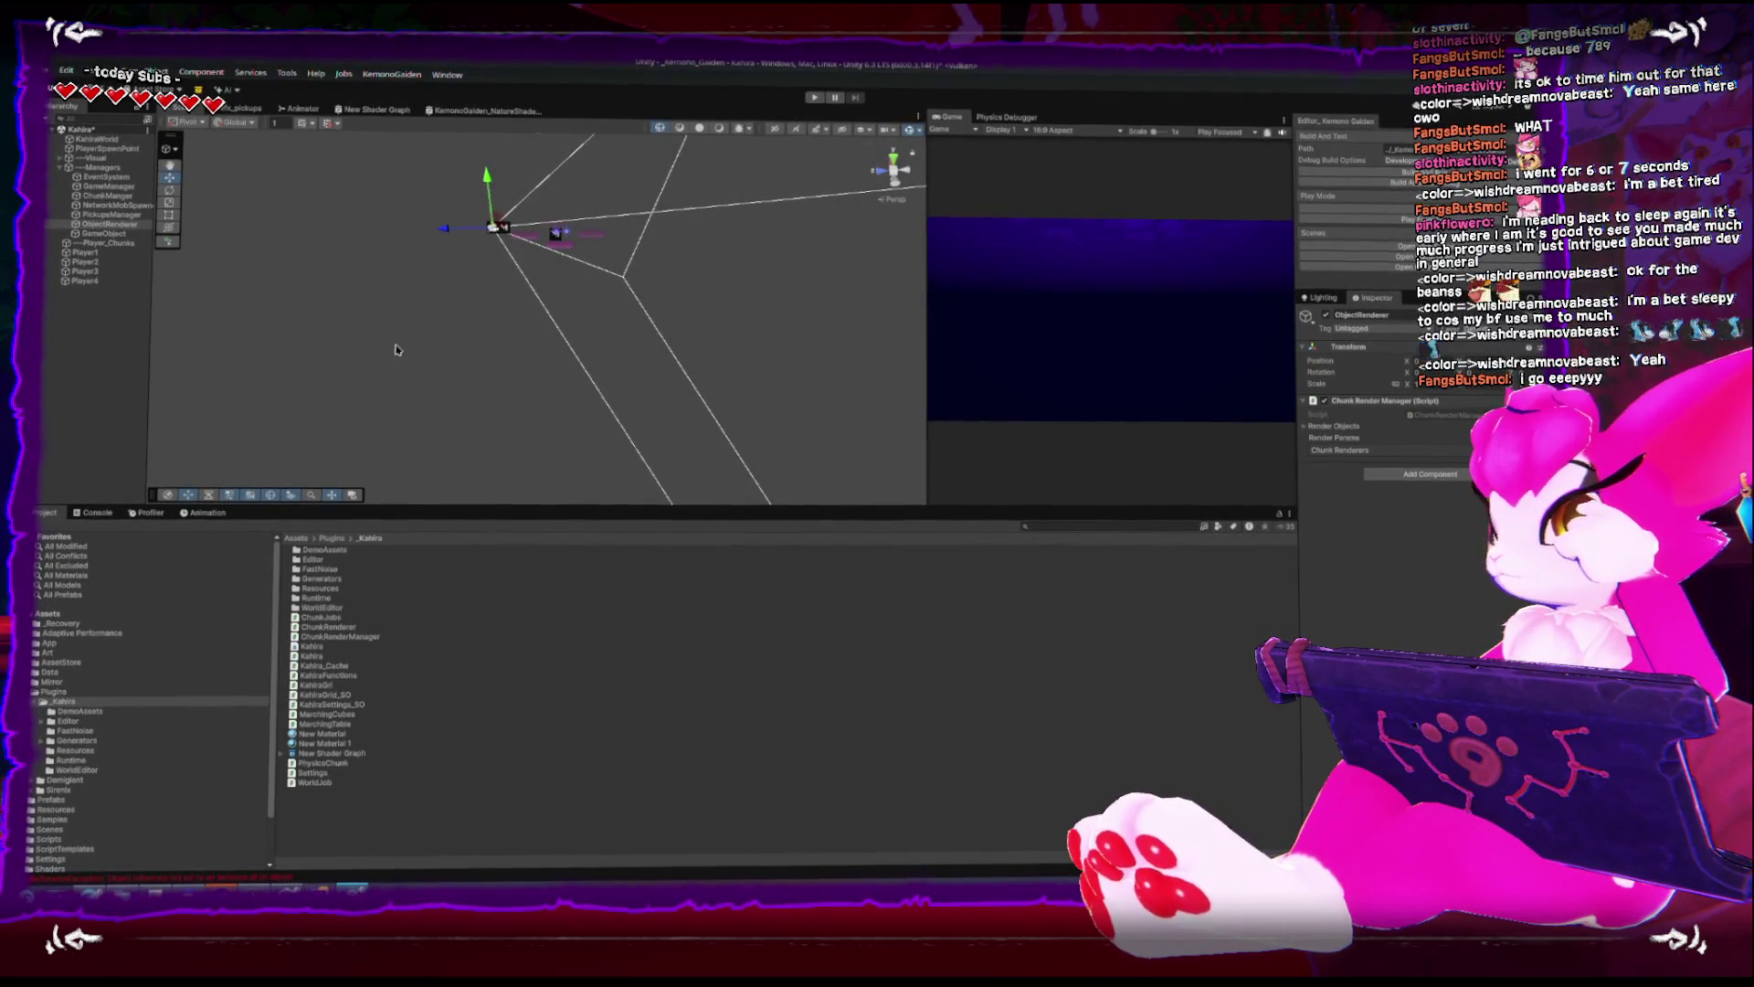
left_click(816, 96)
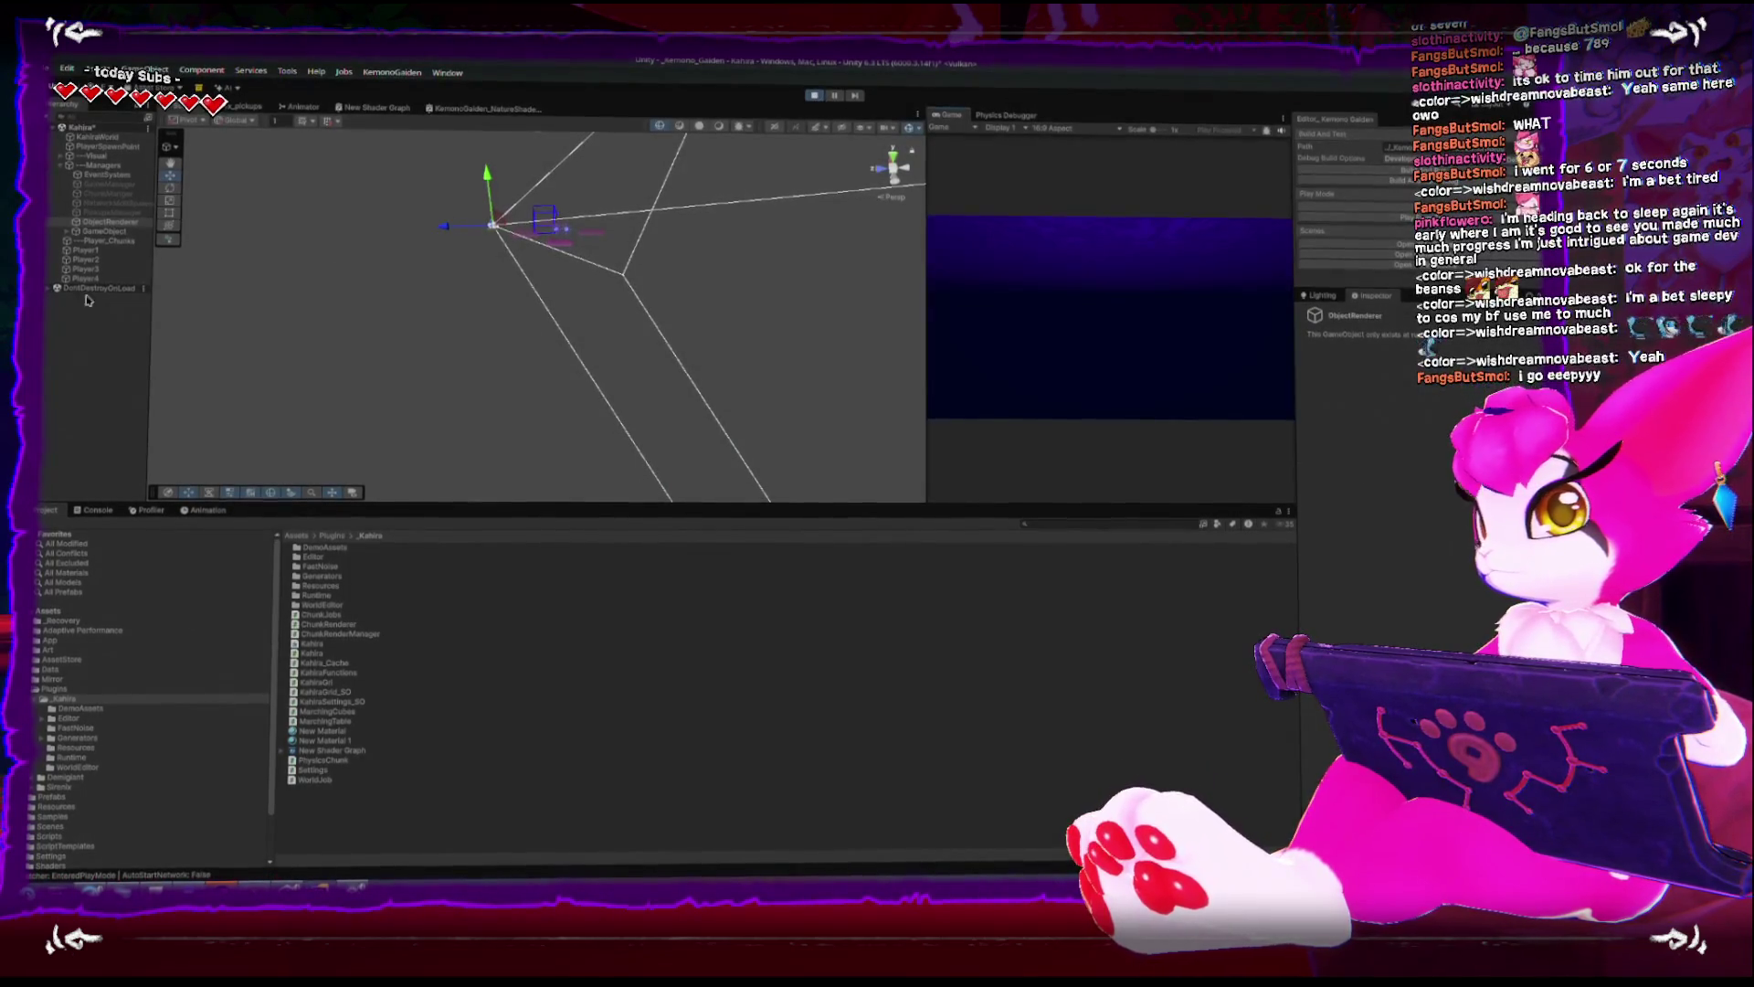
left_click(79, 248)
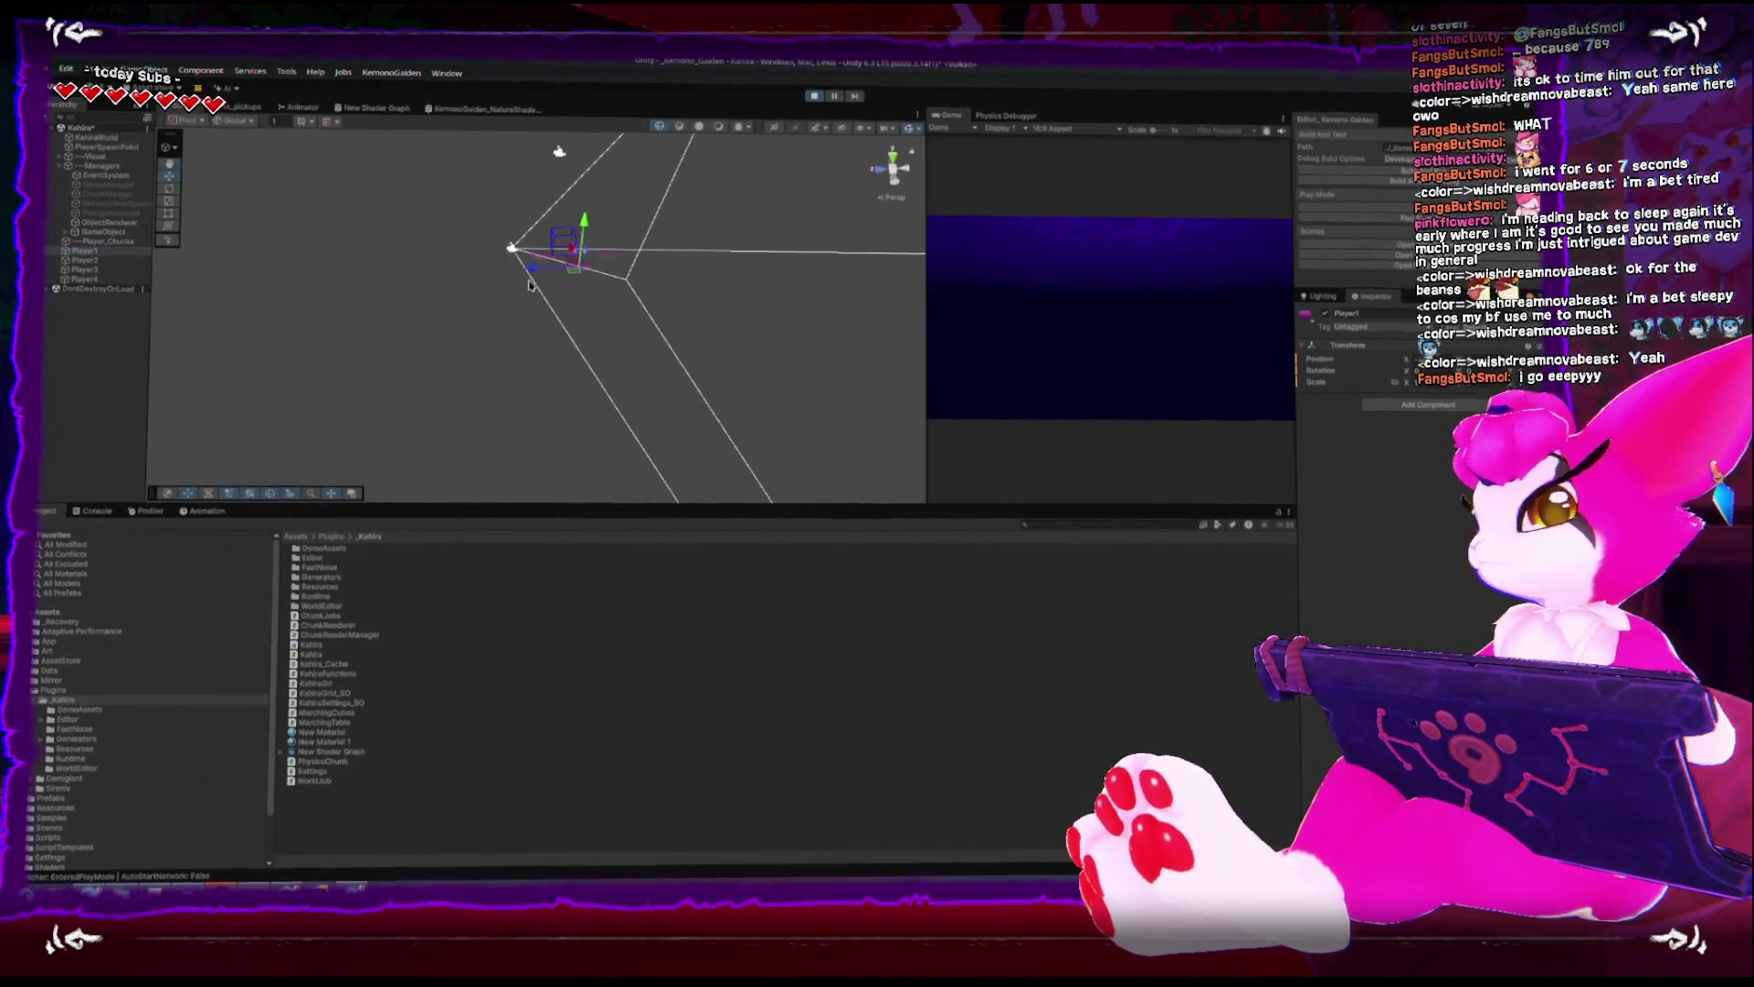
left_click_drag(500, 245, 511, 246)
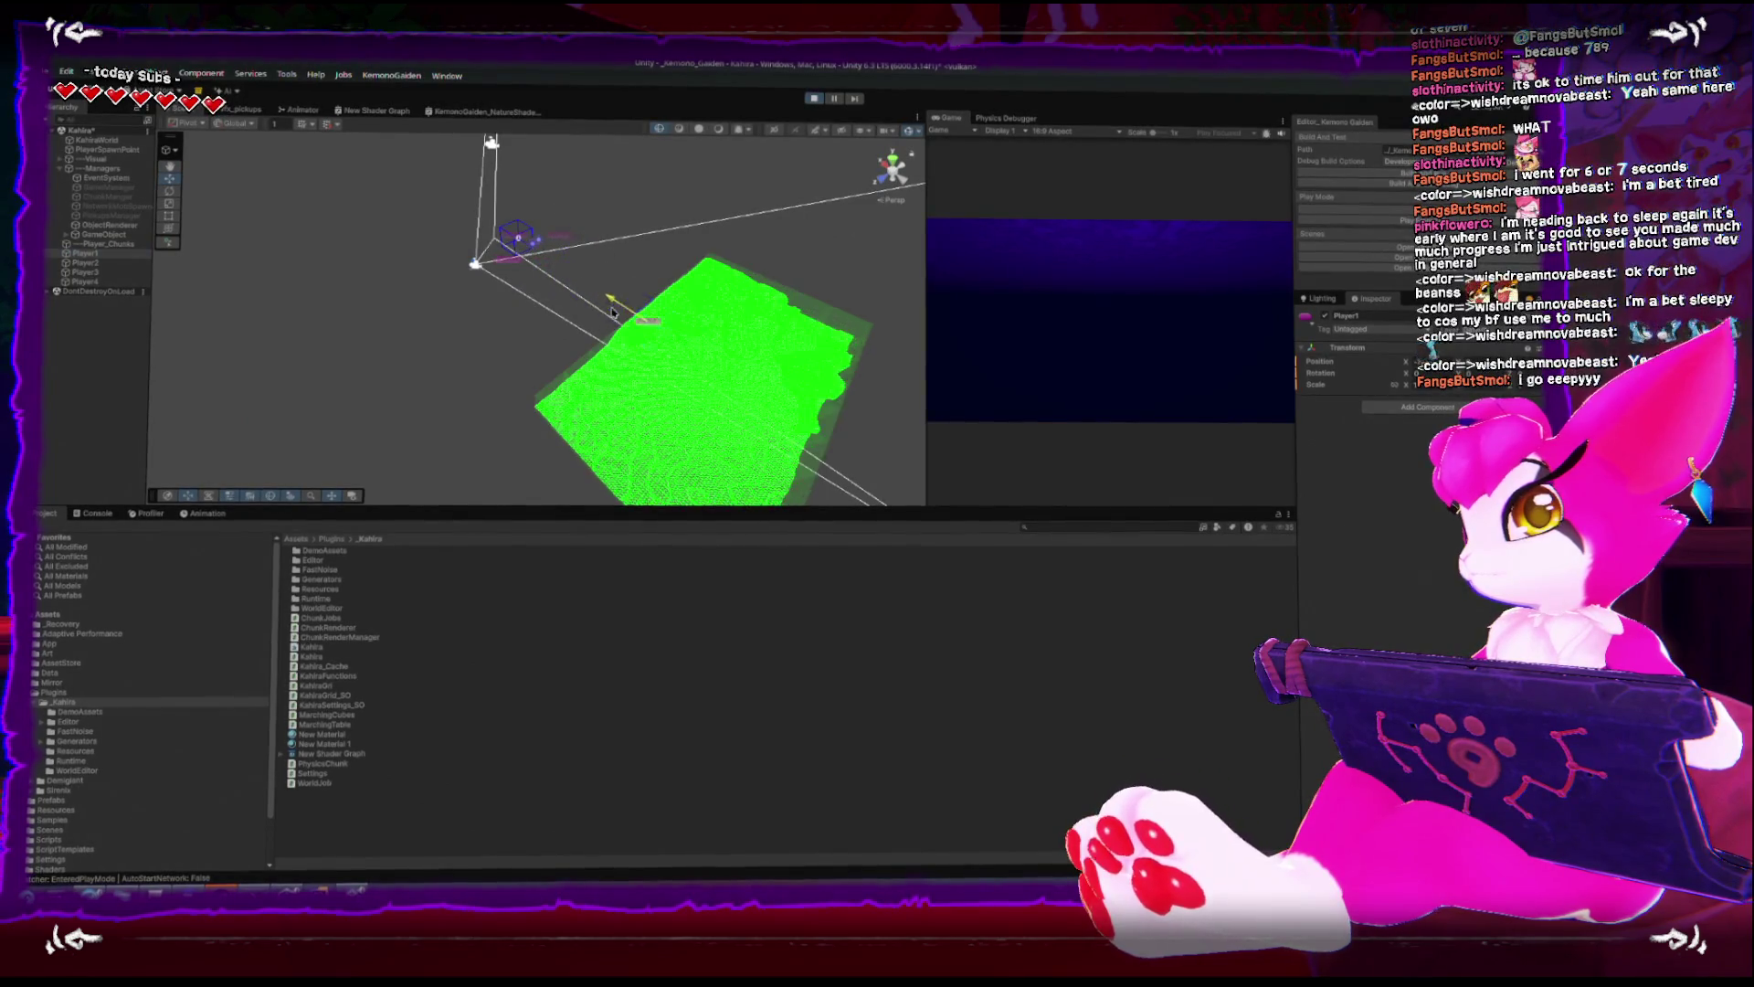
left_click_drag(639, 325, 680, 339)
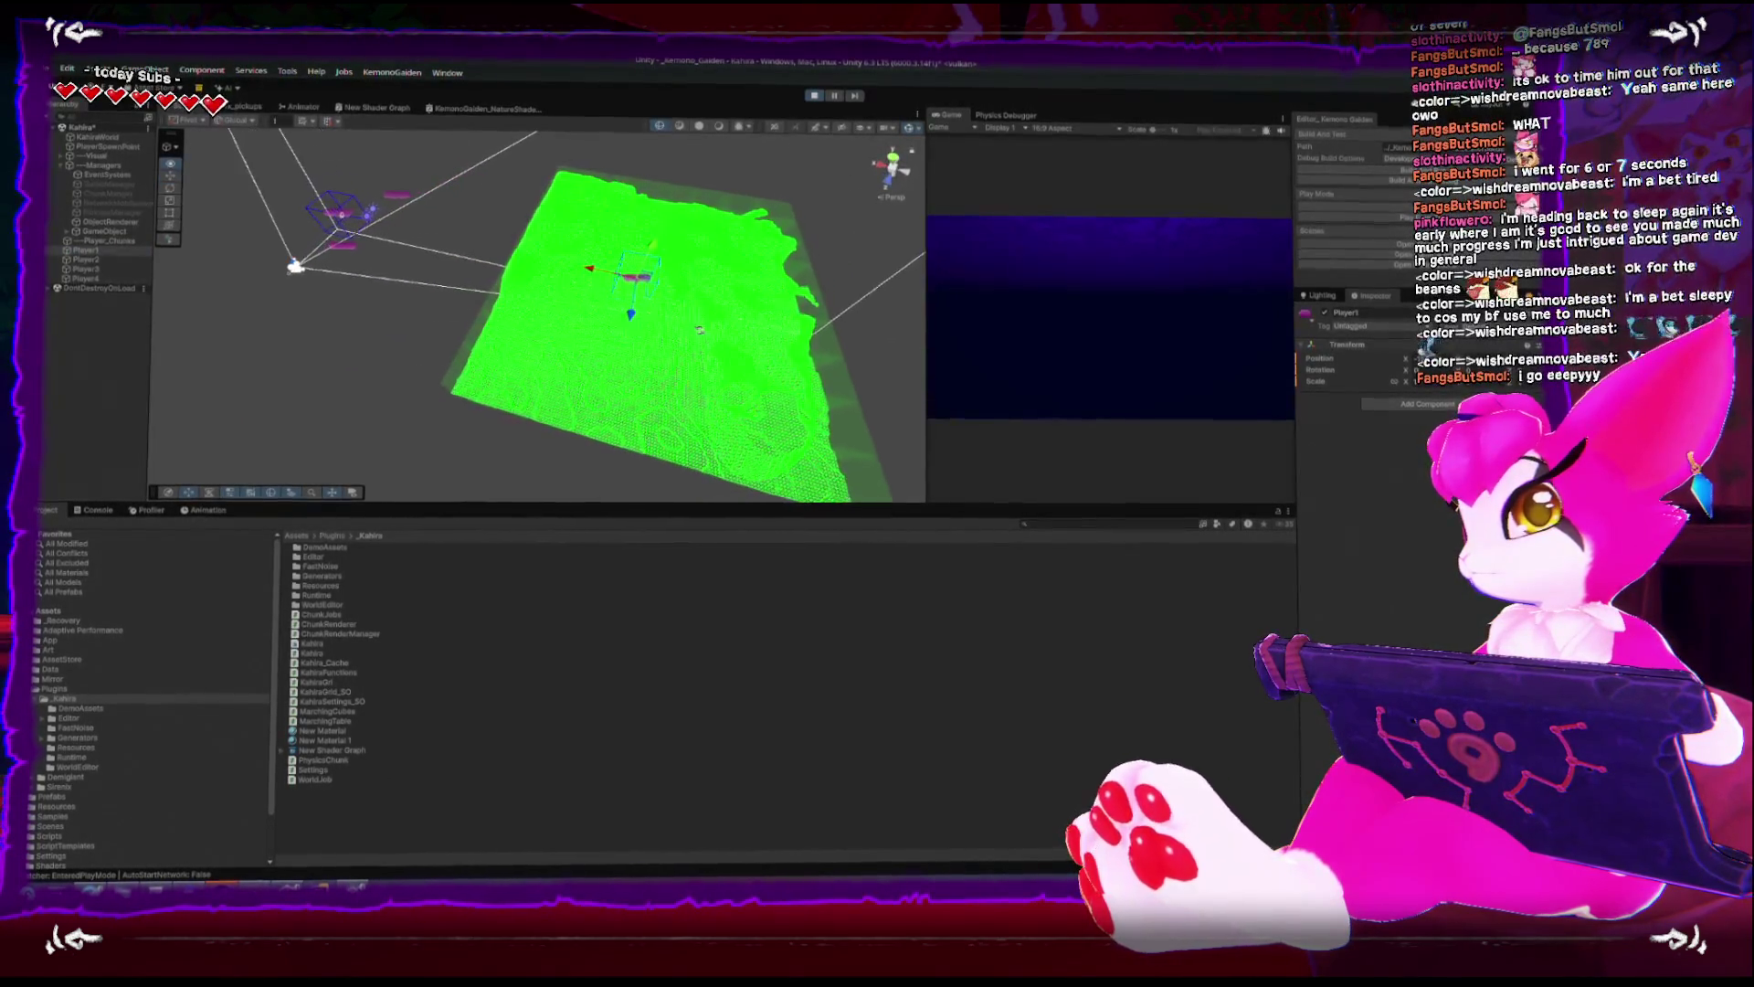
left_click(152, 510)
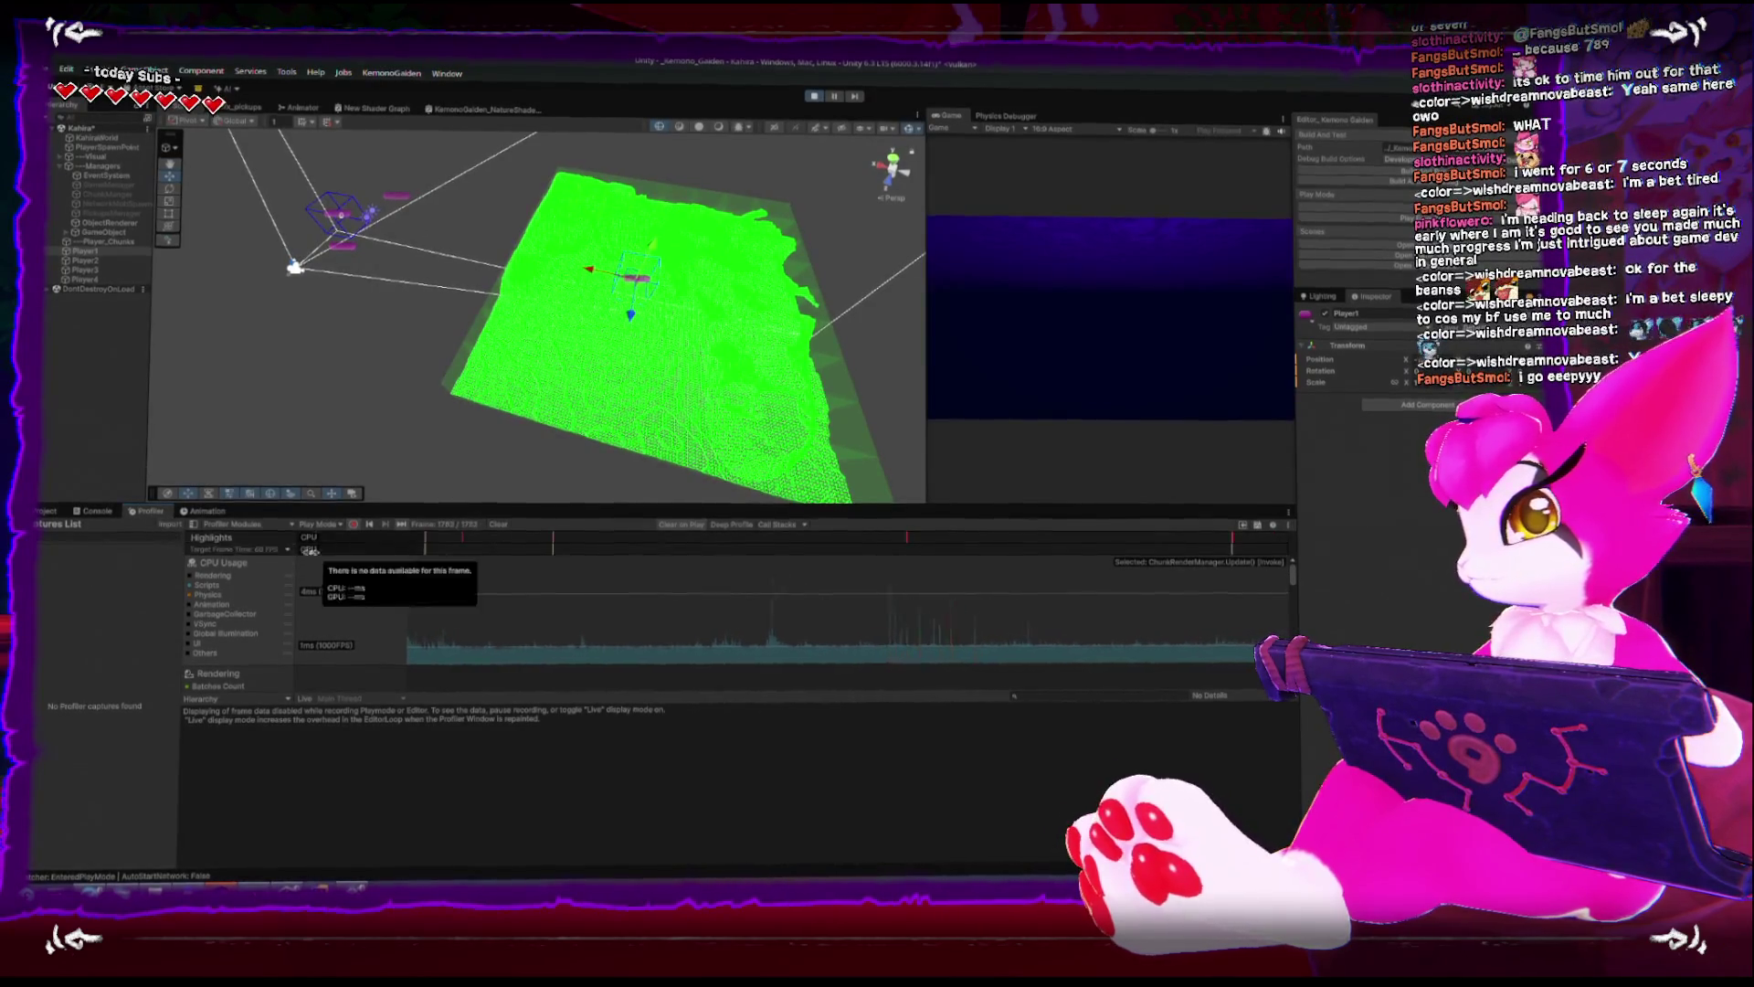
- Clear the profiler, inspect one frame's CPU samples, then unpause and drag Player1 down-right
left_click(496, 526)
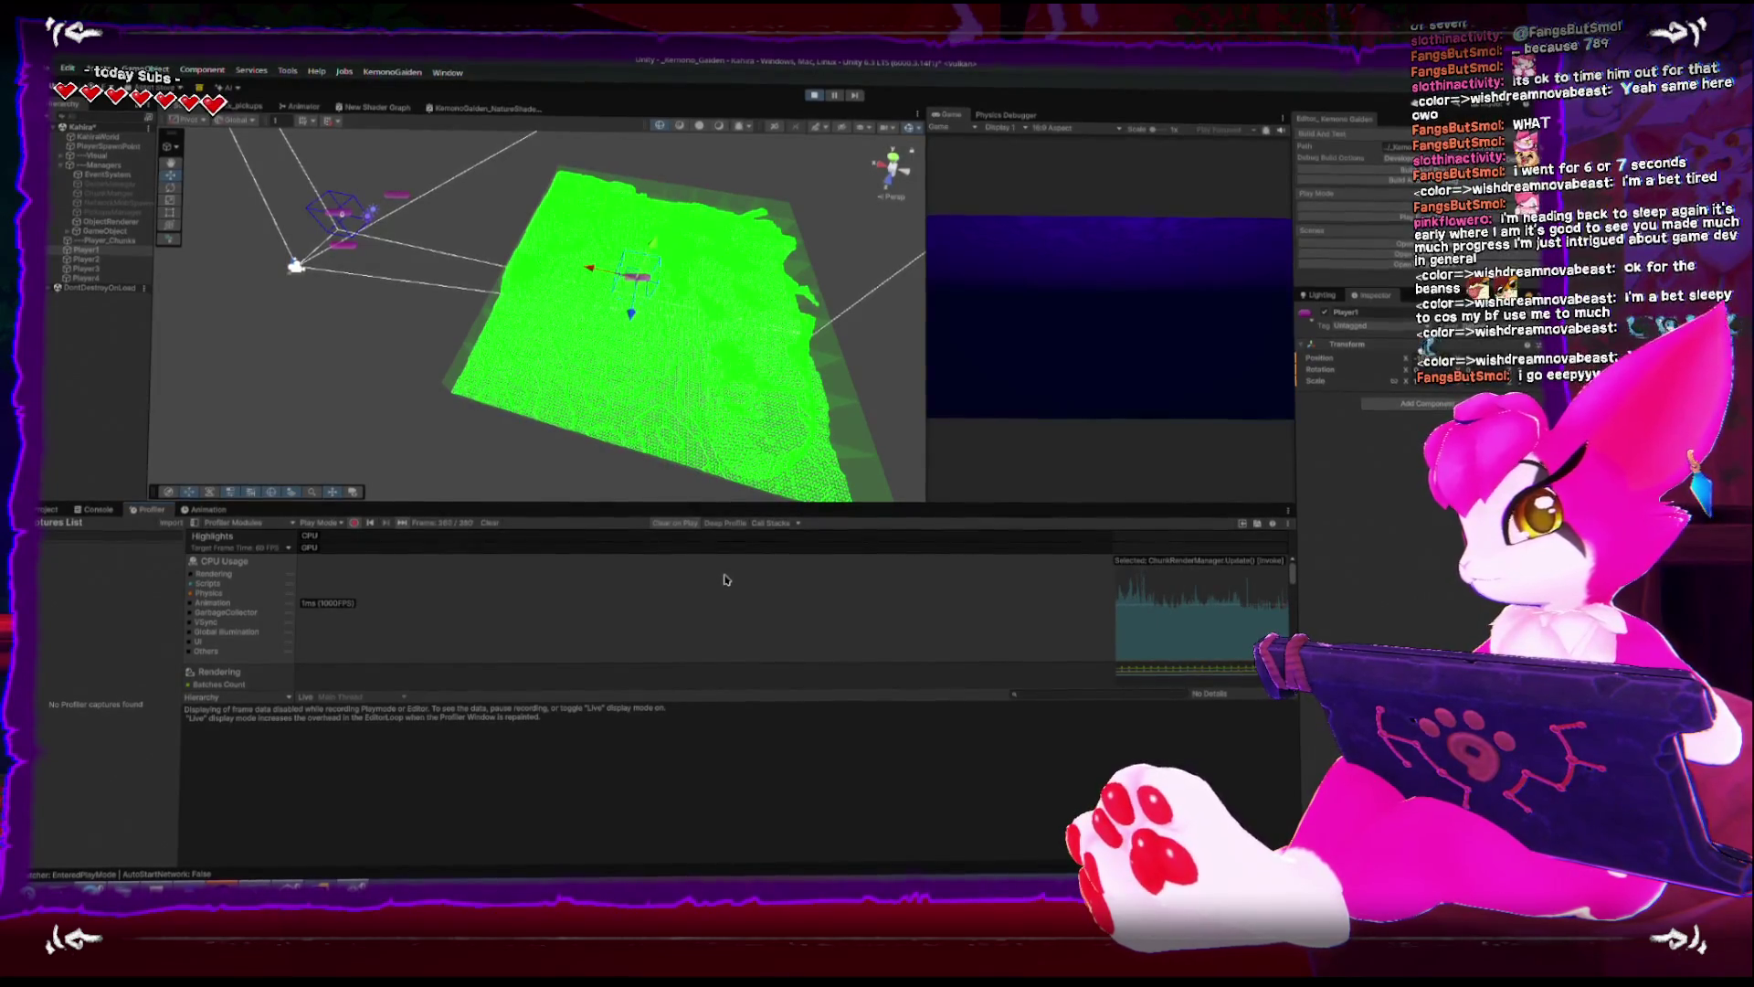
left_click(1175, 622)
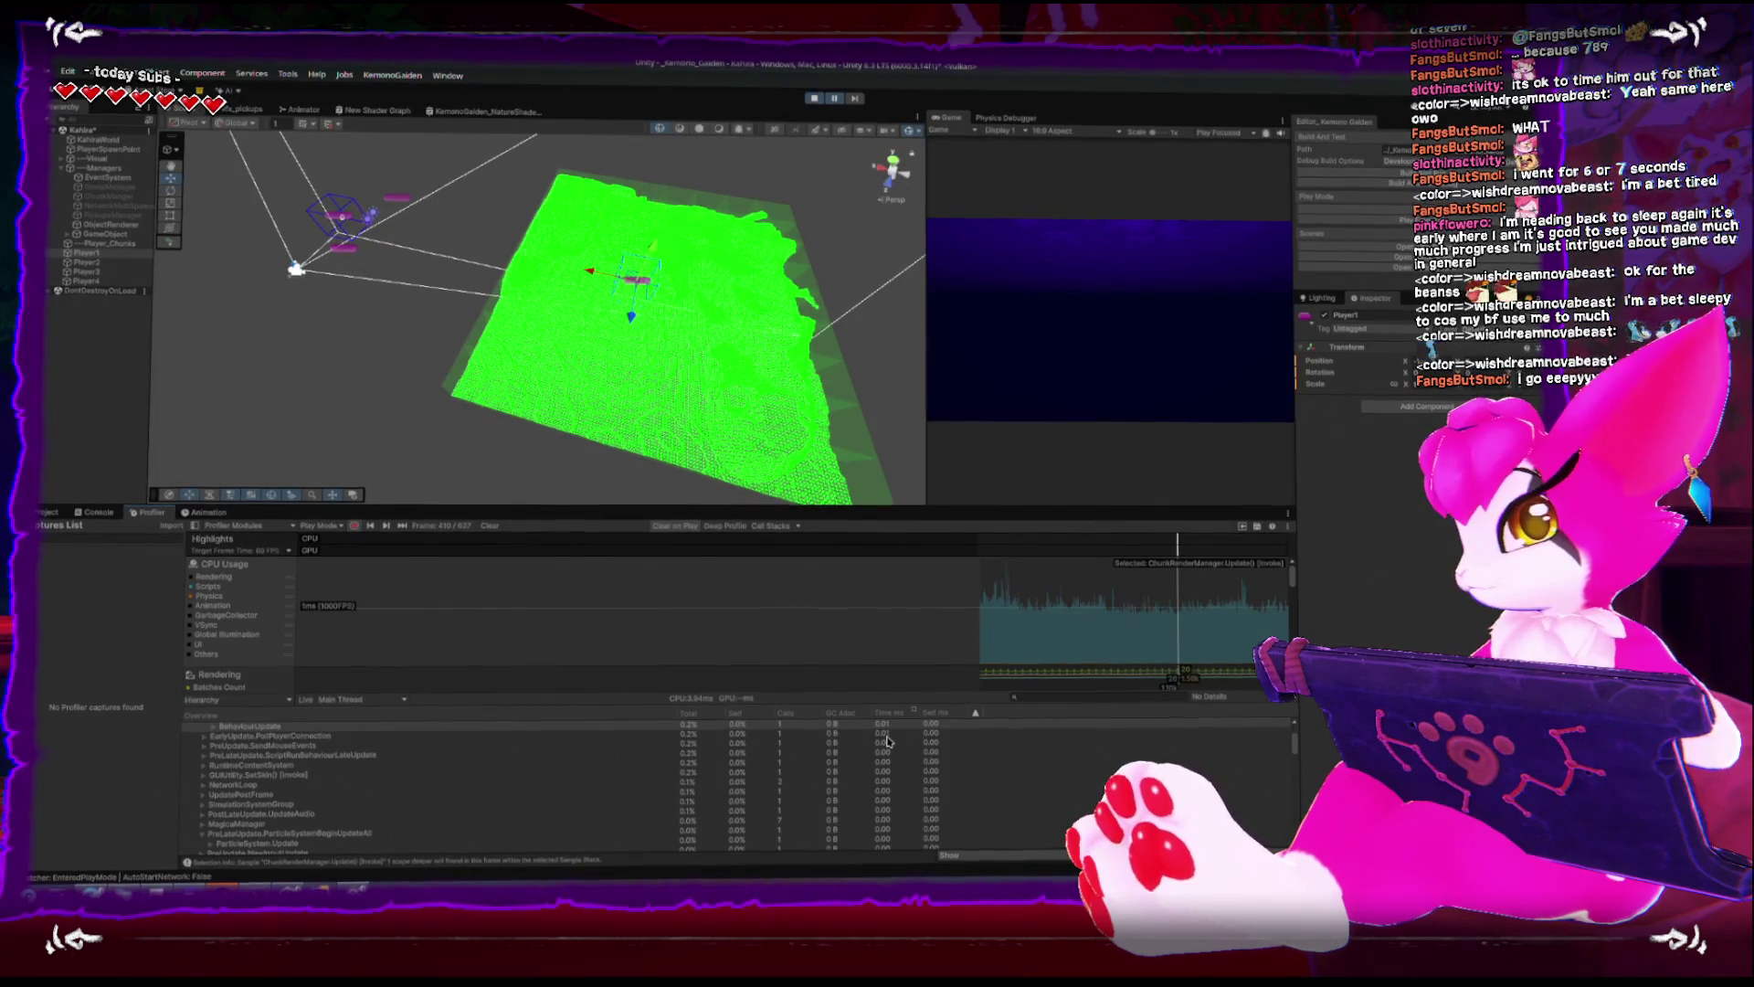
scroll(886, 740, "down", 15)
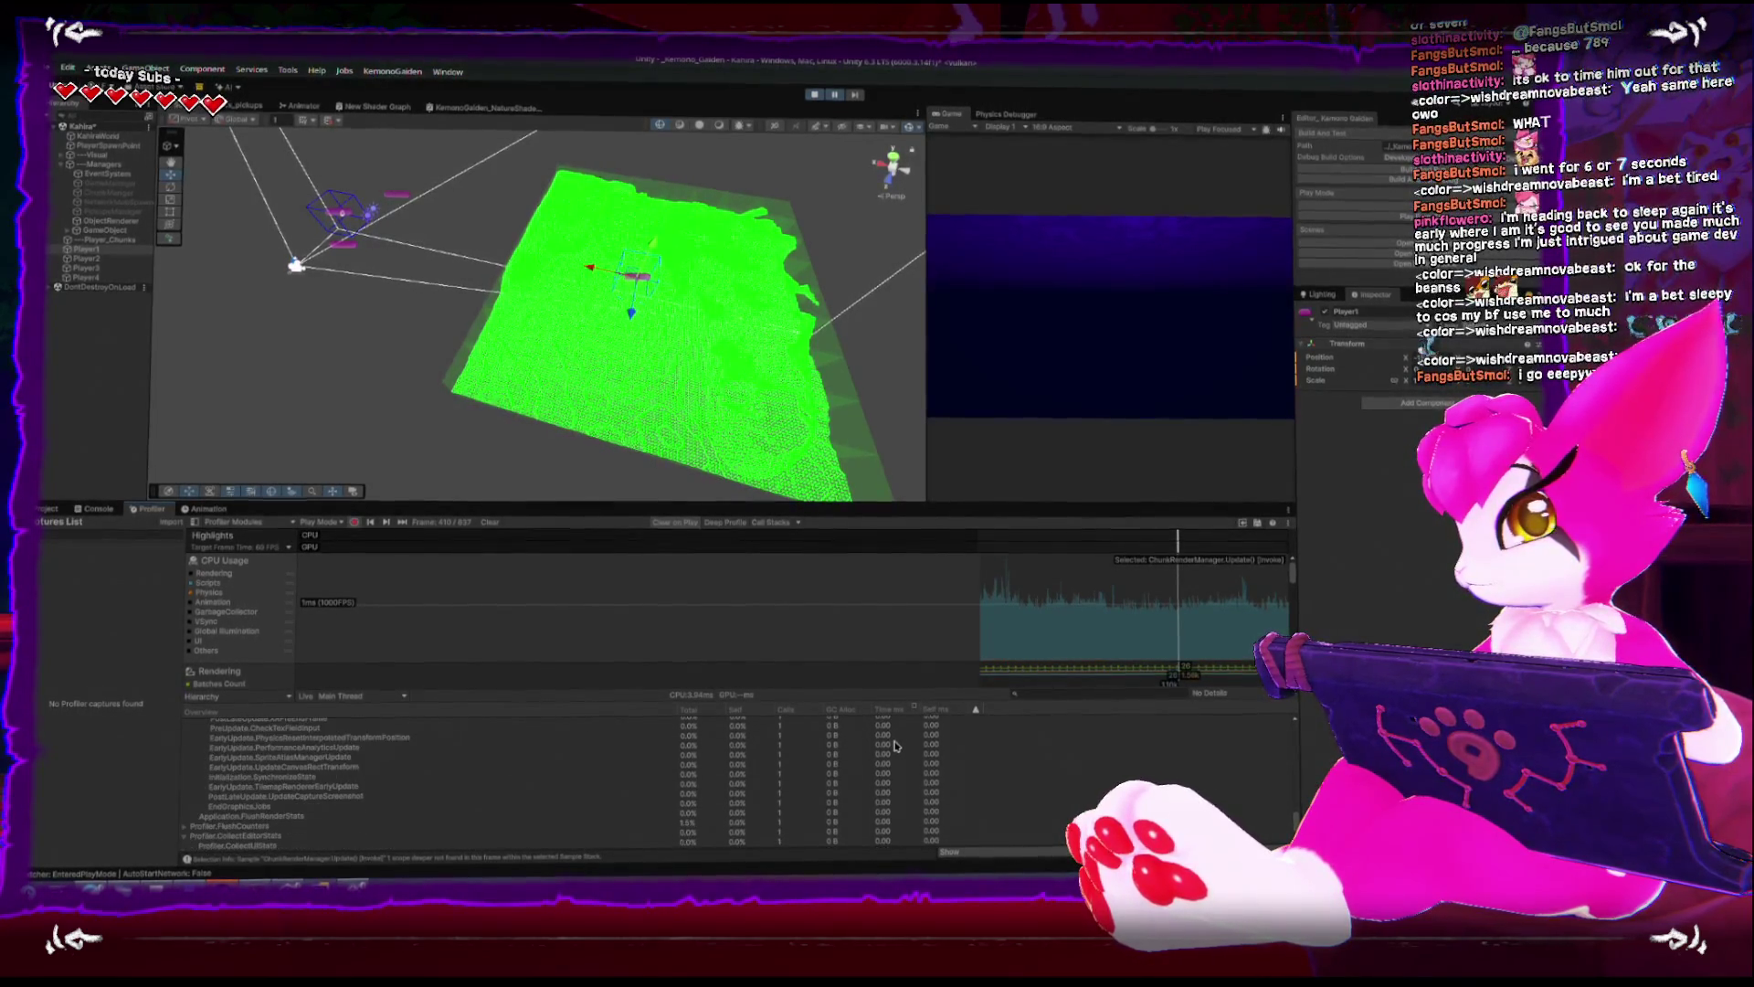
scroll(894, 747, "up", 15)
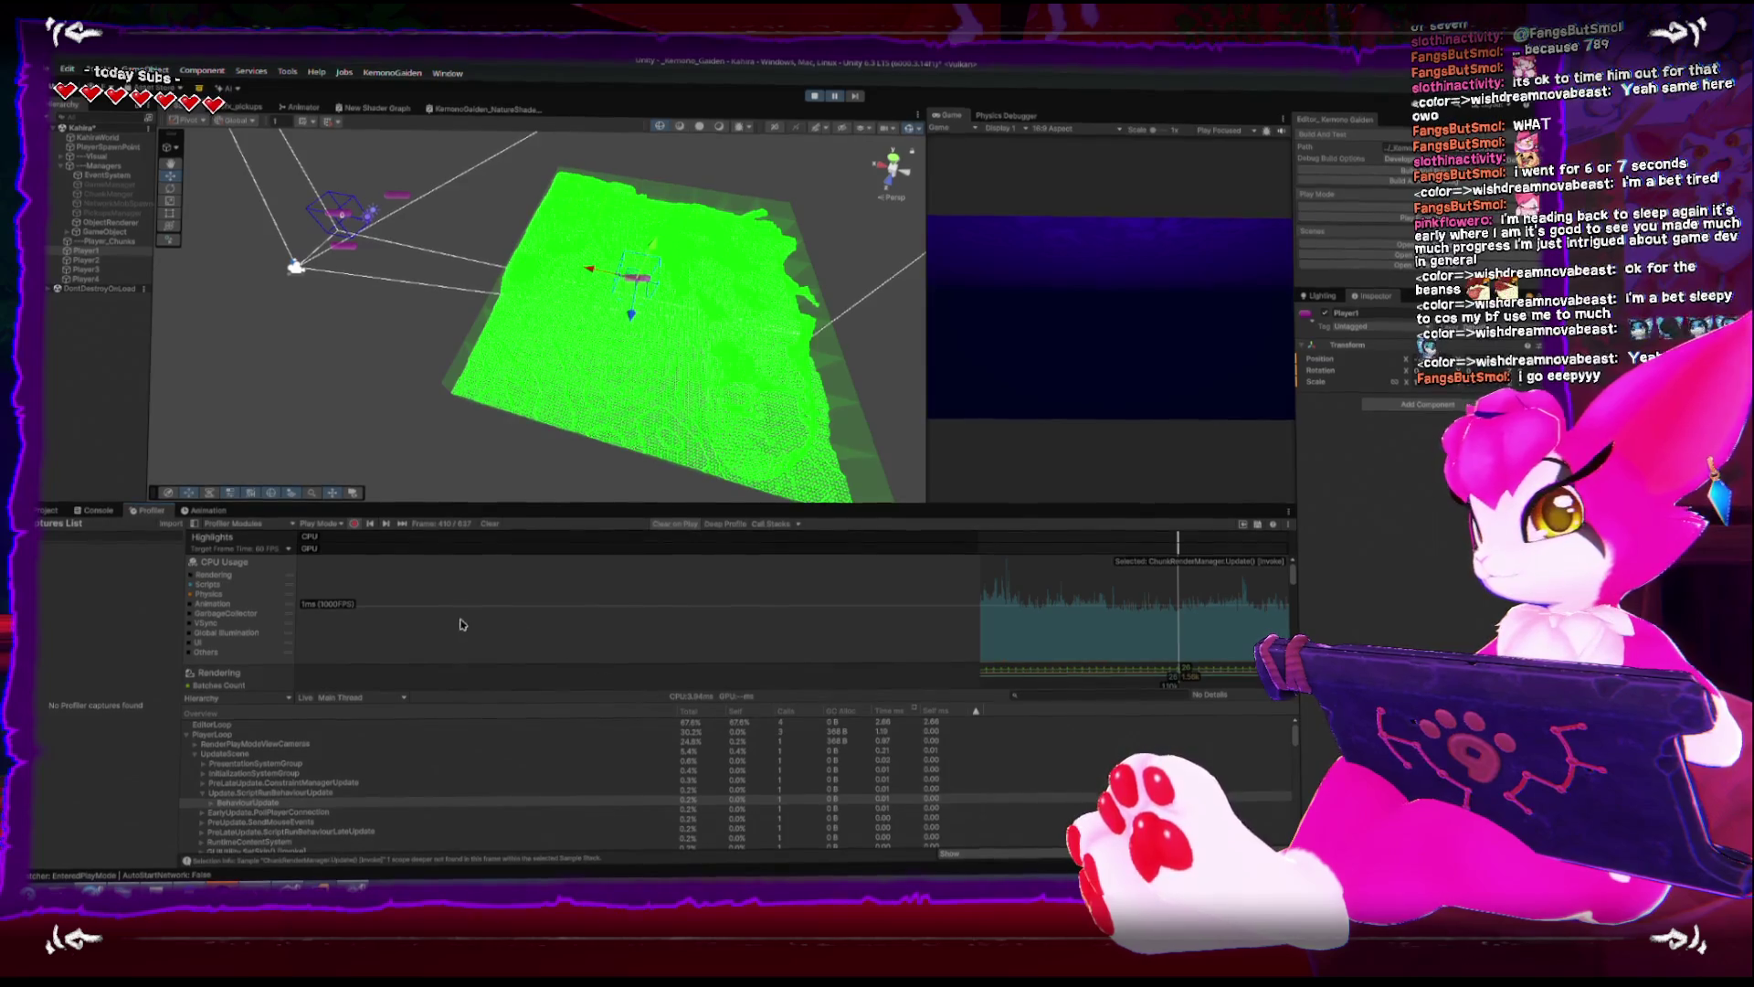
left_click(833, 99)
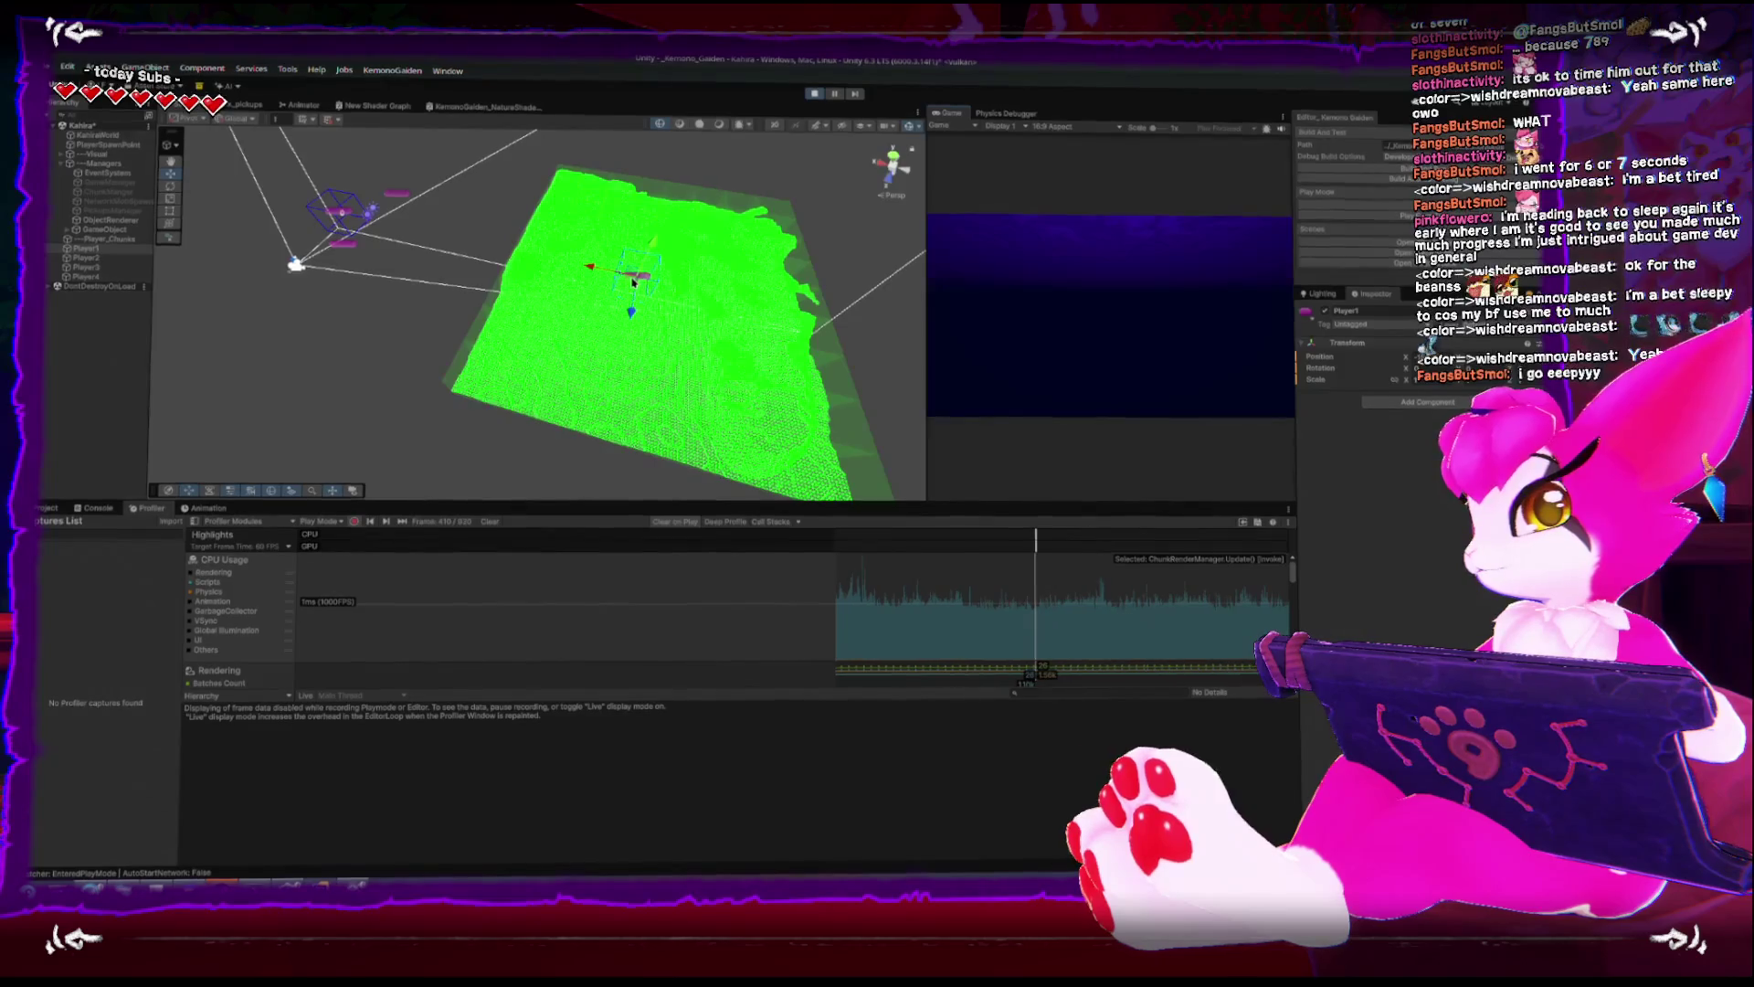
left_click_drag(629, 286, 654, 321)
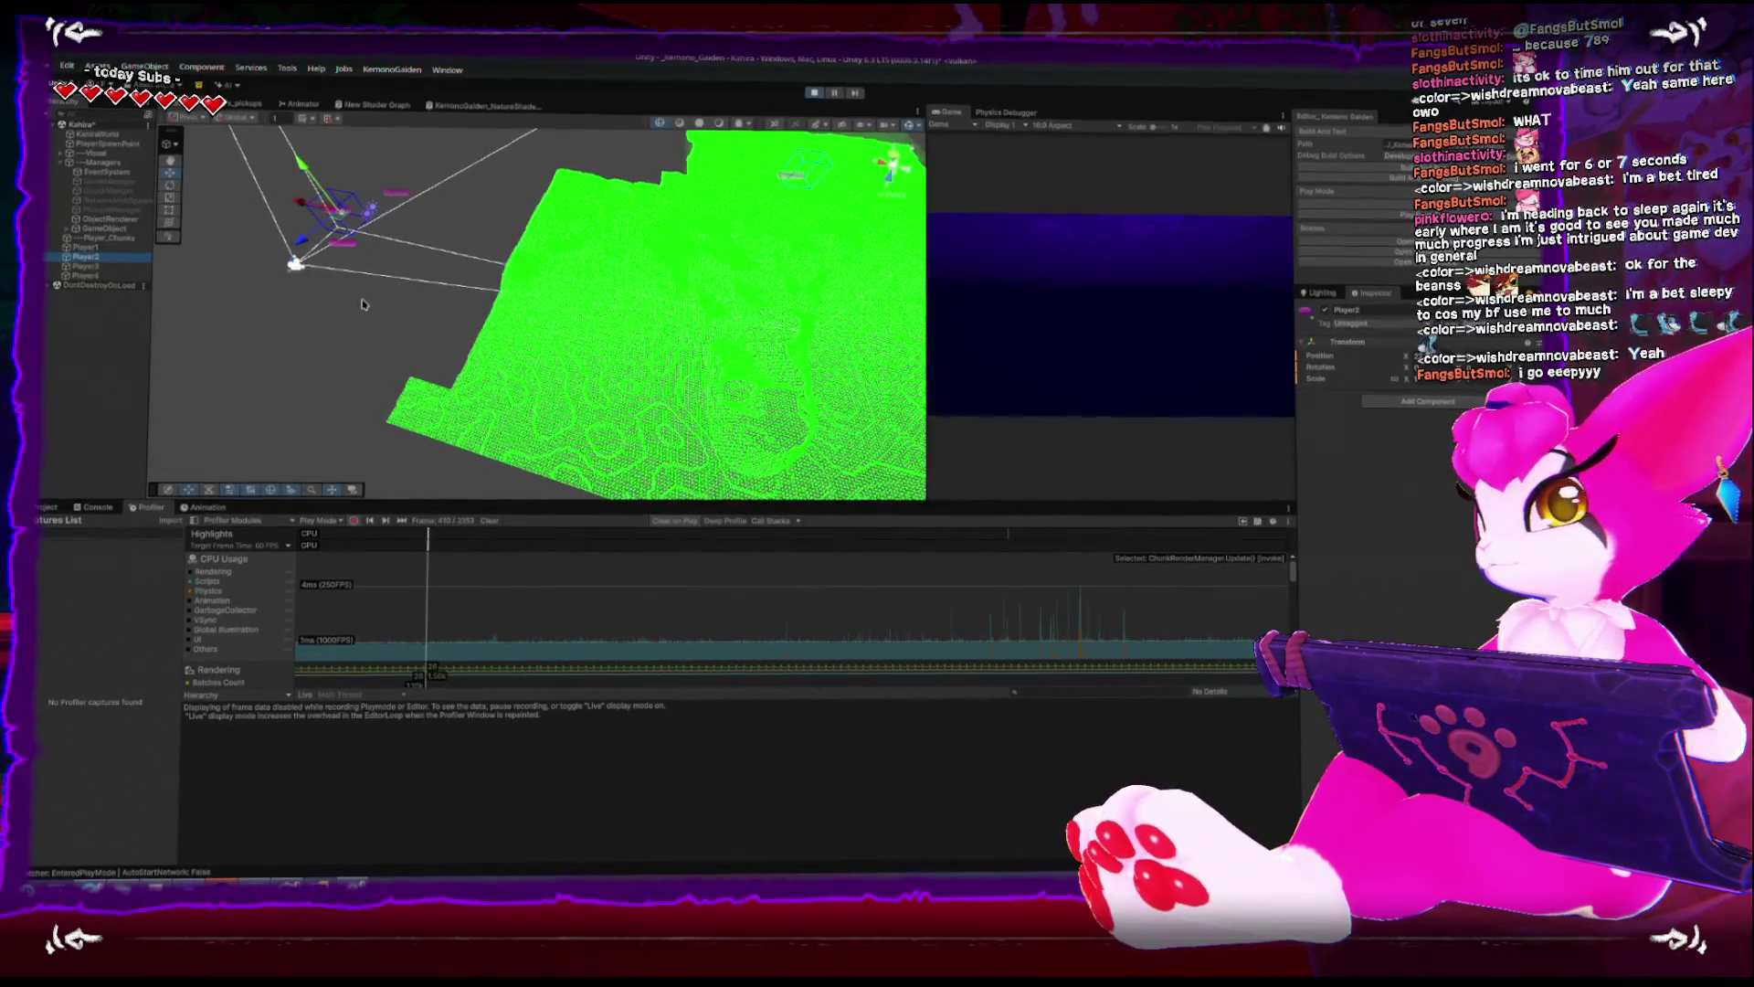
- Select Player2 through Player4, drag Player4 up-left then down-left, and frame it
left_click(494, 357)
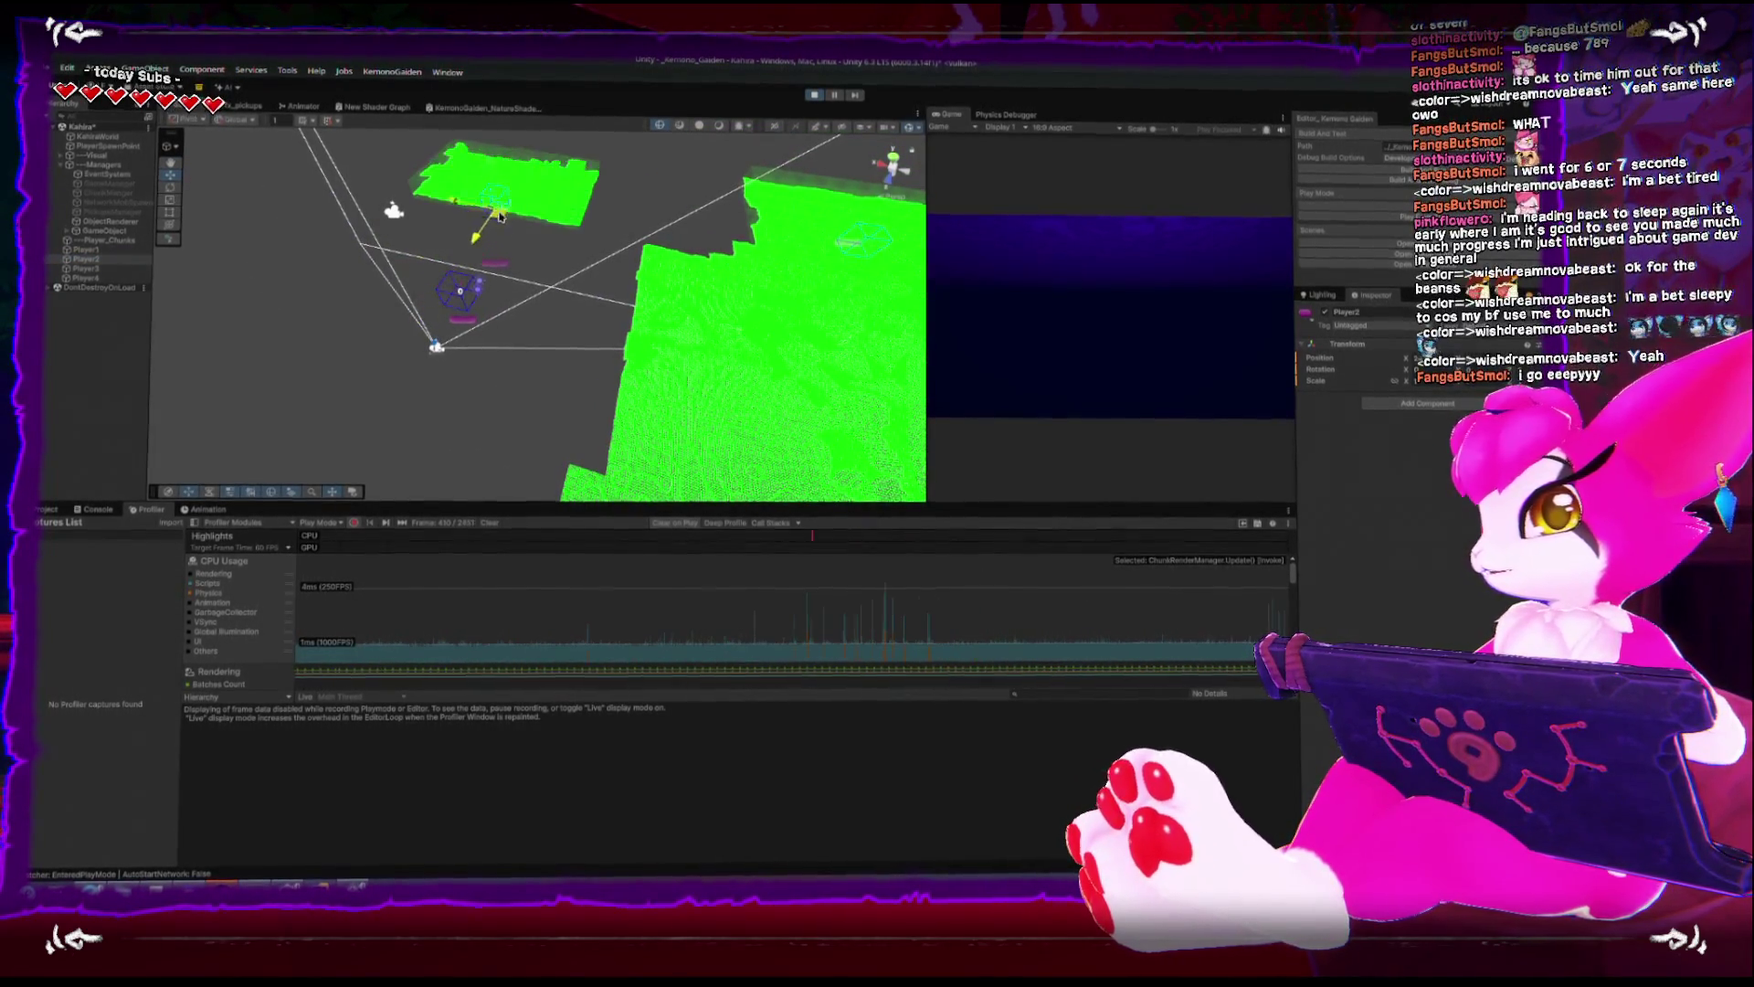
left_click(510, 276)
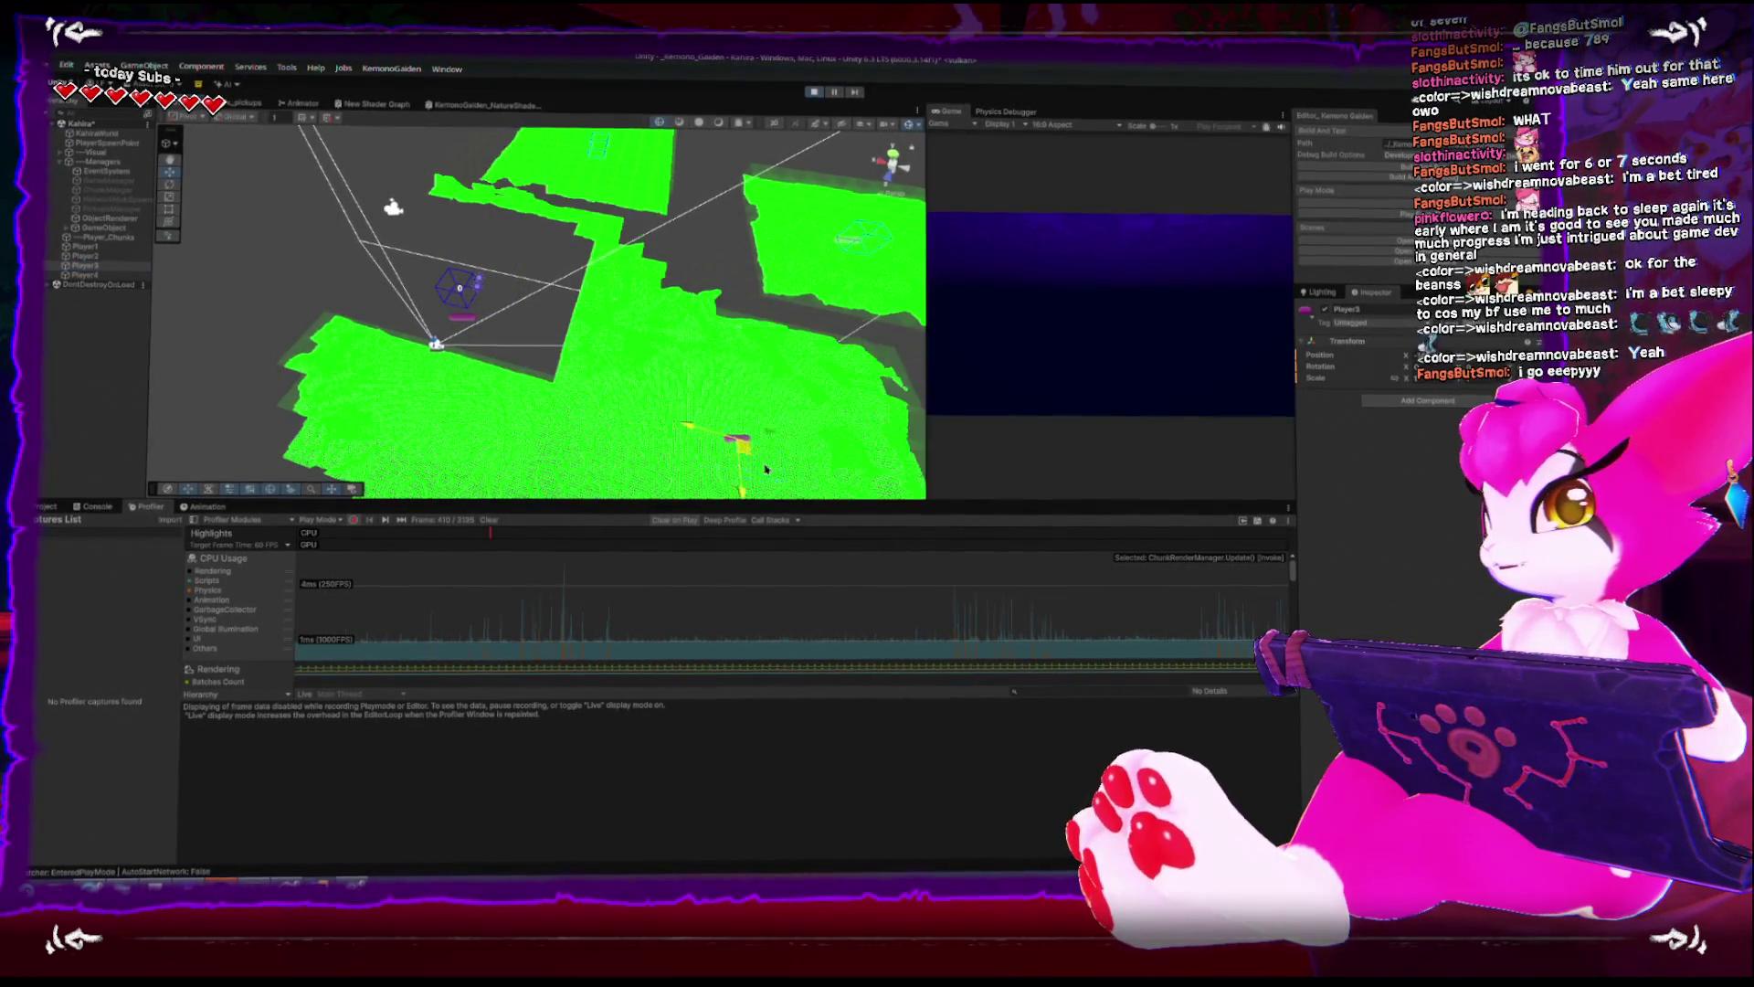
left_click(462, 318)
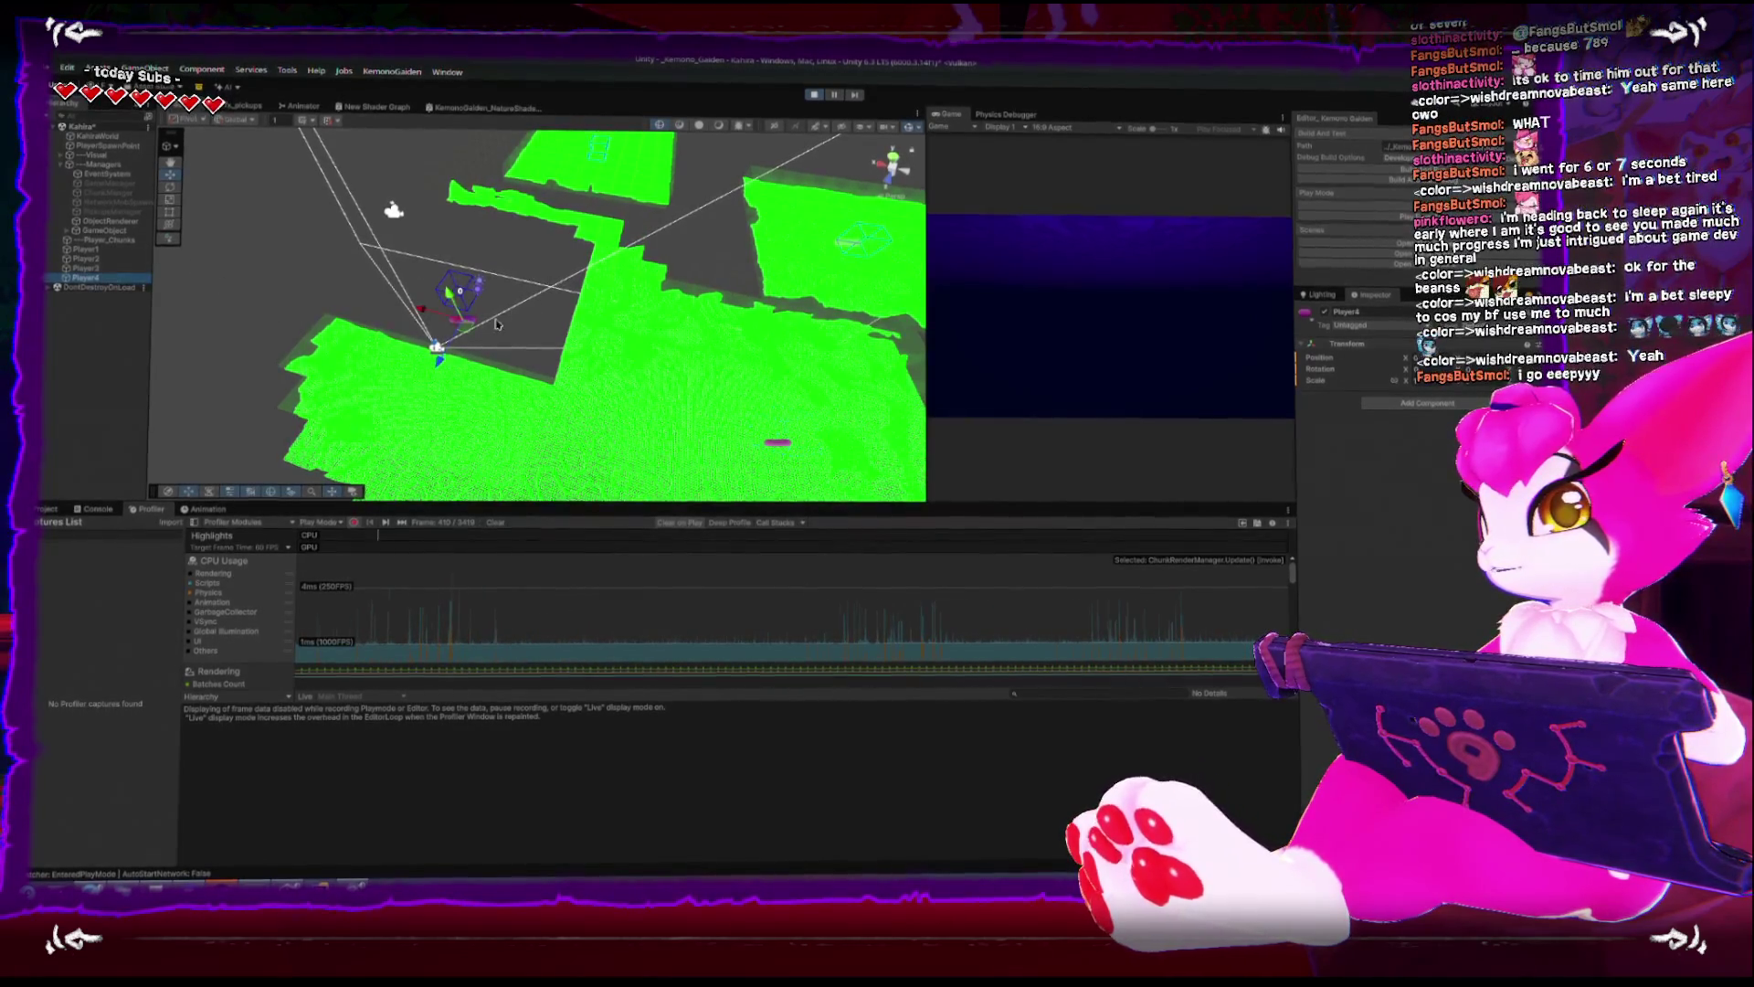
mouse_move(466, 334)
left_mouse_down()
mouse_move(423, 315)
mouse_move(633, 256)
left_mouse_up()
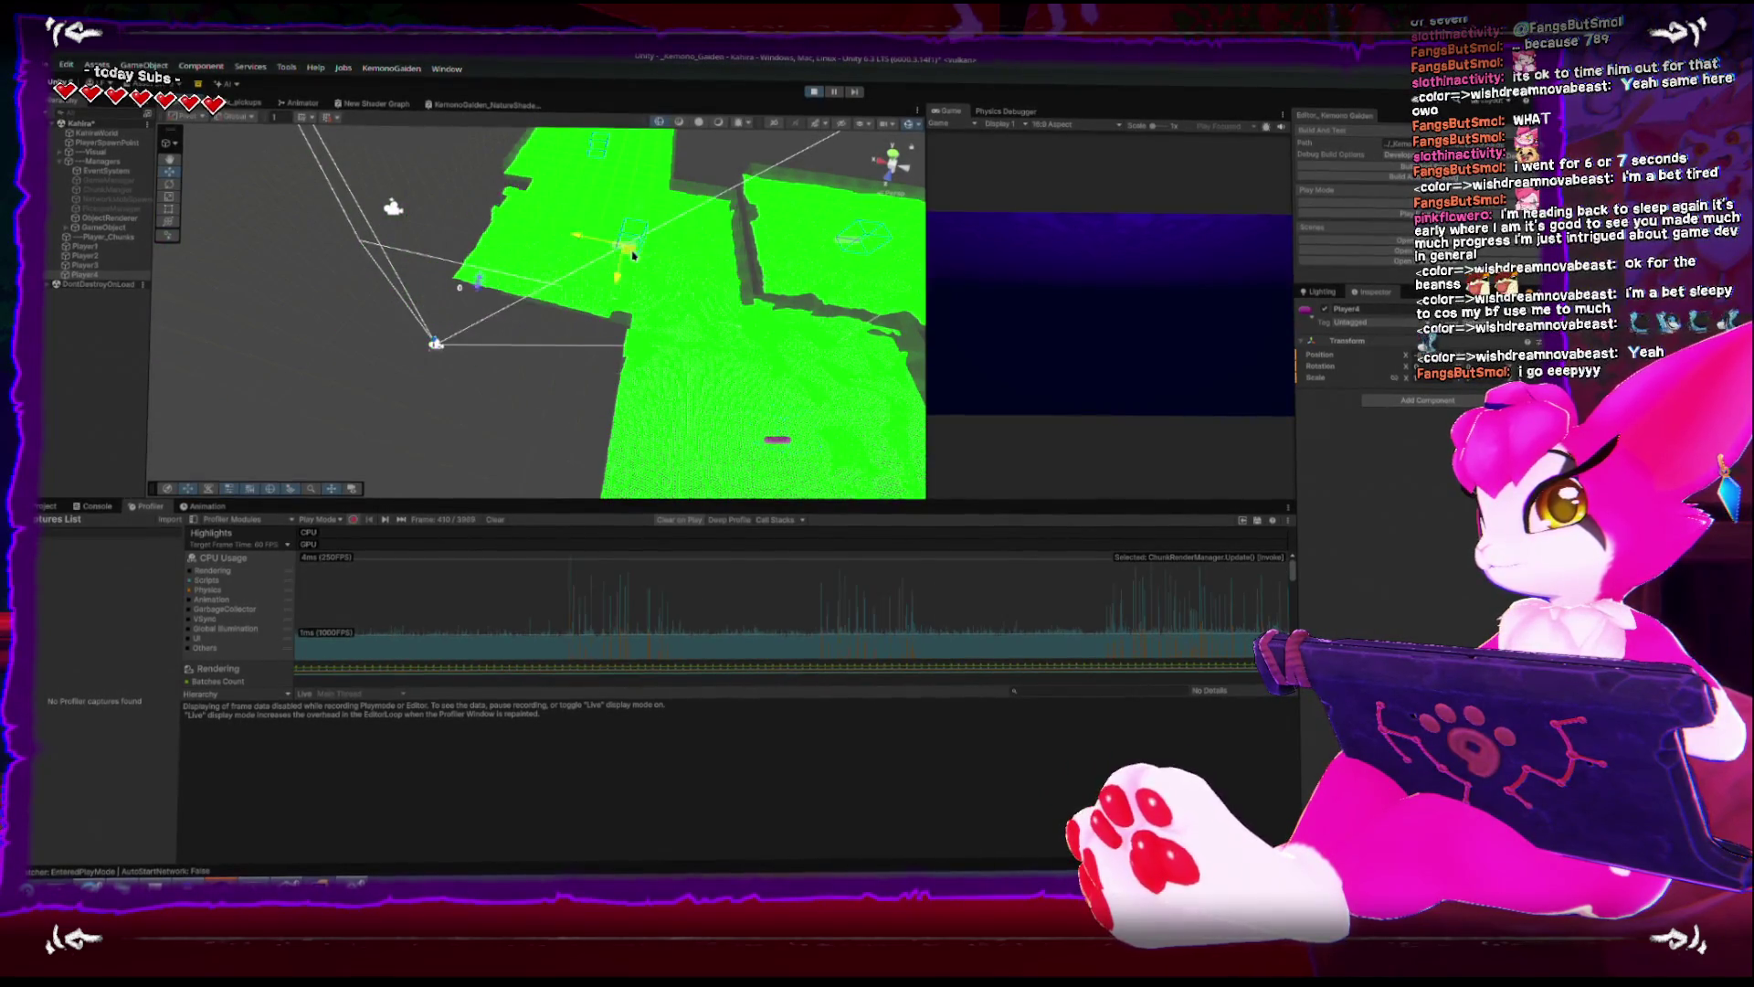
mouse_move(731, 140)
left_mouse_down()
mouse_move(745, 174)
mouse_move(590, 254)
left_mouse_up()
mouse_move(734, 339)
left_mouse_down()
mouse_move(435, 313)
mouse_move(626, 297)
left_mouse_up()
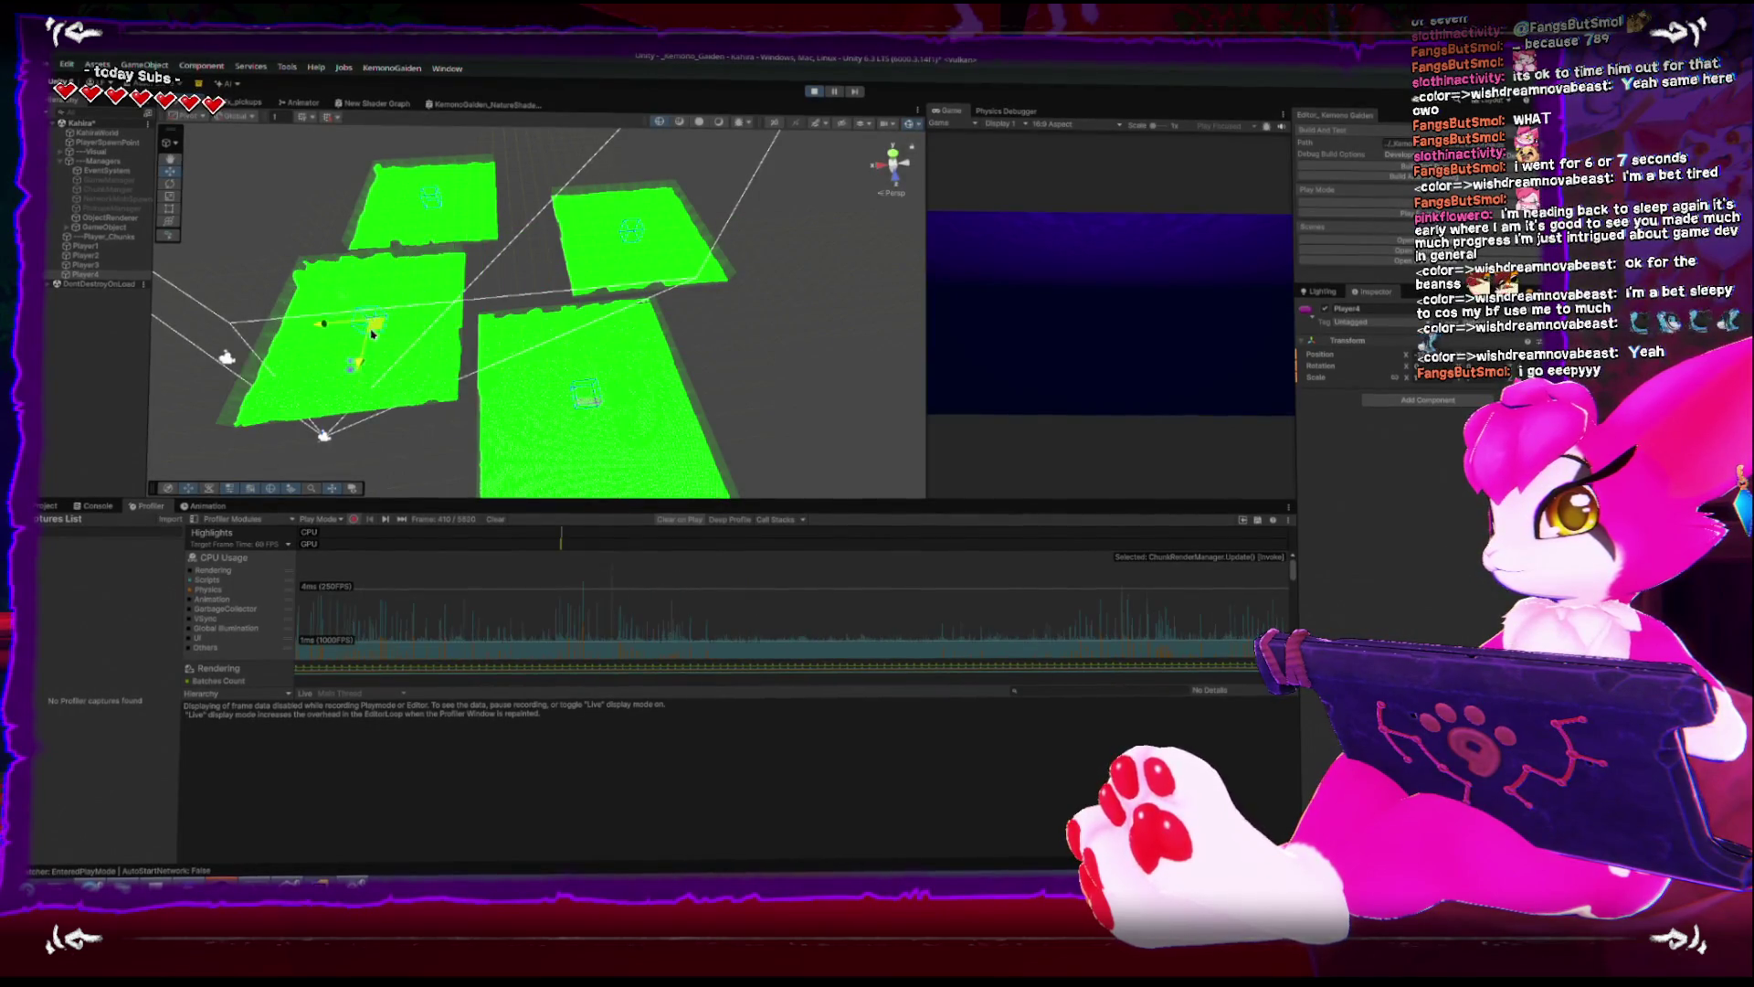
key("f")
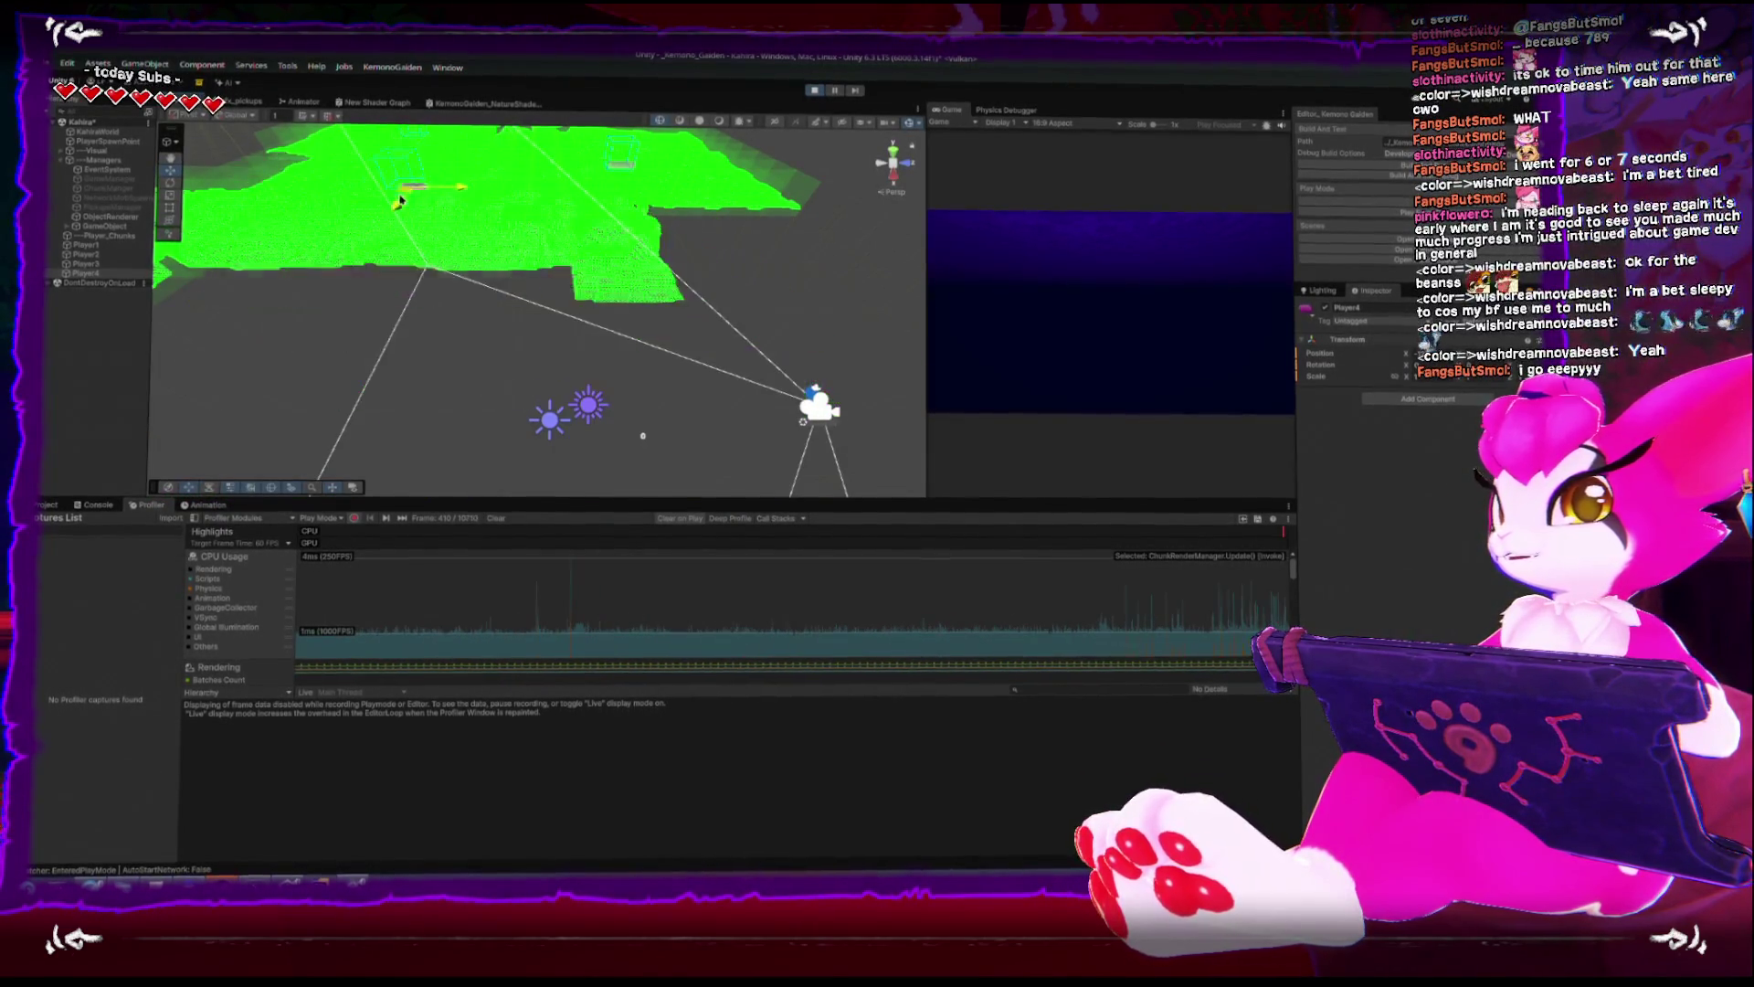
- Drag Player4 down and further left across the scene
left_click_drag(400, 201, 470, 339)
mouse_move(706, 284)
left_mouse_down()
mouse_move(469, 204)
mouse_move(442, 250)
mouse_move(537, 282)
mouse_move(416, 269)
left_mouse_up()
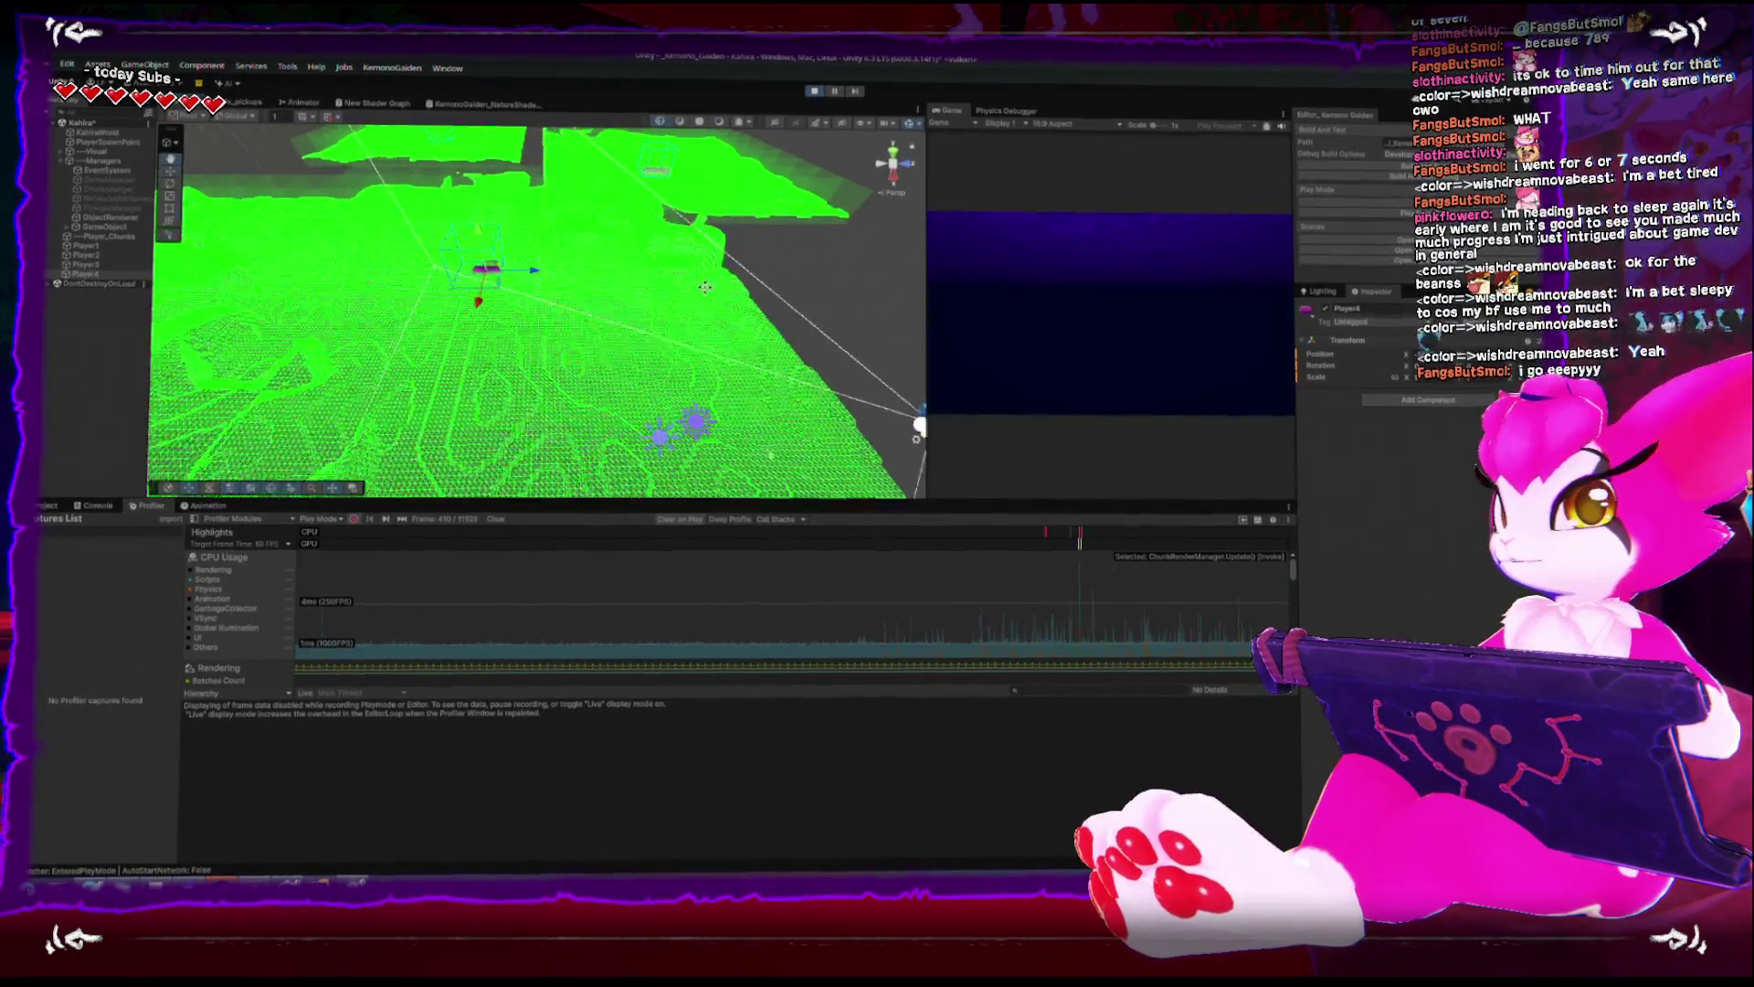
left_click_drag(516, 289, 430, 326)
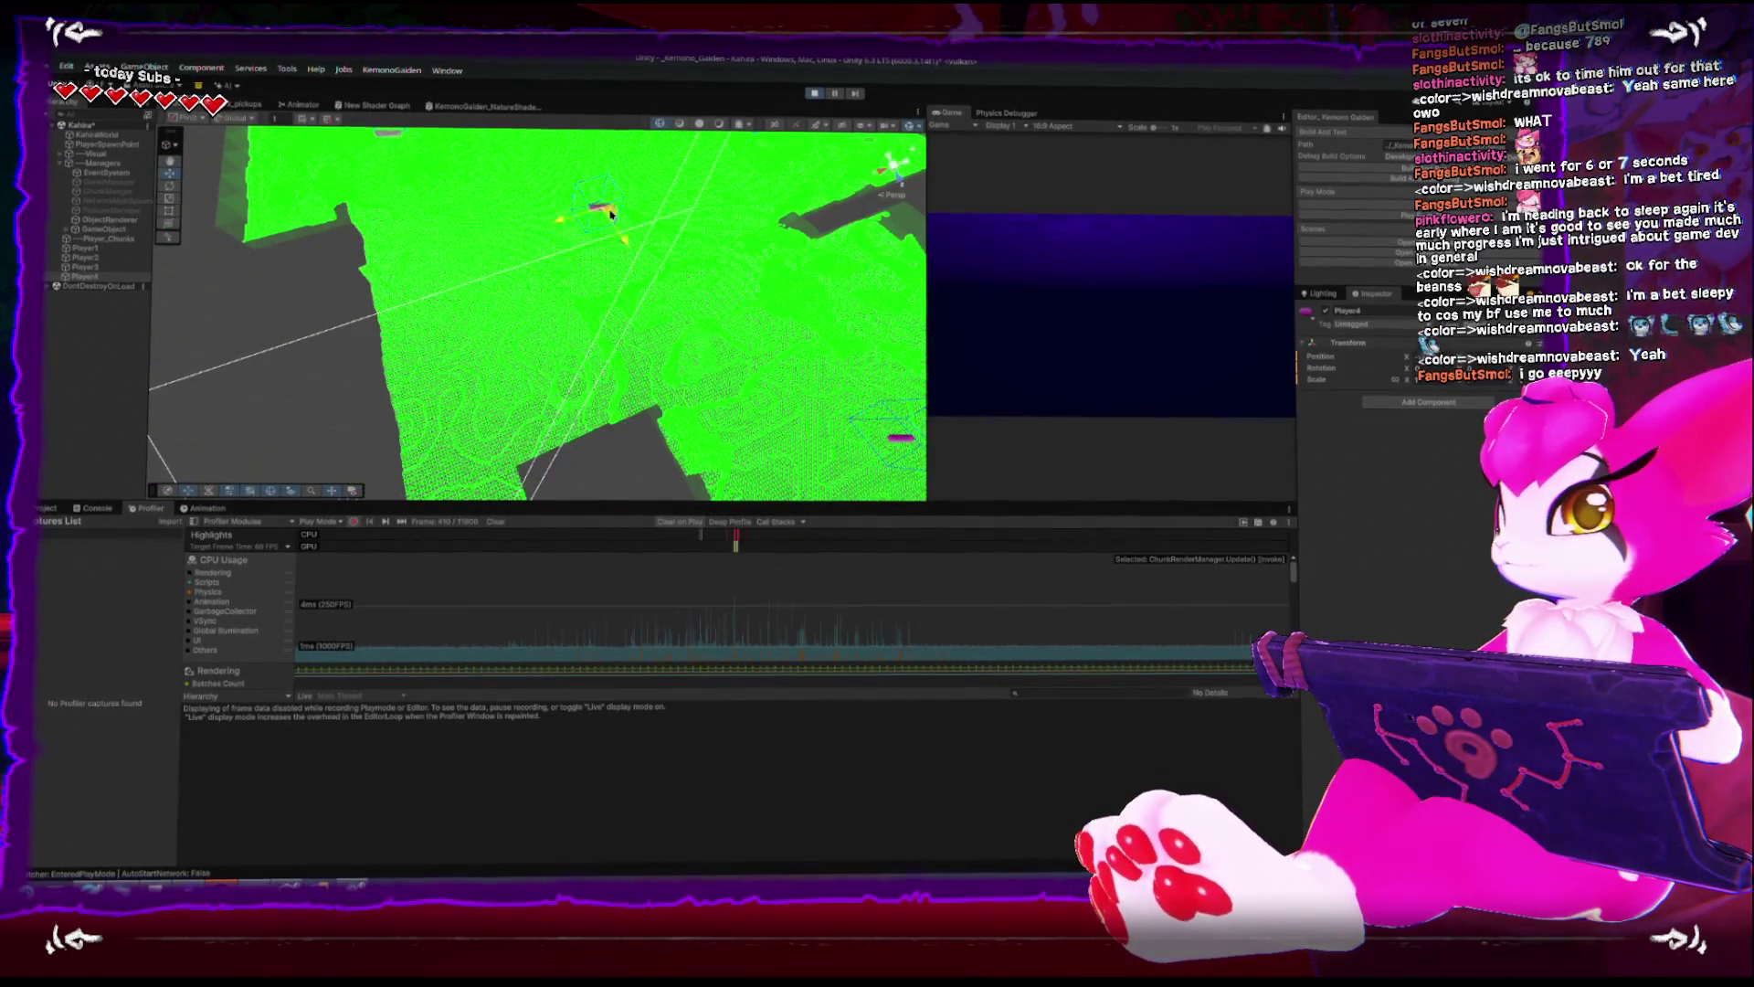
scroll(611, 213, "down", 3)
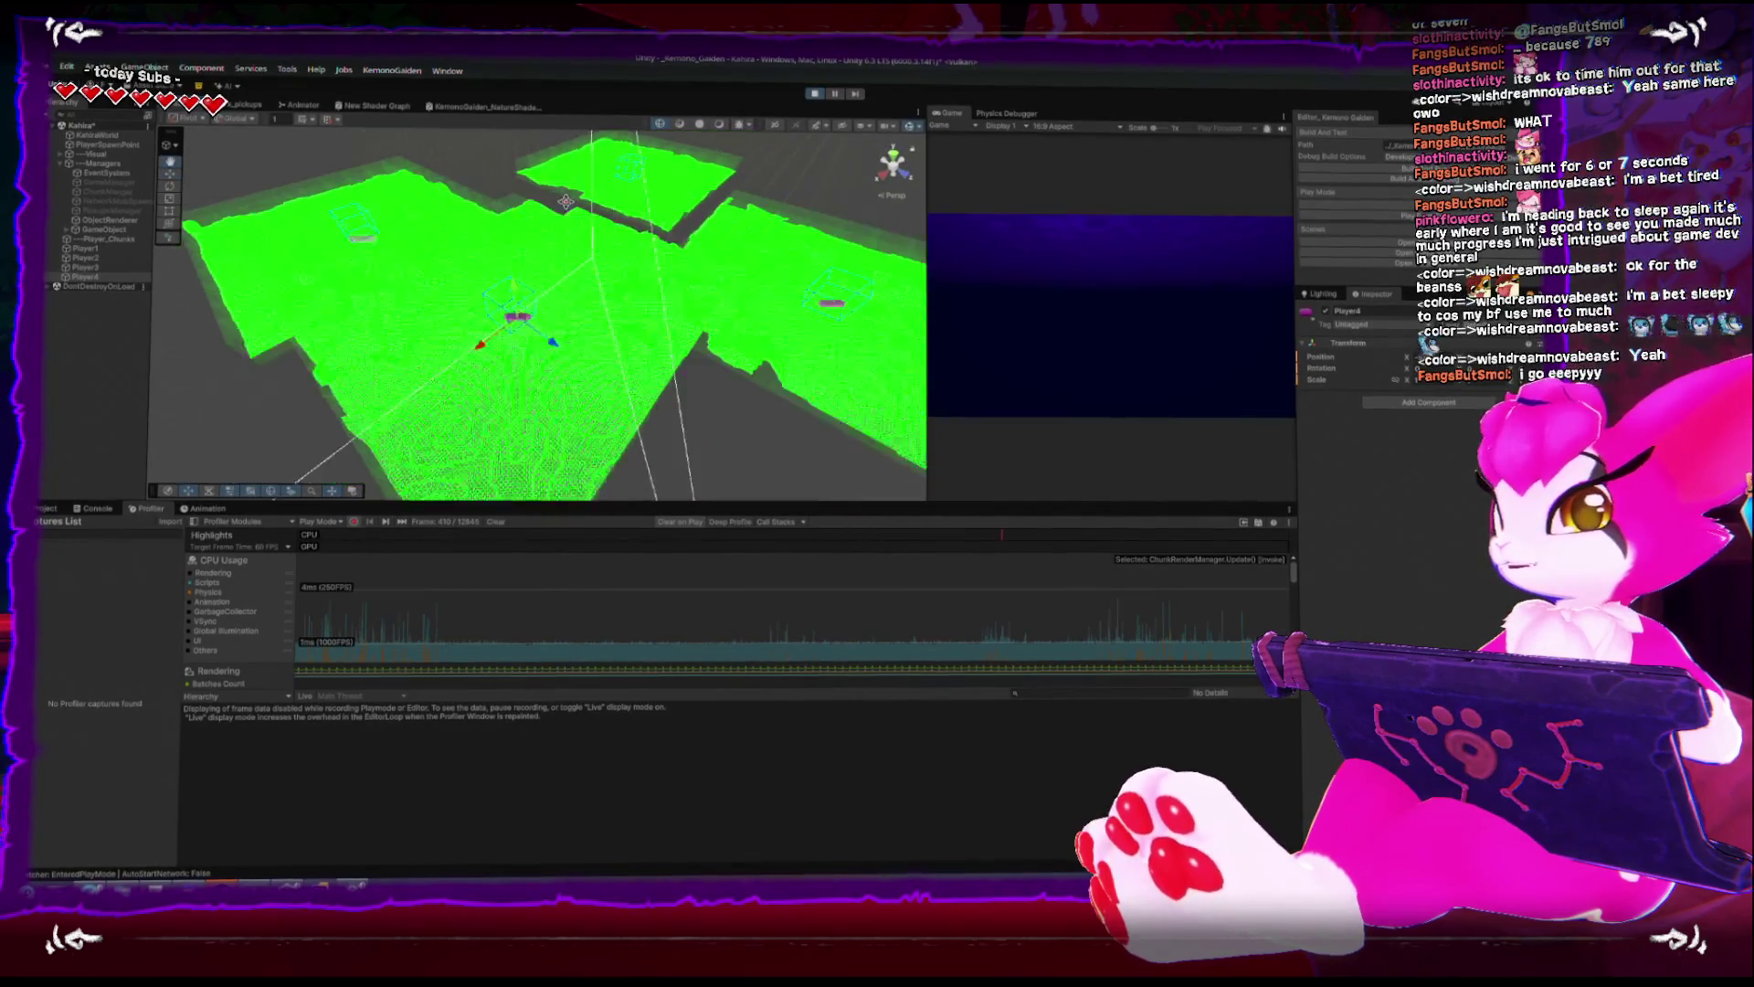
- Orbit around the separate chunk patches and move Player4 to a new spot on the terrain
left_click_drag(547, 277, 488, 279)
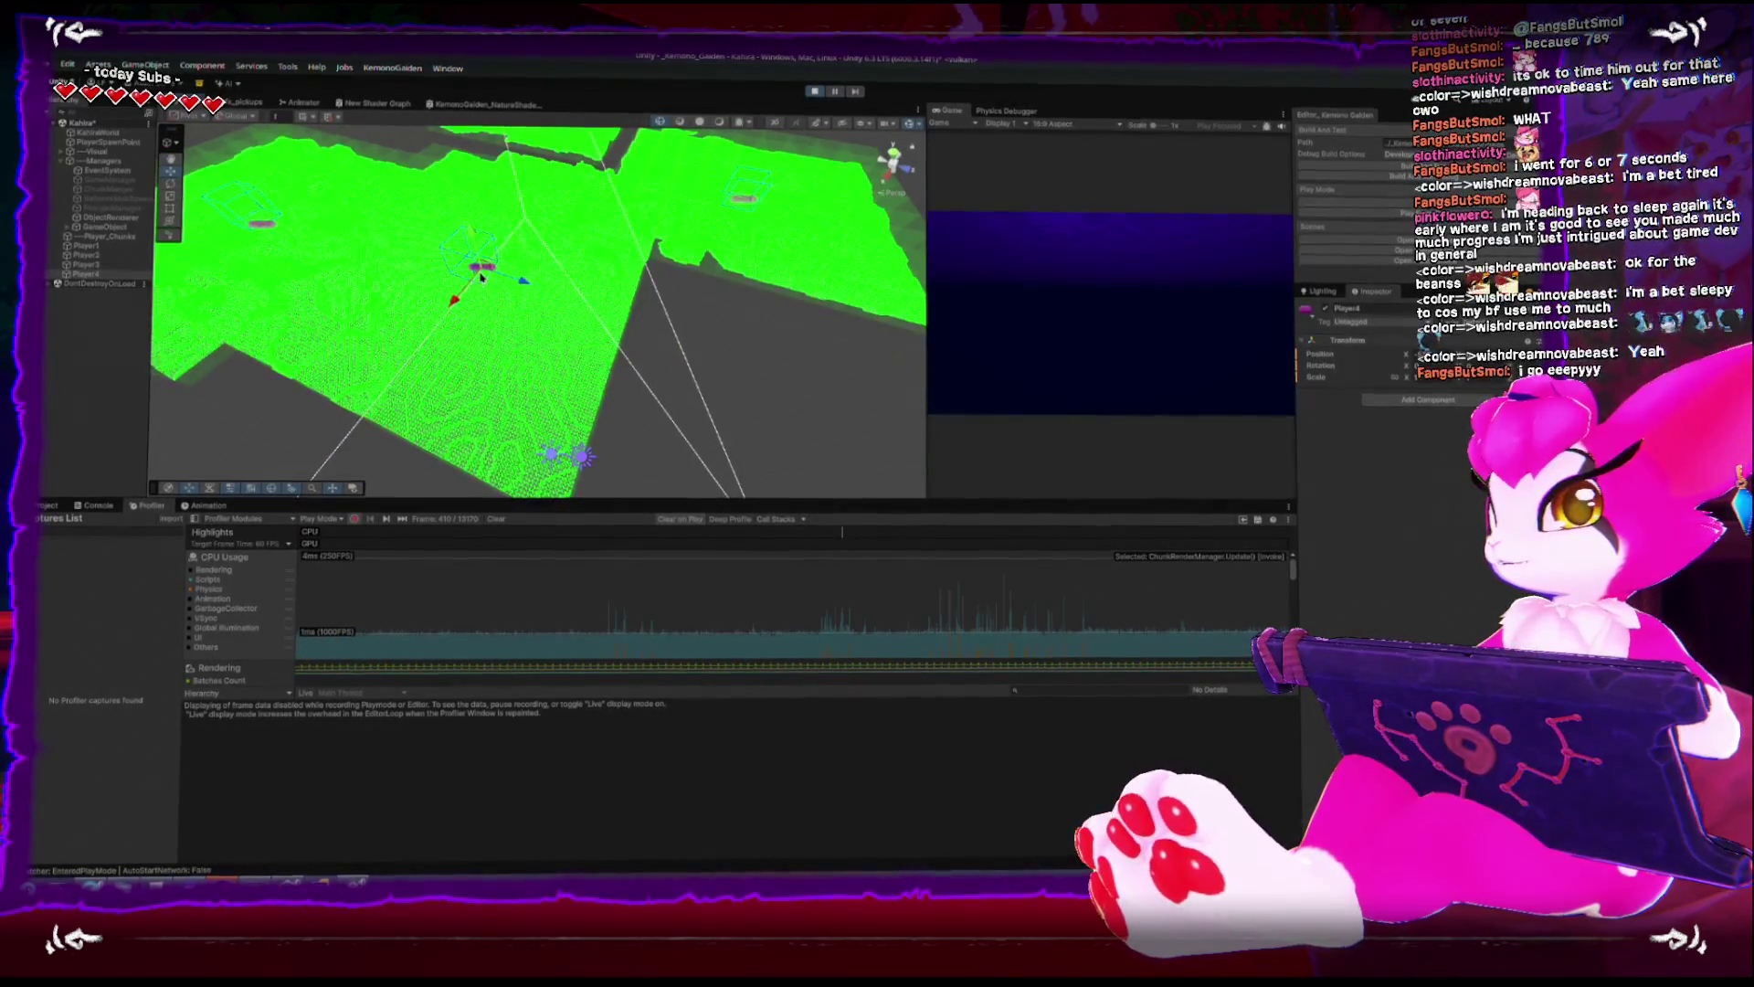
mouse_move(645, 370)
left_mouse_down()
mouse_move(720, 284)
mouse_move(675, 204)
left_mouse_up()
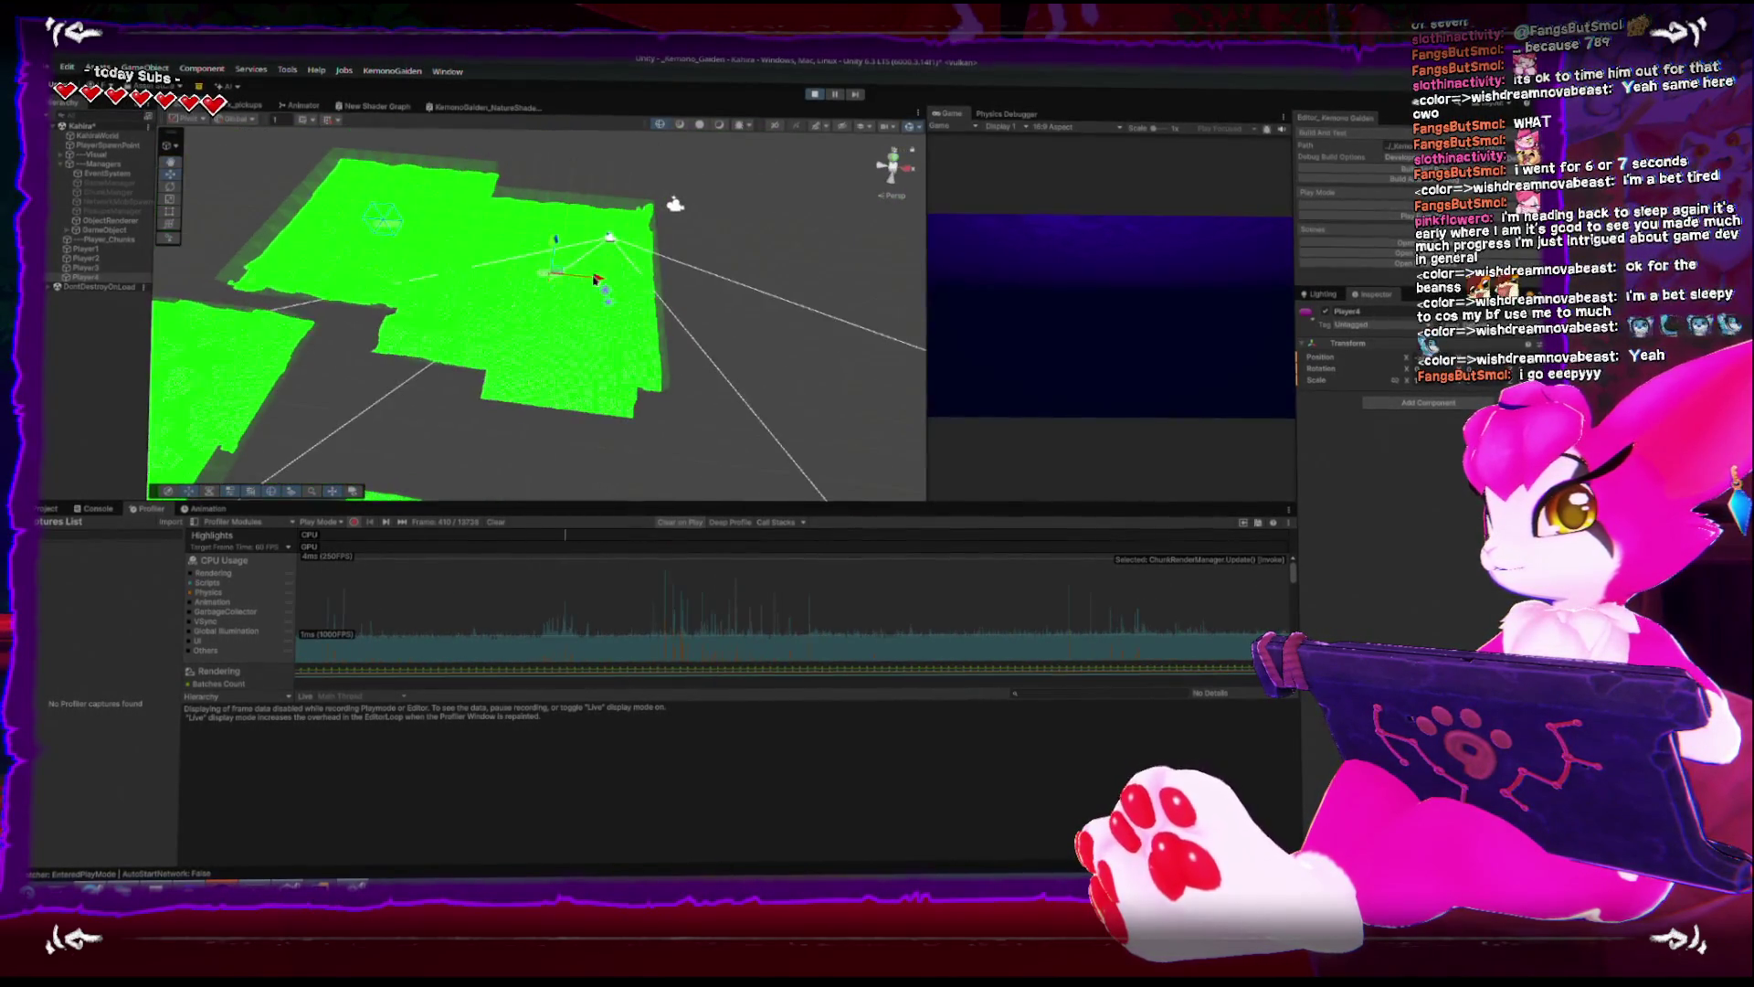
left_click_drag(715, 291, 719, 448)
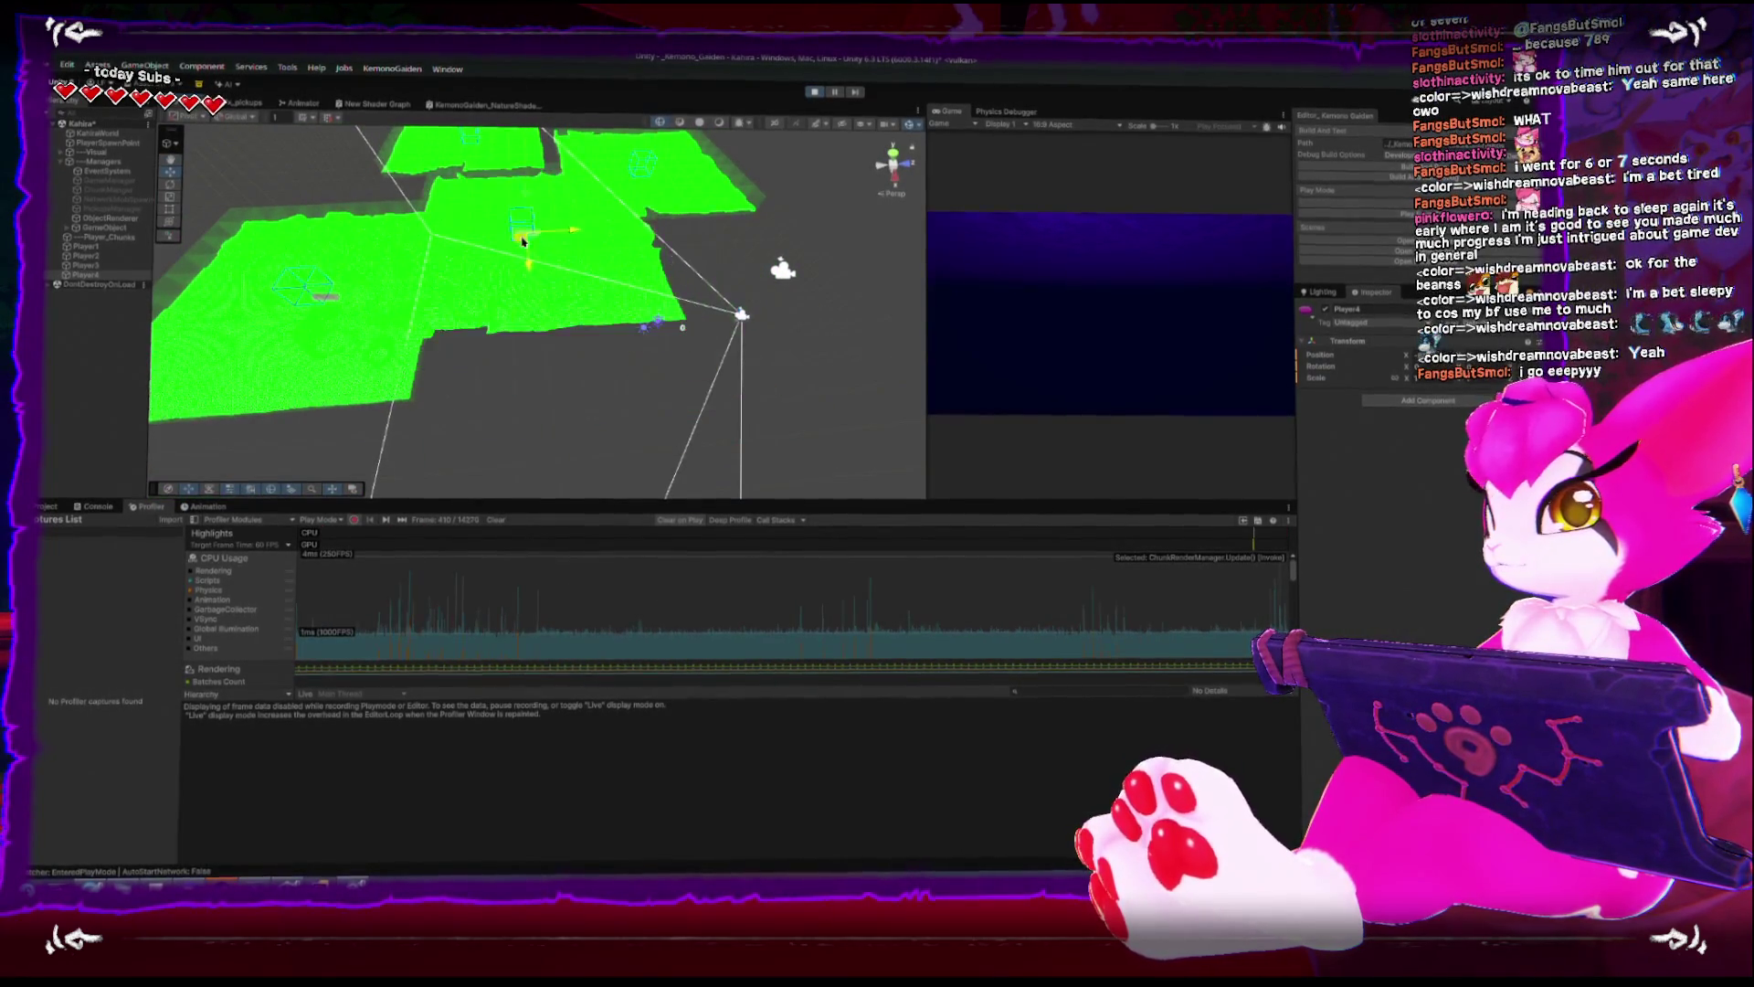
mouse_move(529, 251)
left_mouse_down()
mouse_move(632, 406)
mouse_move(545, 386)
left_mouse_up()
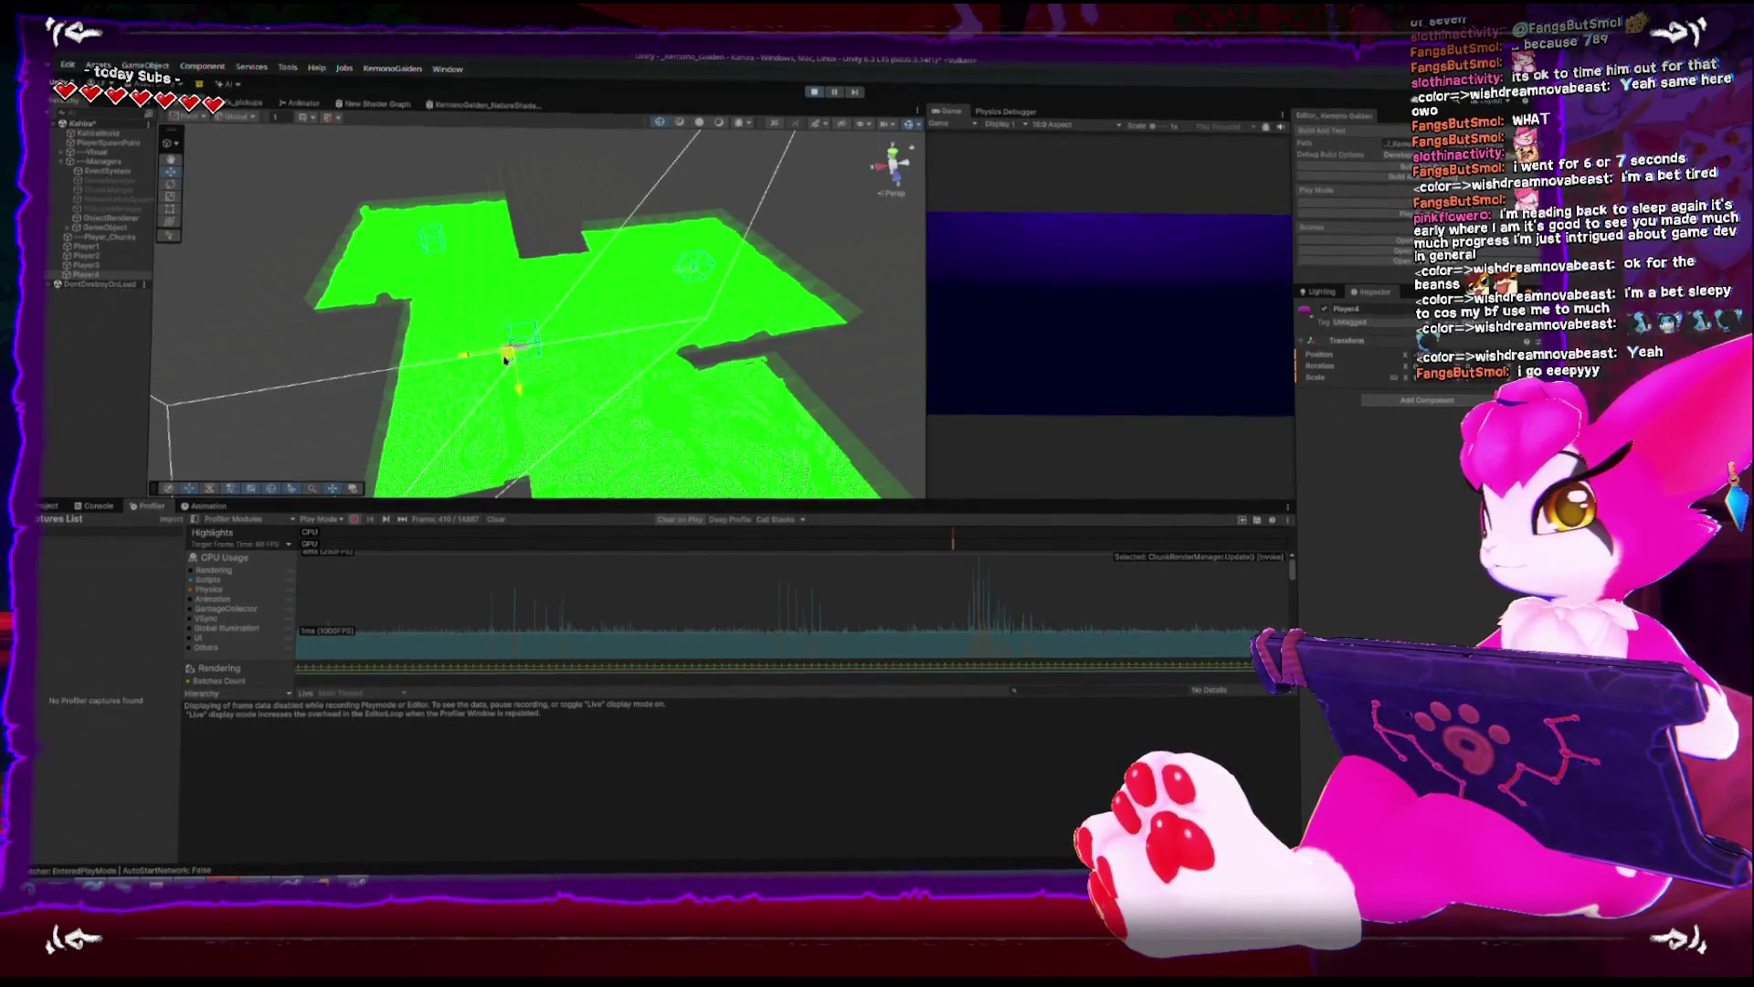
left_click_drag(415, 395, 562, 249)
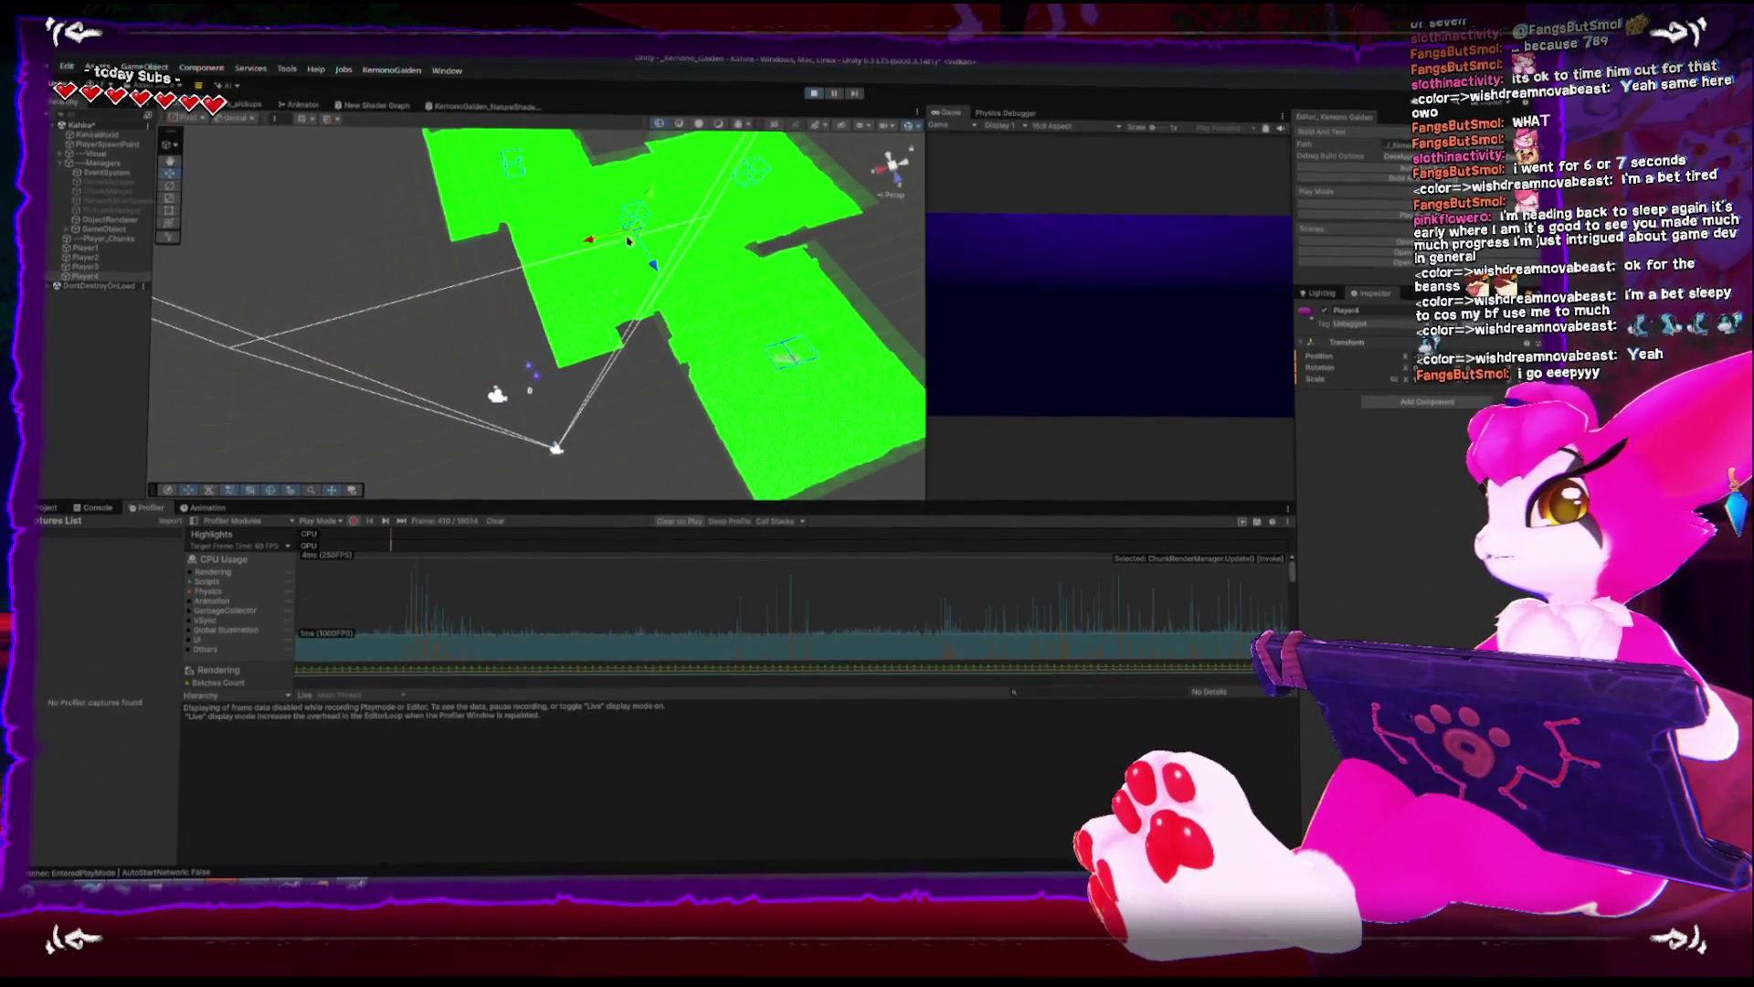
left_click_drag(628, 241, 603, 327)
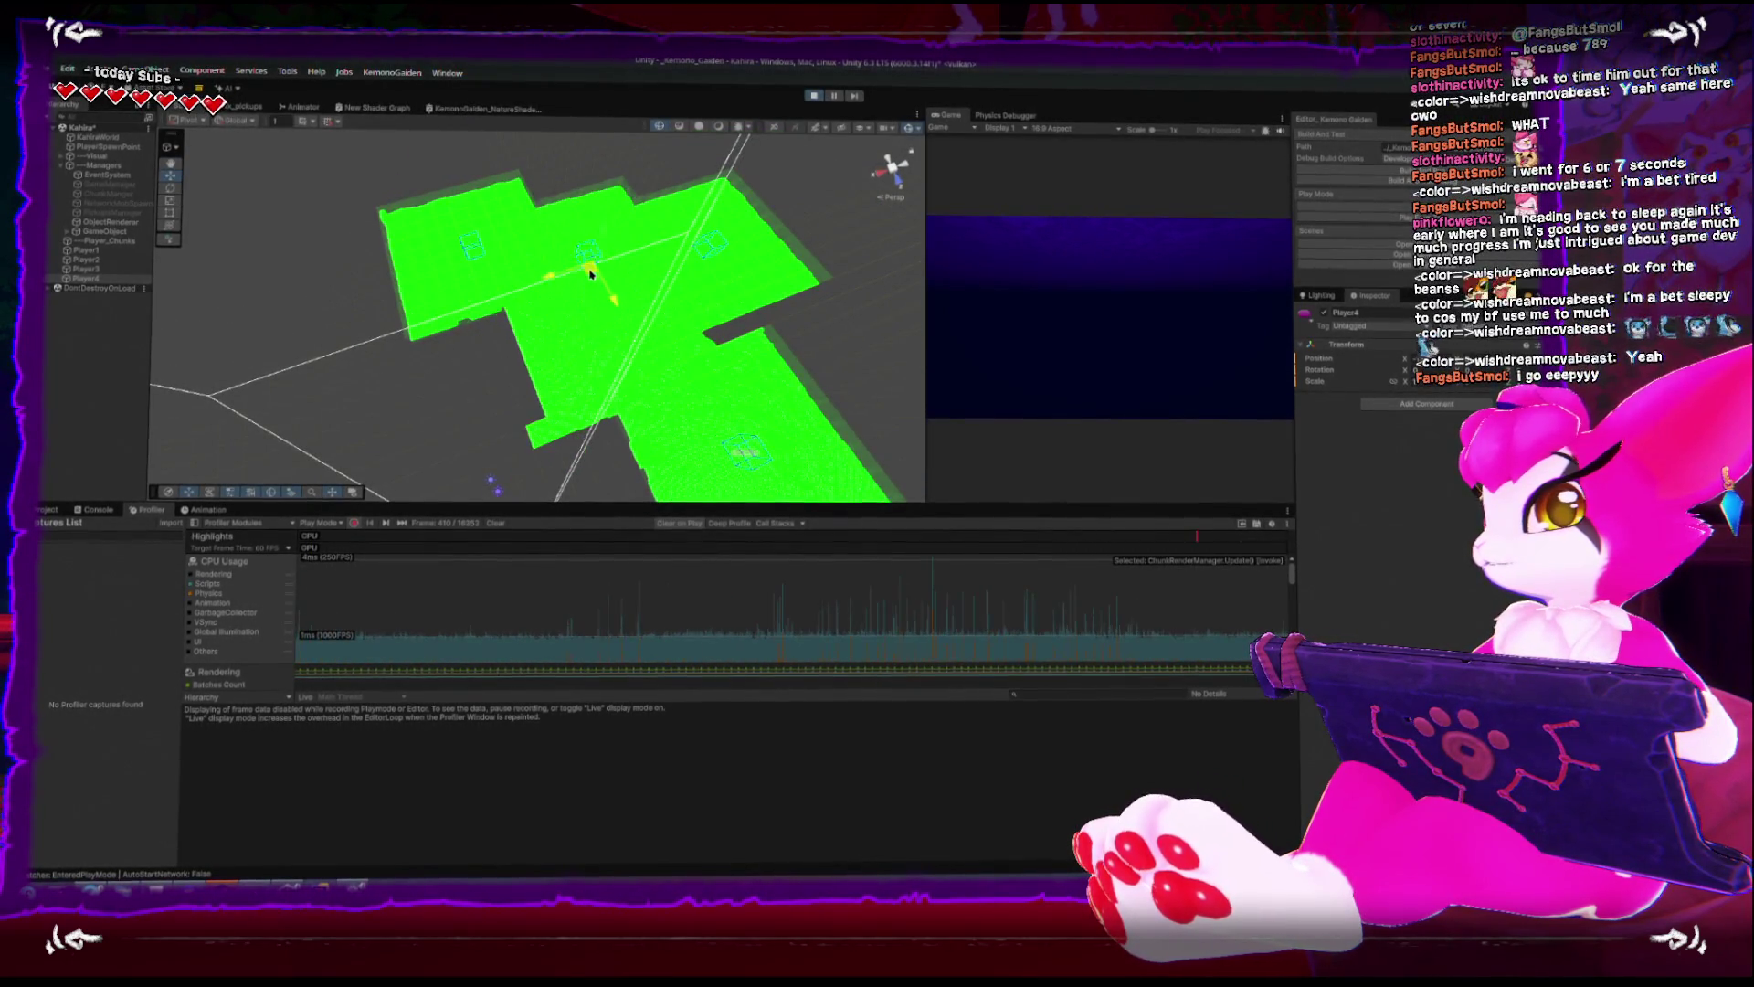
mouse_move(609, 210)
left_mouse_down()
mouse_move(716, 173)
mouse_move(795, 235)
mouse_move(768, 309)
mouse_move(581, 331)
mouse_move(508, 365)
mouse_move(384, 366)
mouse_move(365, 246)
mouse_move(557, 270)
left_mouse_up()
left_click_drag(591, 355, 630, 364)
left_click_drag(826, 284, 660, 352)
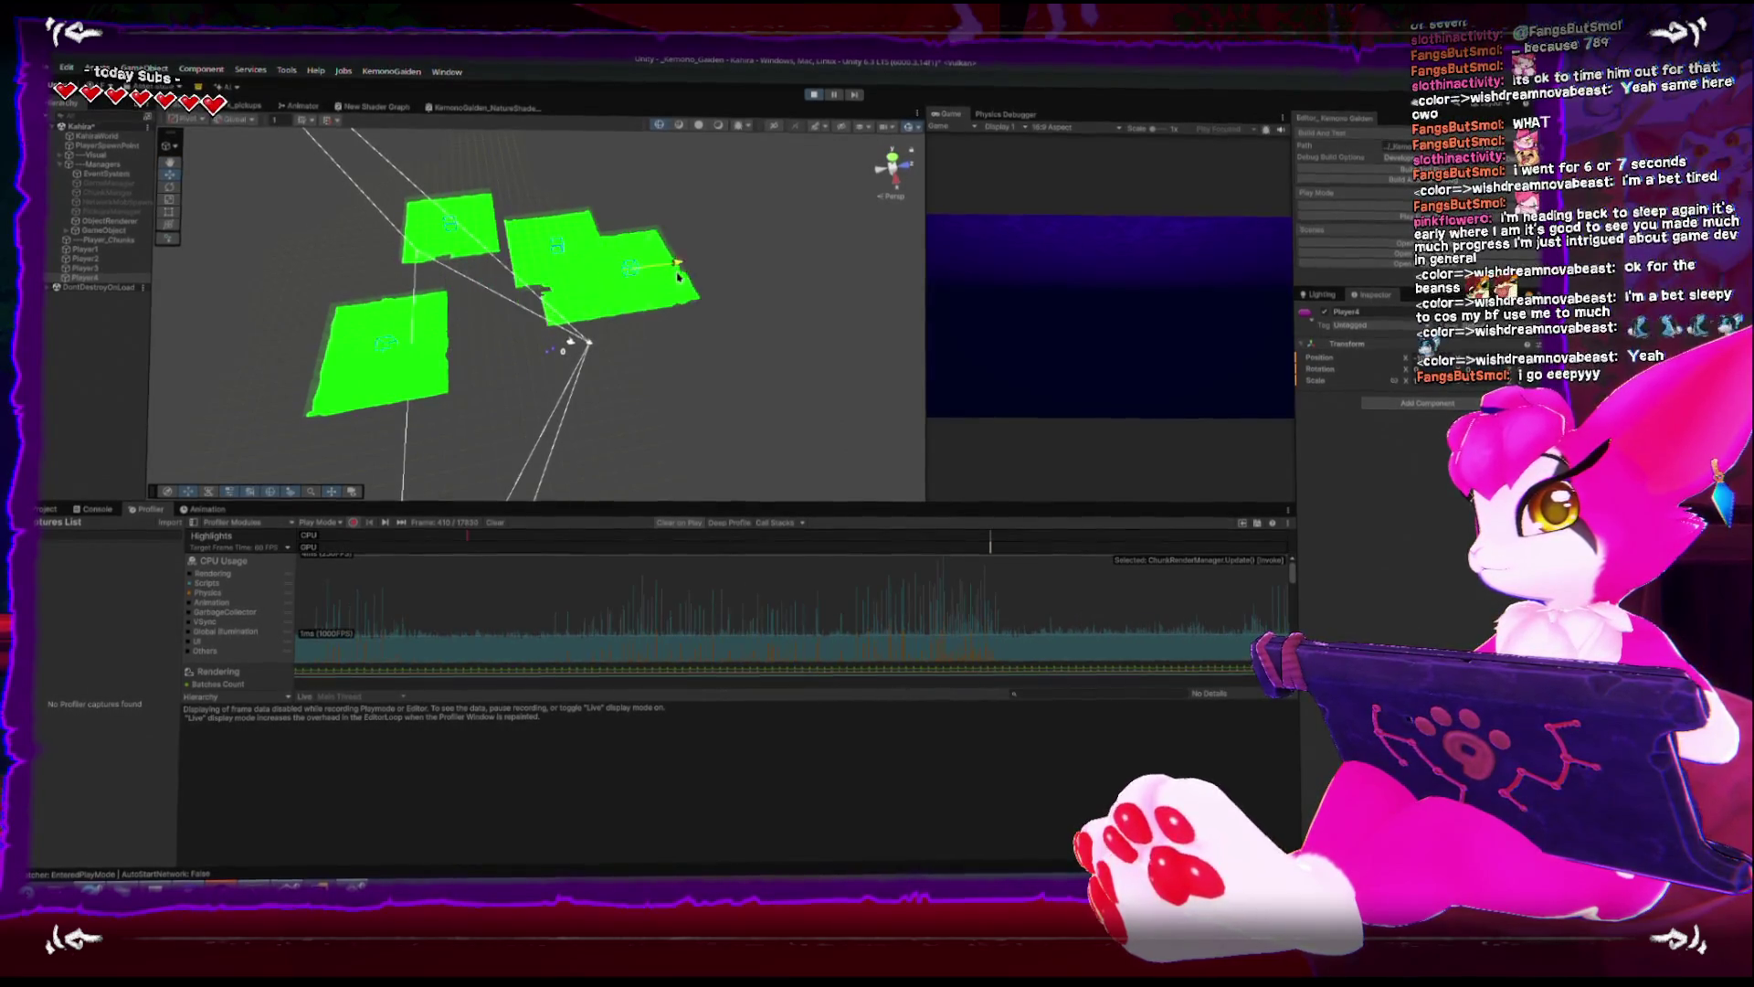
- Move Player4 right, then down-right into the gap between the chunks
mouse_move(678, 276)
left_mouse_down()
mouse_move(822, 242)
mouse_move(785, 261)
mouse_move(606, 472)
mouse_move(640, 288)
left_mouse_up()
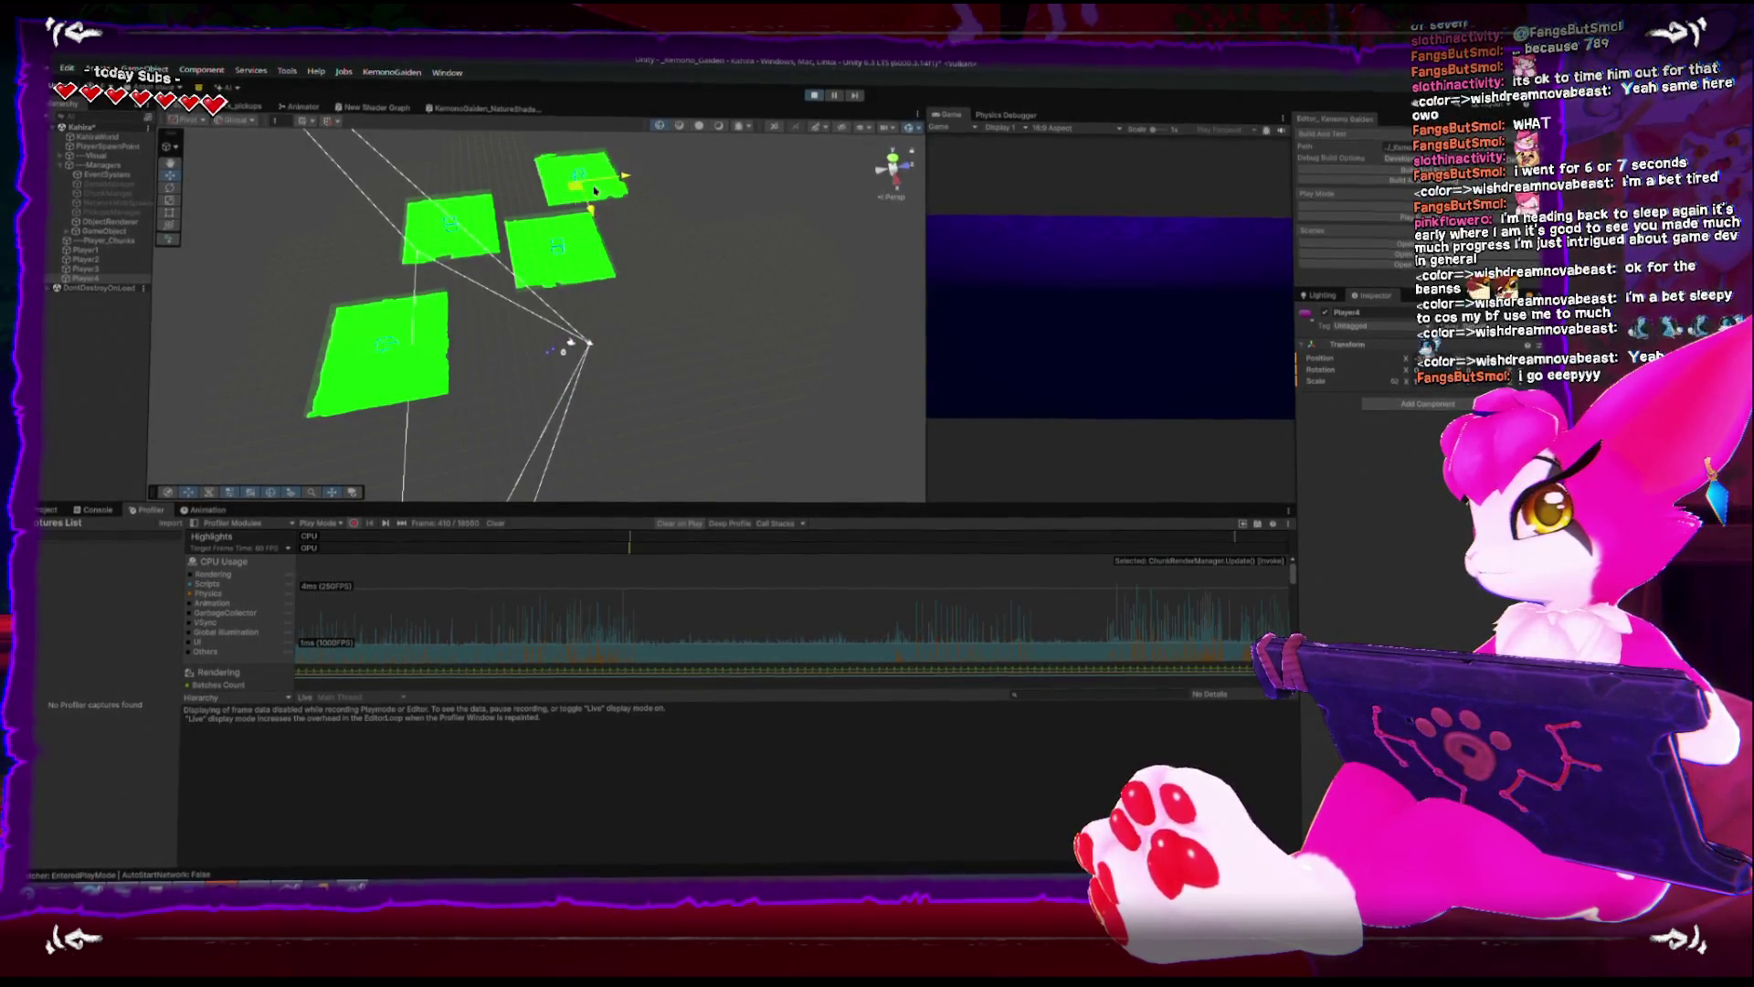
left_click_drag(595, 190, 629, 265)
mouse_move(497, 354)
left_mouse_down()
mouse_move(535, 384)
mouse_move(482, 290)
left_mouse_up()
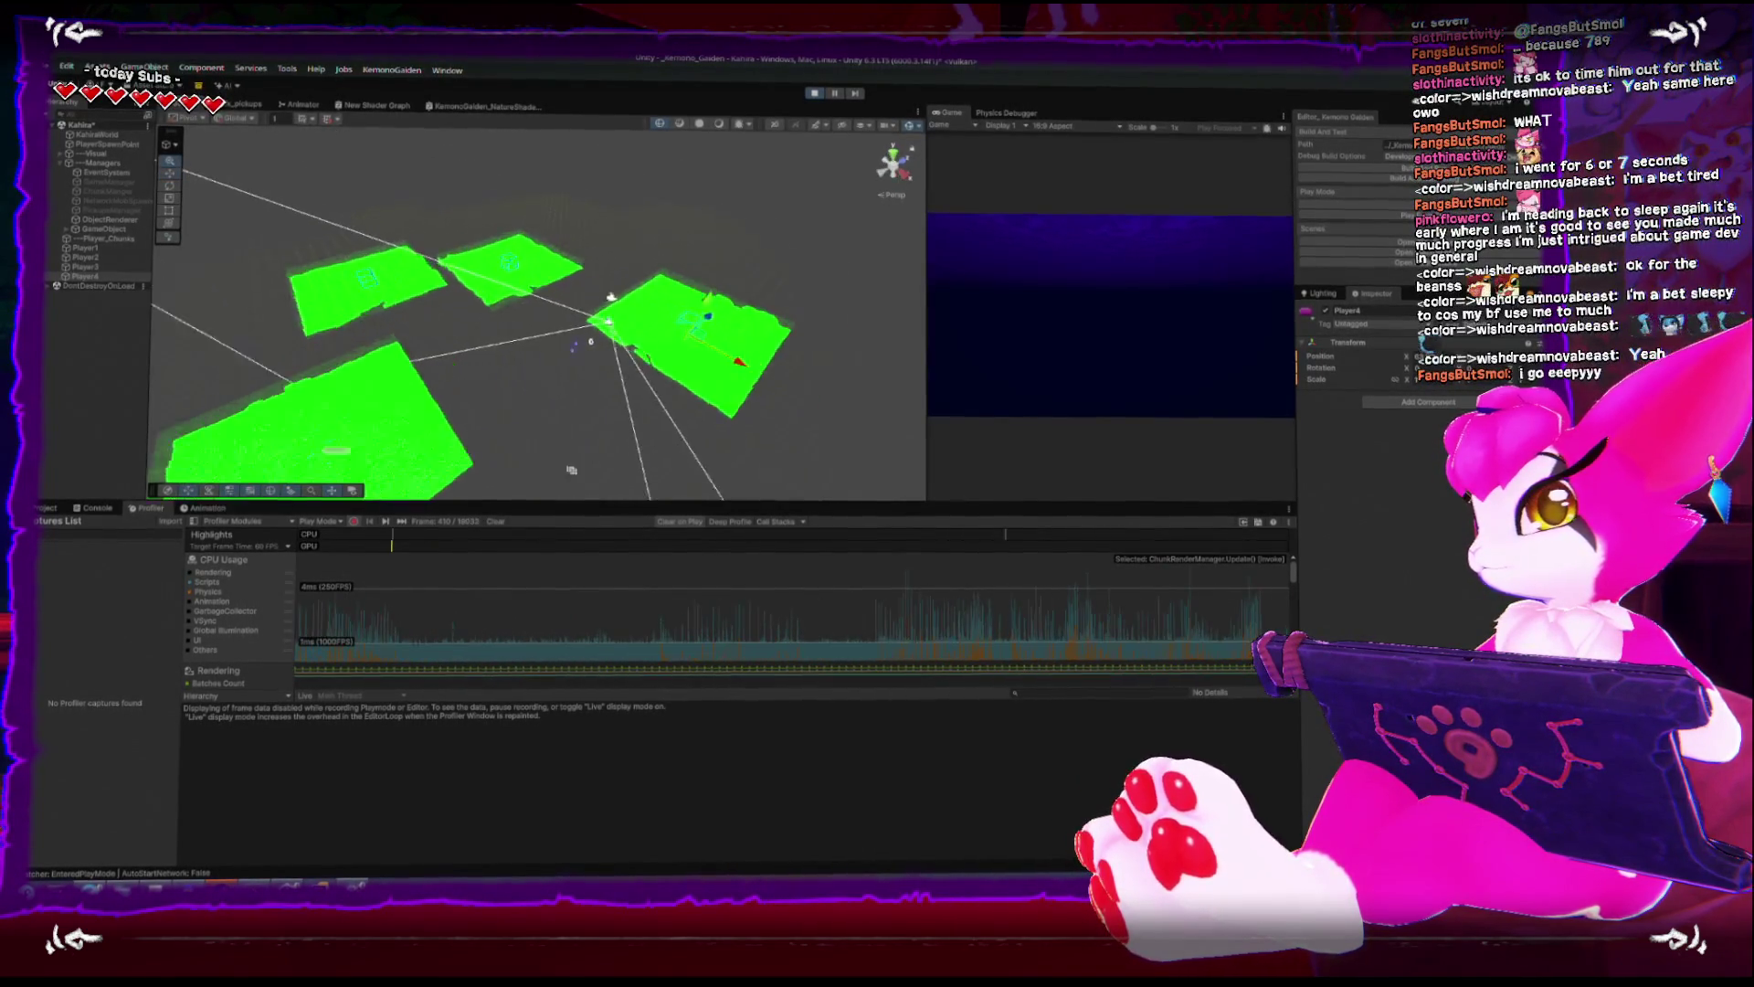
scroll(572, 327, "down", 2)
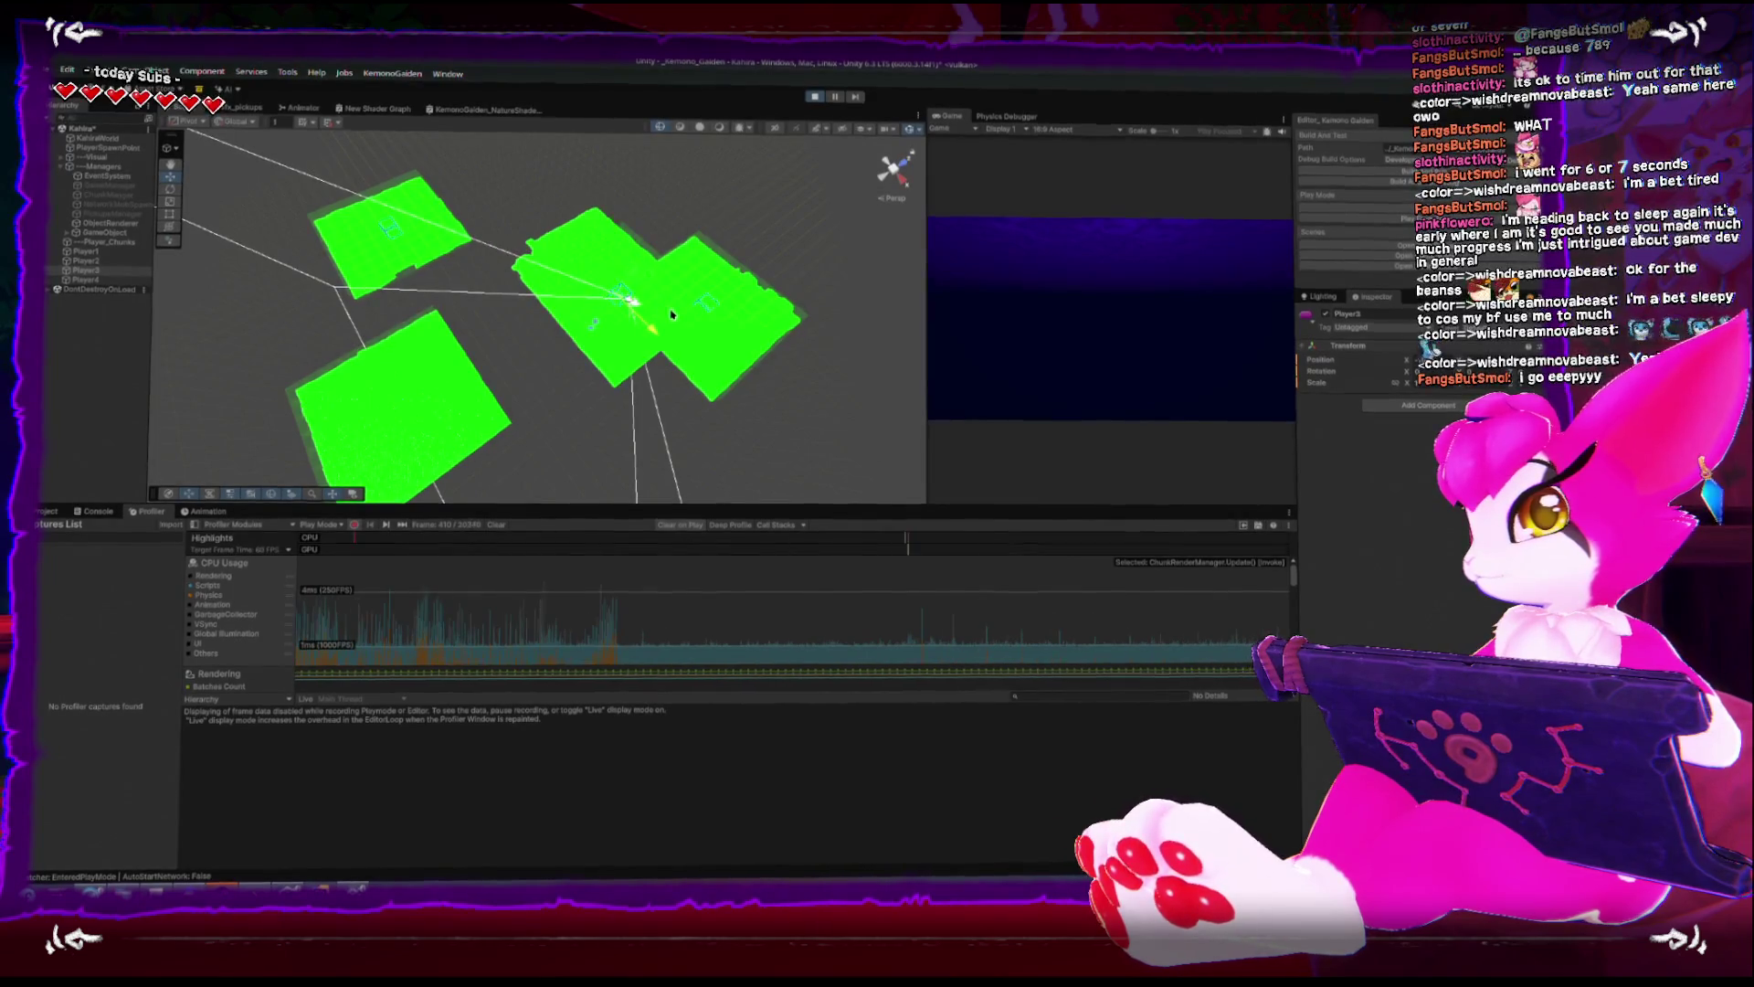
- Reposition and frame the selected object until chunks merge, then maximize the Scene view
mouse_move(652, 294)
left_mouse_down()
mouse_move(624, 268)
mouse_move(516, 263)
mouse_move(514, 341)
mouse_move(541, 431)
left_mouse_up()
key("f")
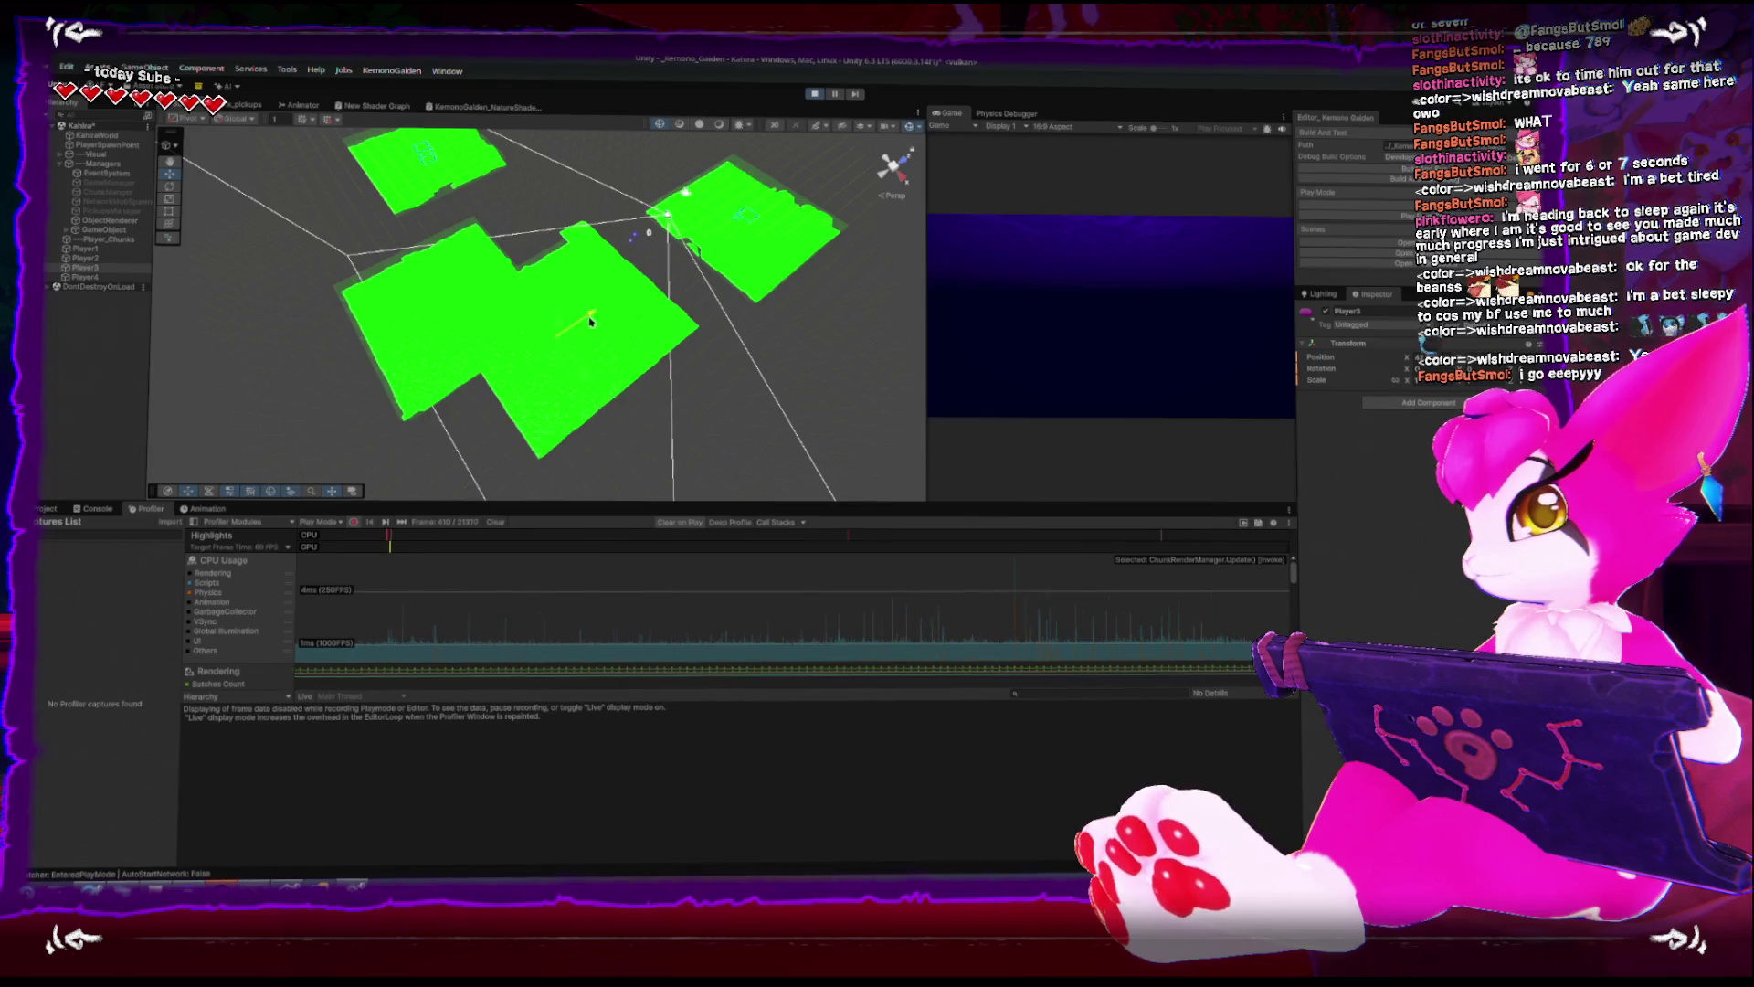
left_click_drag(590, 321, 364, 423)
key("f")
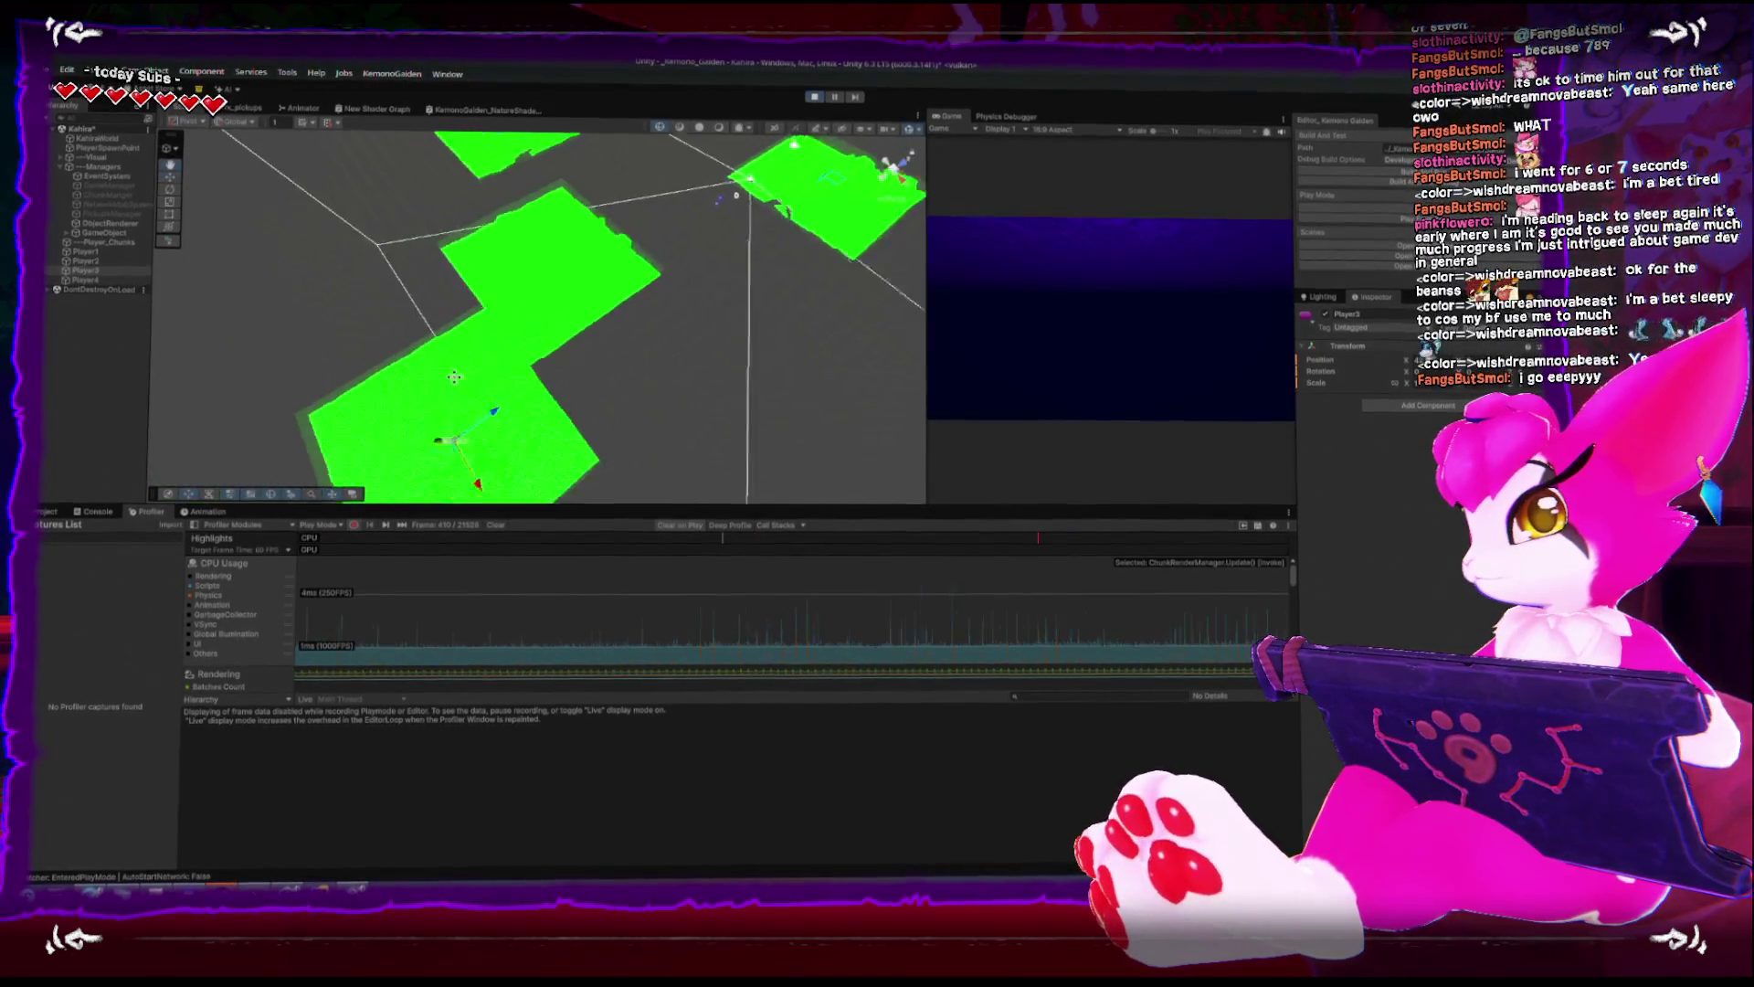
mouse_move(488, 411)
left_mouse_down()
mouse_move(450, 353)
mouse_move(441, 213)
left_mouse_up()
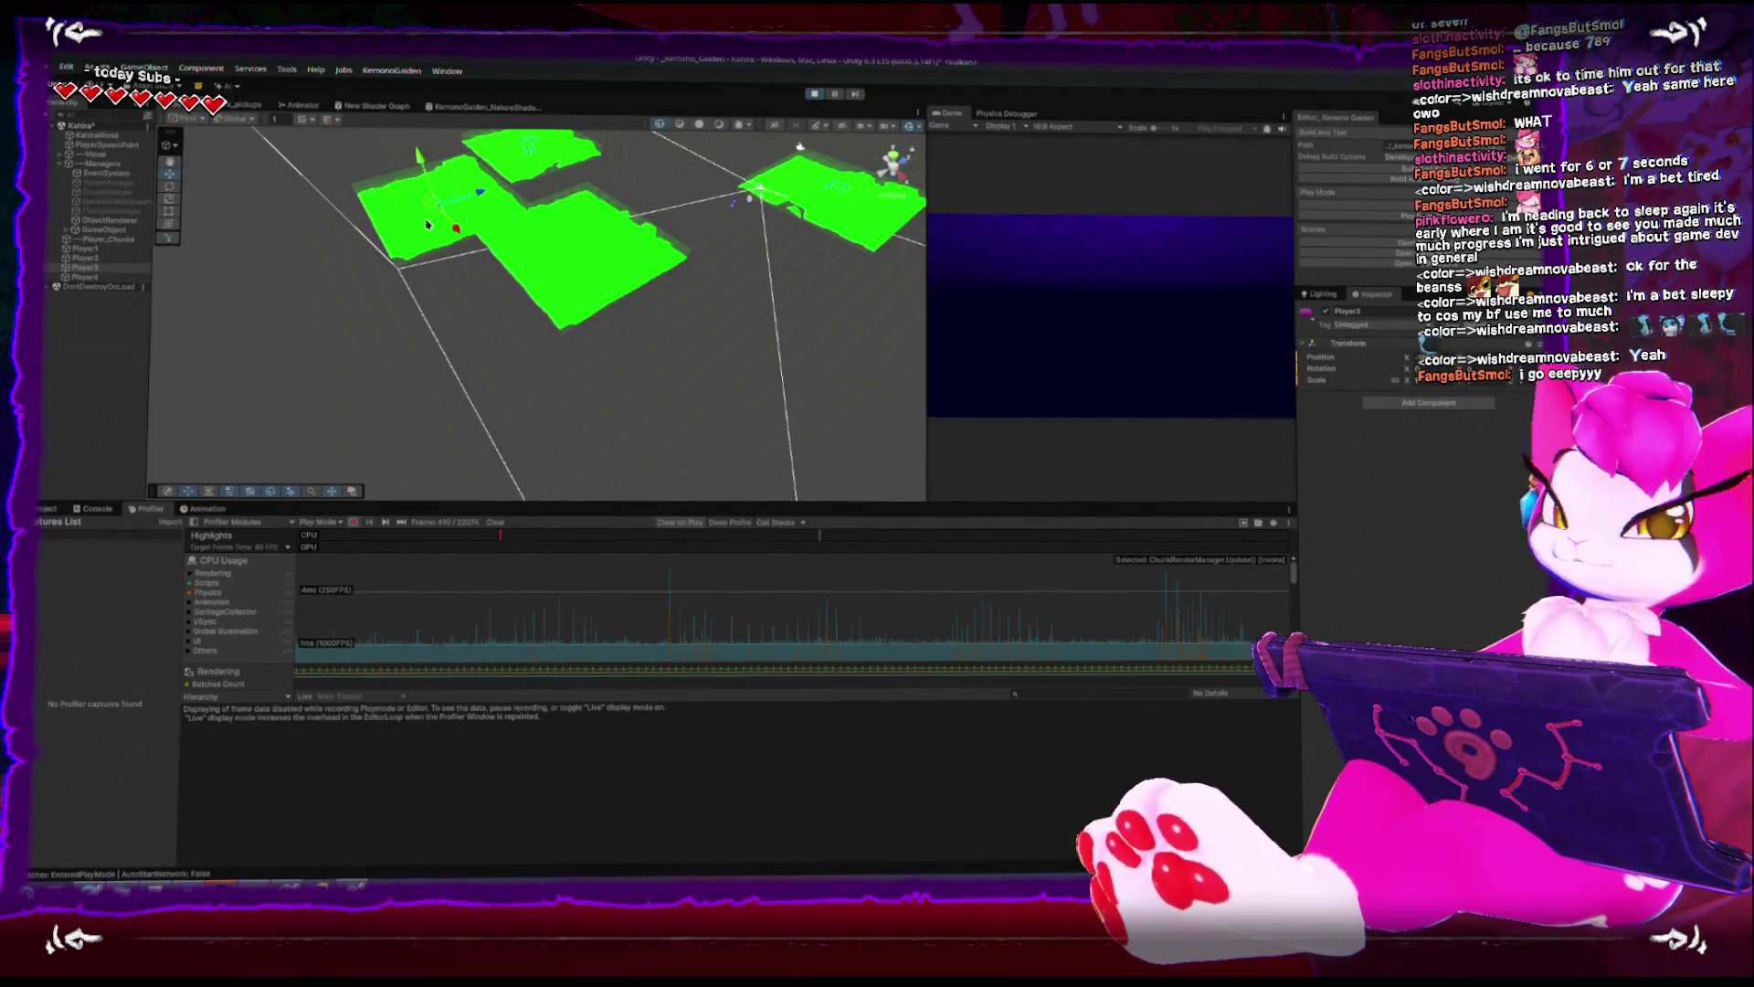
scroll(429, 229, "up", 3)
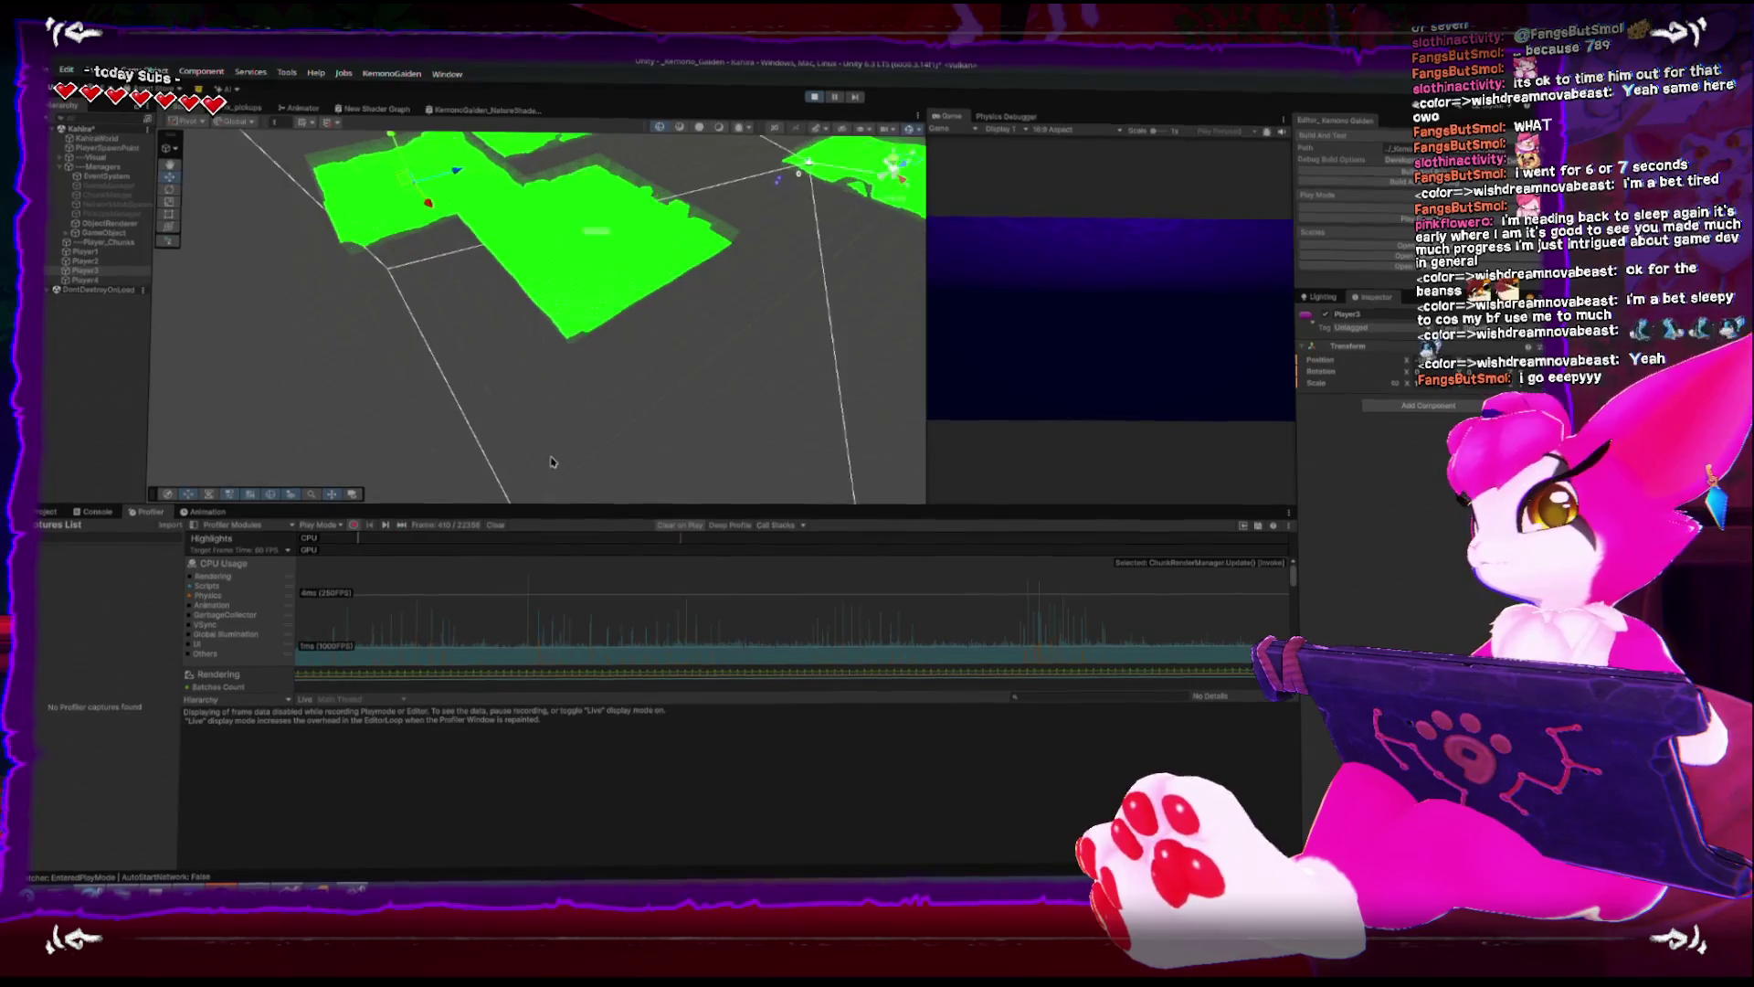
key("shift+space")
scroll(585, 407, "down", 3)
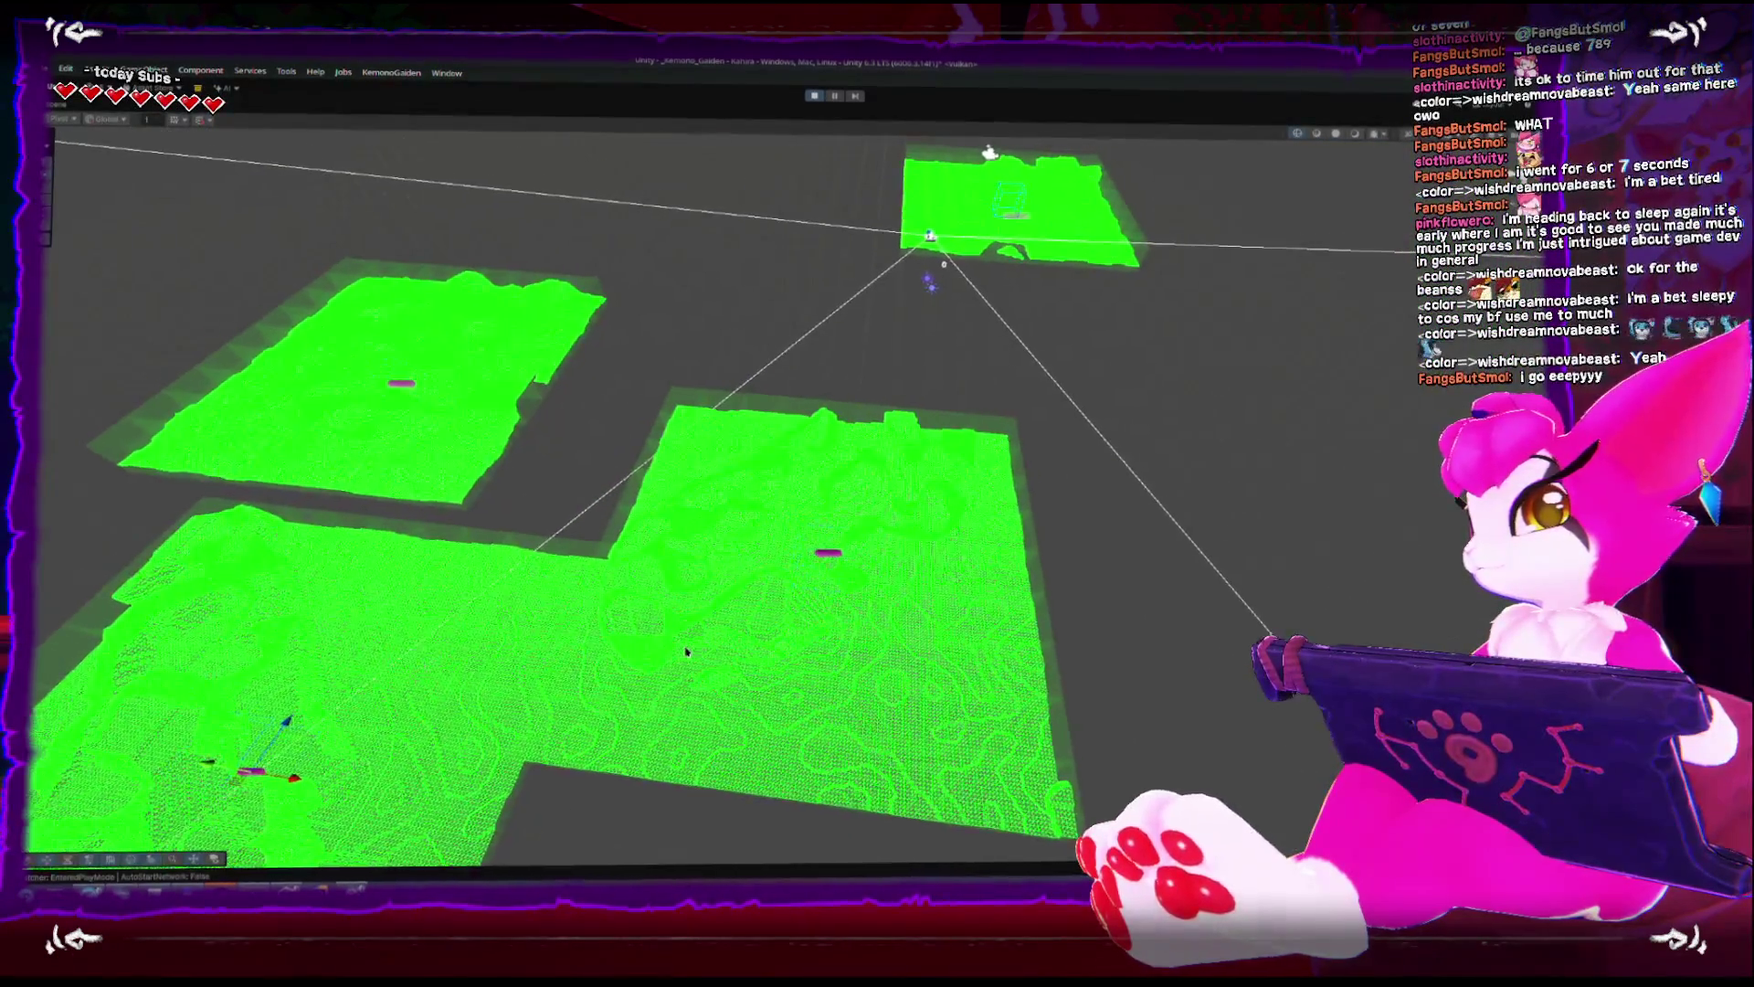
- Drag the object so chunks join: beside the upper chunk, down to the bottom one, toward the centre
scroll(554, 596, "down", 2)
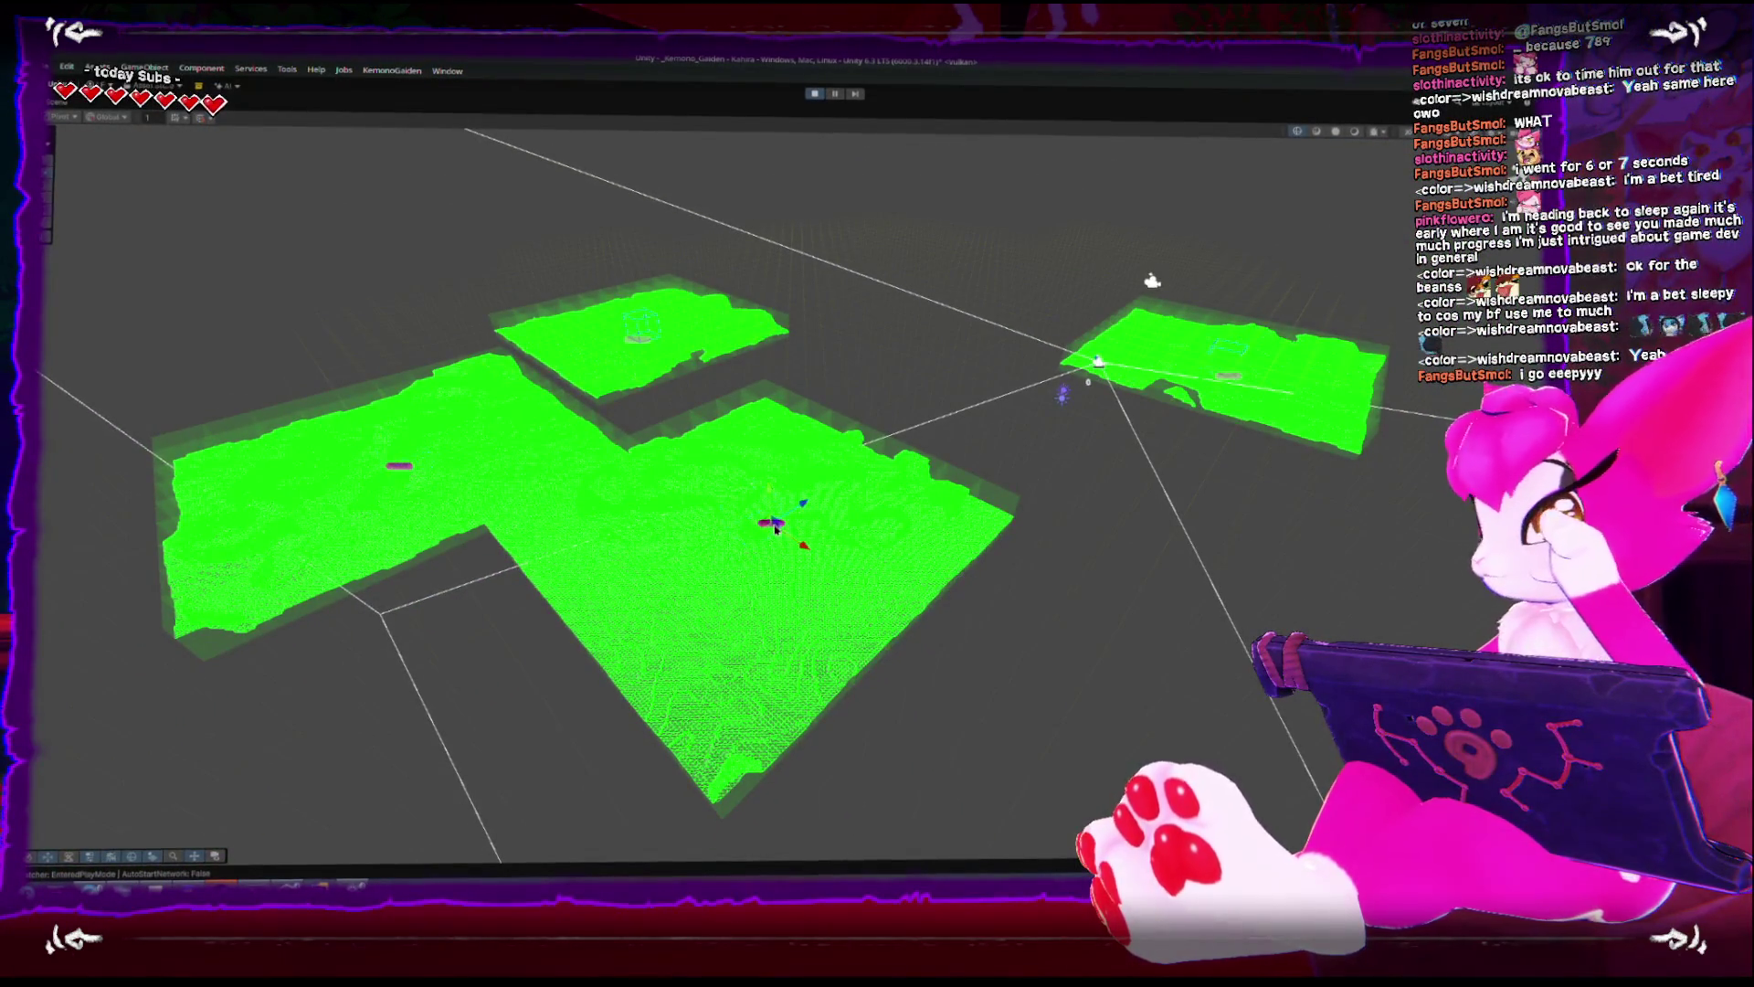
mouse_move(772, 537)
left_mouse_down()
mouse_move(716, 437)
mouse_move(783, 393)
mouse_move(794, 345)
mouse_move(842, 318)
mouse_move(967, 360)
mouse_move(678, 434)
mouse_move(657, 494)
mouse_move(666, 560)
mouse_move(755, 595)
mouse_move(921, 580)
mouse_move(817, 548)
mouse_move(718, 437)
mouse_move(652, 426)
mouse_move(685, 511)
mouse_move(737, 536)
mouse_move(807, 552)
mouse_move(859, 516)
mouse_move(849, 502)
mouse_move(674, 451)
mouse_move(706, 518)
mouse_move(856, 623)
left_mouse_up()
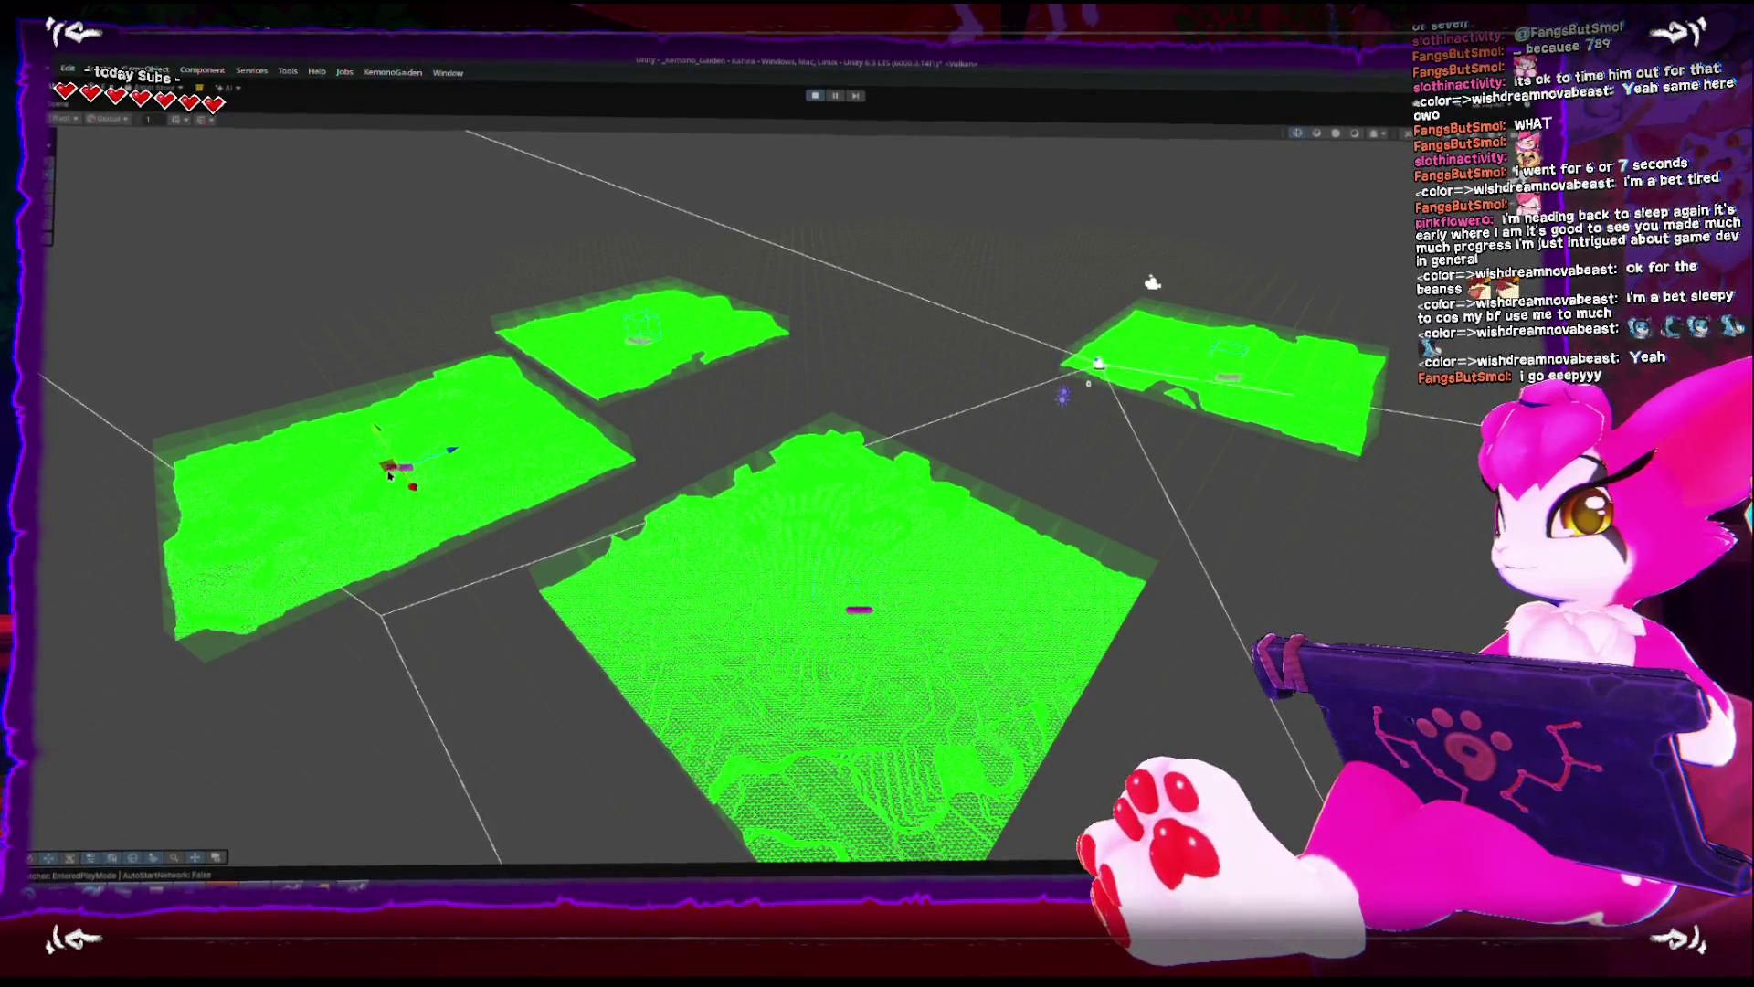
mouse_move(389, 474)
left_mouse_down()
mouse_move(391, 587)
mouse_move(419, 596)
mouse_move(396, 442)
mouse_move(480, 530)
mouse_move(527, 490)
mouse_move(499, 513)
left_mouse_up()
scroll(1048, 421, "up", 1)
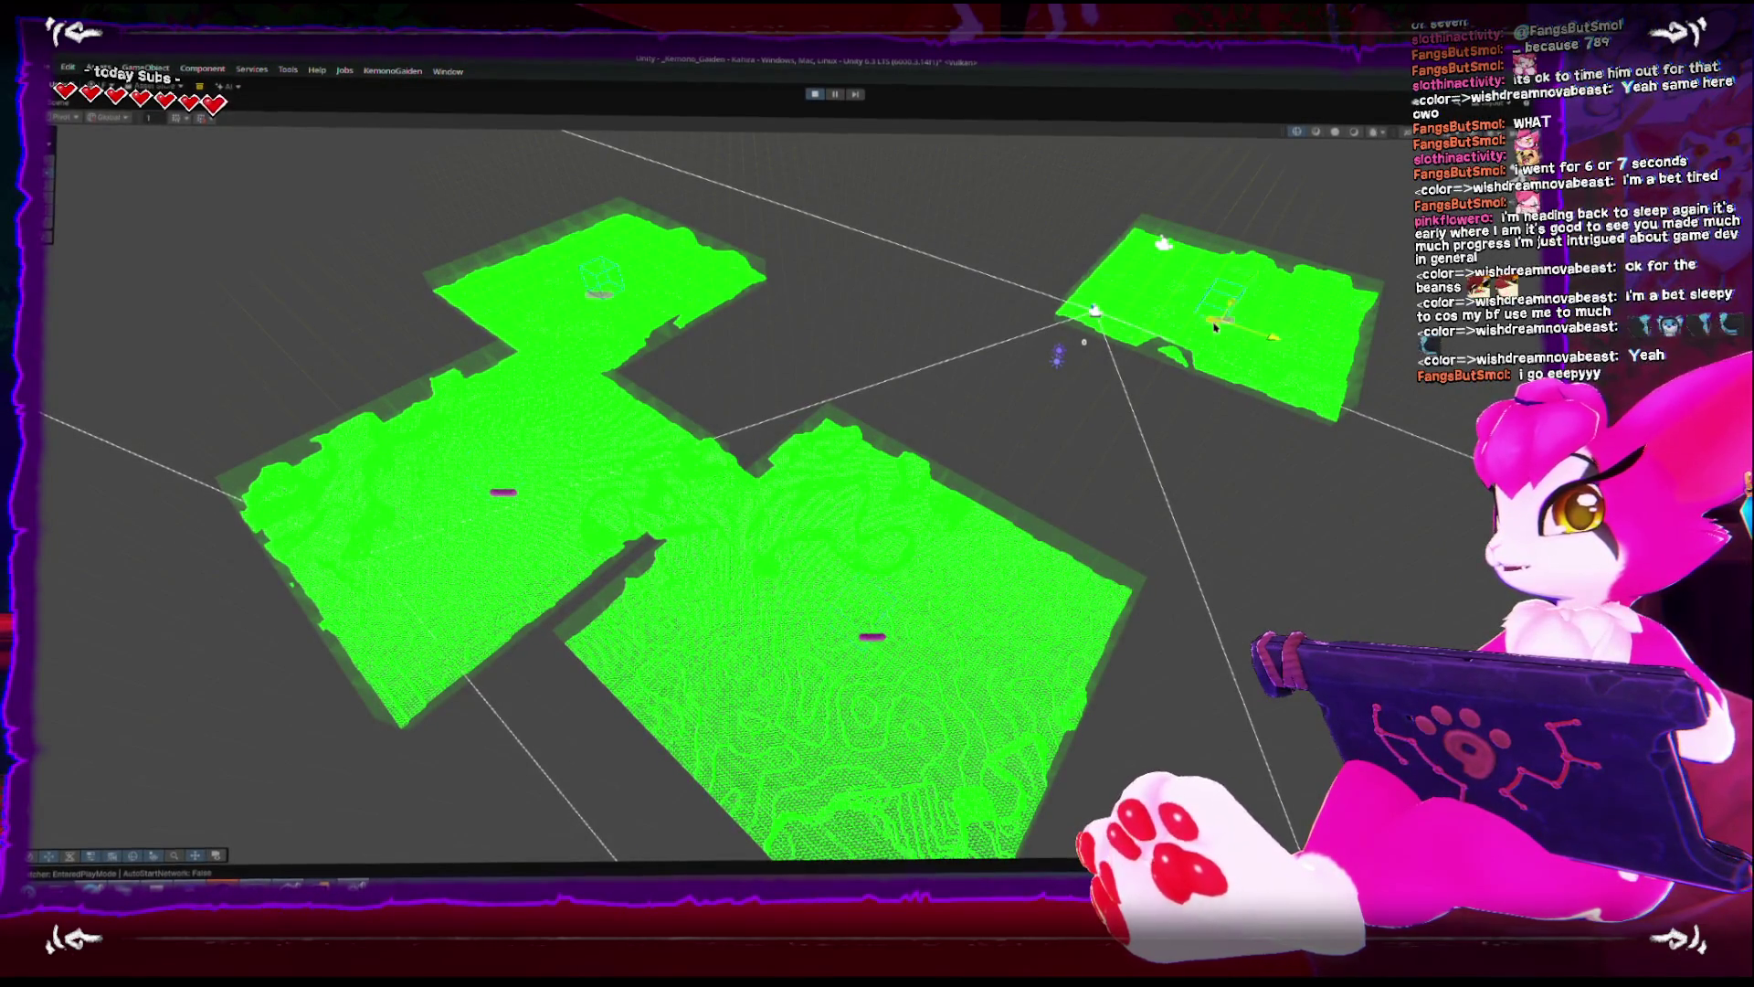
left_click_drag(1216, 327, 858, 373)
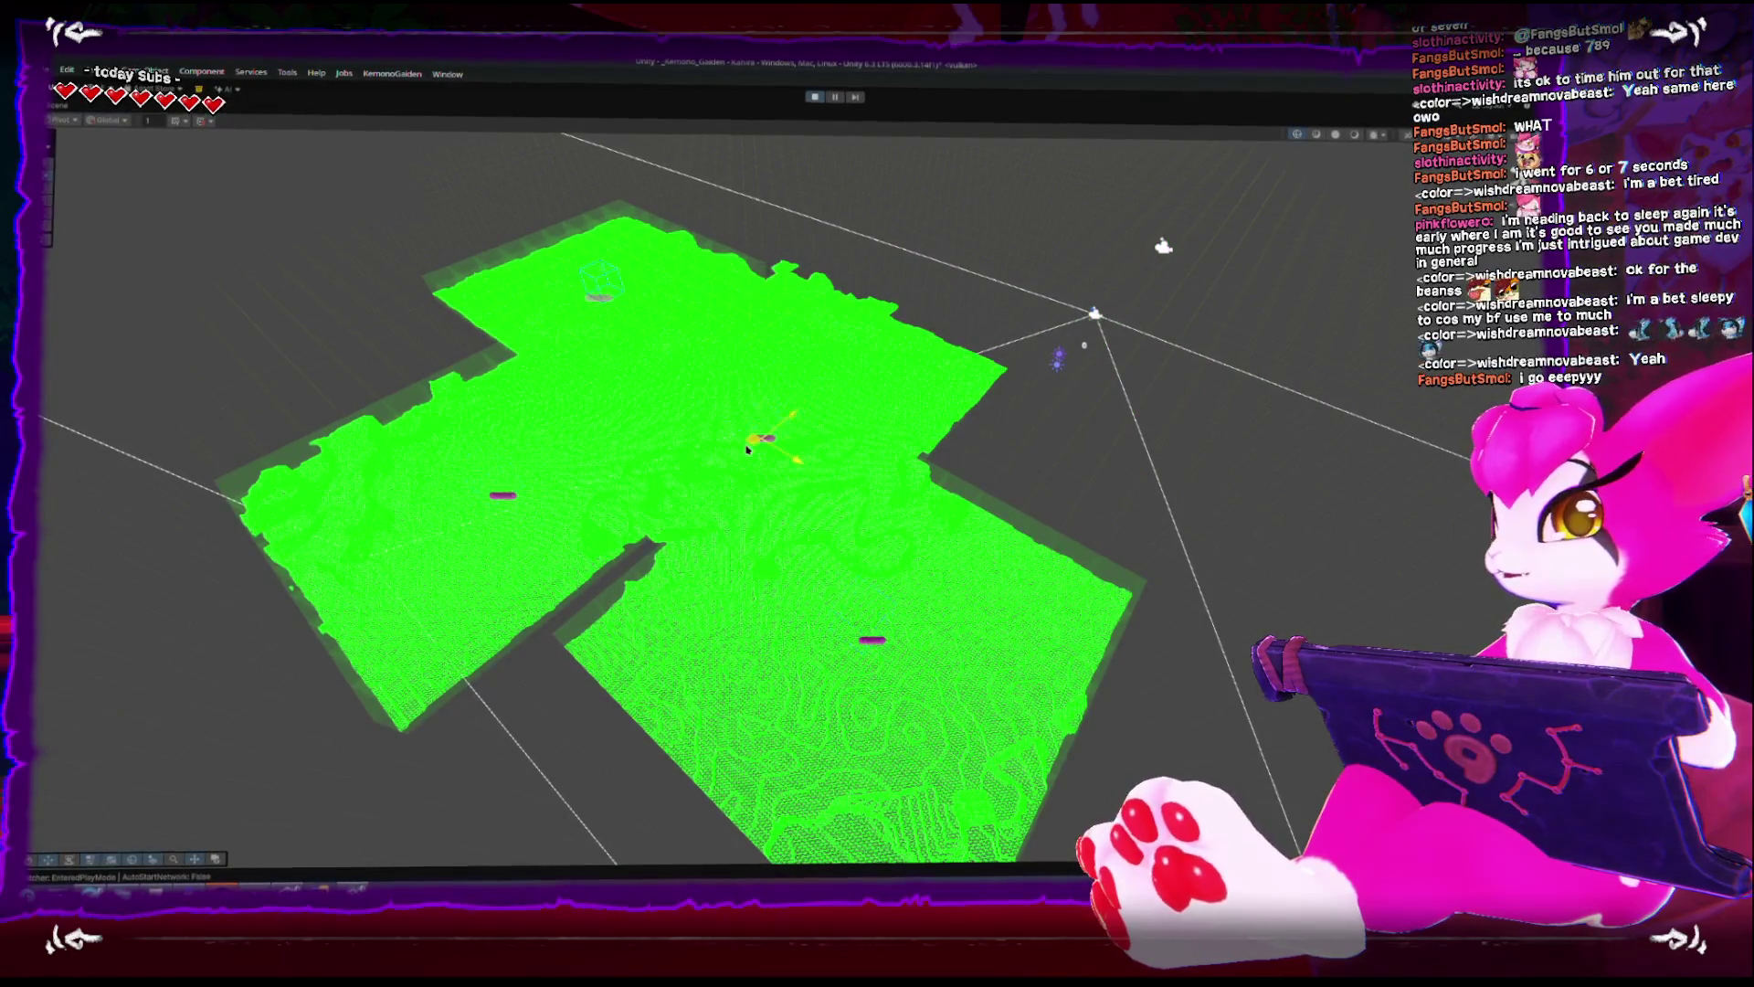
mouse_move(747, 449)
left_mouse_down()
mouse_move(712, 497)
mouse_move(880, 412)
mouse_move(880, 352)
mouse_move(973, 329)
mouse_move(978, 352)
mouse_move(950, 374)
mouse_move(857, 353)
mouse_move(1030, 425)
left_mouse_up()
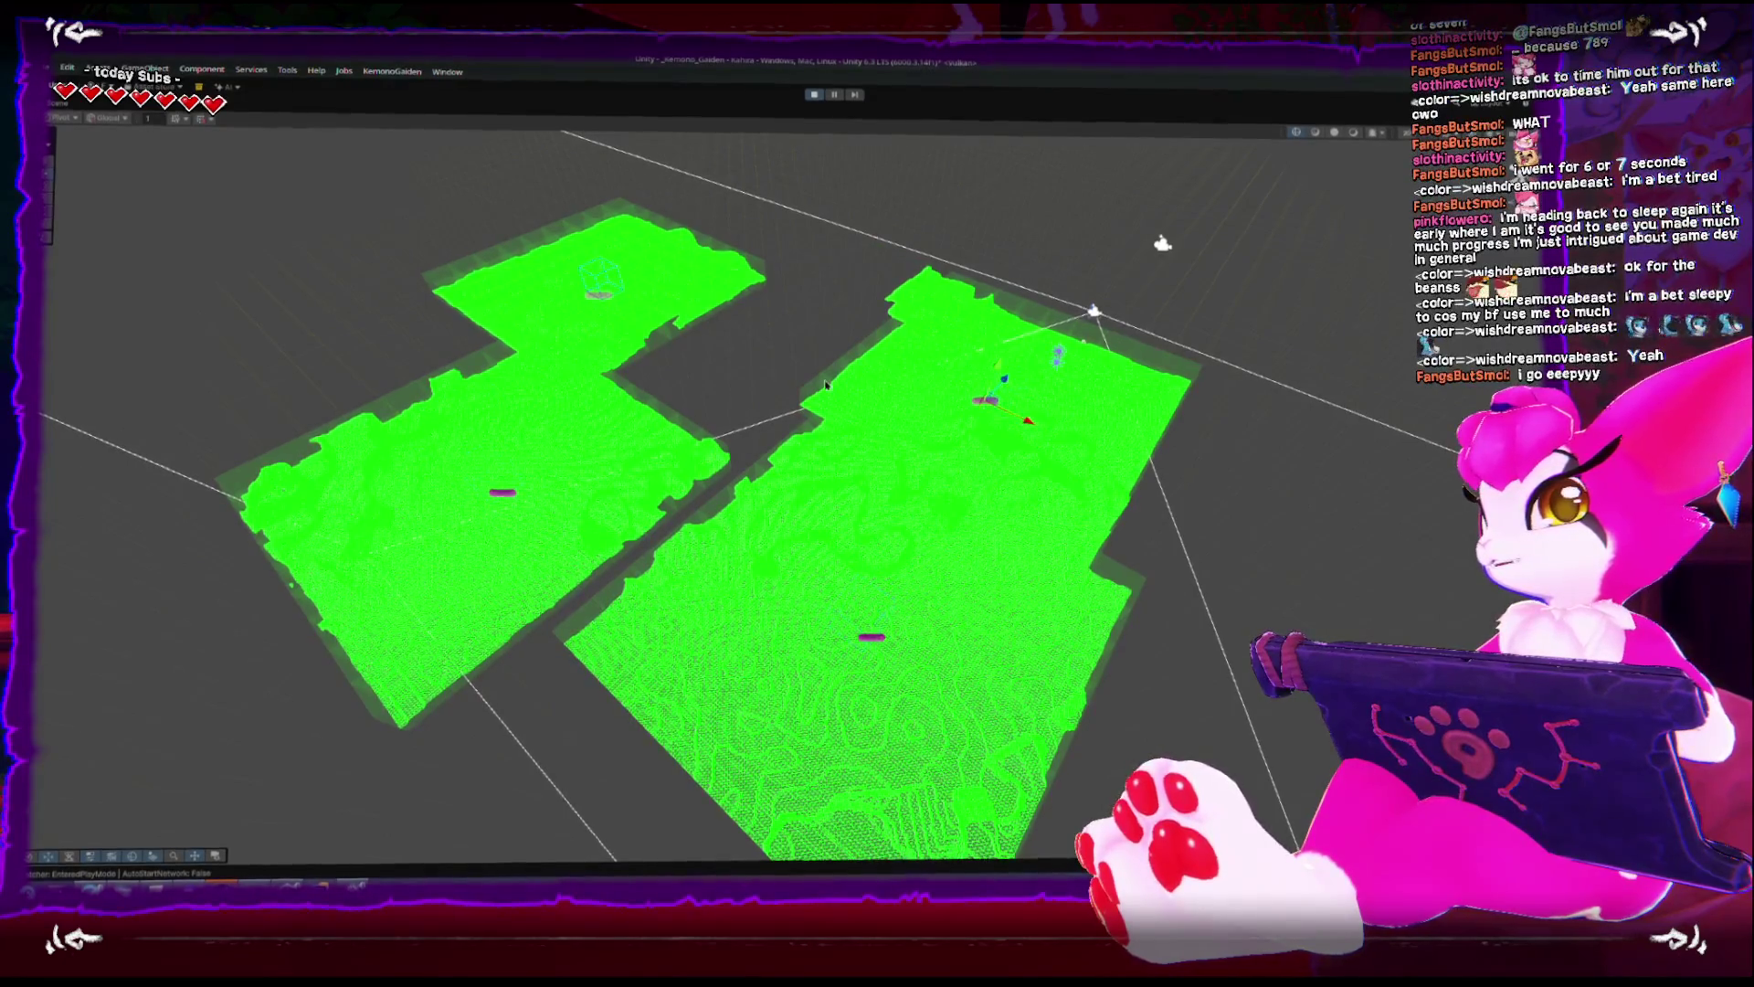
- Orbit to a high top-down view and keep moving the object so the chunks regenerate
mouse_move(825, 385)
left_mouse_down()
mouse_move(893, 348)
mouse_move(853, 429)
left_mouse_up()
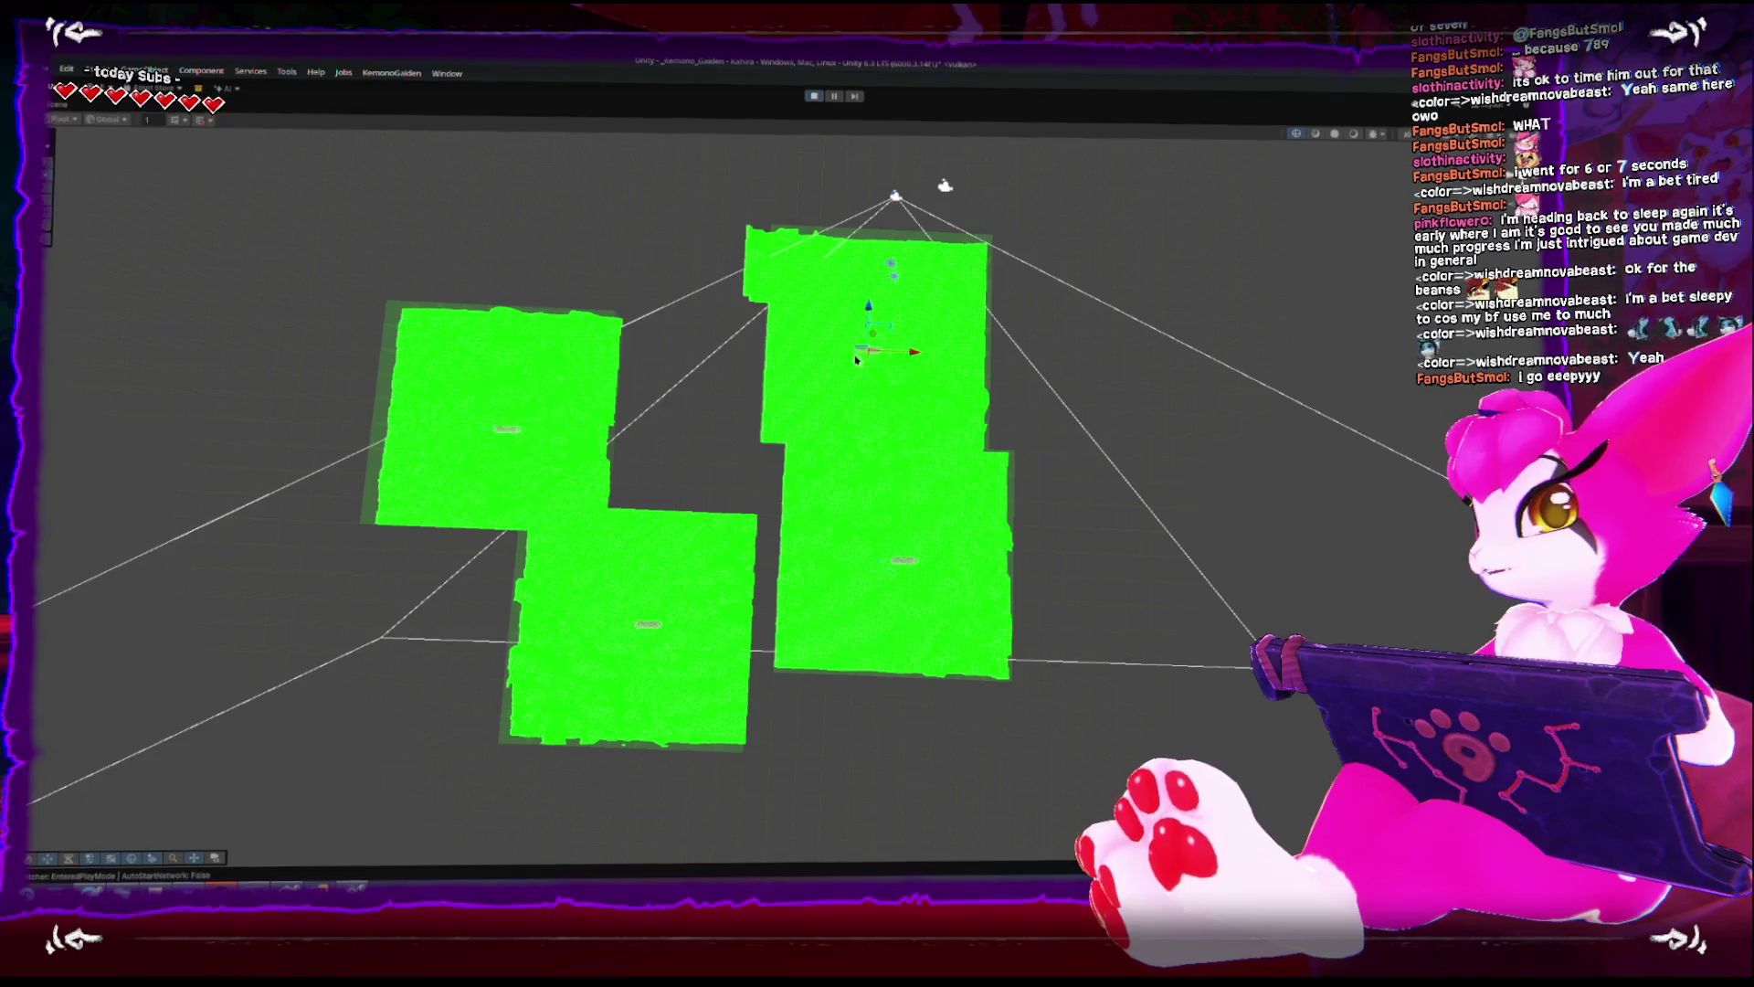
mouse_move(856, 359)
left_mouse_down()
mouse_move(678, 253)
mouse_move(696, 260)
mouse_move(722, 447)
mouse_move(809, 553)
left_mouse_up()
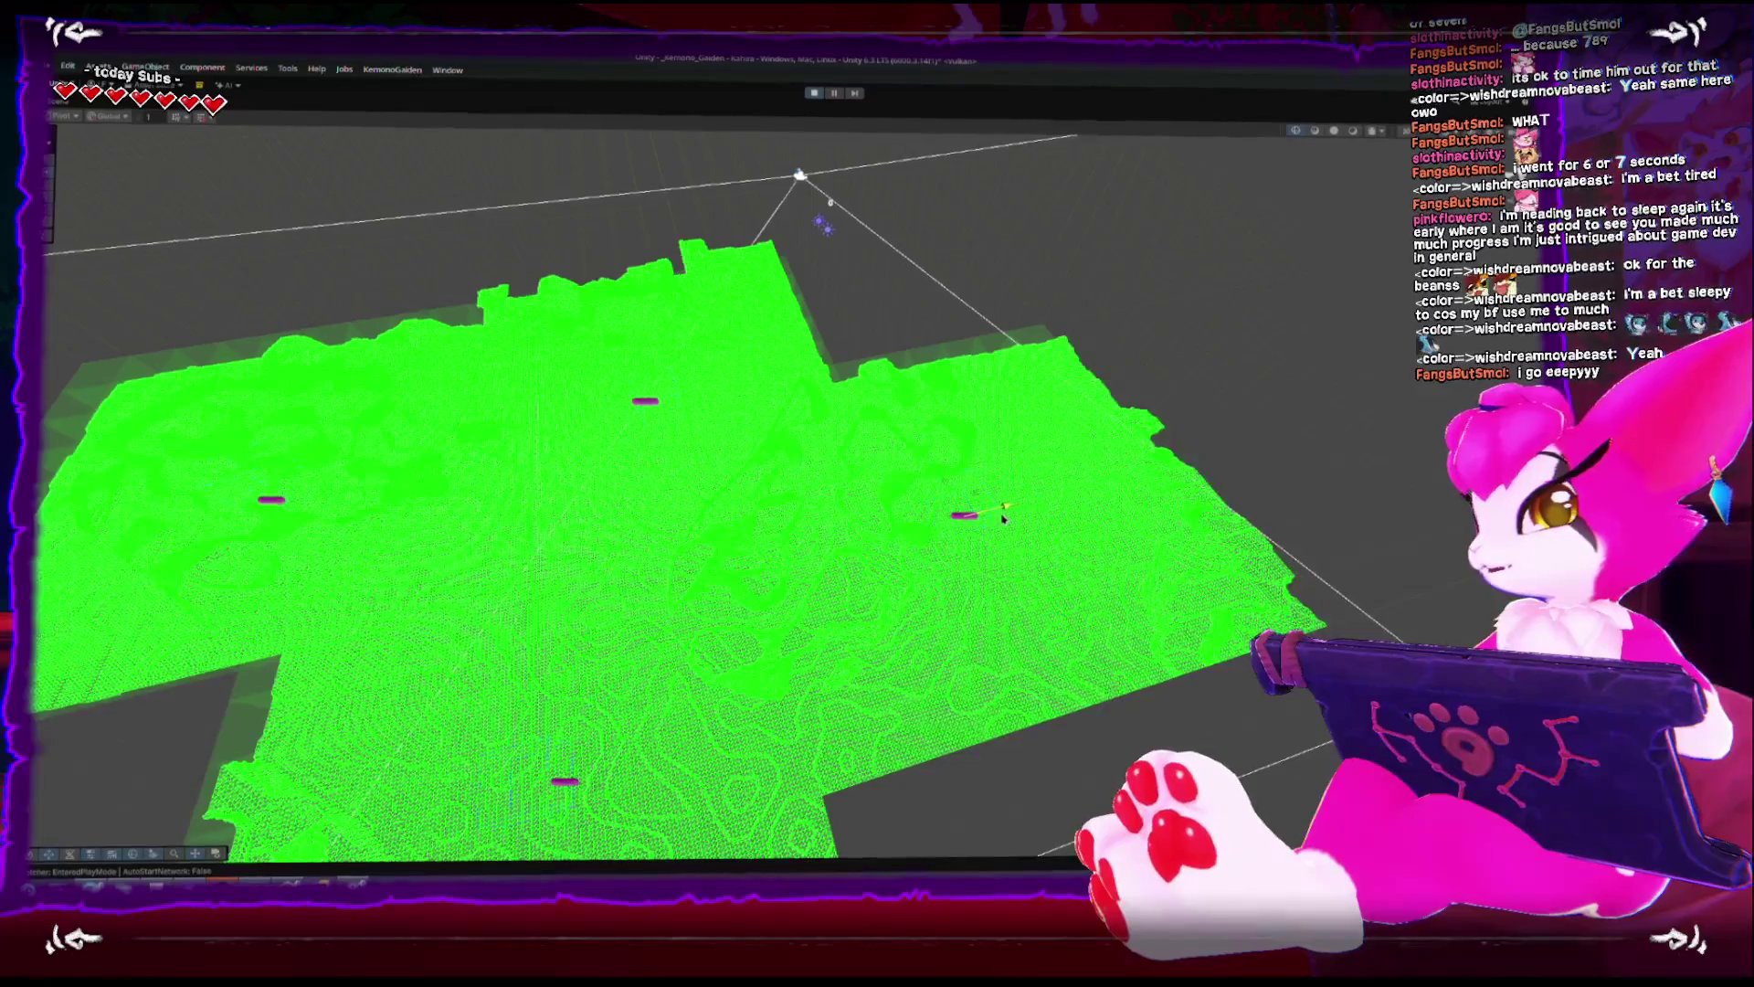
mouse_move(998, 513)
left_mouse_down()
mouse_move(900, 589)
mouse_move(850, 530)
mouse_move(795, 592)
mouse_move(1023, 432)
mouse_move(868, 438)
mouse_move(685, 548)
mouse_move(489, 564)
mouse_move(470, 607)
mouse_move(756, 578)
mouse_move(923, 448)
mouse_move(914, 329)
mouse_move(598, 296)
mouse_move(566, 563)
mouse_move(712, 578)
mouse_move(832, 518)
left_mouse_up()
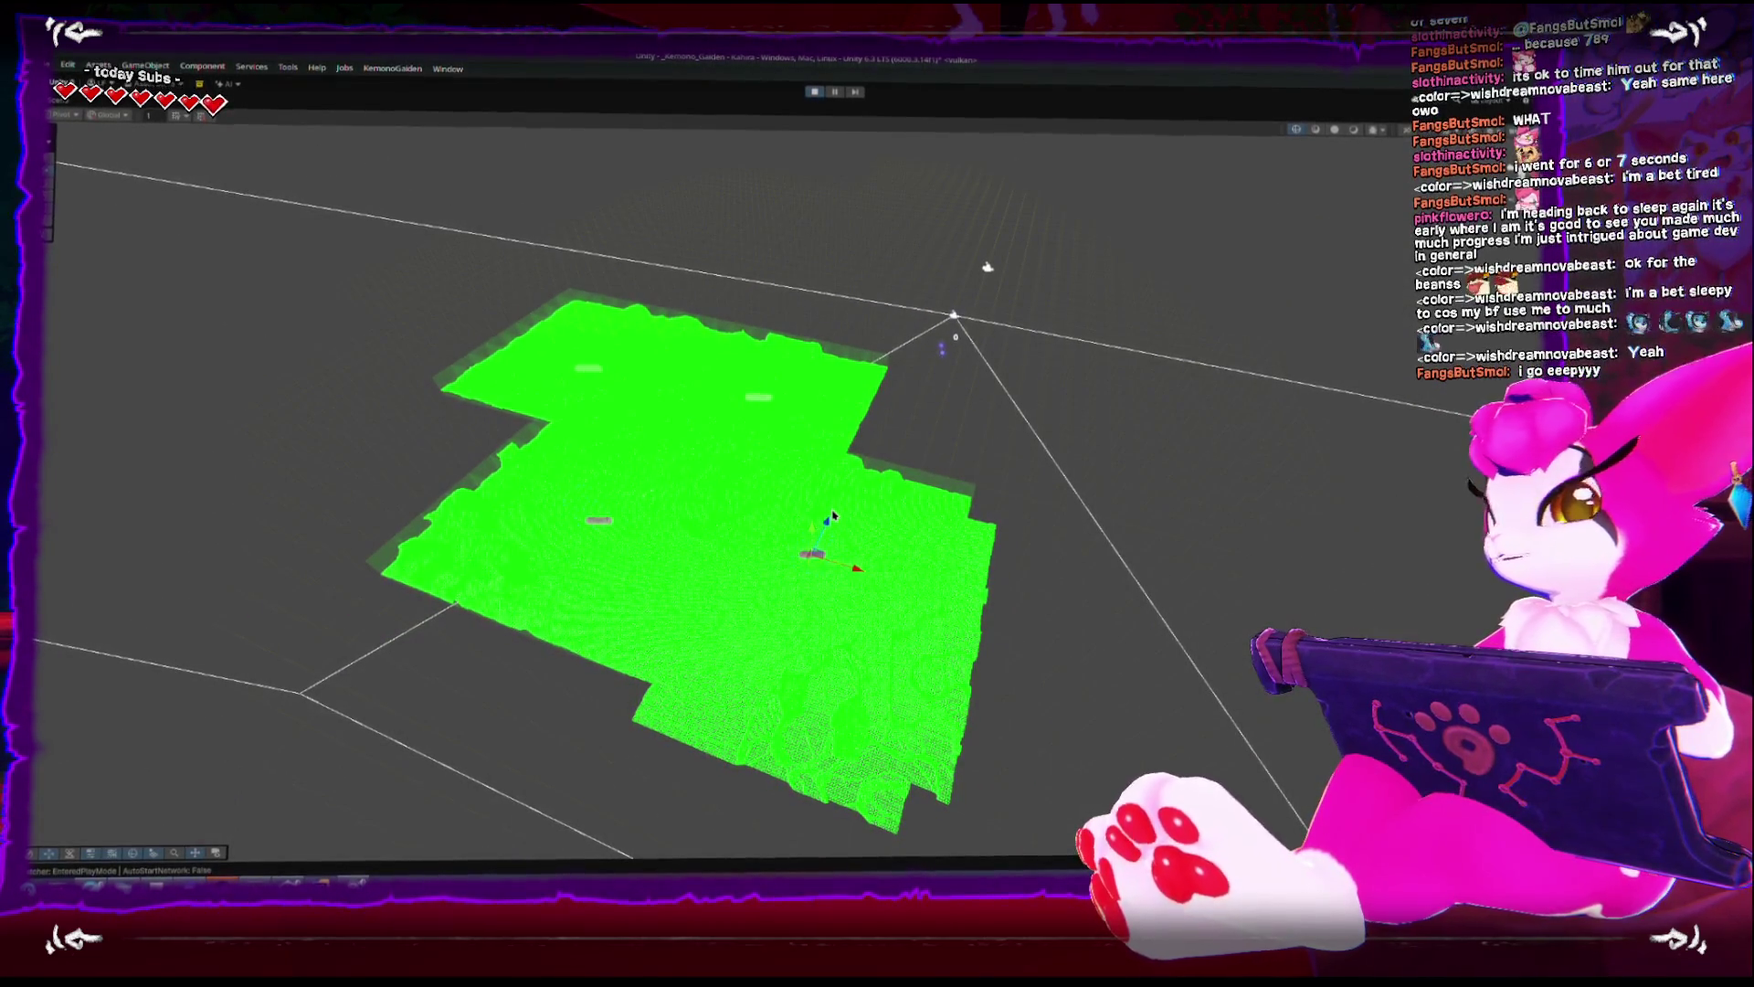
mouse_move(922, 607)
left_mouse_down()
mouse_move(803, 500)
mouse_move(802, 539)
mouse_move(763, 582)
mouse_move(781, 609)
mouse_move(743, 559)
mouse_move(666, 548)
mouse_move(763, 502)
mouse_move(552, 513)
mouse_move(474, 396)
mouse_move(548, 320)
mouse_move(490, 246)
mouse_move(391, 223)
left_mouse_up()
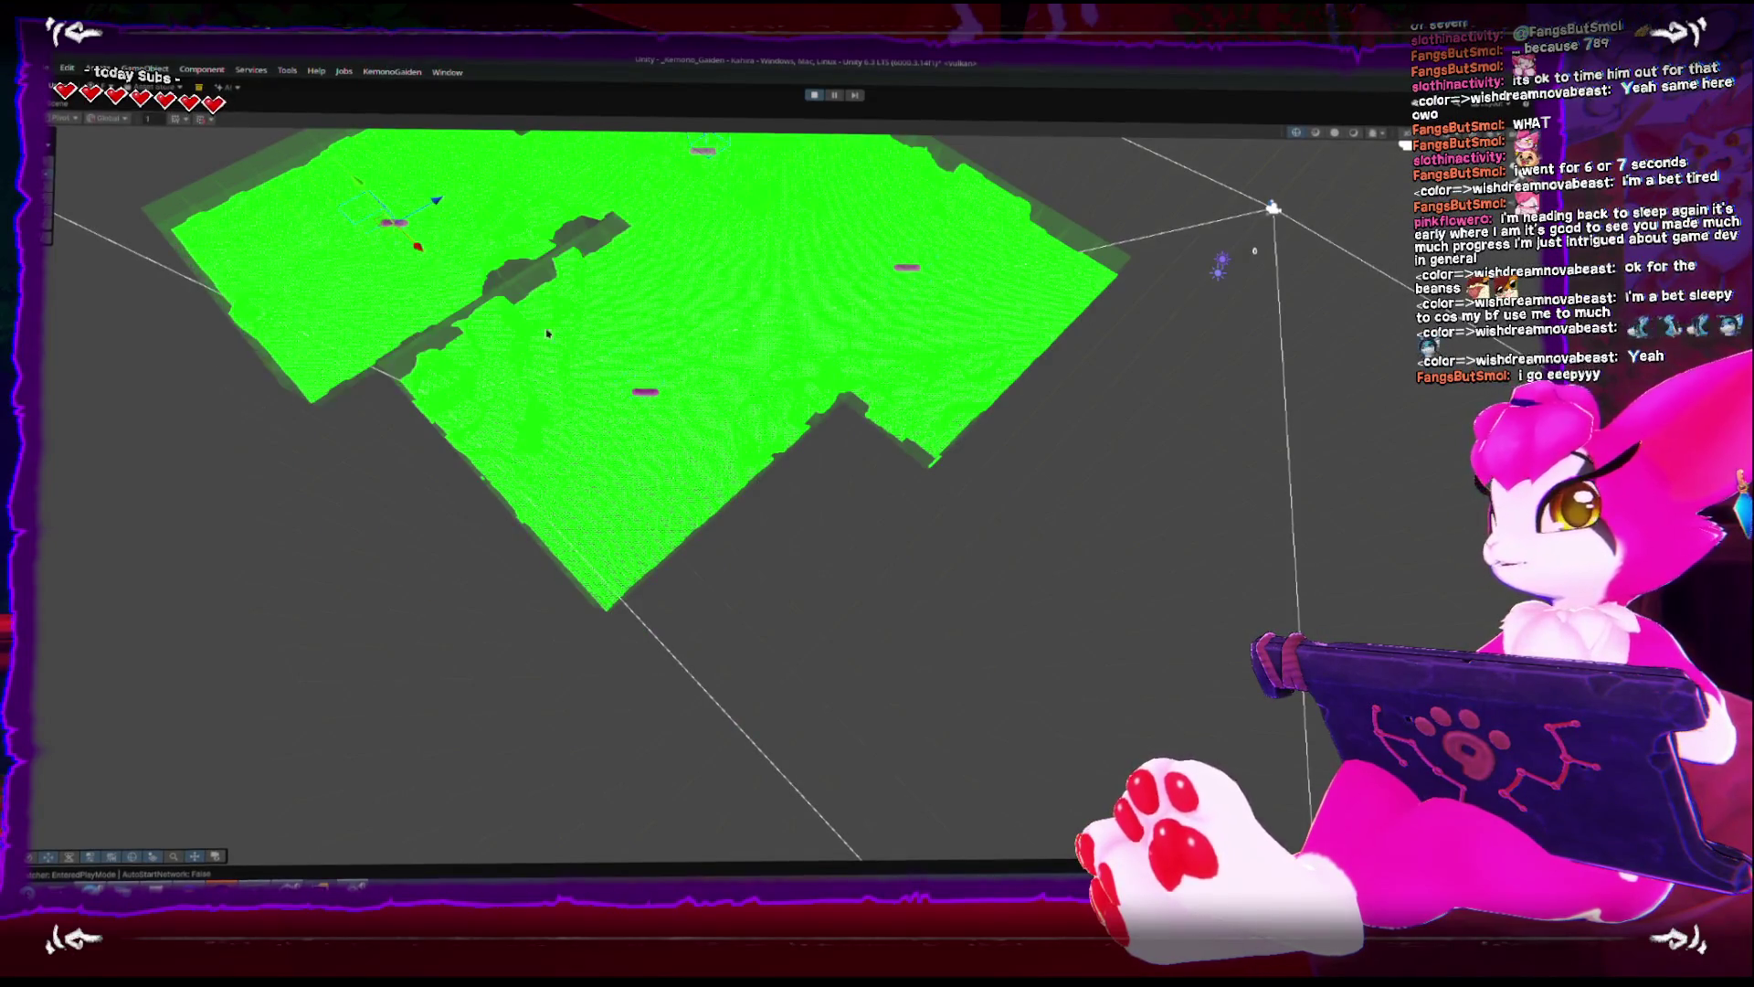
- Move the object further, then orbit and fly the camera over the enlarged, joined green collider terrain
mouse_move(470, 494)
left_mouse_down()
mouse_move(447, 510)
mouse_move(521, 521)
mouse_move(546, 506)
mouse_move(560, 407)
mouse_move(626, 344)
mouse_move(713, 326)
mouse_move(1092, 361)
mouse_move(1033, 370)
mouse_move(1023, 401)
mouse_move(914, 507)
mouse_move(937, 539)
mouse_move(925, 528)
left_mouse_up()
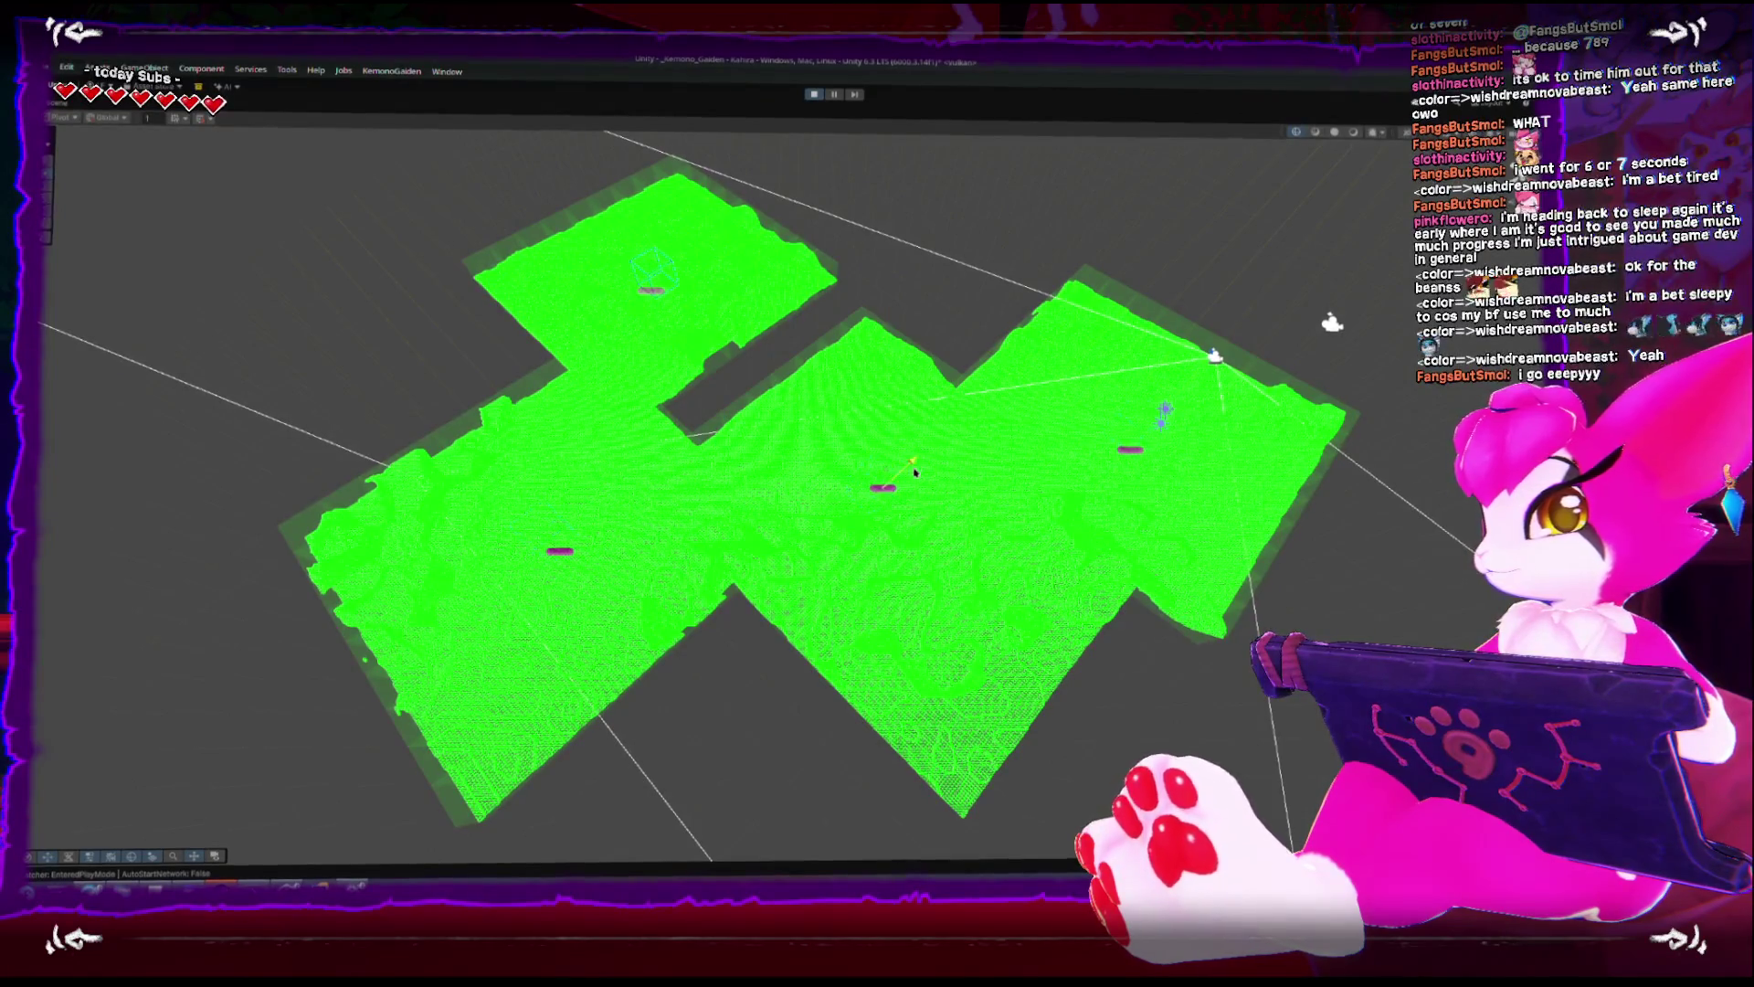
mouse_move(843, 529)
left_mouse_down()
mouse_move(859, 384)
mouse_move(878, 429)
left_mouse_up()
mouse_move(1042, 610)
left_mouse_down()
mouse_move(1006, 611)
mouse_move(939, 402)
mouse_move(937, 463)
mouse_move(987, 549)
mouse_move(930, 393)
mouse_move(756, 478)
mouse_move(721, 595)
left_mouse_up()
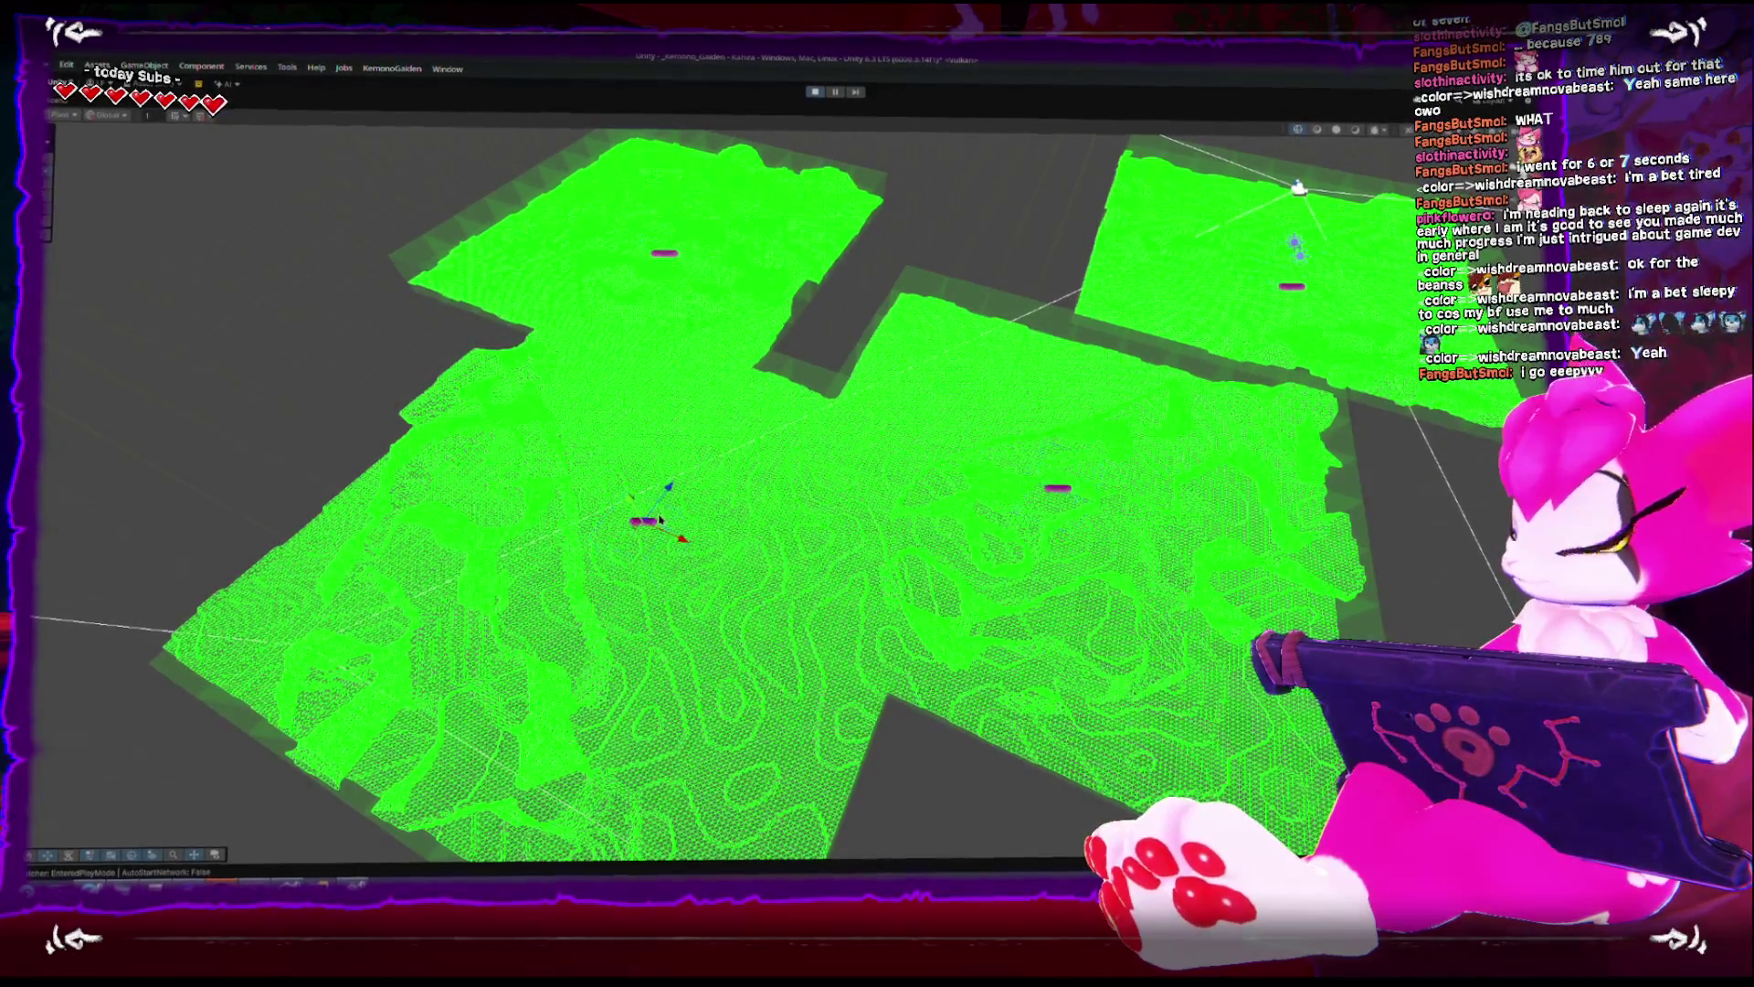
left_click_drag(665, 585, 681, 544)
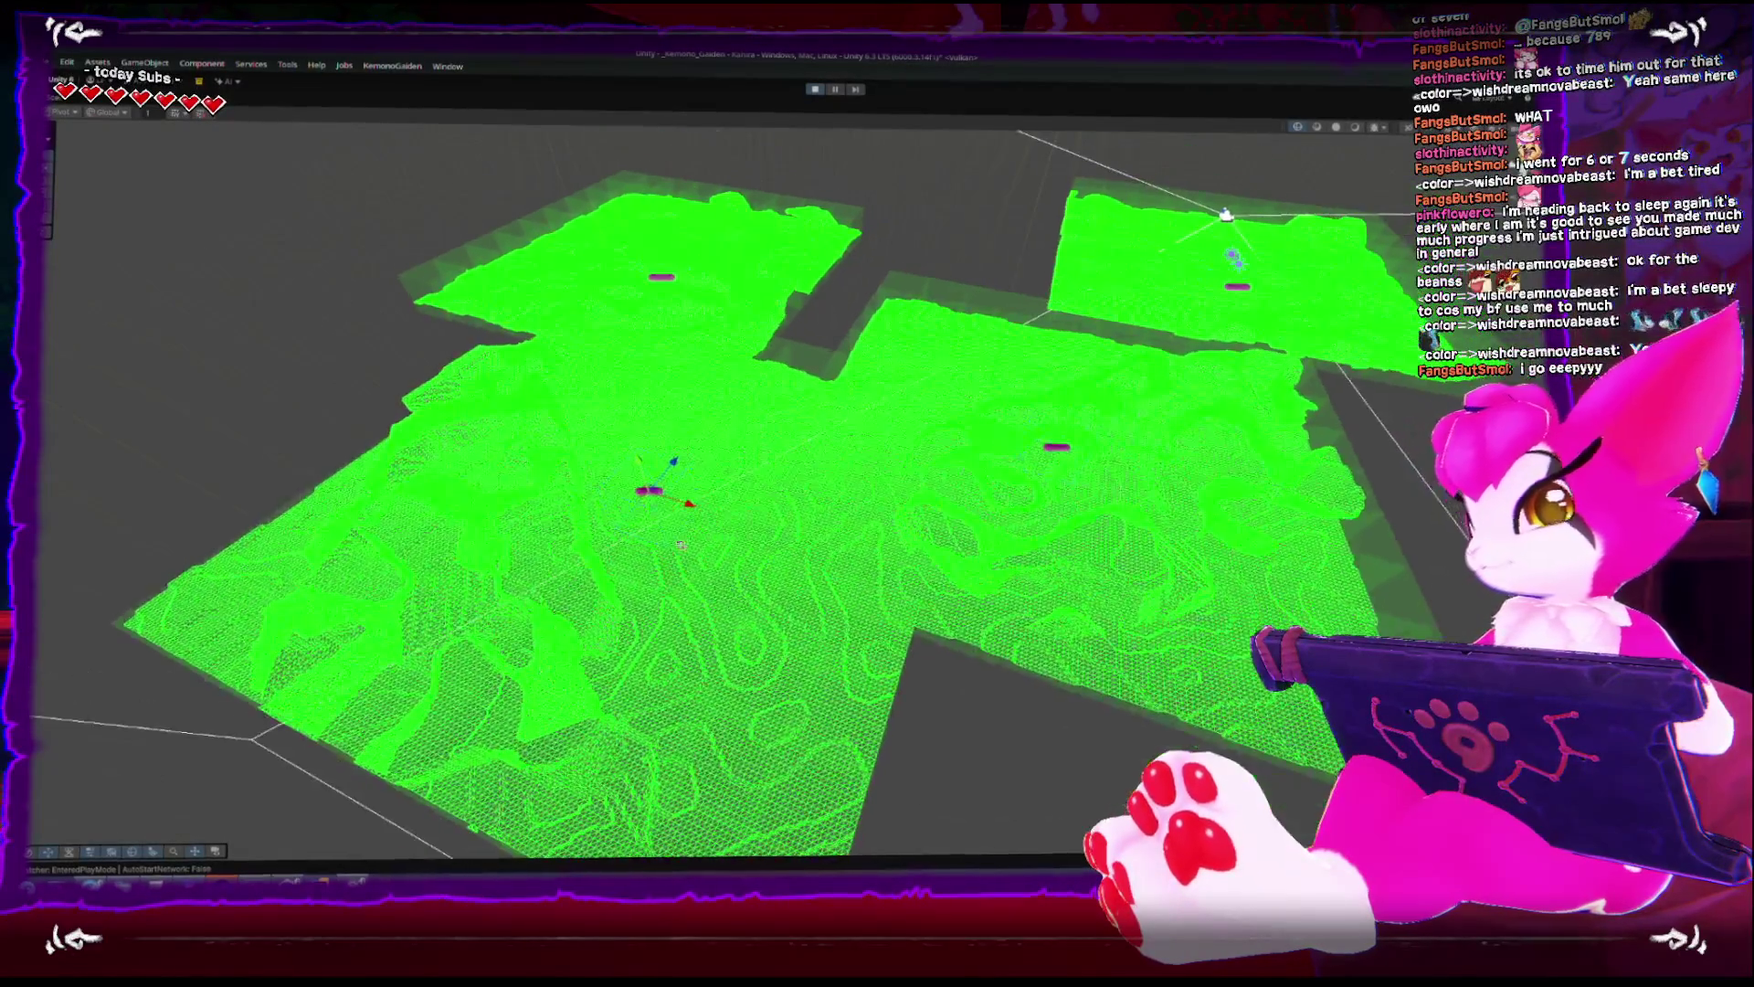
mouse_move(715, 468)
left_mouse_down()
mouse_move(814, 226)
mouse_move(508, 188)
mouse_move(155, 206)
mouse_move(587, 485)
mouse_move(663, 455)
mouse_move(681, 472)
left_mouse_up()
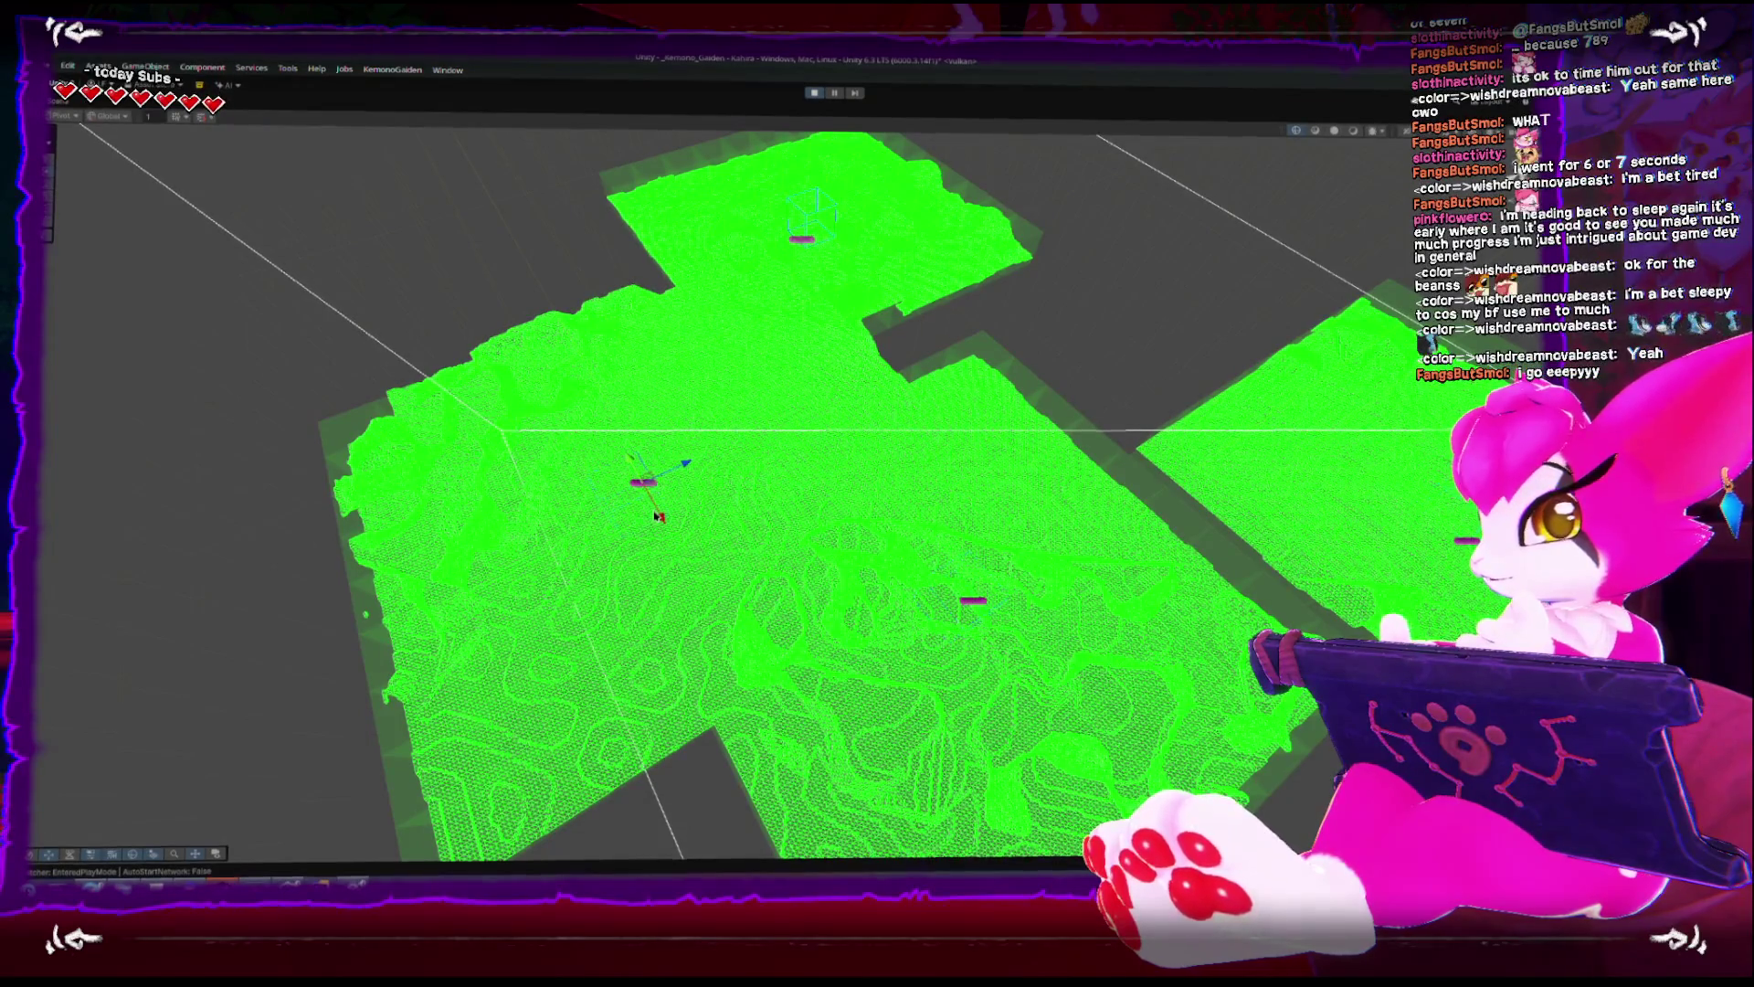
mouse_move(697, 546)
left_mouse_down()
mouse_move(633, 414)
mouse_move(634, 452)
left_mouse_up()
scroll(634, 452, "down", 5)
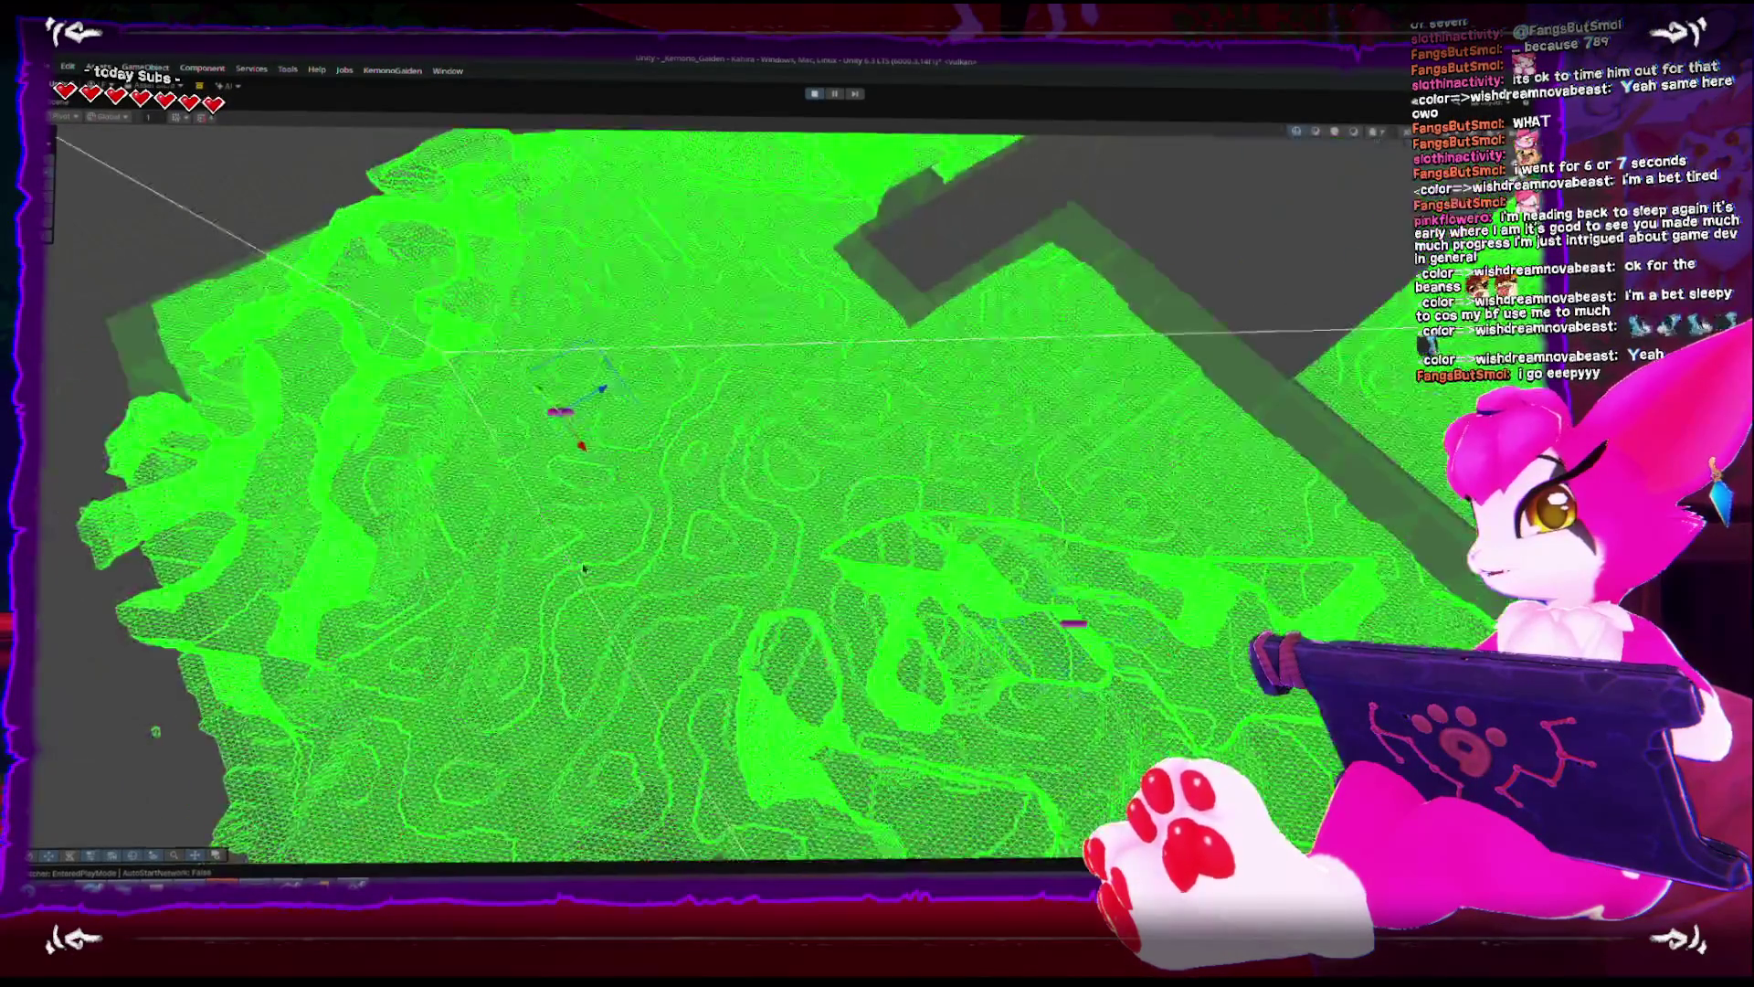
- Zoom in and orbit the camera from a near-horizontal angle to a steeper top-down view of the terrain
scroll(676, 388, "up", 5)
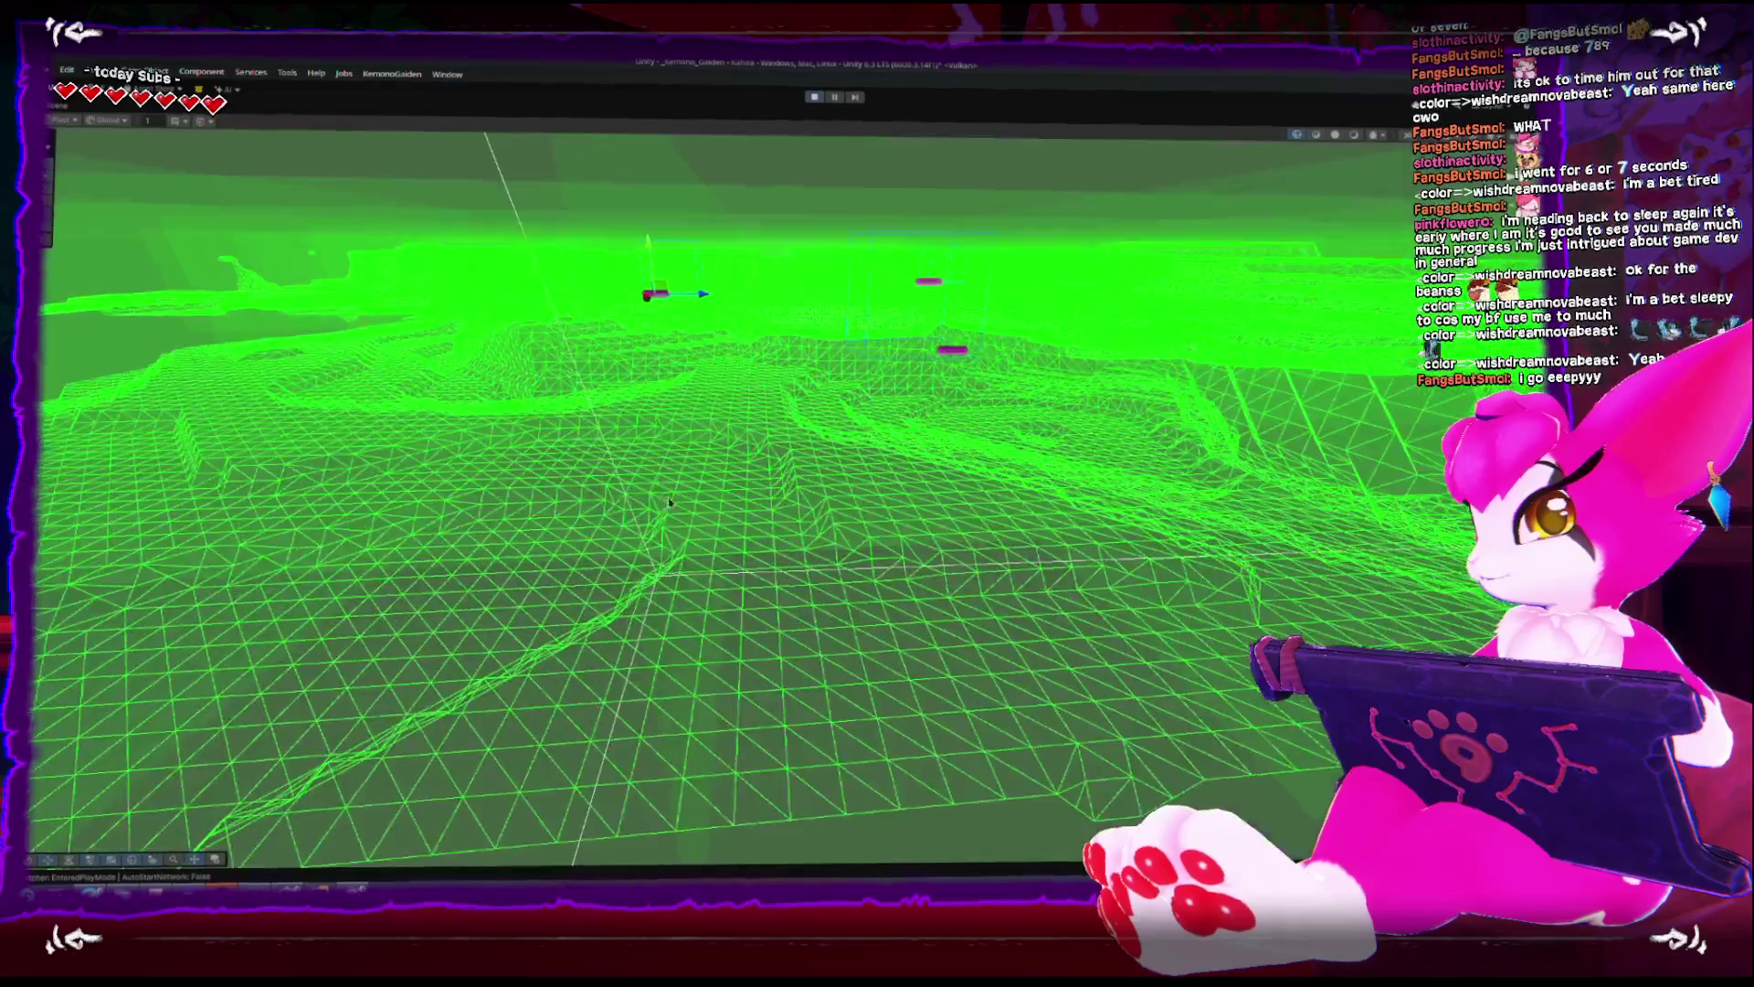
scroll(615, 532, "up", 10)
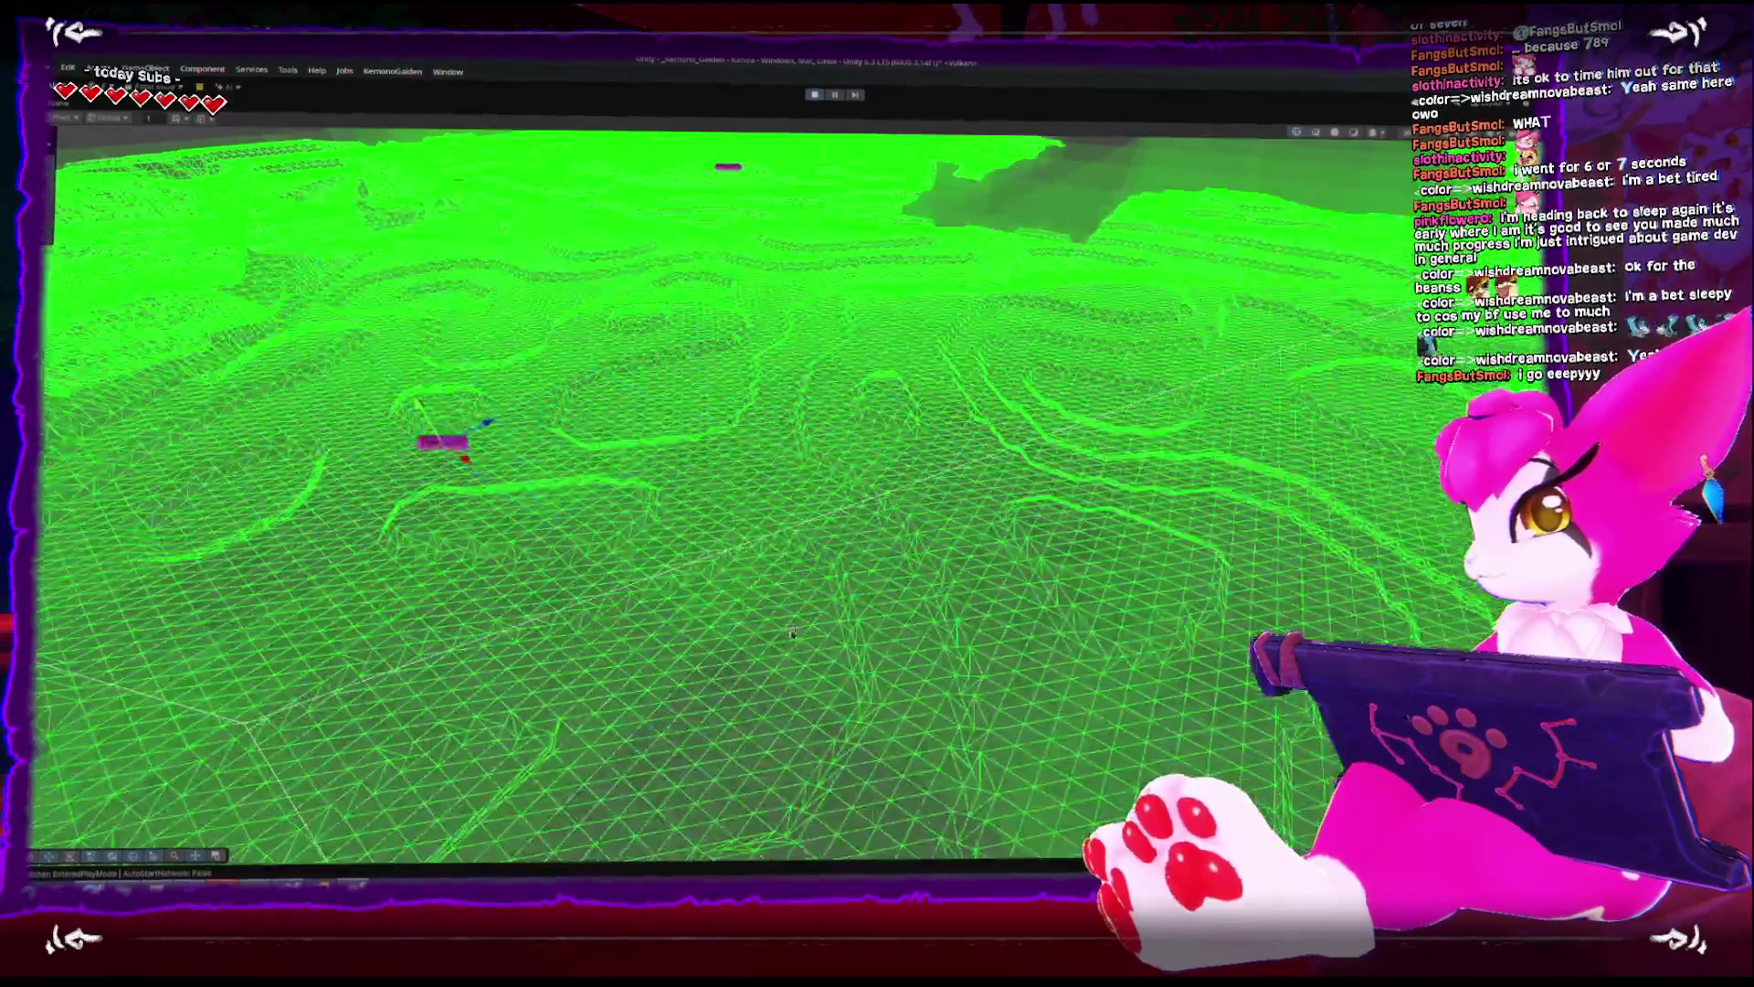
mouse_move(792, 633)
left_mouse_down()
mouse_move(810, 491)
mouse_move(869, 519)
mouse_move(708, 614)
mouse_move(614, 586)
mouse_move(657, 567)
mouse_move(714, 484)
left_mouse_up()
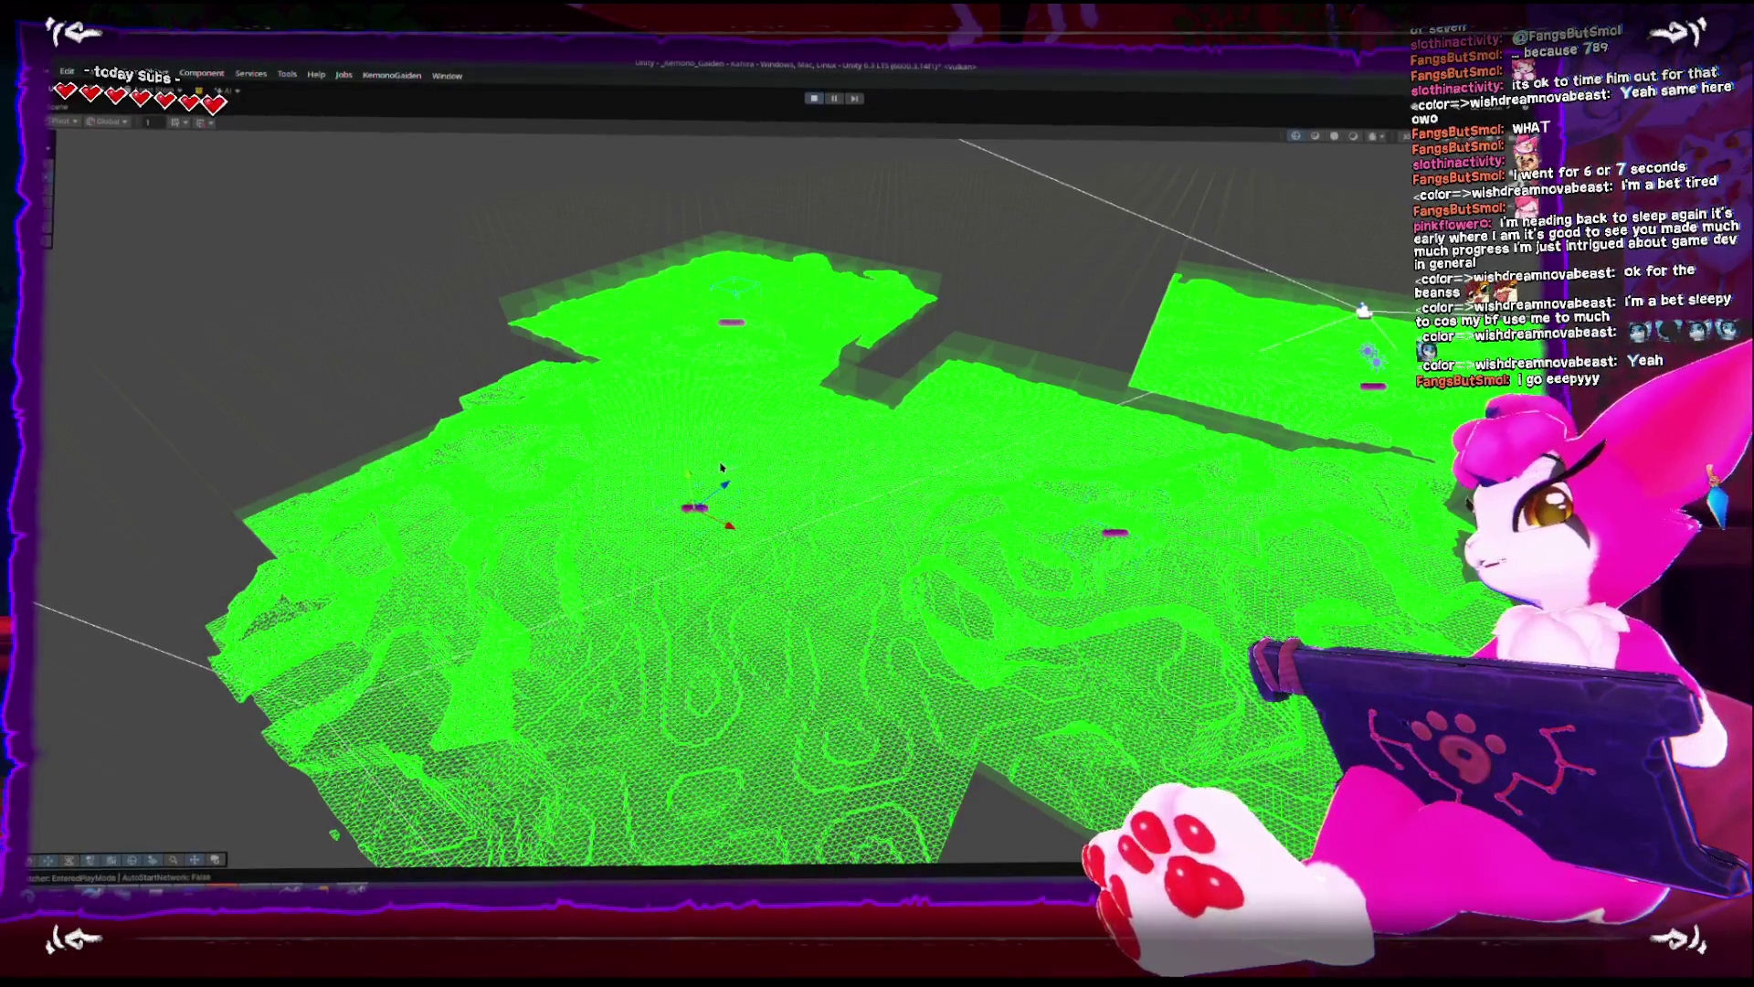
left_click_drag(721, 467, 722, 584)
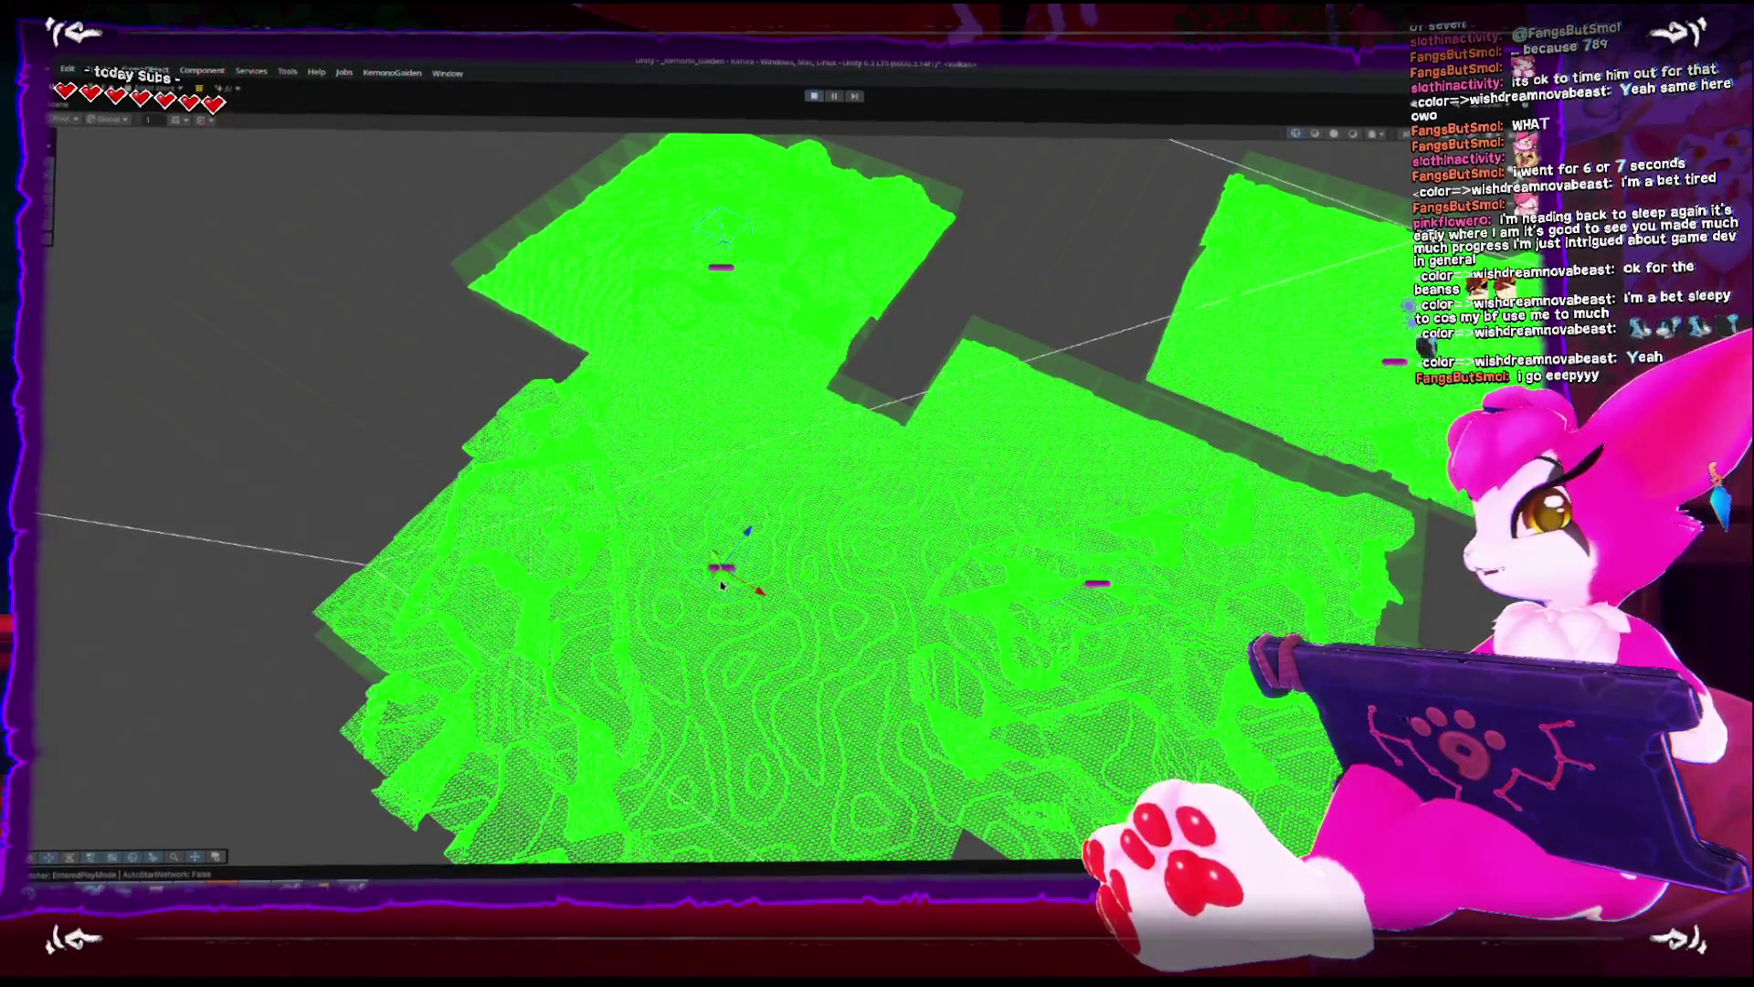
- Shift the object up-left then up-right to expose bare ground and split the chunks, then re-angle the view
left_click_drag(646, 496, 619, 477)
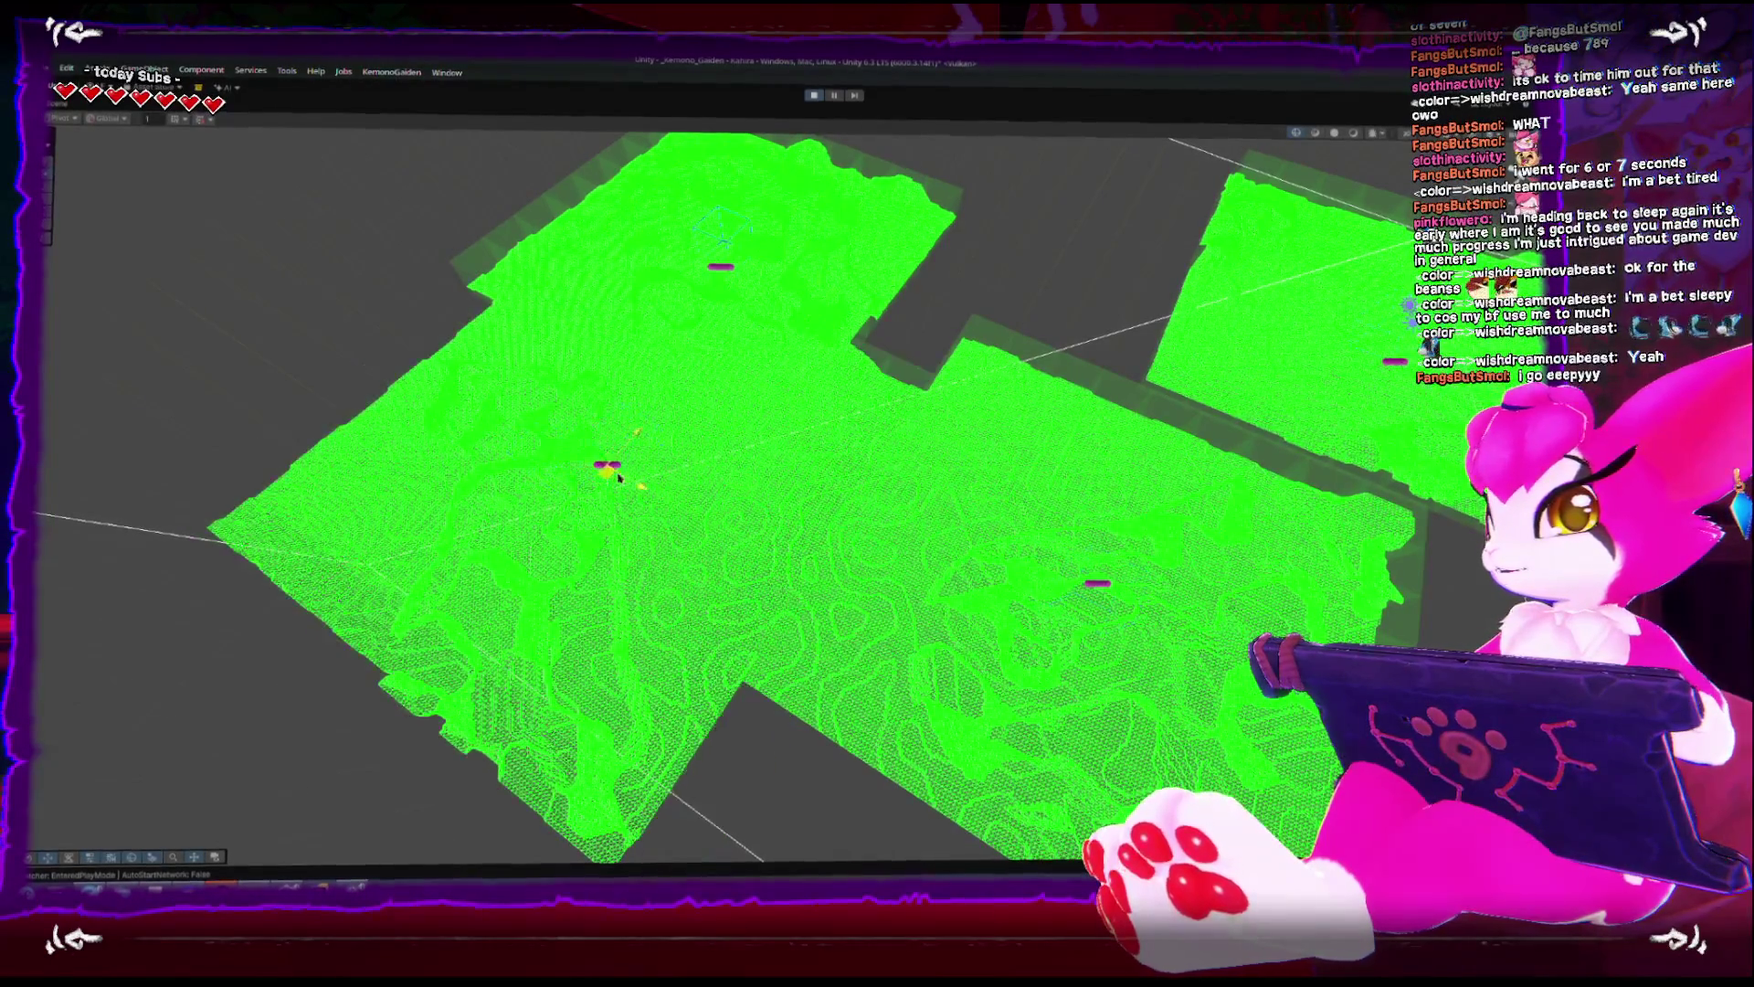
mouse_move(769, 463)
left_mouse_down()
mouse_move(913, 341)
mouse_move(984, 225)
mouse_move(904, 370)
mouse_move(823, 442)
mouse_move(468, 548)
mouse_move(718, 502)
left_mouse_up()
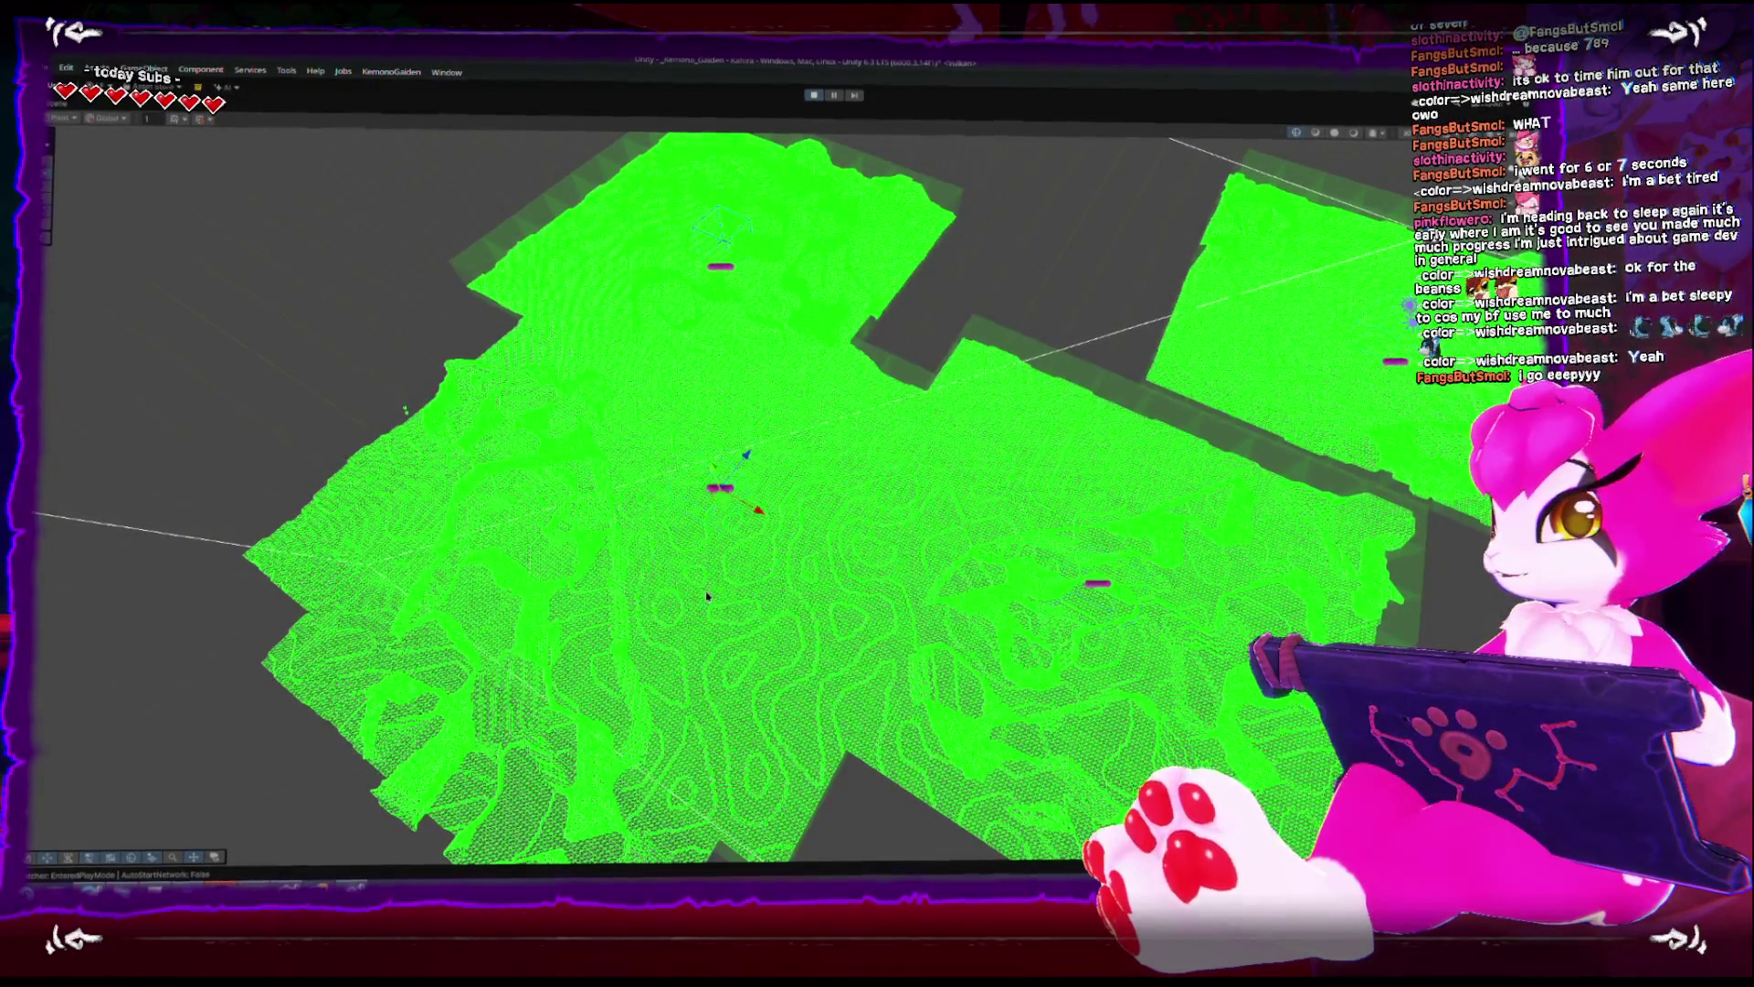
mouse_move(706, 595)
left_mouse_down()
mouse_move(701, 503)
mouse_move(794, 502)
mouse_move(581, 490)
mouse_move(793, 510)
mouse_move(804, 566)
mouse_move(781, 589)
mouse_move(854, 306)
mouse_move(817, 257)
mouse_move(694, 205)
mouse_move(621, 301)
mouse_move(667, 411)
mouse_move(764, 520)
mouse_move(764, 588)
mouse_move(694, 624)
mouse_move(645, 555)
mouse_move(713, 366)
mouse_move(770, 496)
mouse_move(697, 528)
left_mouse_up()
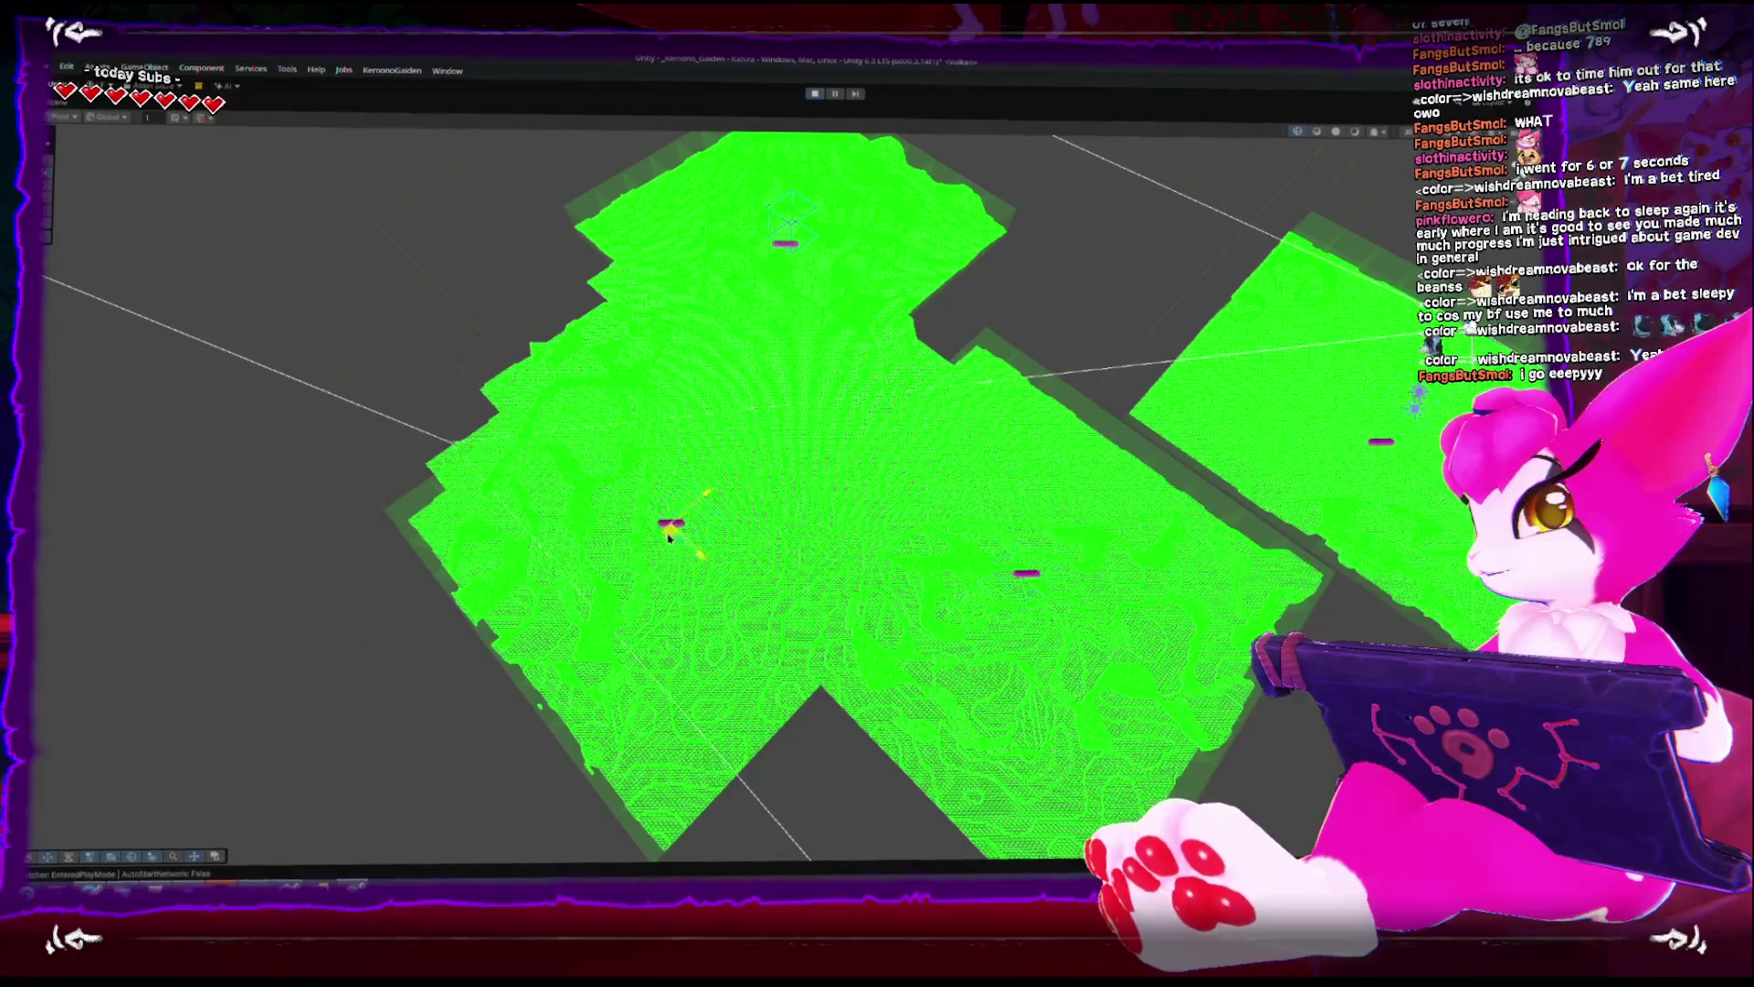